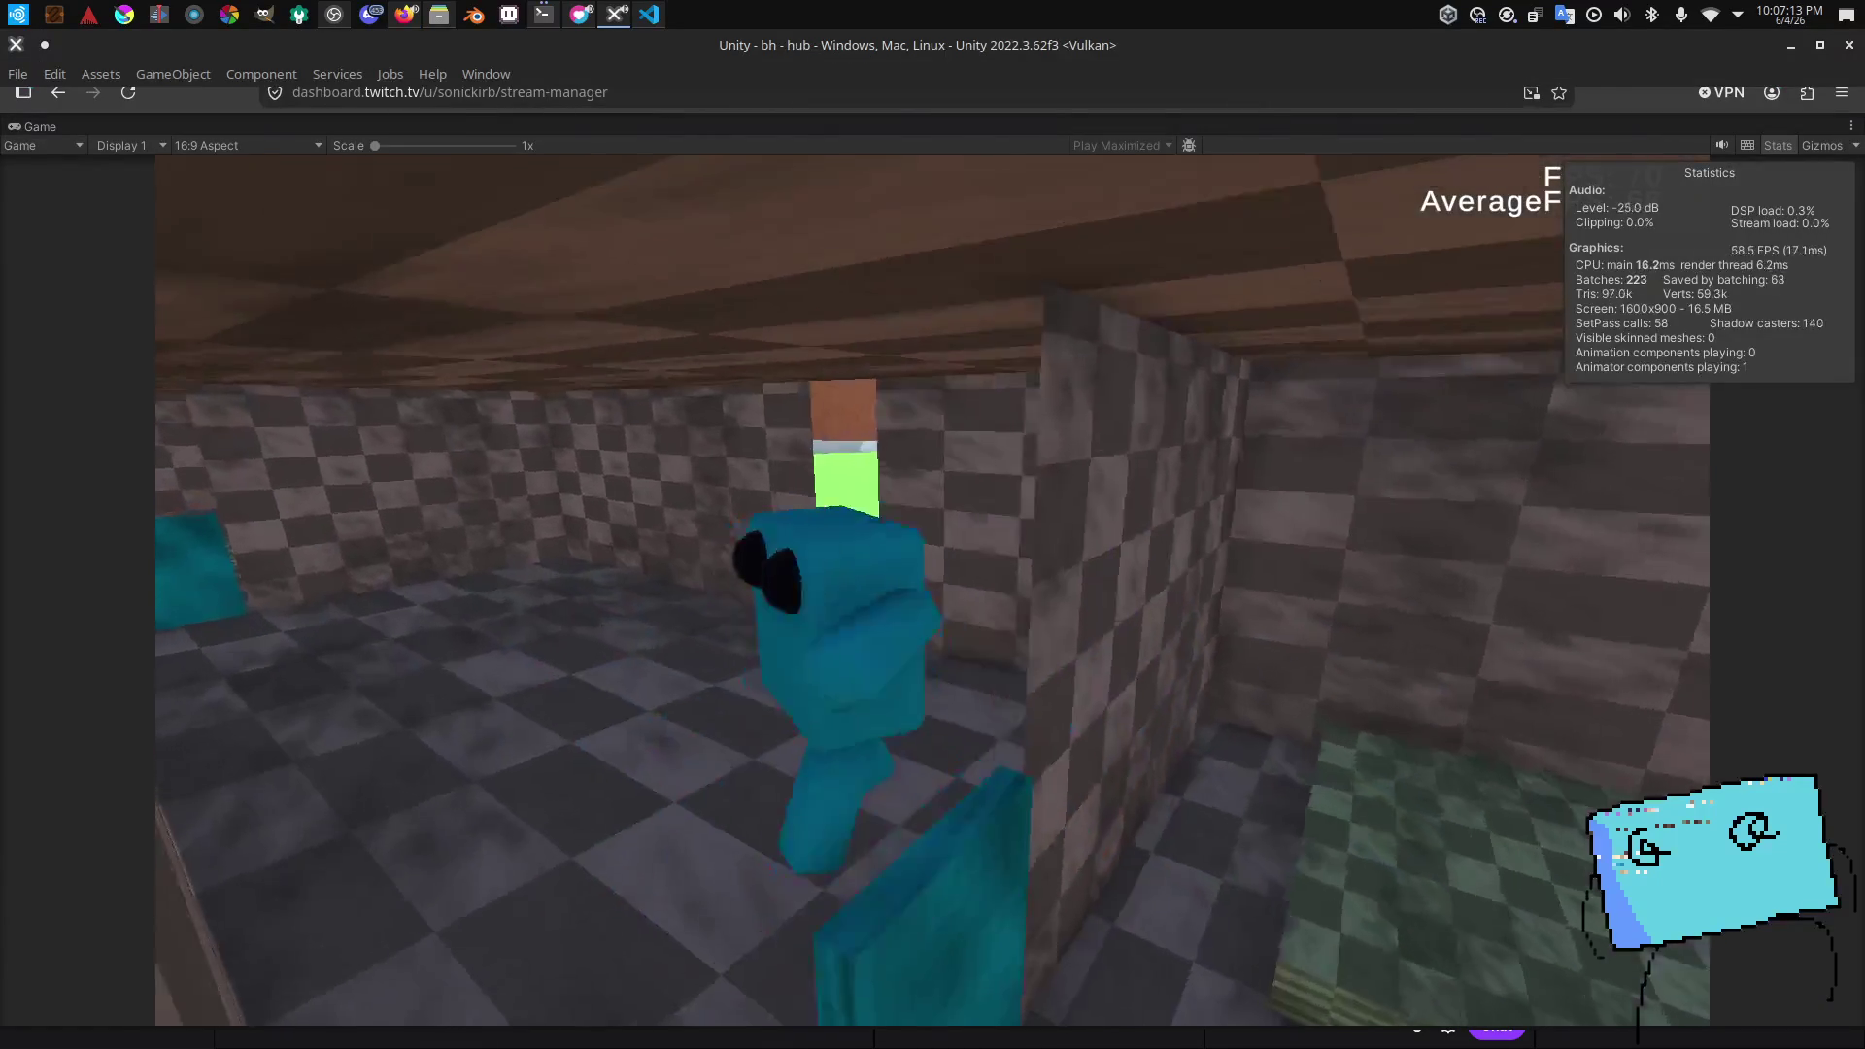
Step: Walk the character onto the green field in the hub, then stop play mode
key("w")
key("w")
key("w")
key("w")
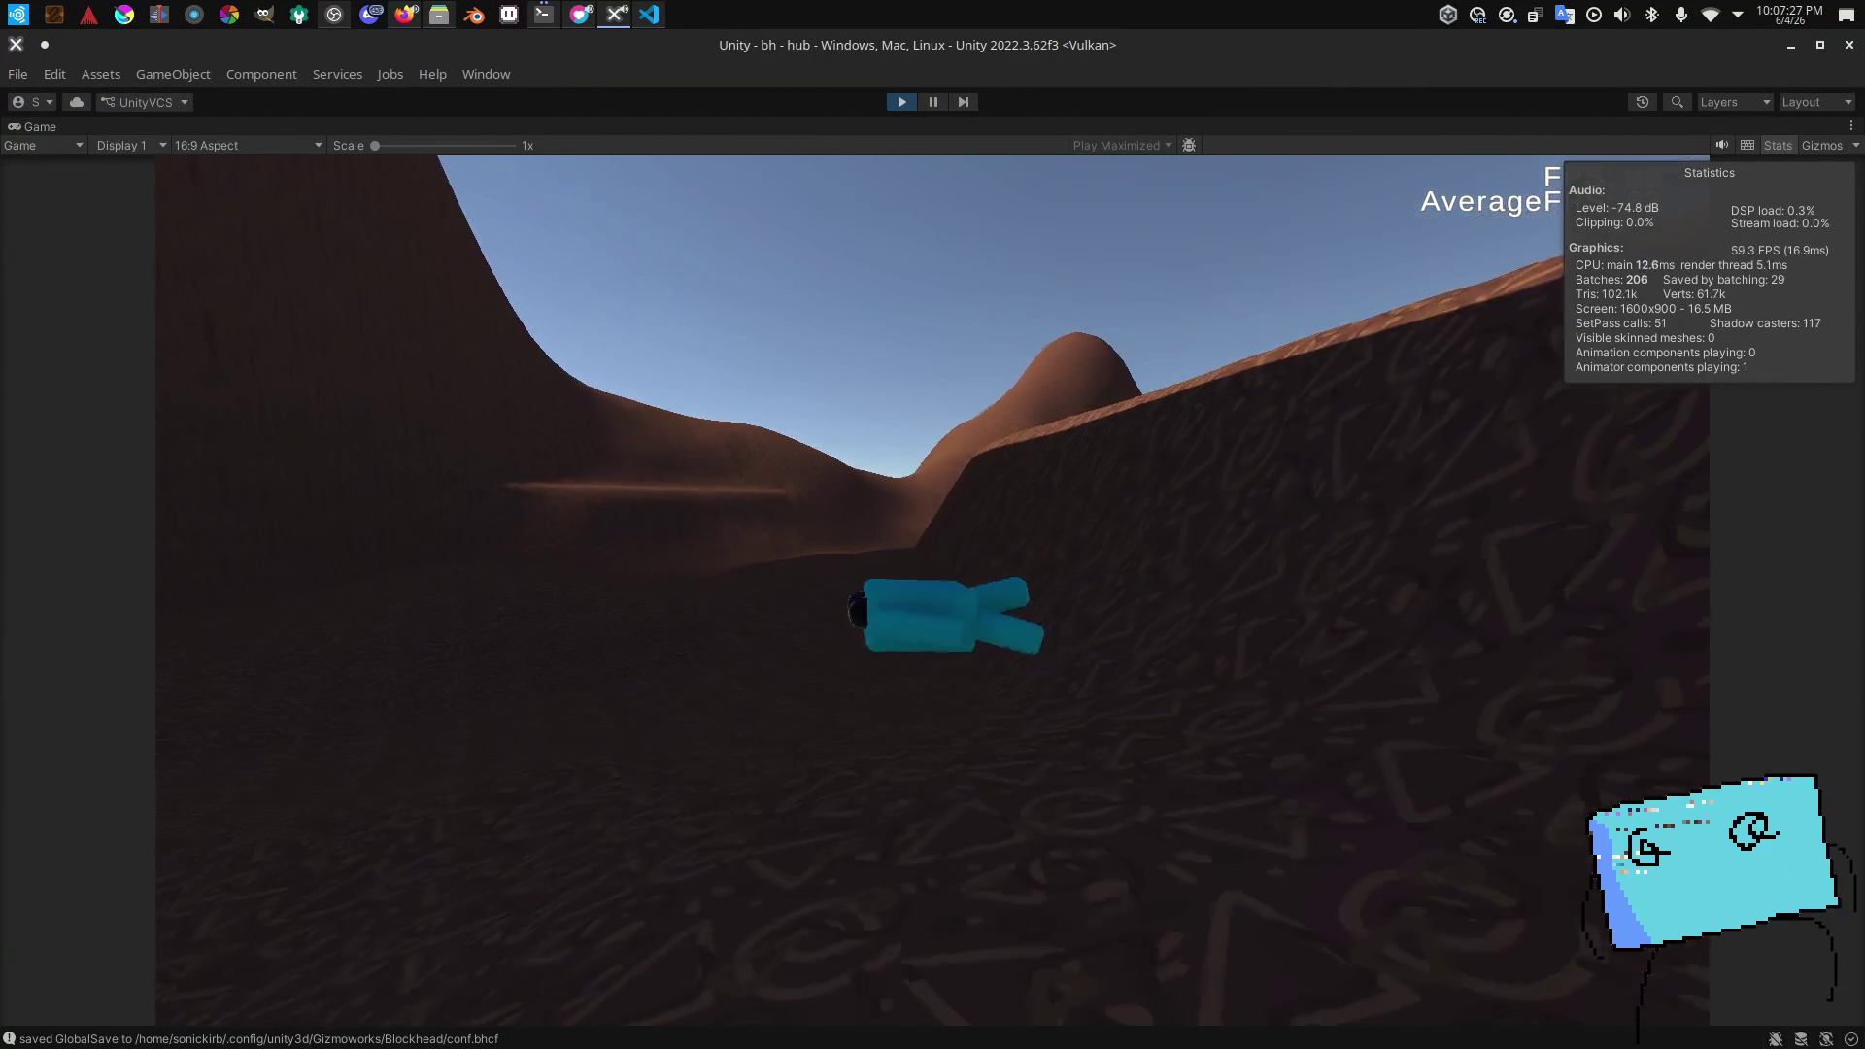
key("ctrl+p")
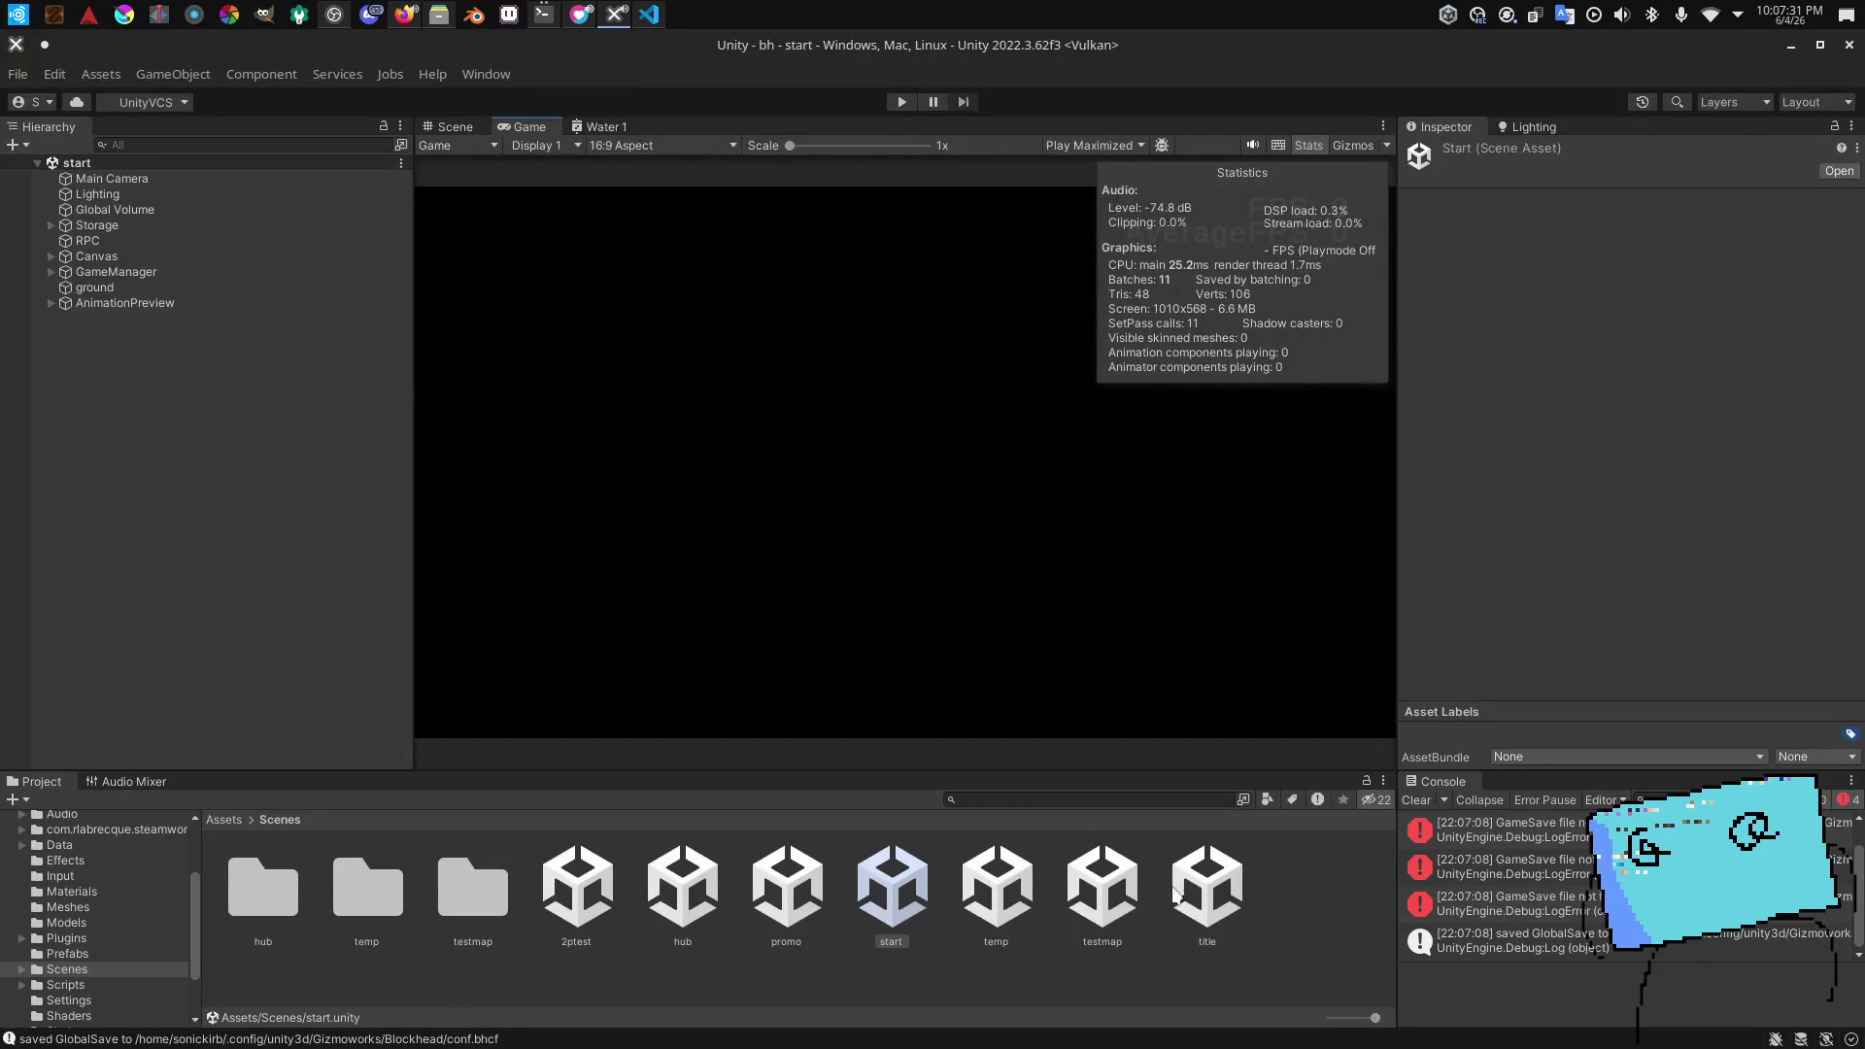
Step: Open the Water prefab and orbit close to inspect the water box side-on
left_click(146, 954)
double_click(1069, 904)
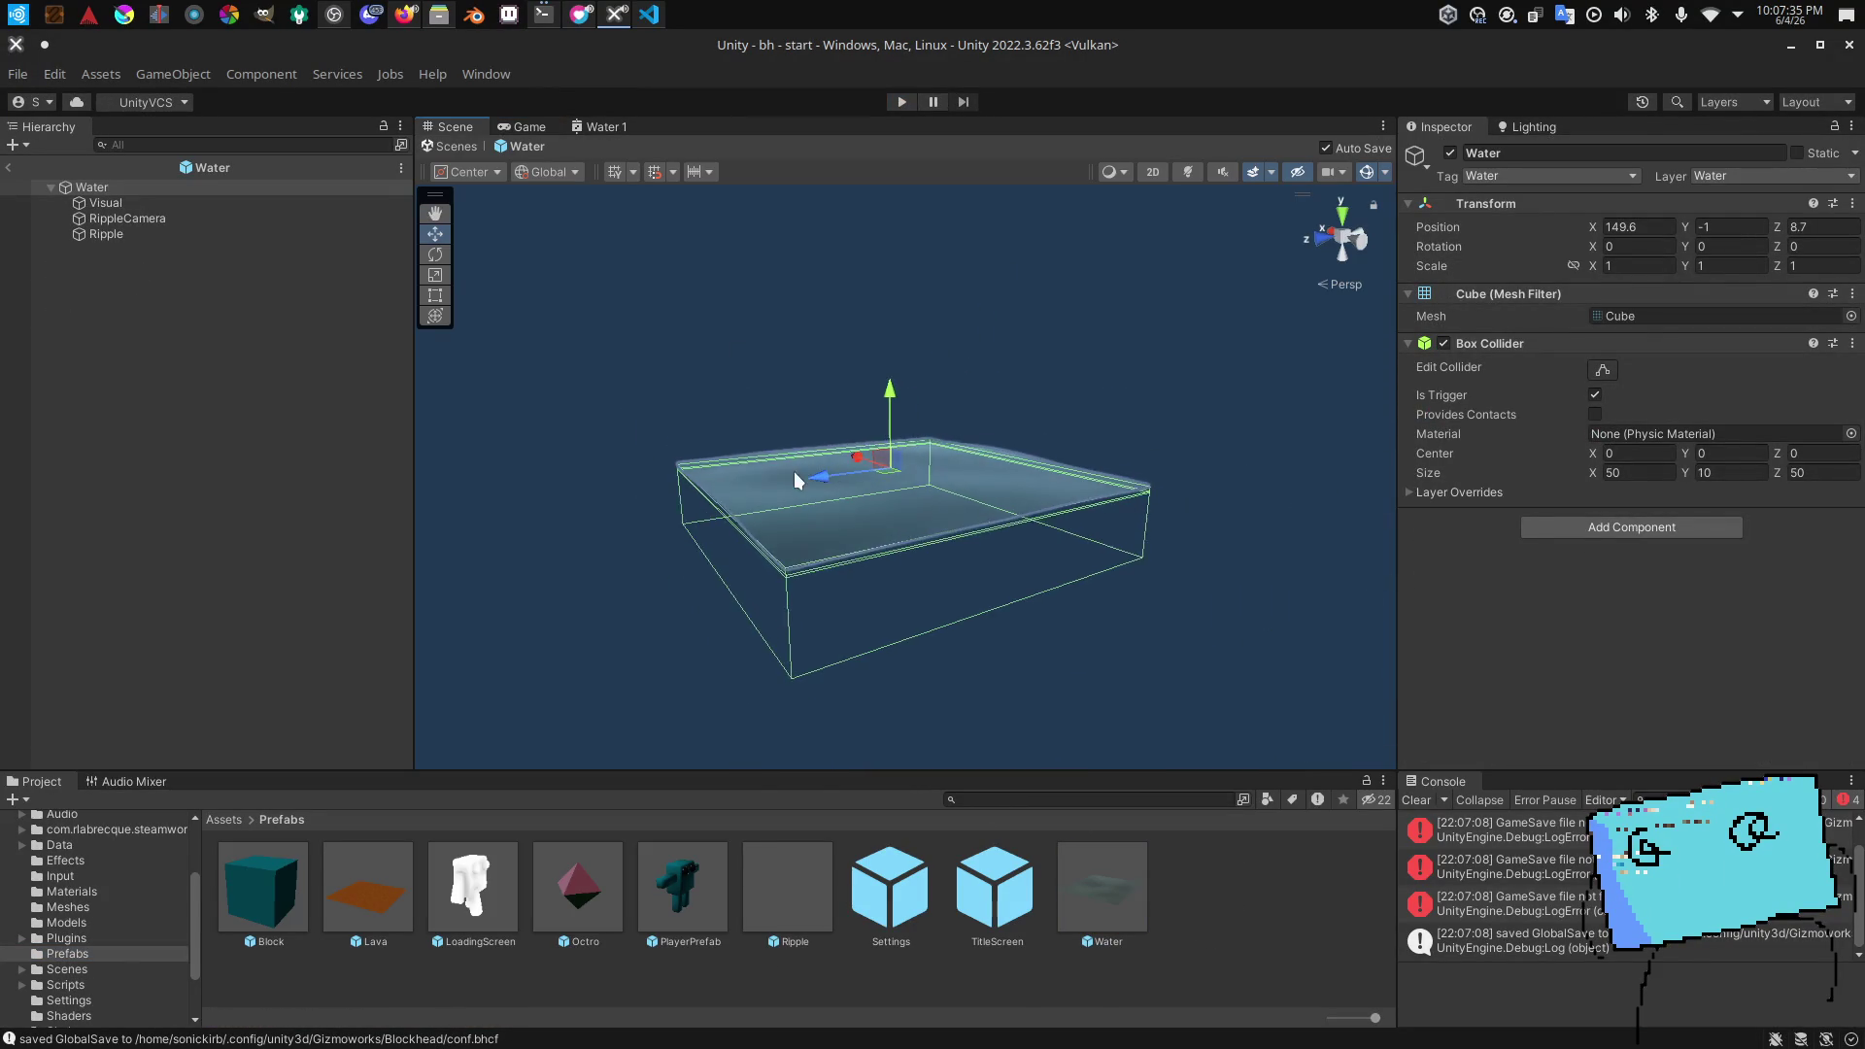
left_click_drag(776, 494, 1298, 349)
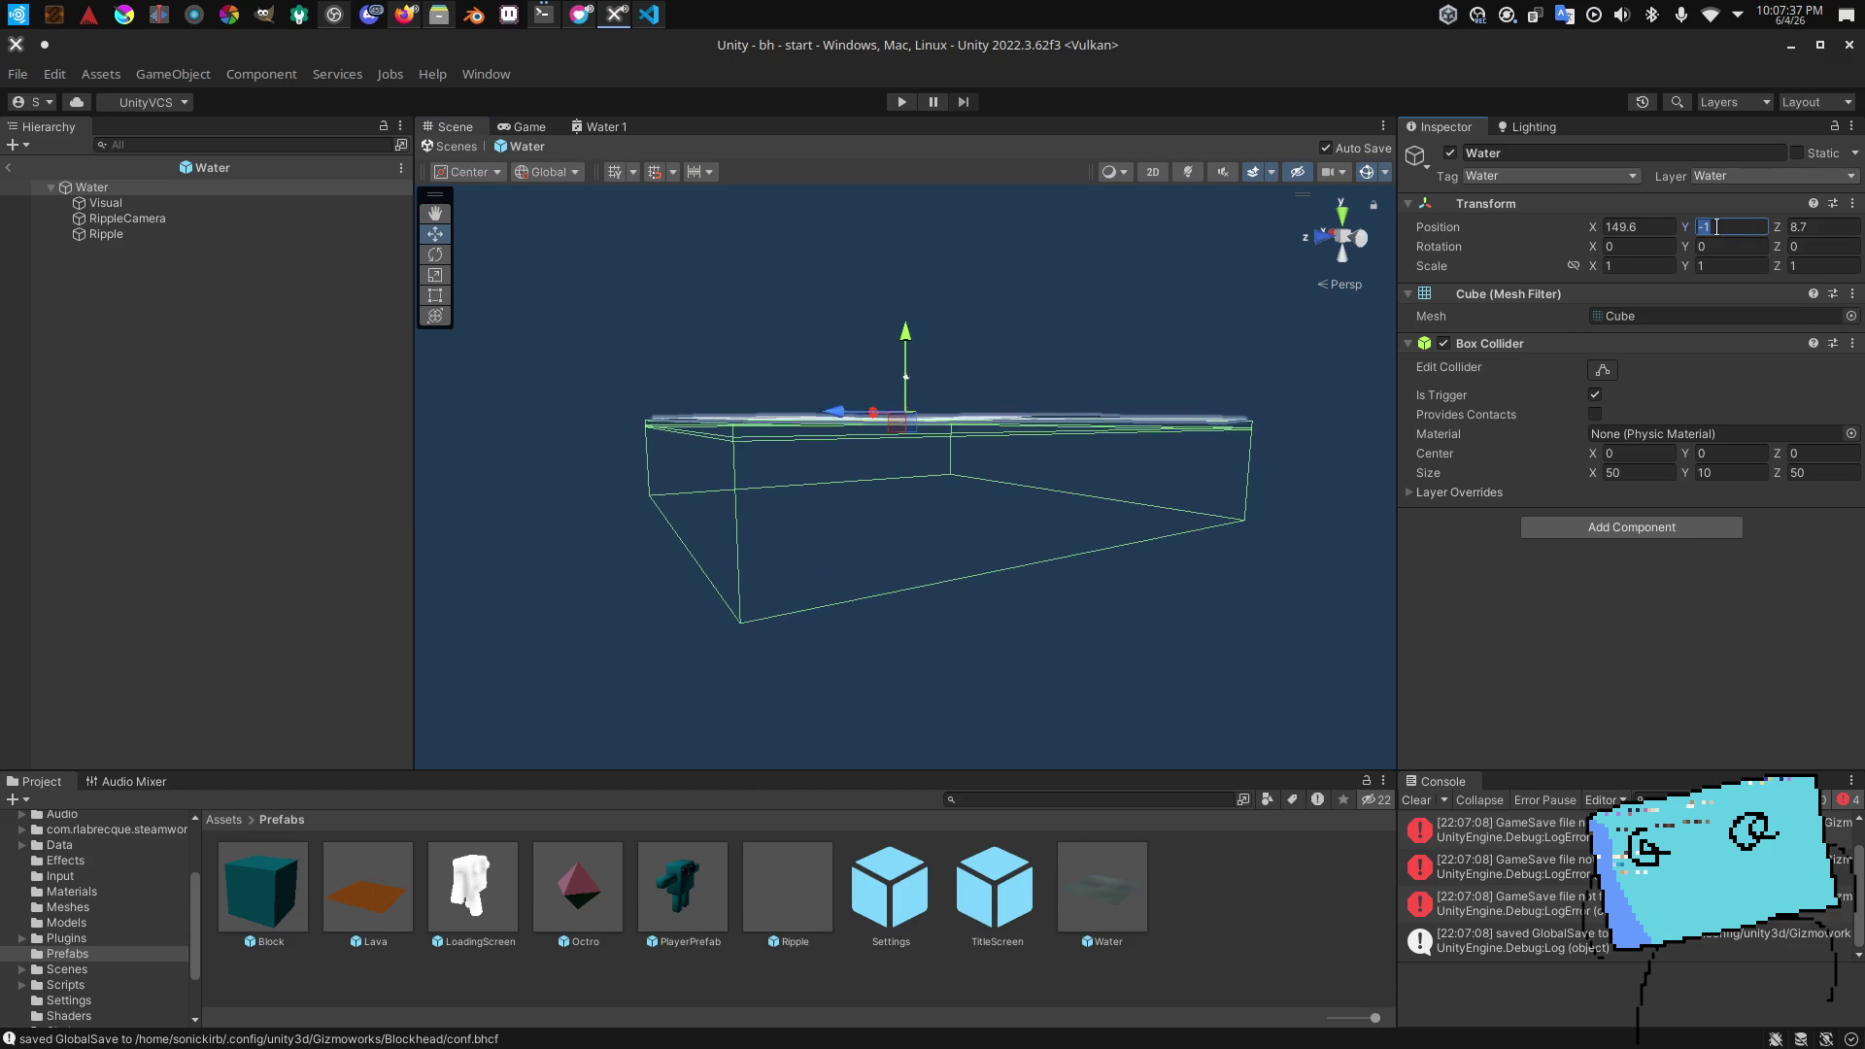
mouse_move(991, 379)
left_mouse_down()
mouse_move(859, 393)
mouse_move(428, 301)
left_mouse_up()
Step: Leave Prefab Mode and open the testmap scene from the Scenes folder
left_click(6, 169)
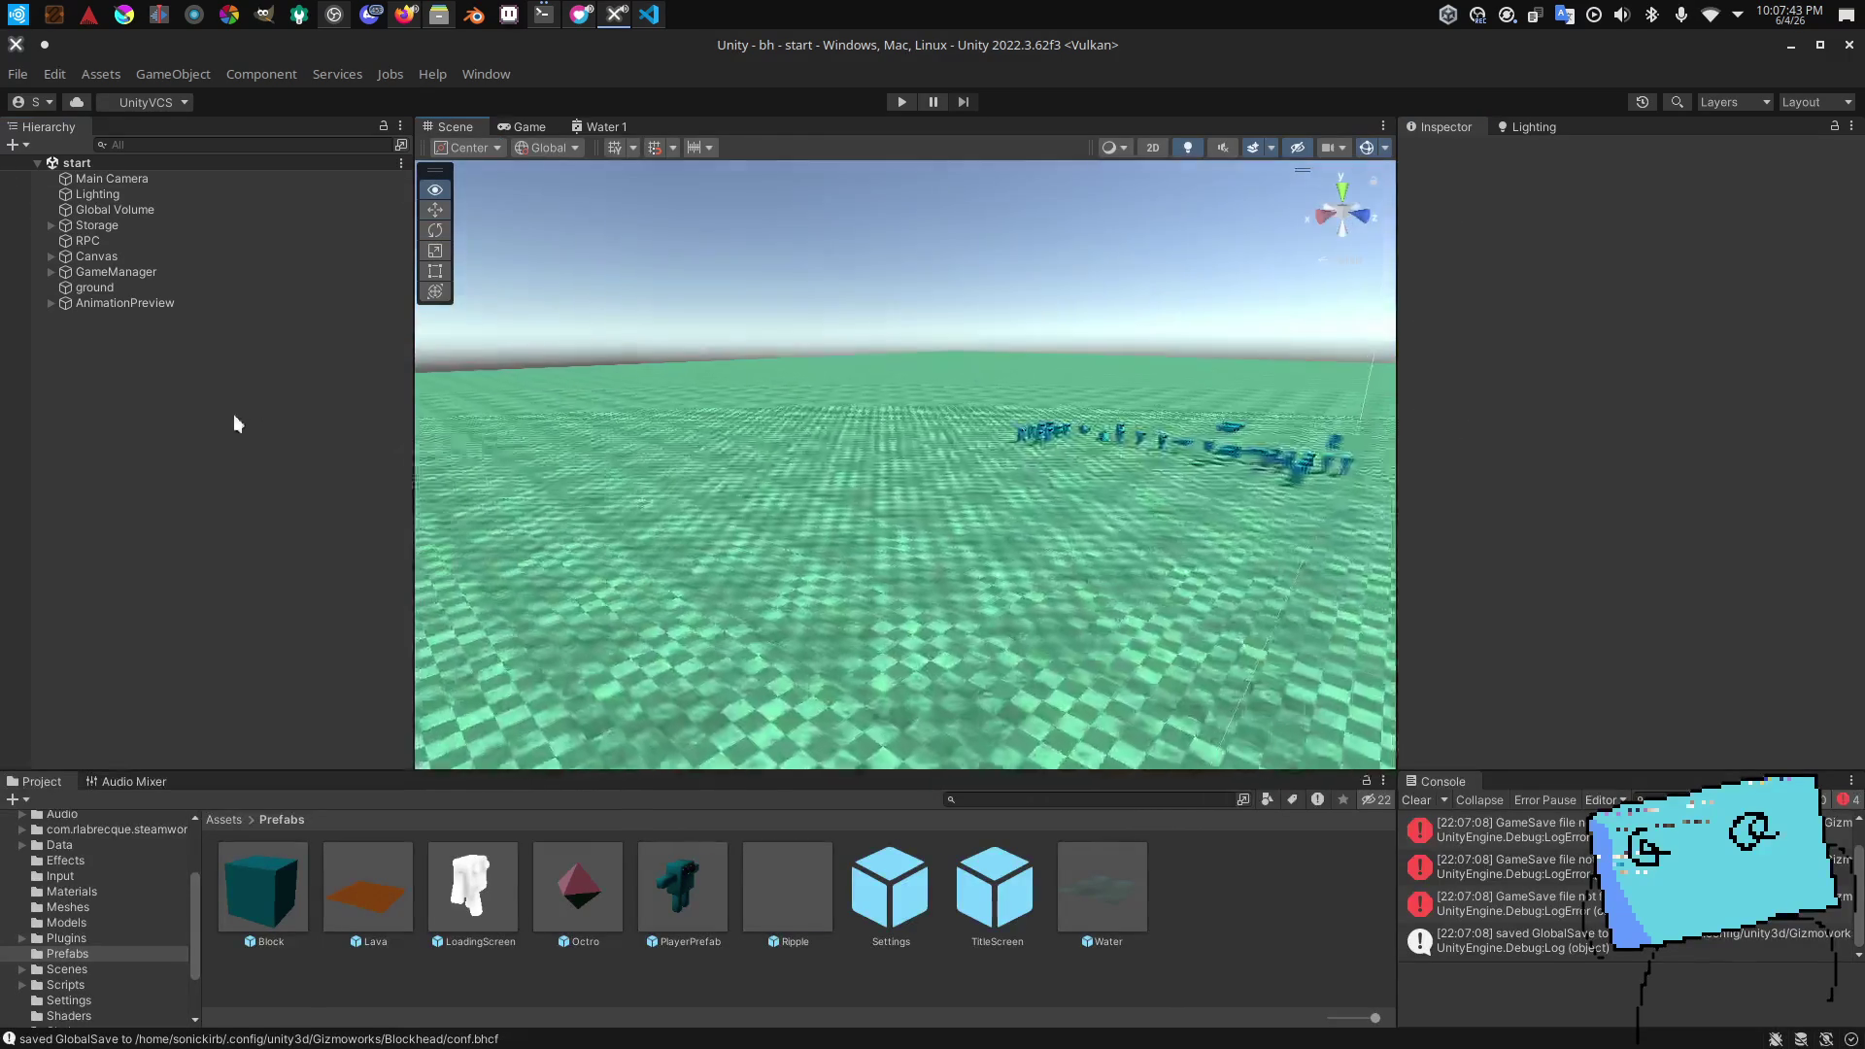
left_click(85, 965)
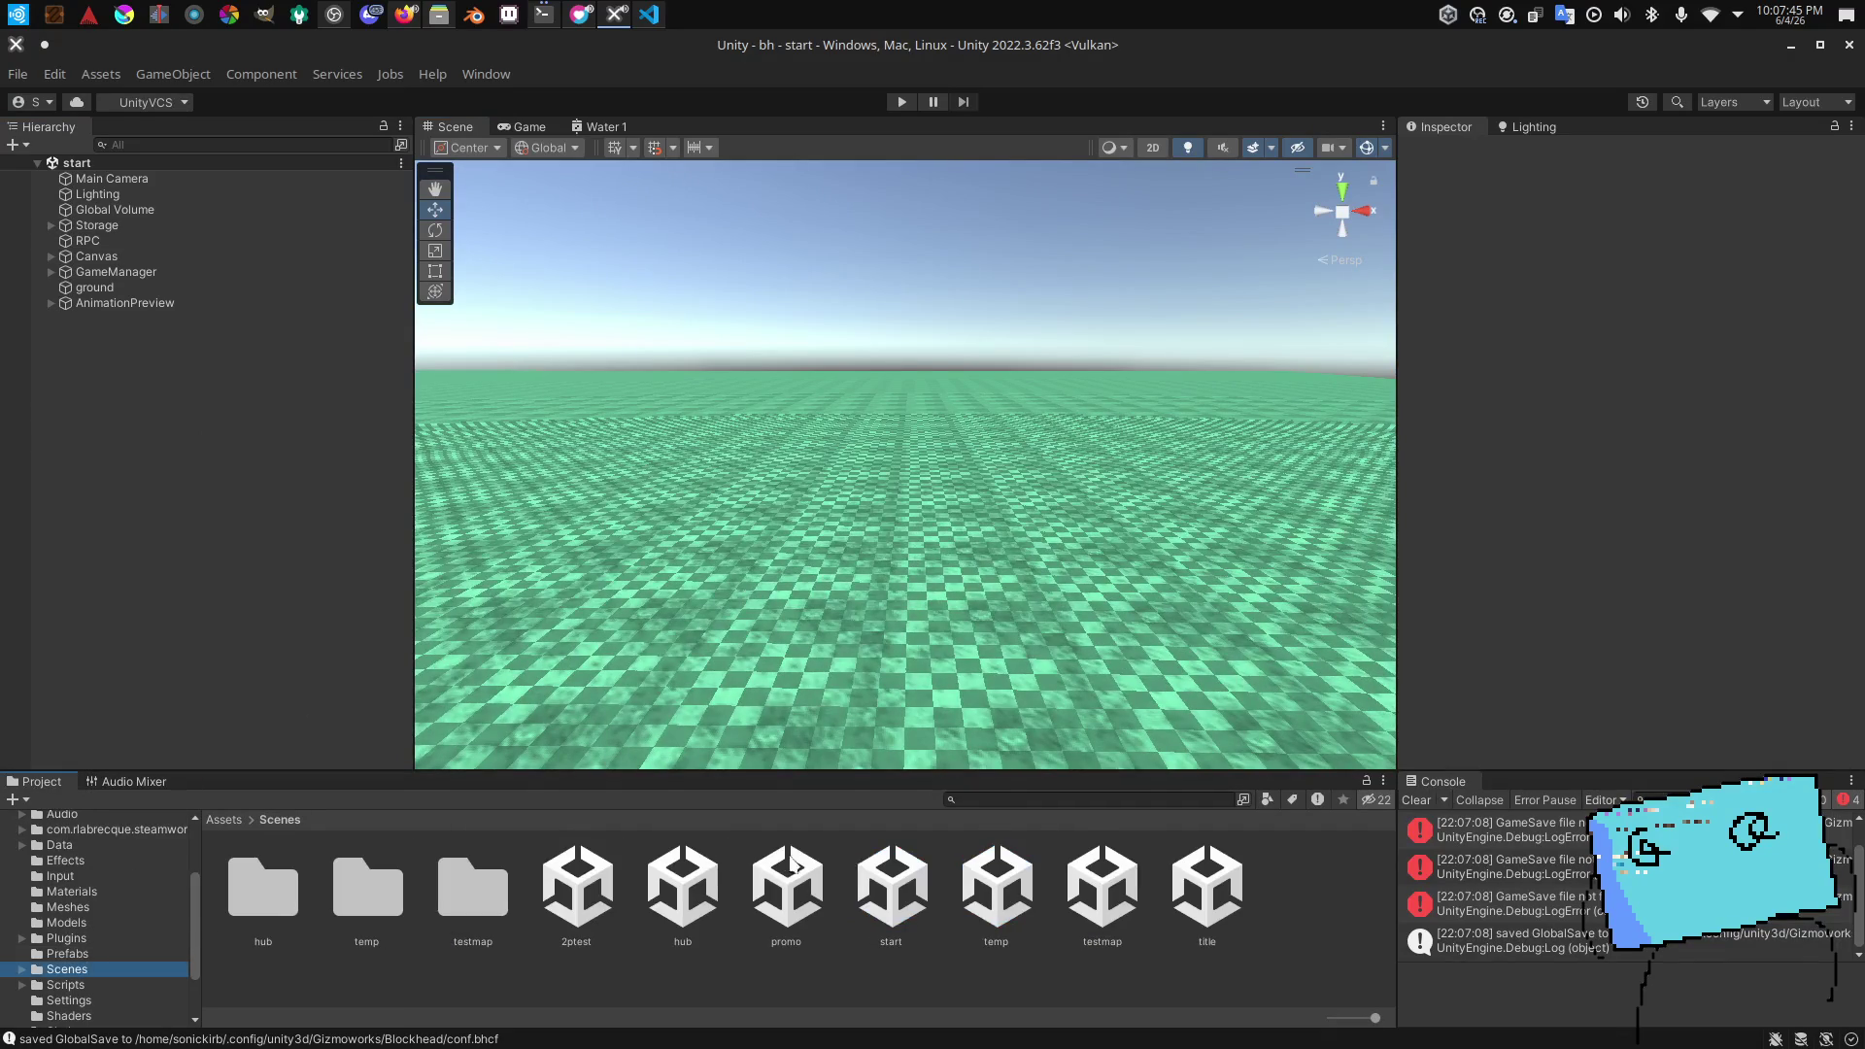
left_click(1113, 877)
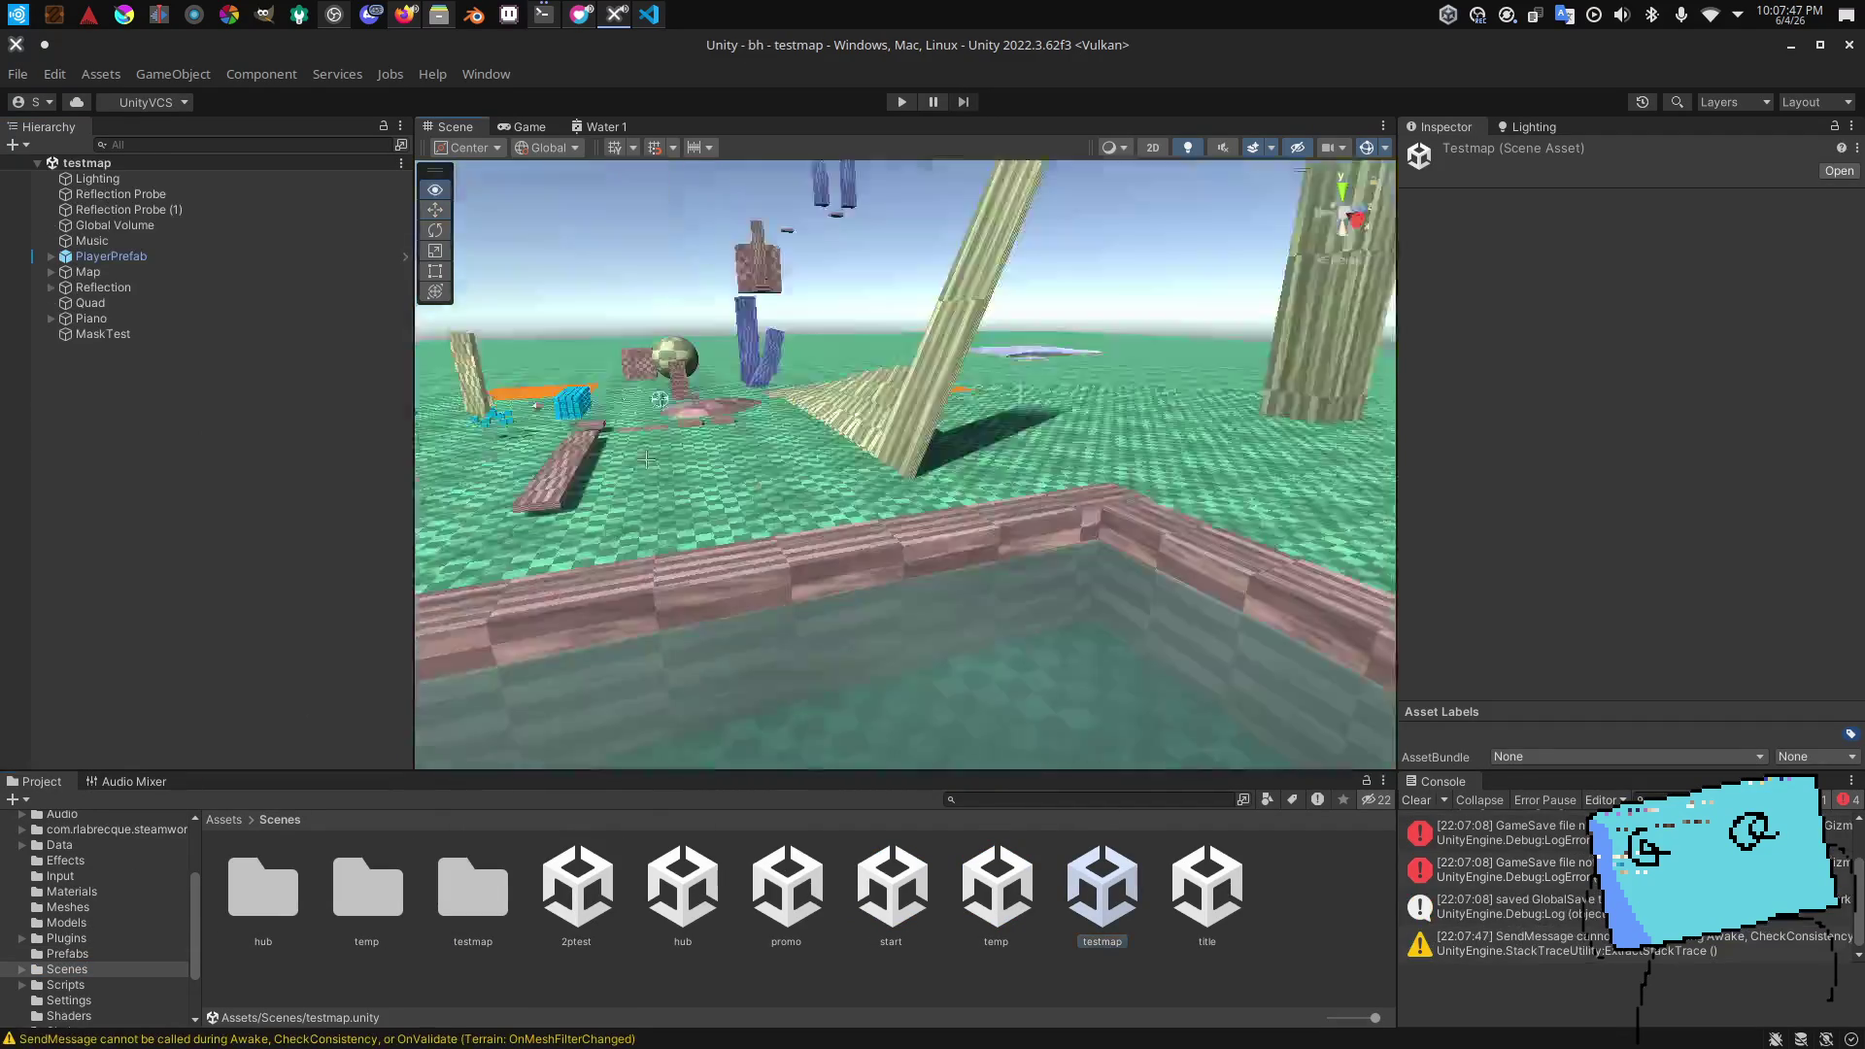
Step: Select the testmap scene's Water object and look over its settings
left_click(791, 556)
scroll(879, 540, "down", 5)
scroll(170, 730, "down", 3)
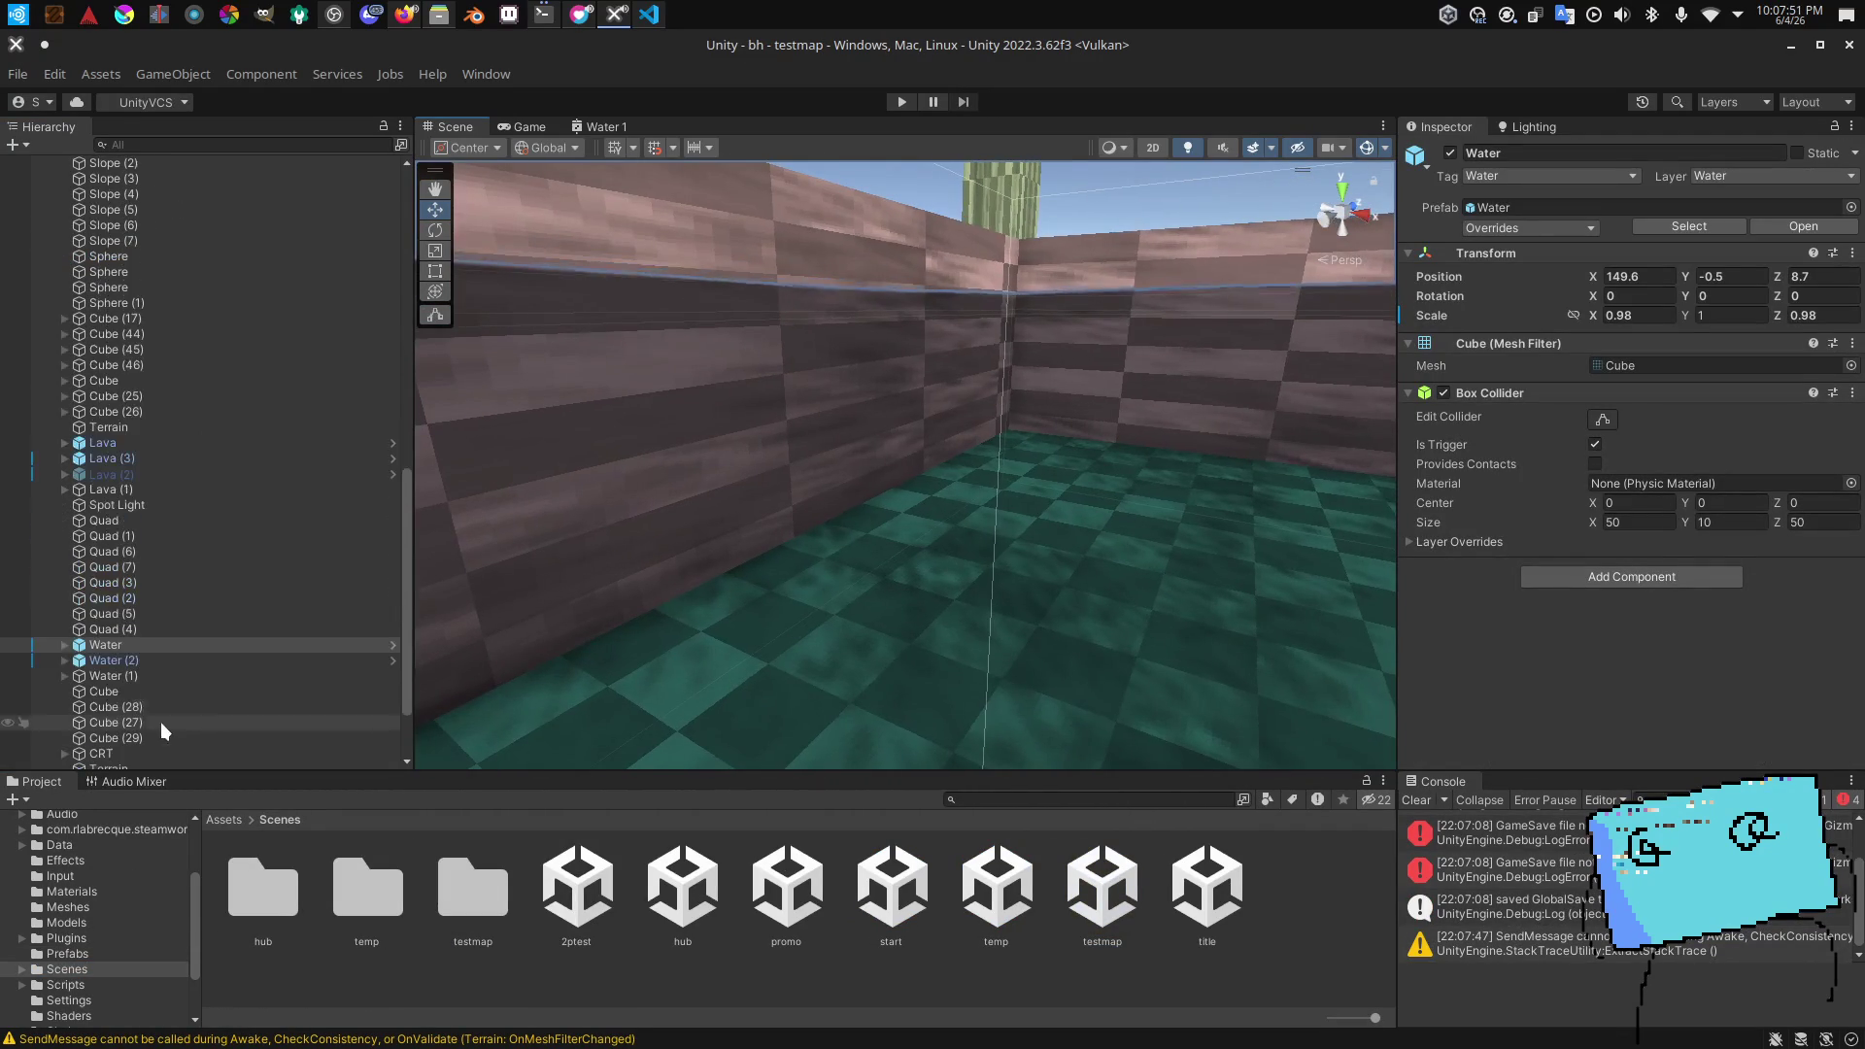
mouse_move(719, 550)
left_mouse_down()
mouse_move(798, 533)
mouse_move(853, 389)
mouse_move(885, 474)
mouse_move(855, 505)
left_mouse_up()
Step: Open the hub scene and select its Water object under Map
double_click(683, 889)
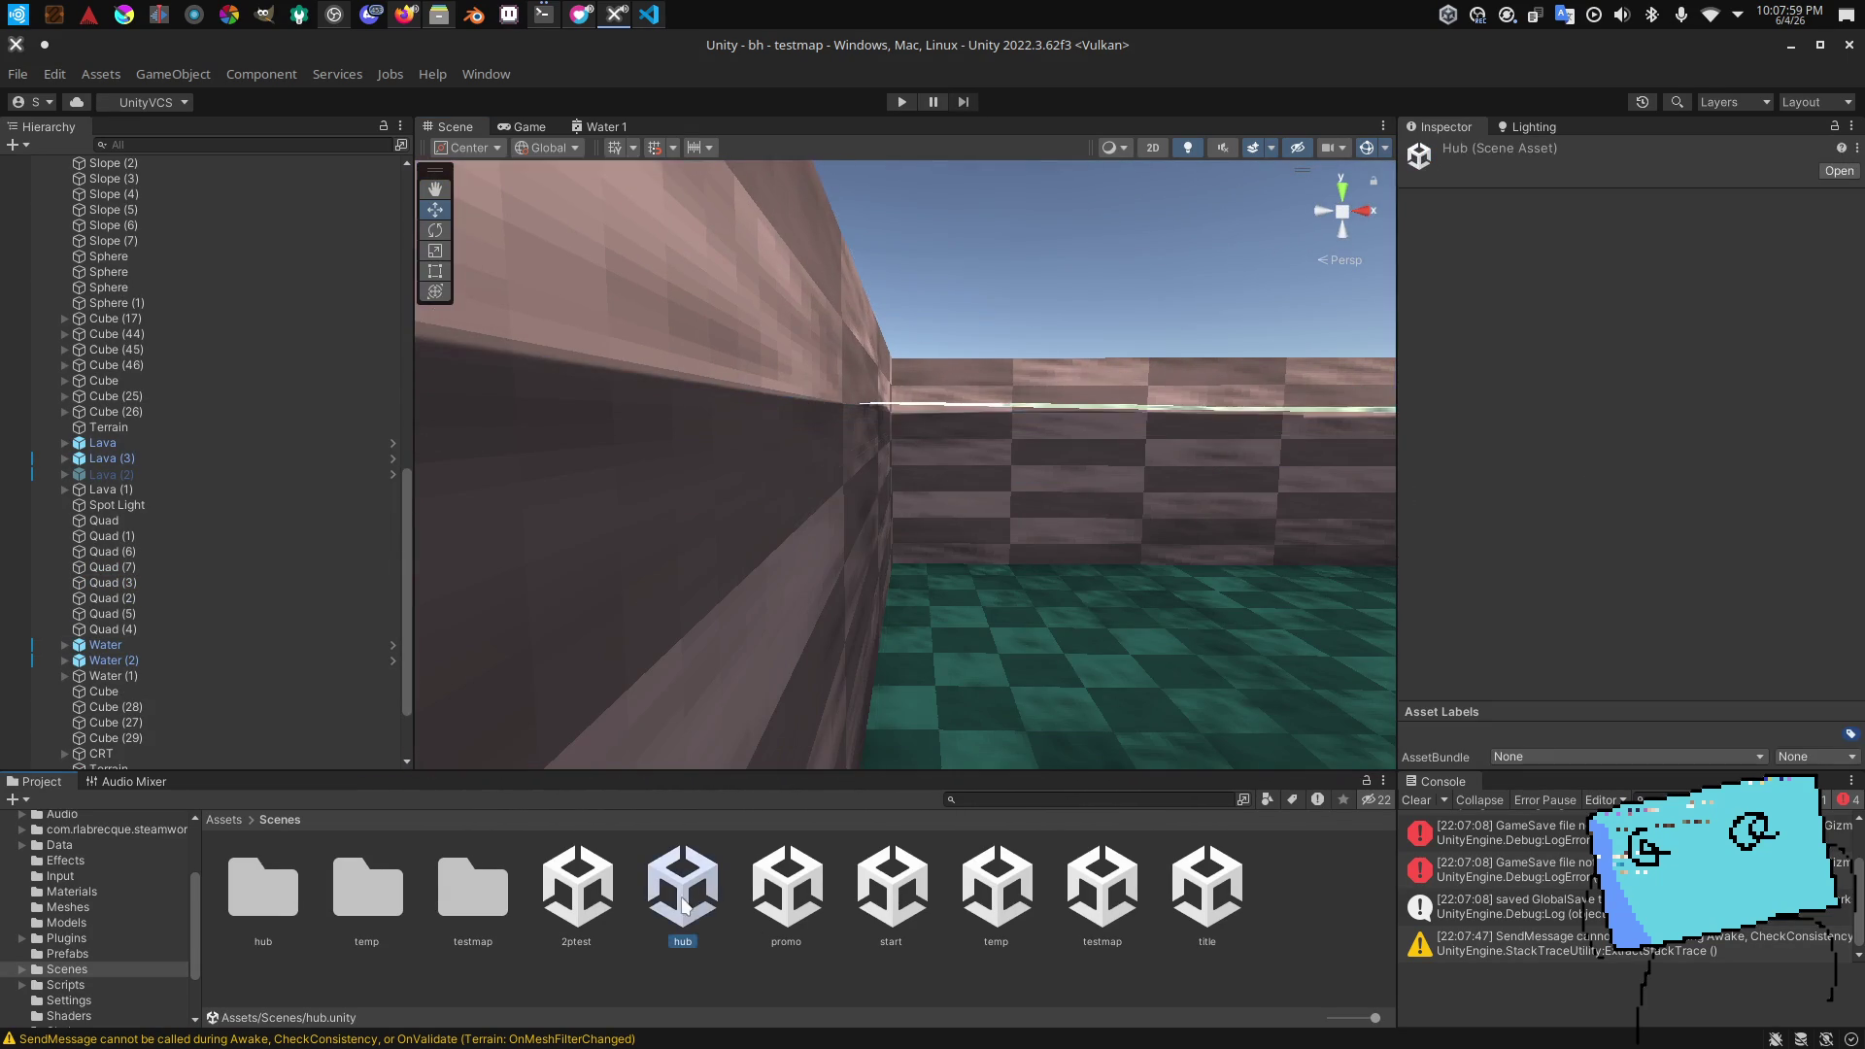
mouse_move(691, 579)
left_mouse_down()
mouse_move(687, 558)
mouse_move(710, 563)
mouse_move(744, 594)
mouse_move(647, 606)
mouse_move(603, 574)
mouse_move(325, 491)
mouse_move(1049, 541)
mouse_move(1546, 505)
mouse_move(1847, 515)
left_mouse_up()
left_click(748, 592)
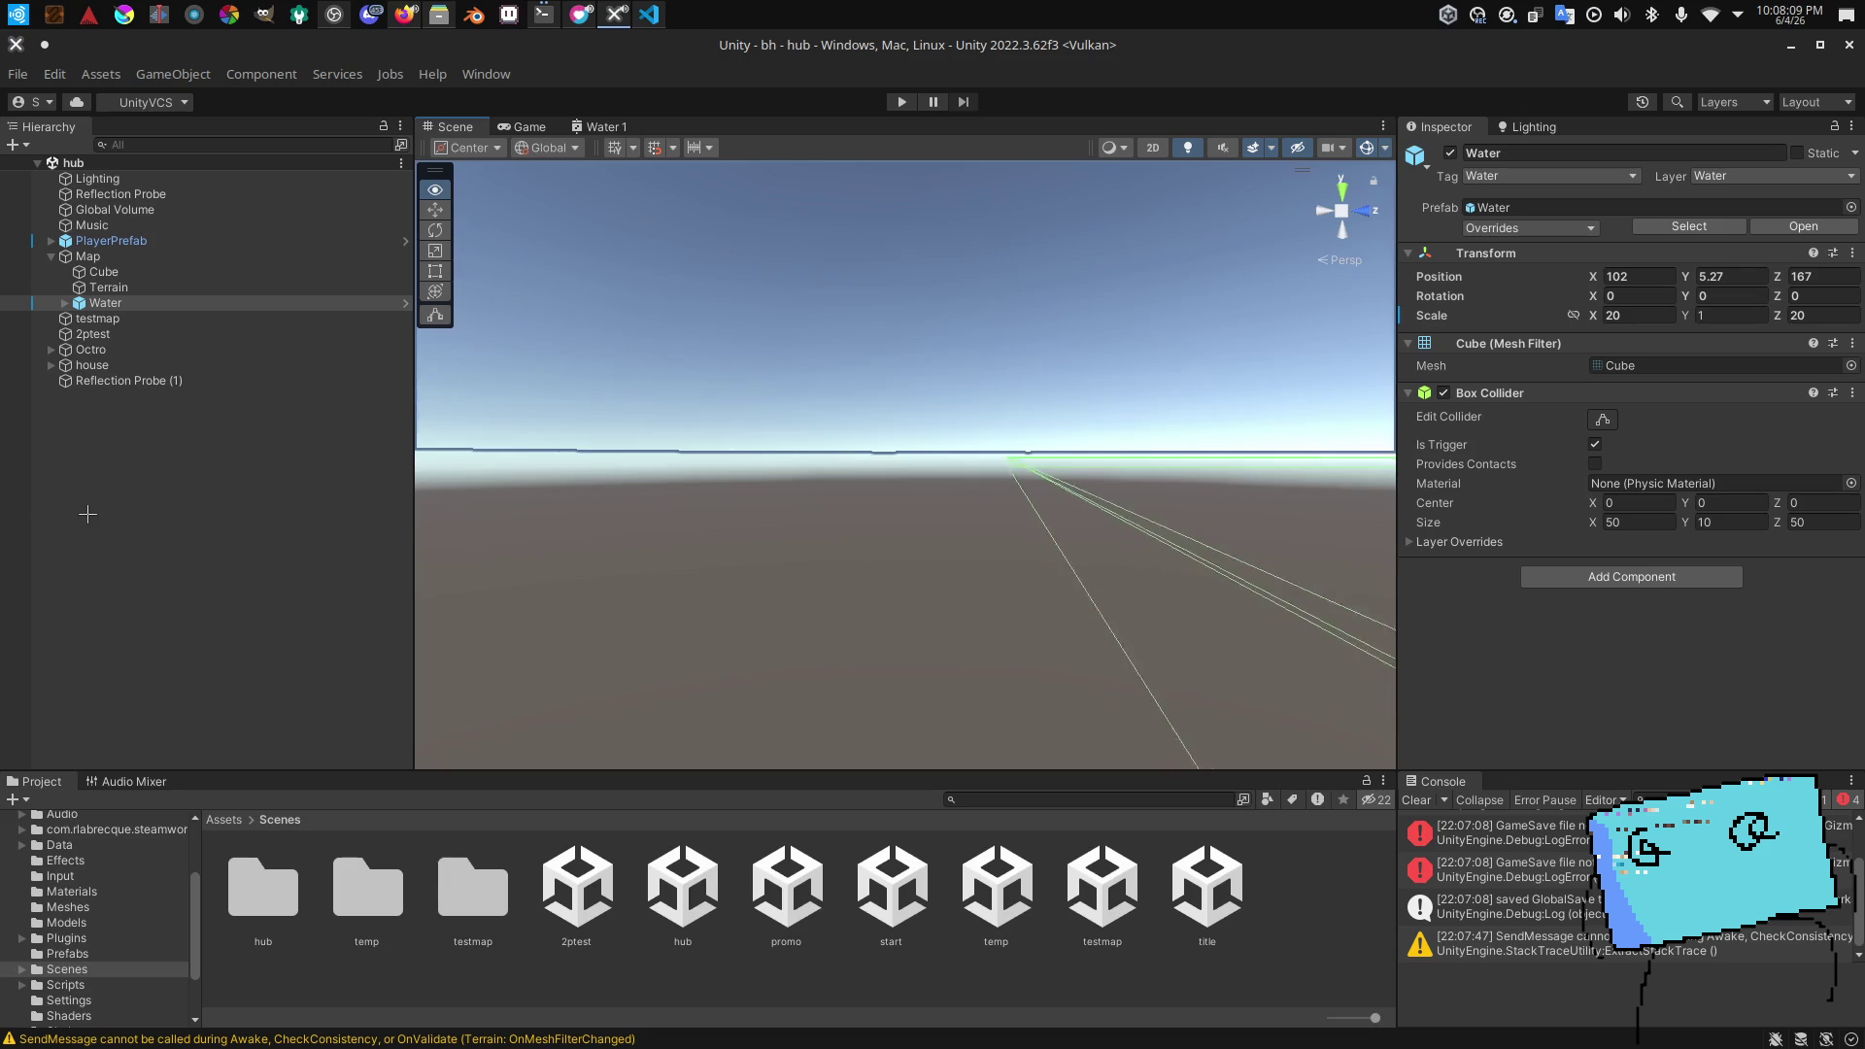
Step: Try the hub Water's Scale X at 1, restore it to 20, then open the Water prefab
mouse_move(75, 518)
left_mouse_down()
mouse_move(471, 616)
mouse_move(229, 633)
mouse_move(580, 609)
mouse_move(622, 623)
mouse_move(608, 550)
left_mouse_up()
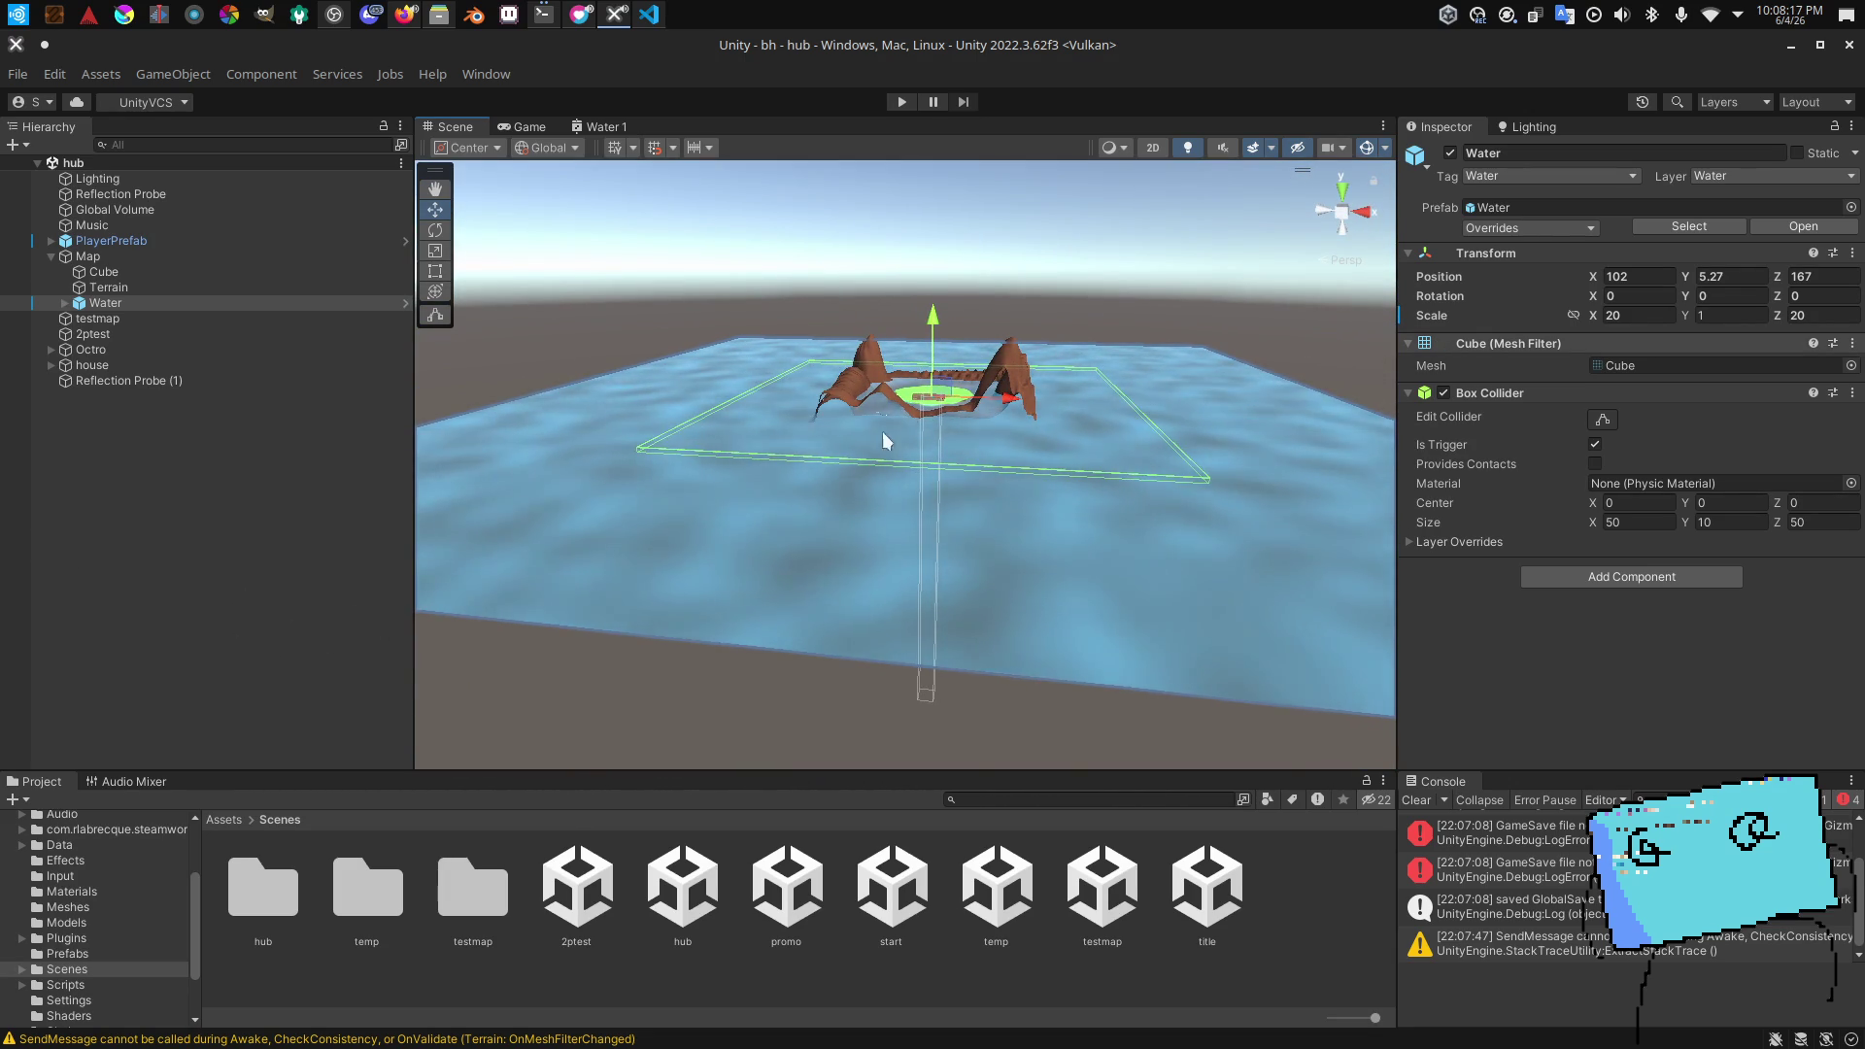
left_click(1650, 316)
type("1")
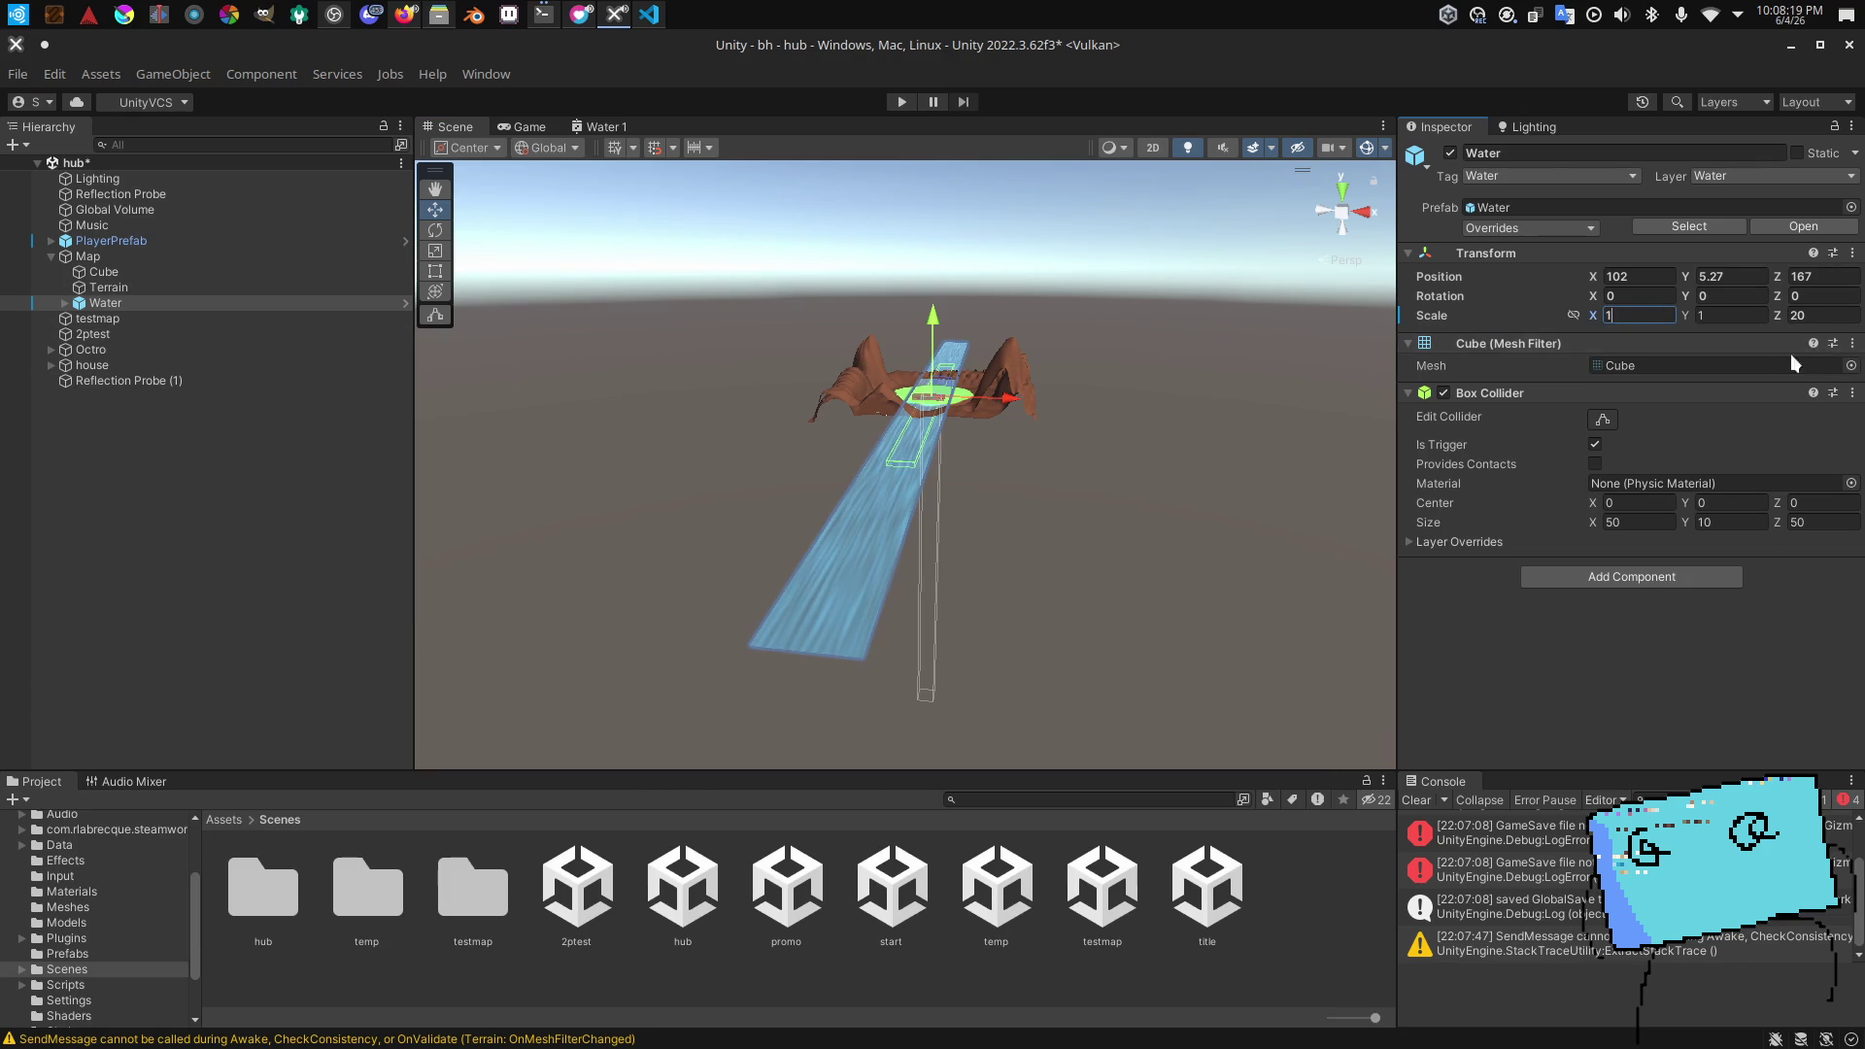
key("Return")
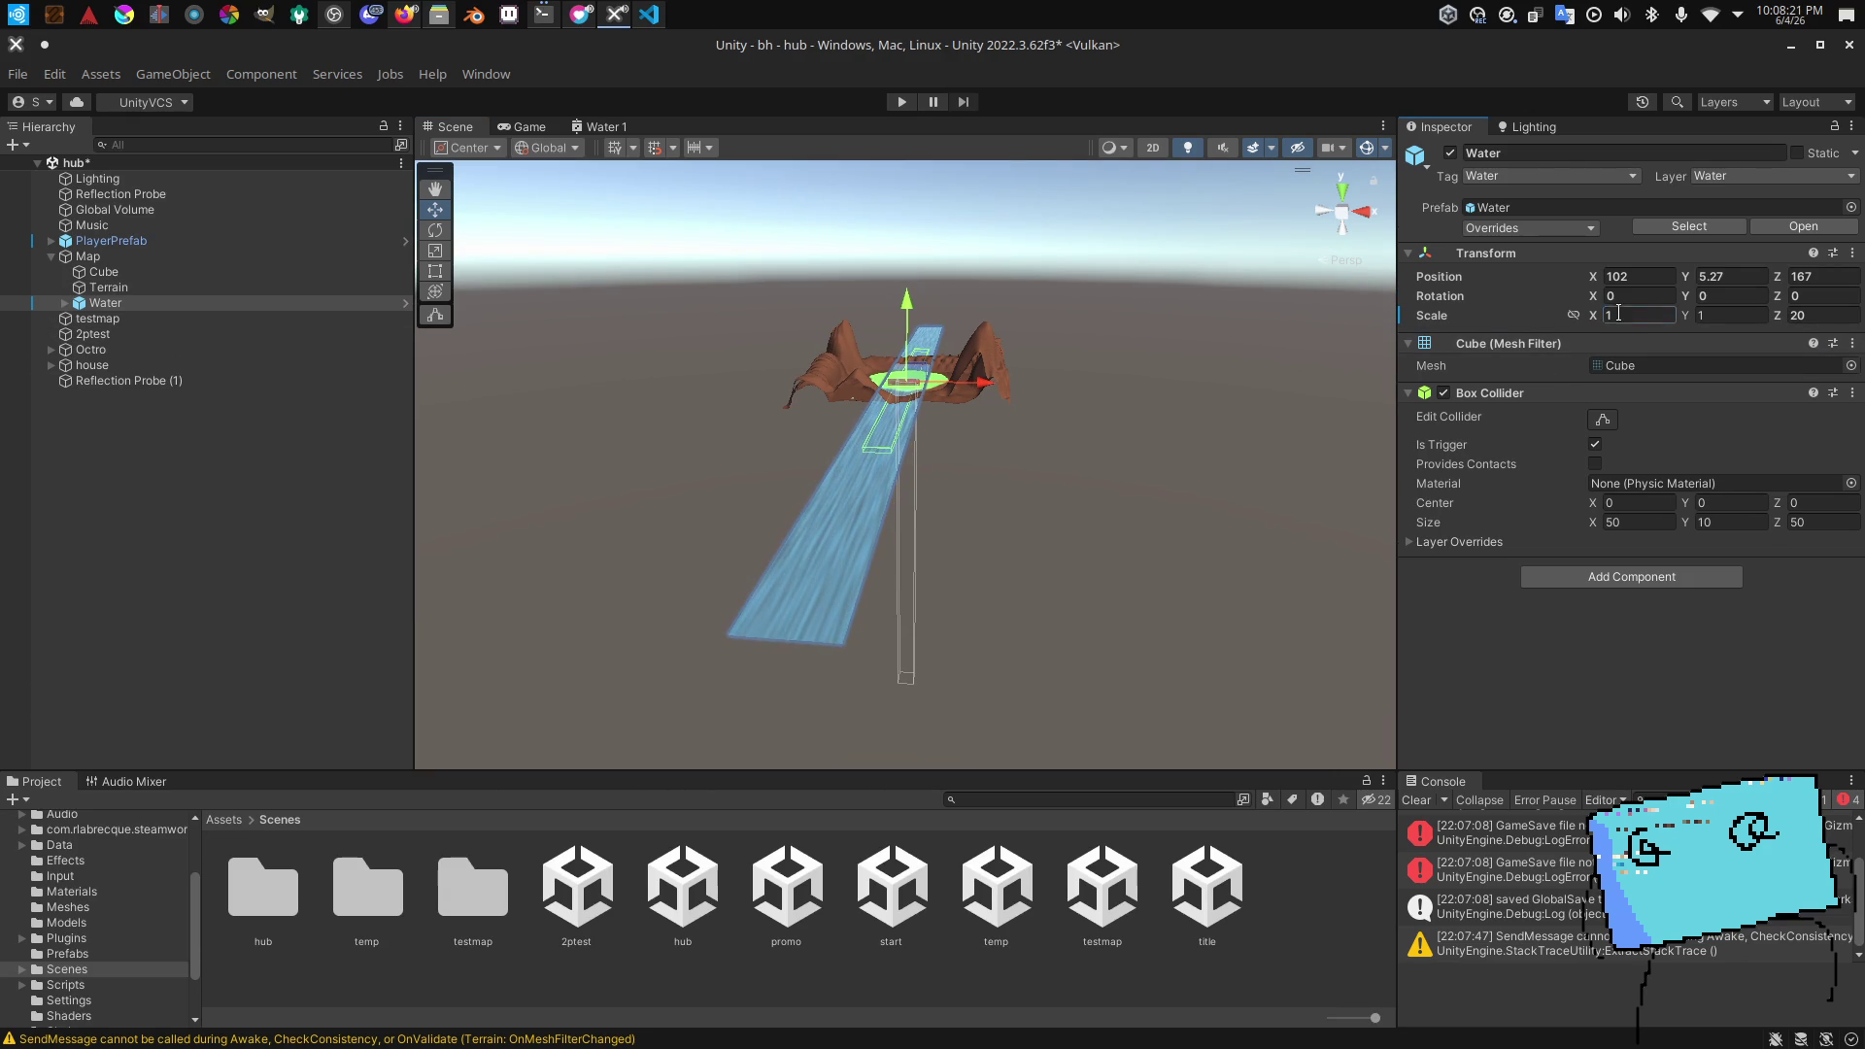
type("20")
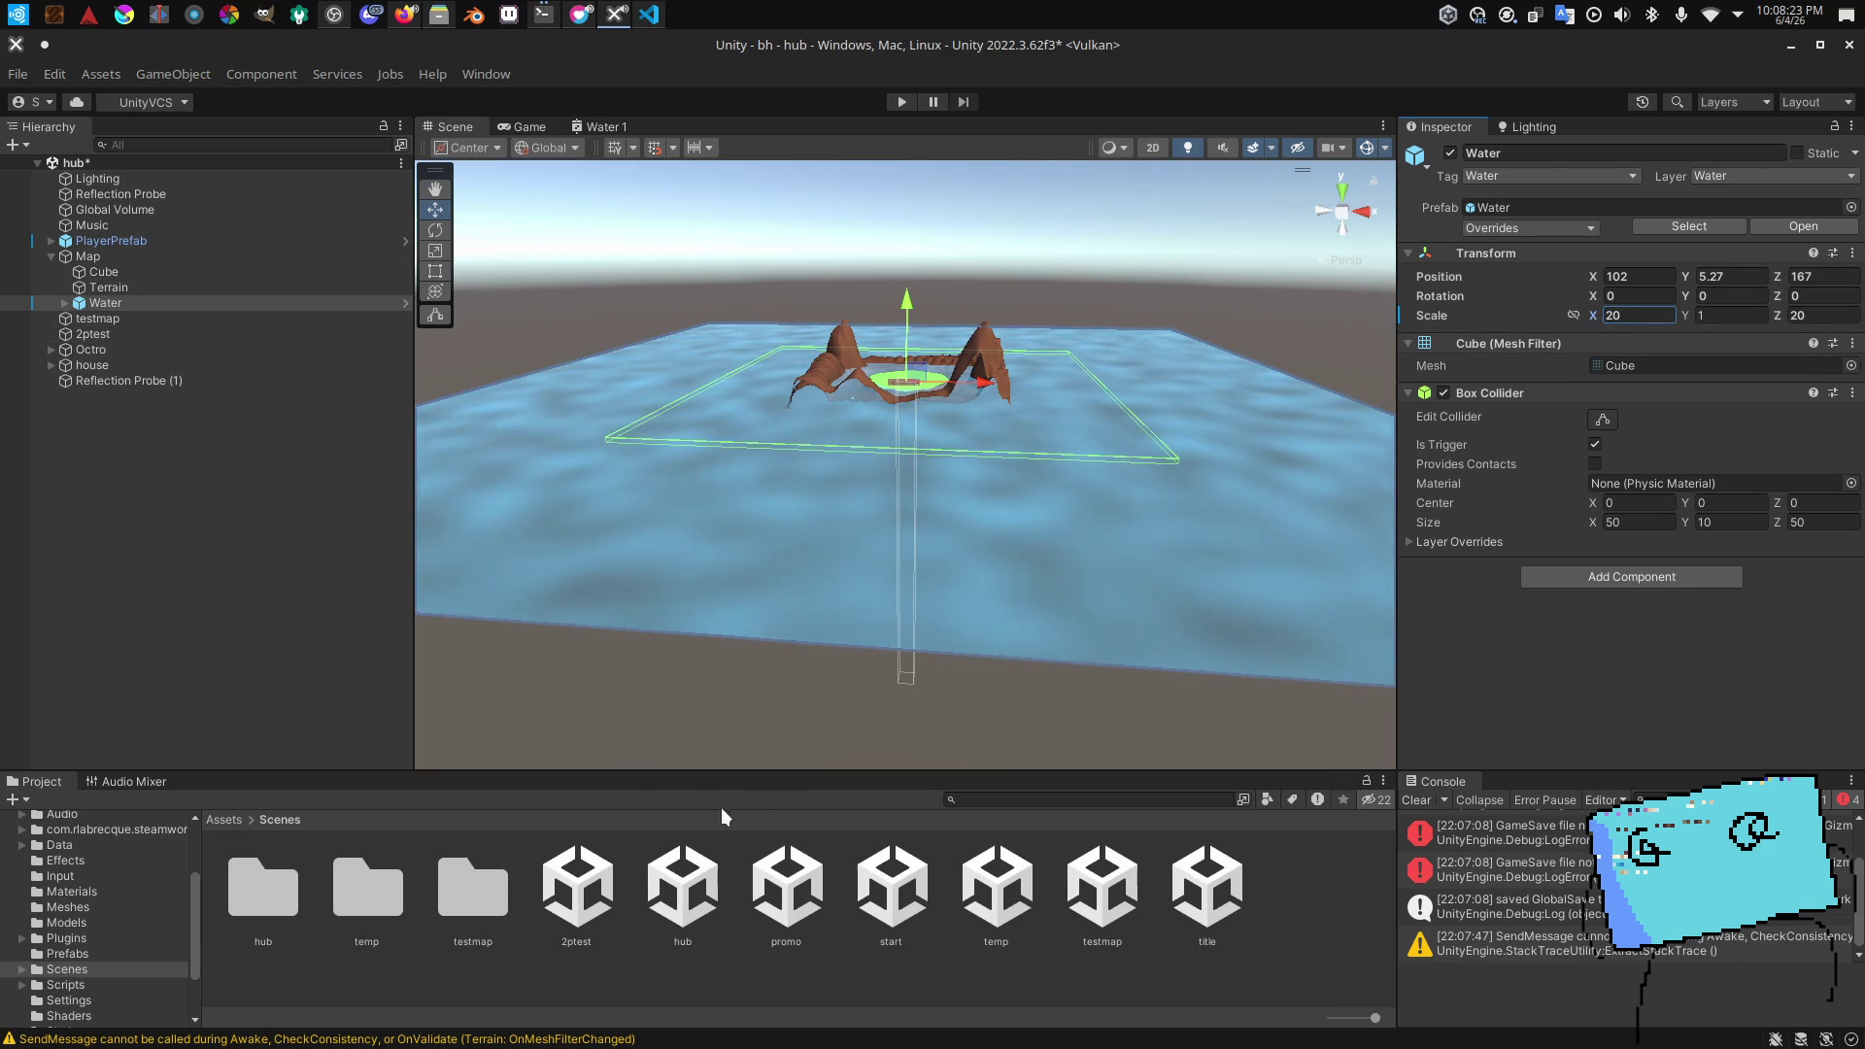
left_click(67, 954)
double_click(1098, 901)
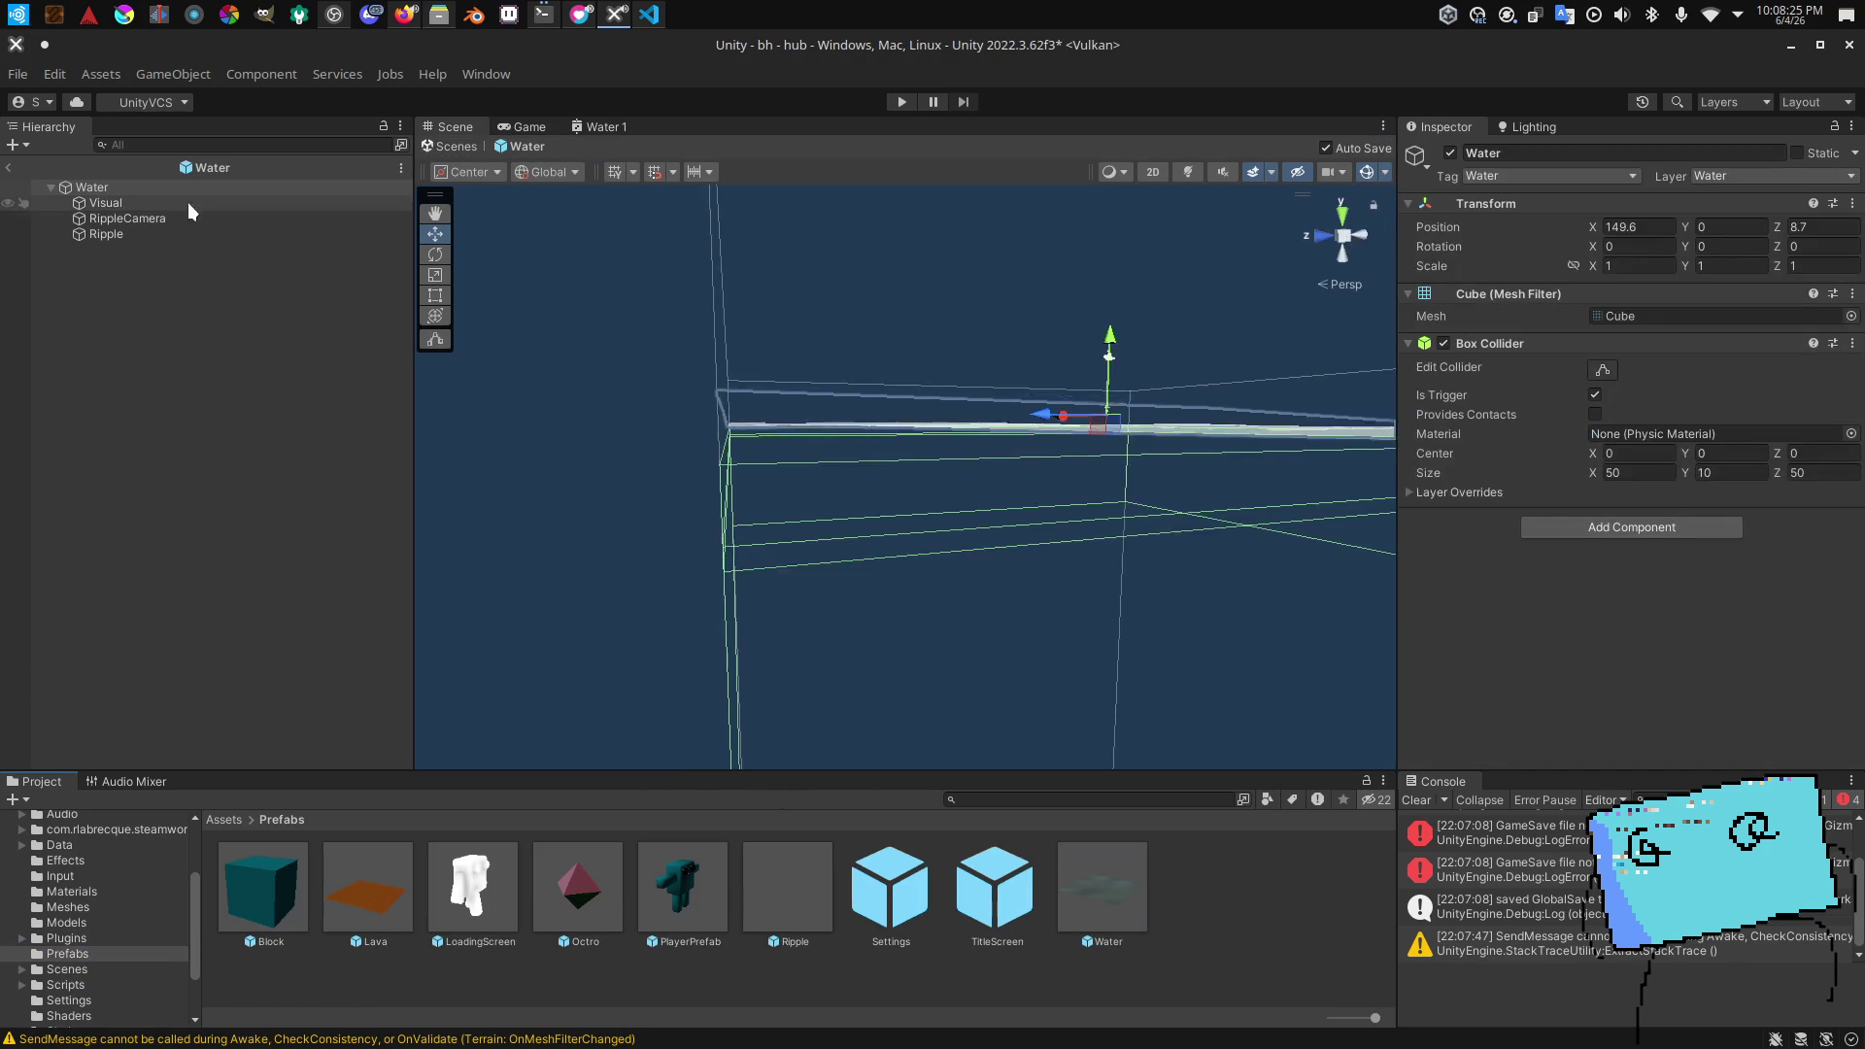
Step: Select the prefab's Visual plane and enter scale values 1 and 5
left_click_drag(686, 439, 645, 554)
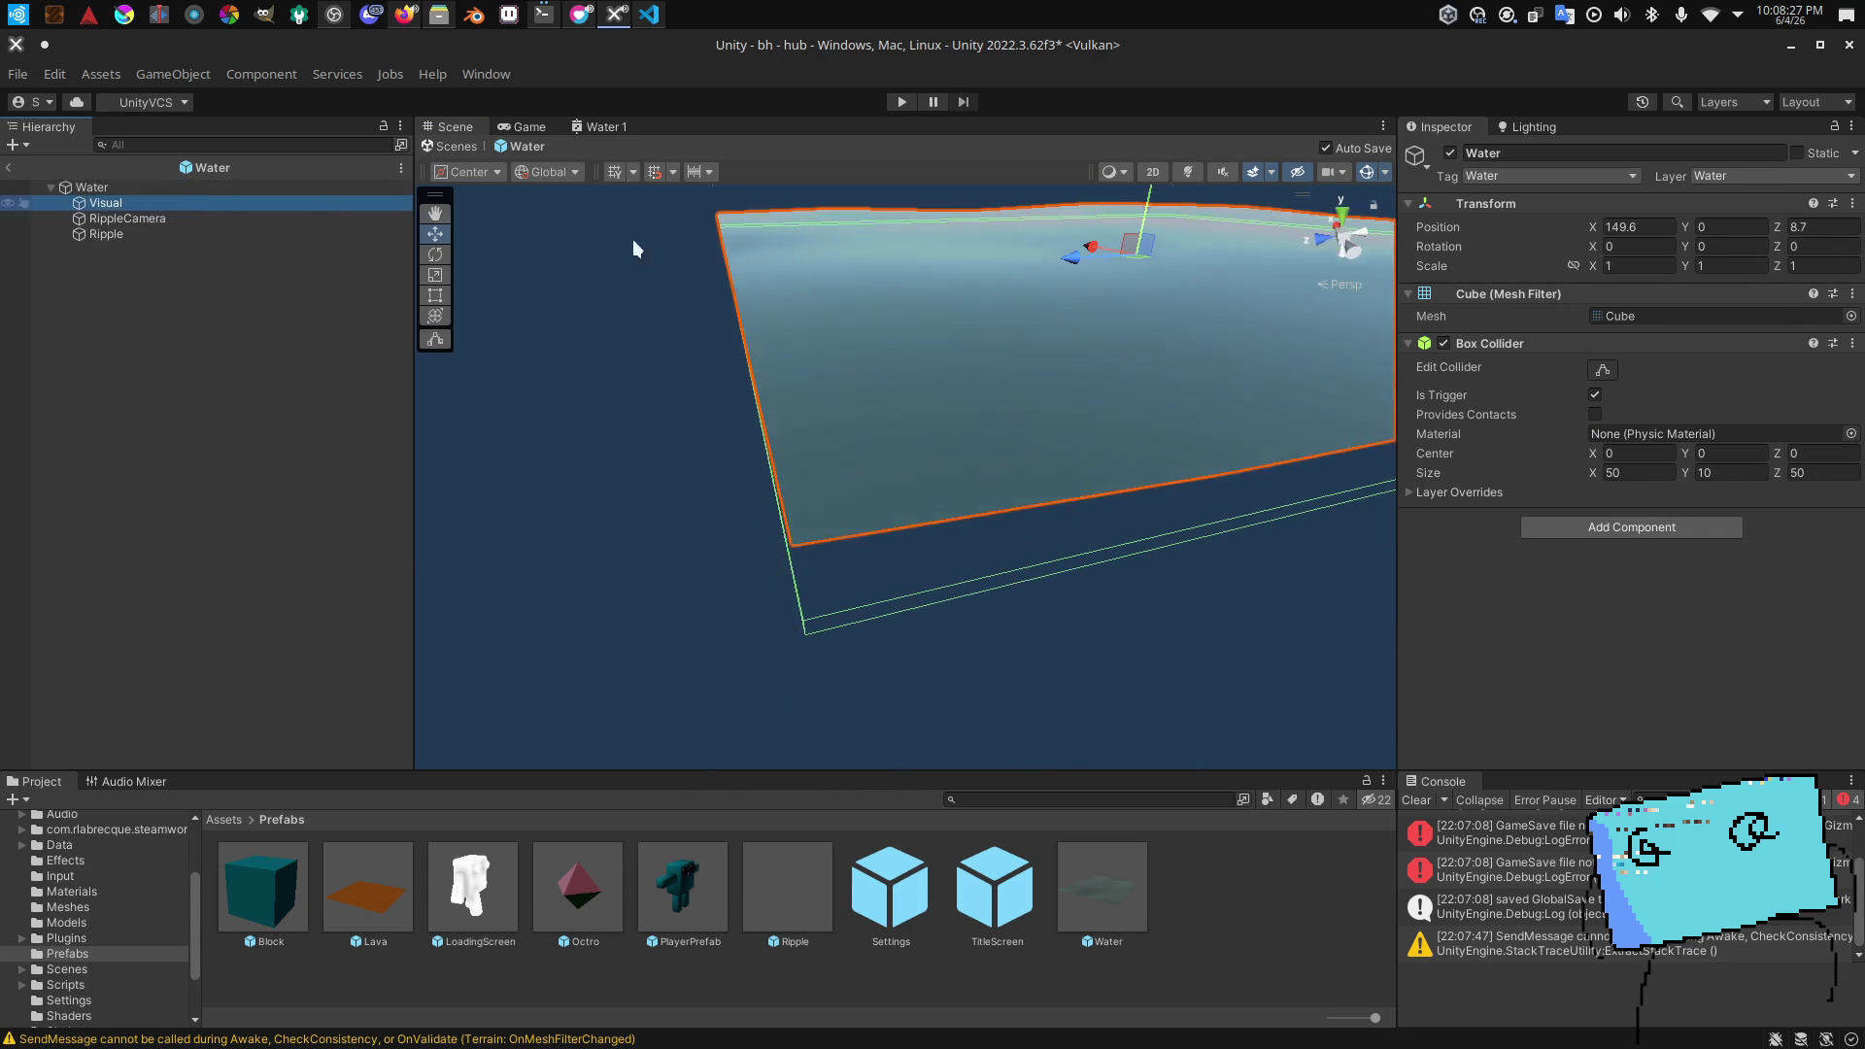
left_click(319, 198)
type("1")
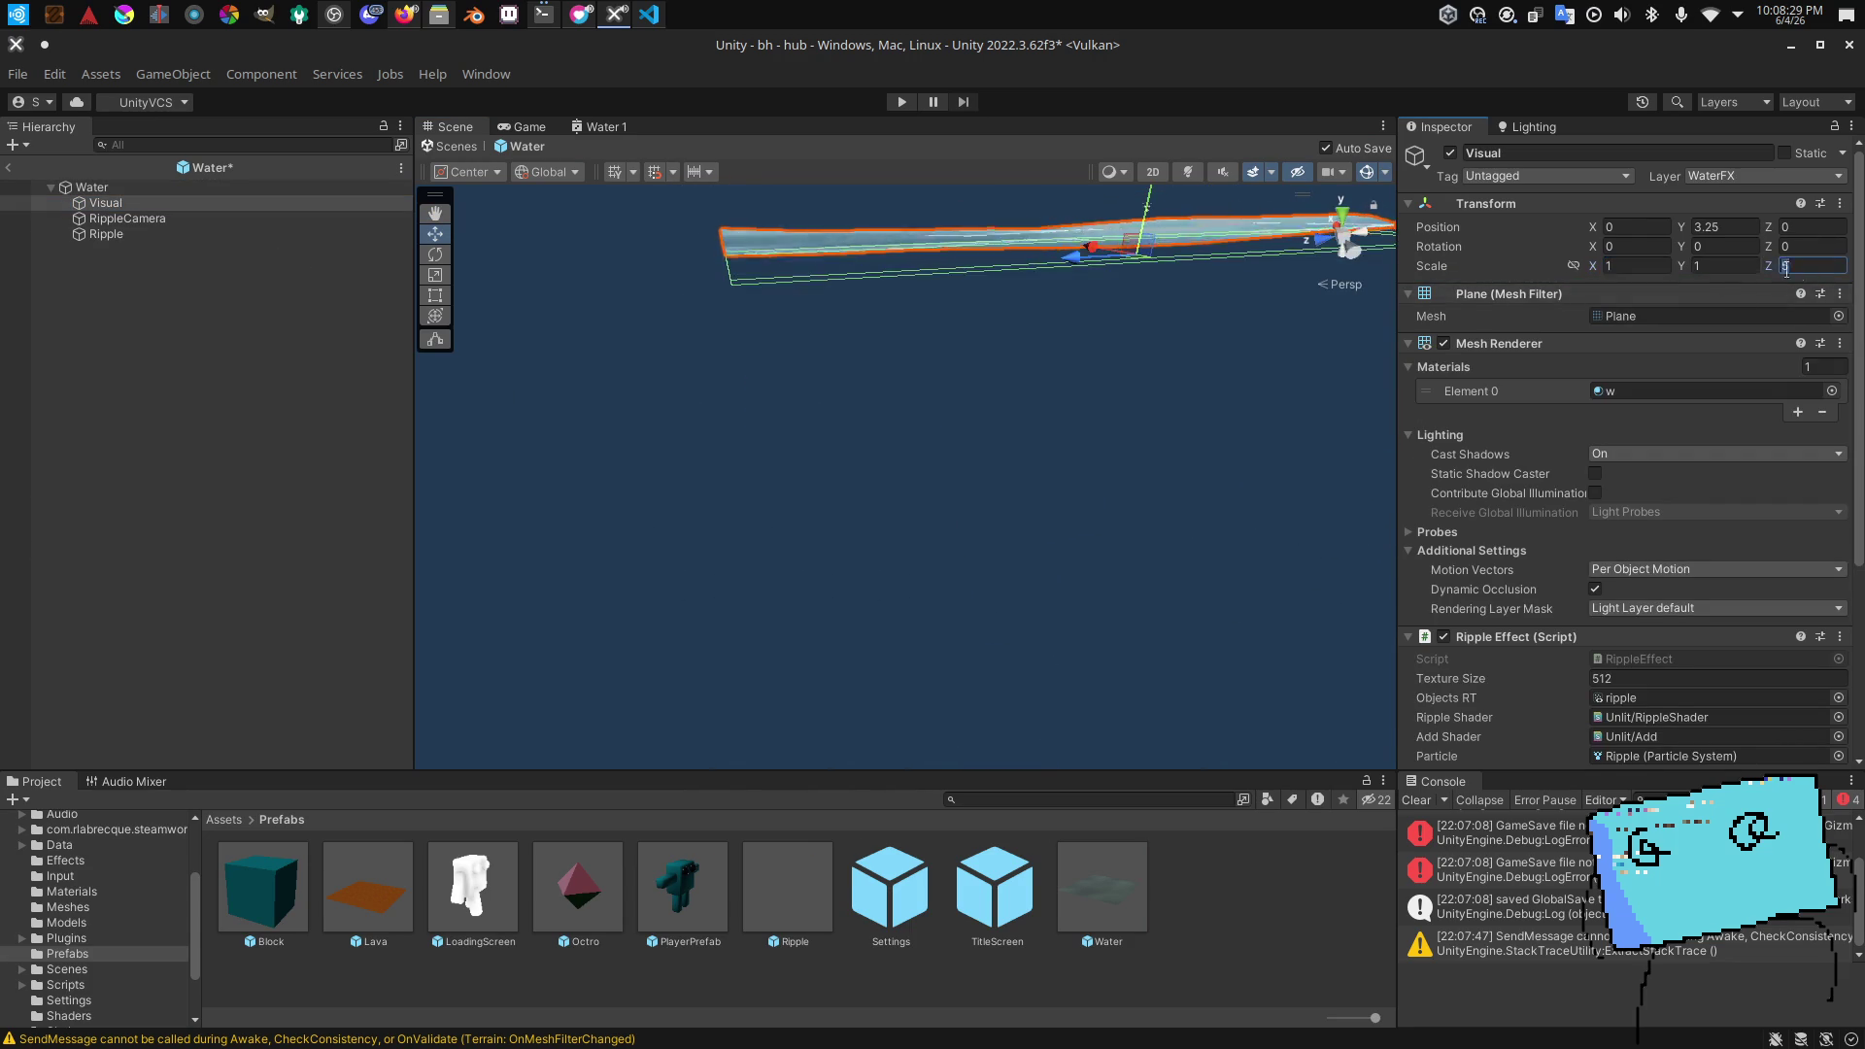
key("Return")
type("5")
key("Return")
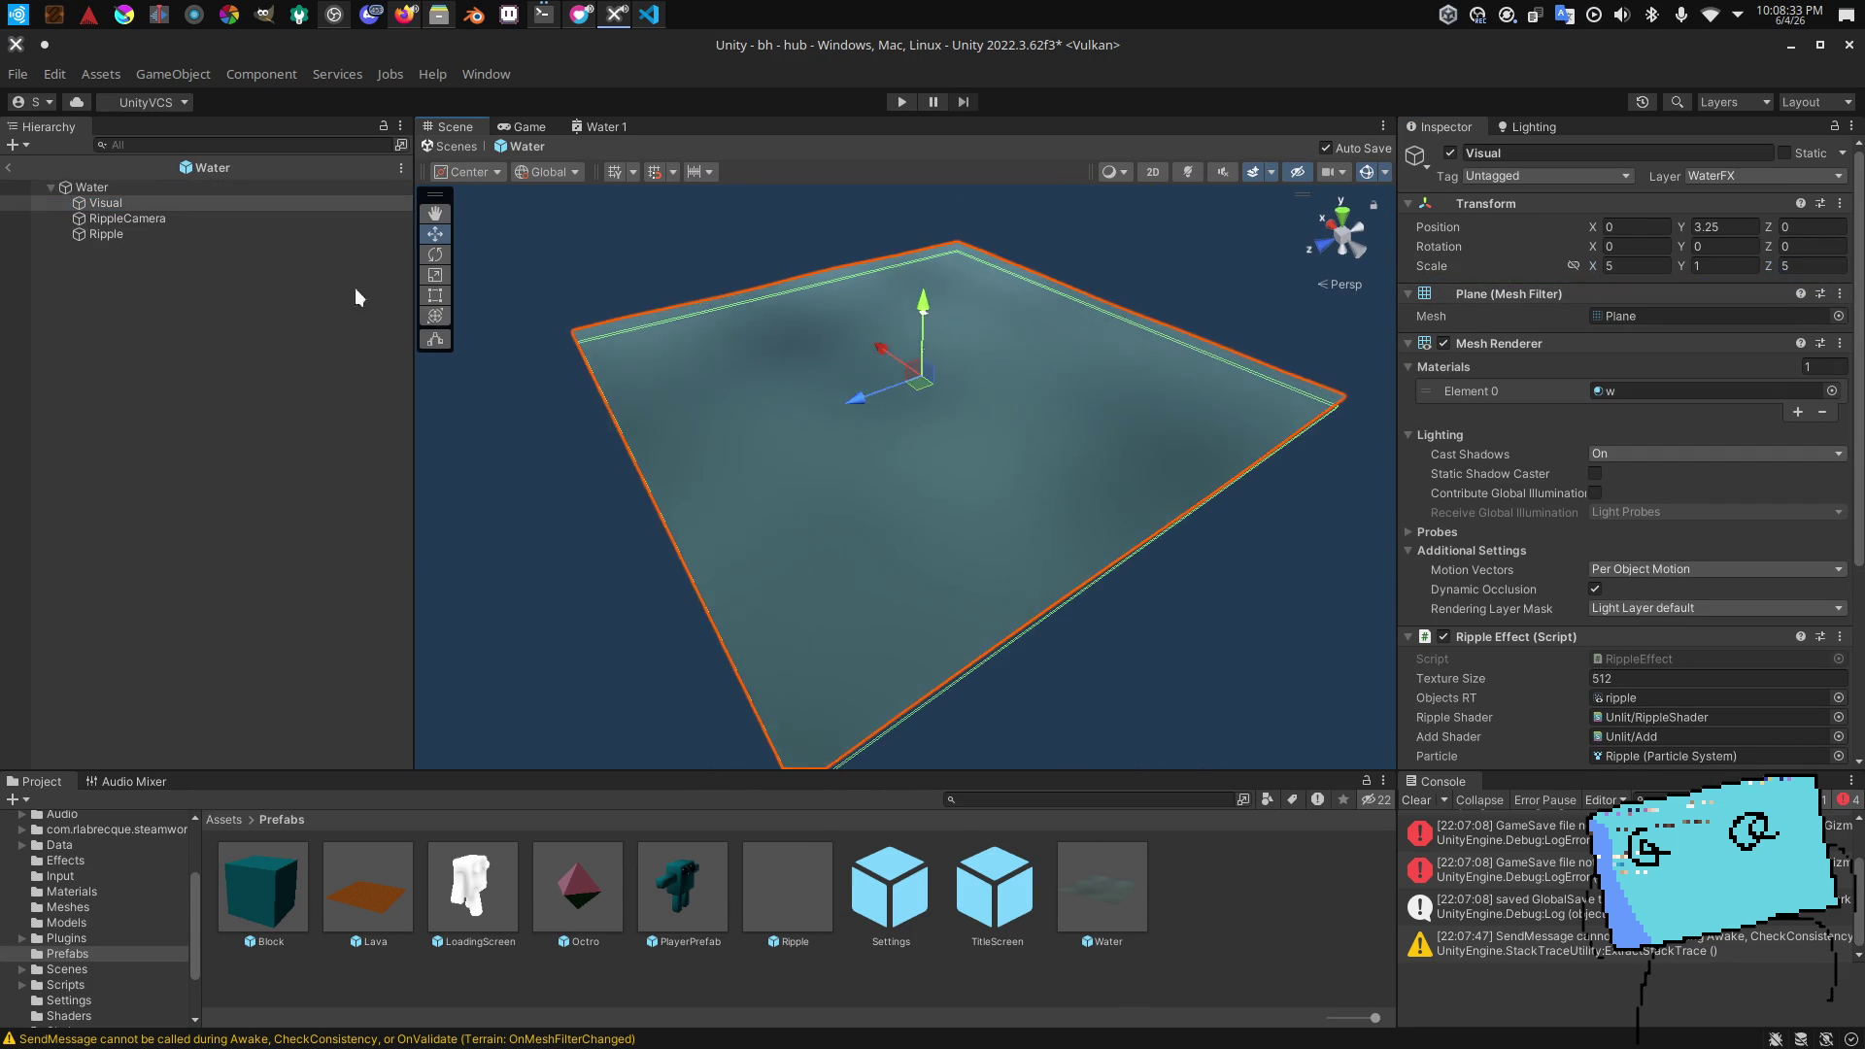
Step: Reselect the Visual plane and set its scale to 1
left_click(225, 193)
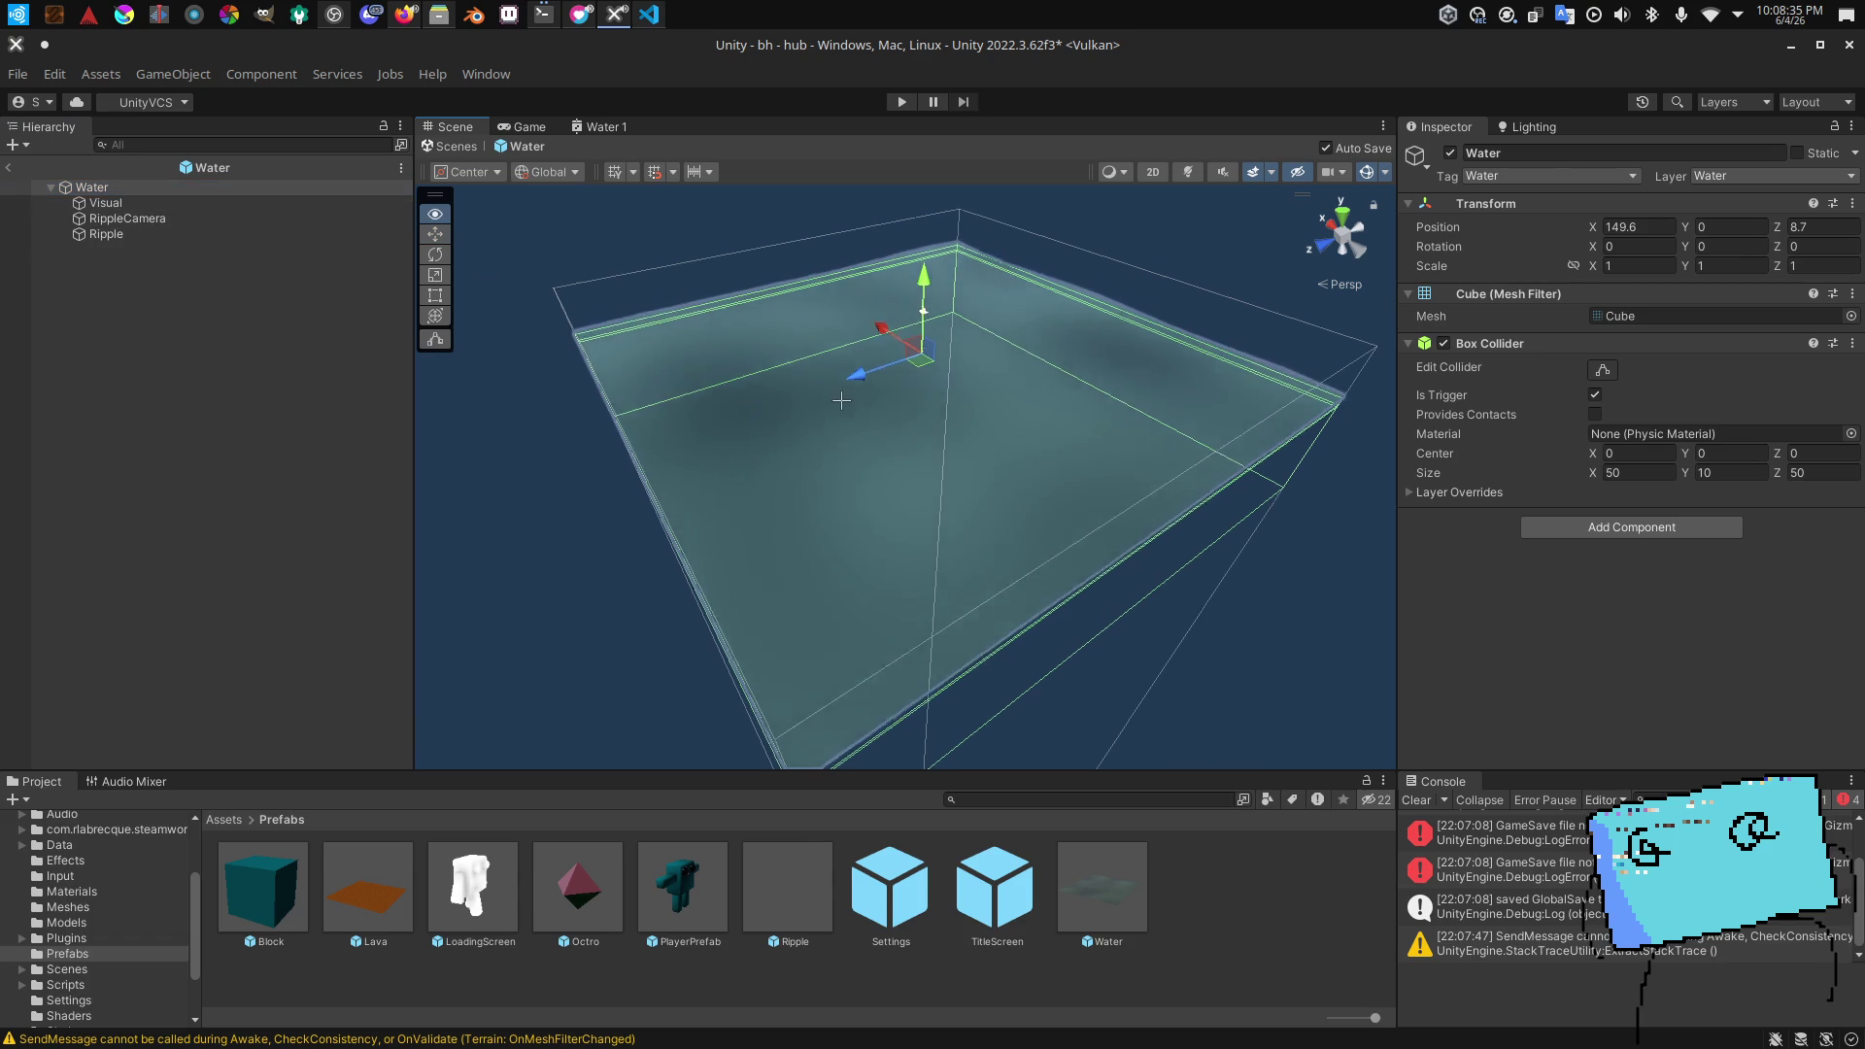
left_click_drag(841, 400, 903, 313)
left_click(137, 202)
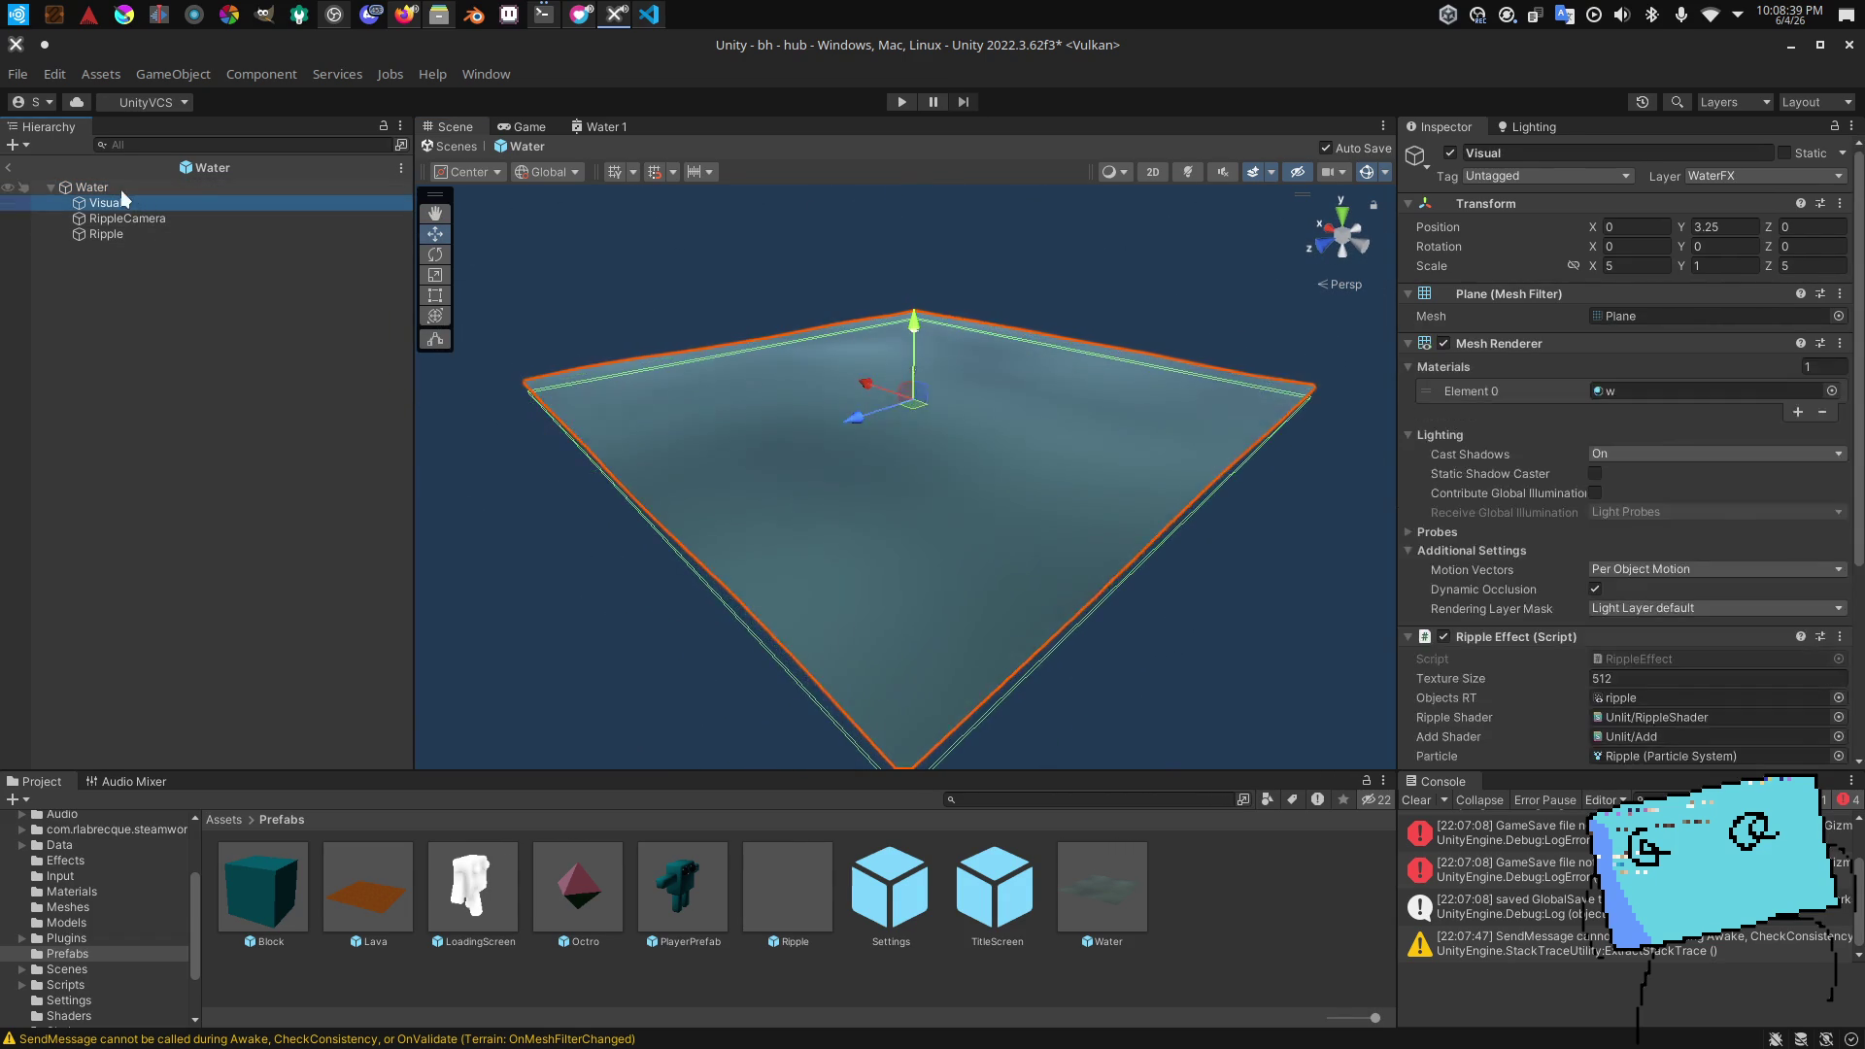
left_click(120, 189)
left_click(105, 202)
left_click(1664, 265)
type("1")
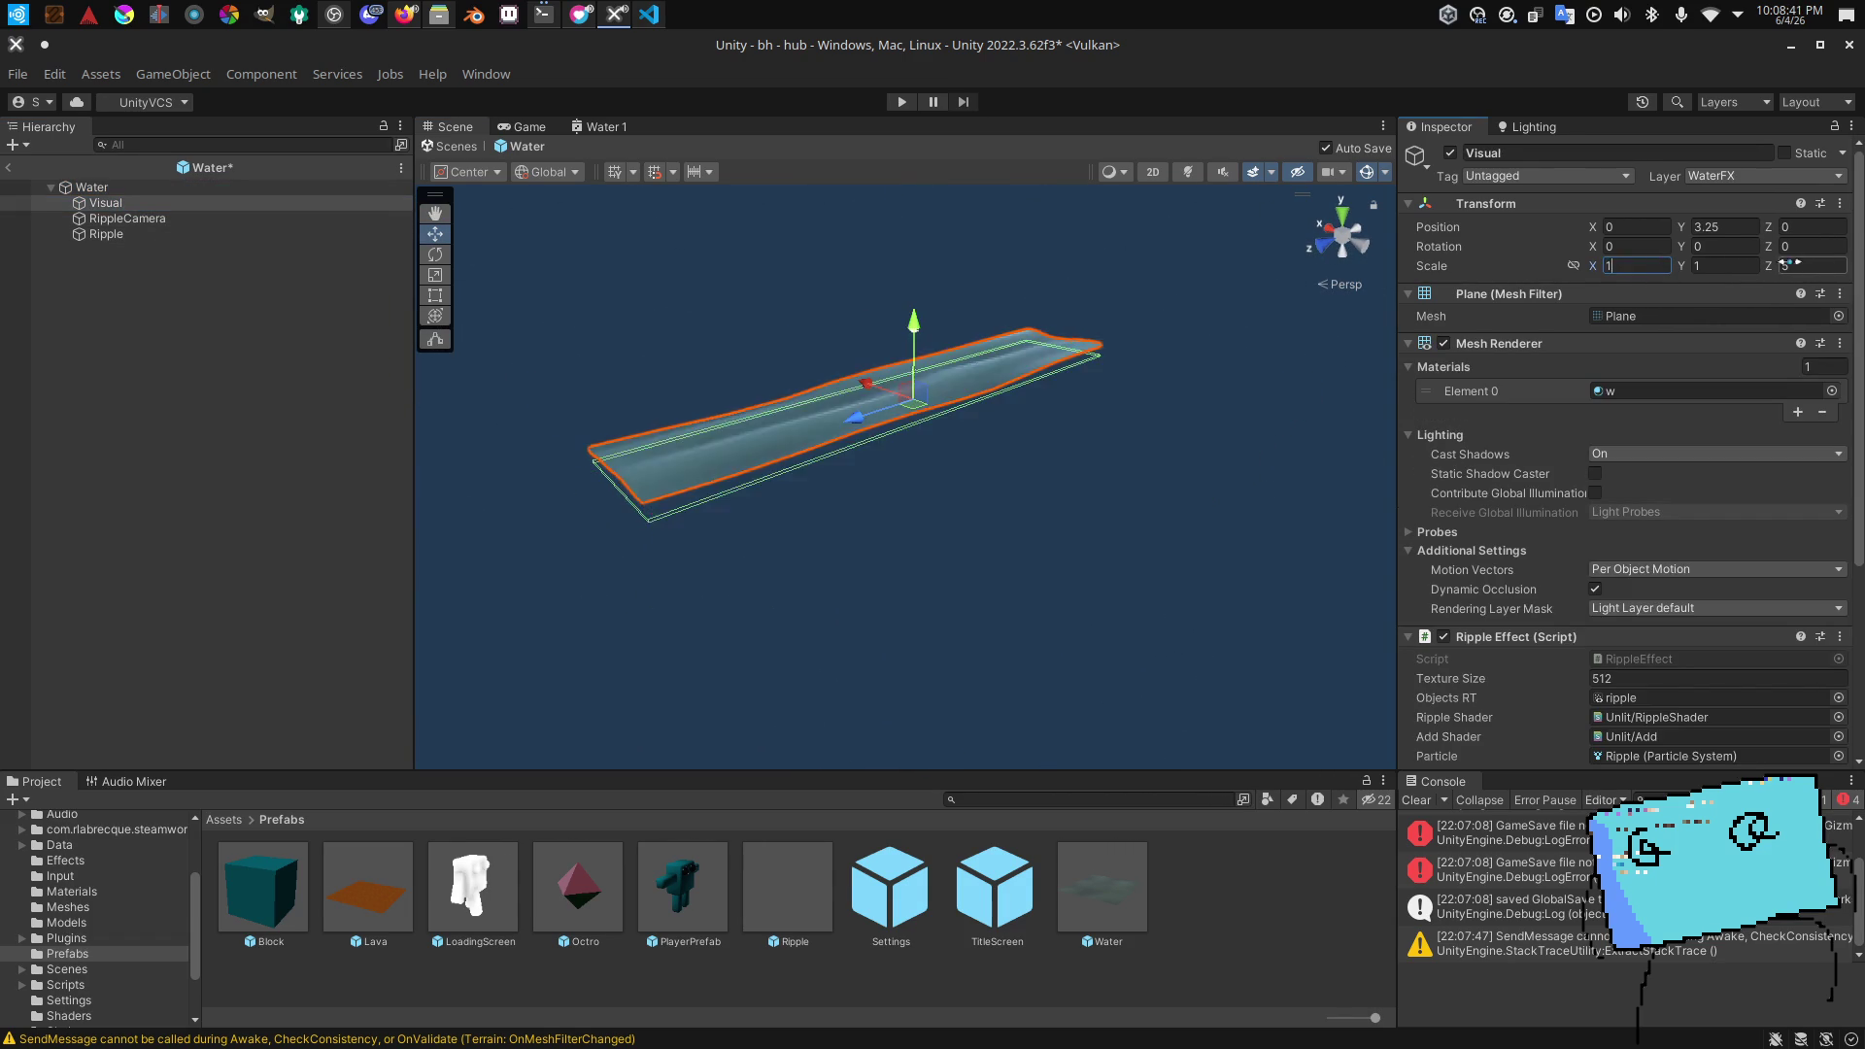
key("Return")
Step: Try a Visual X scale of 5, undo it back to 1, and frame the Water root
scroll(1158, 330, "up", 10)
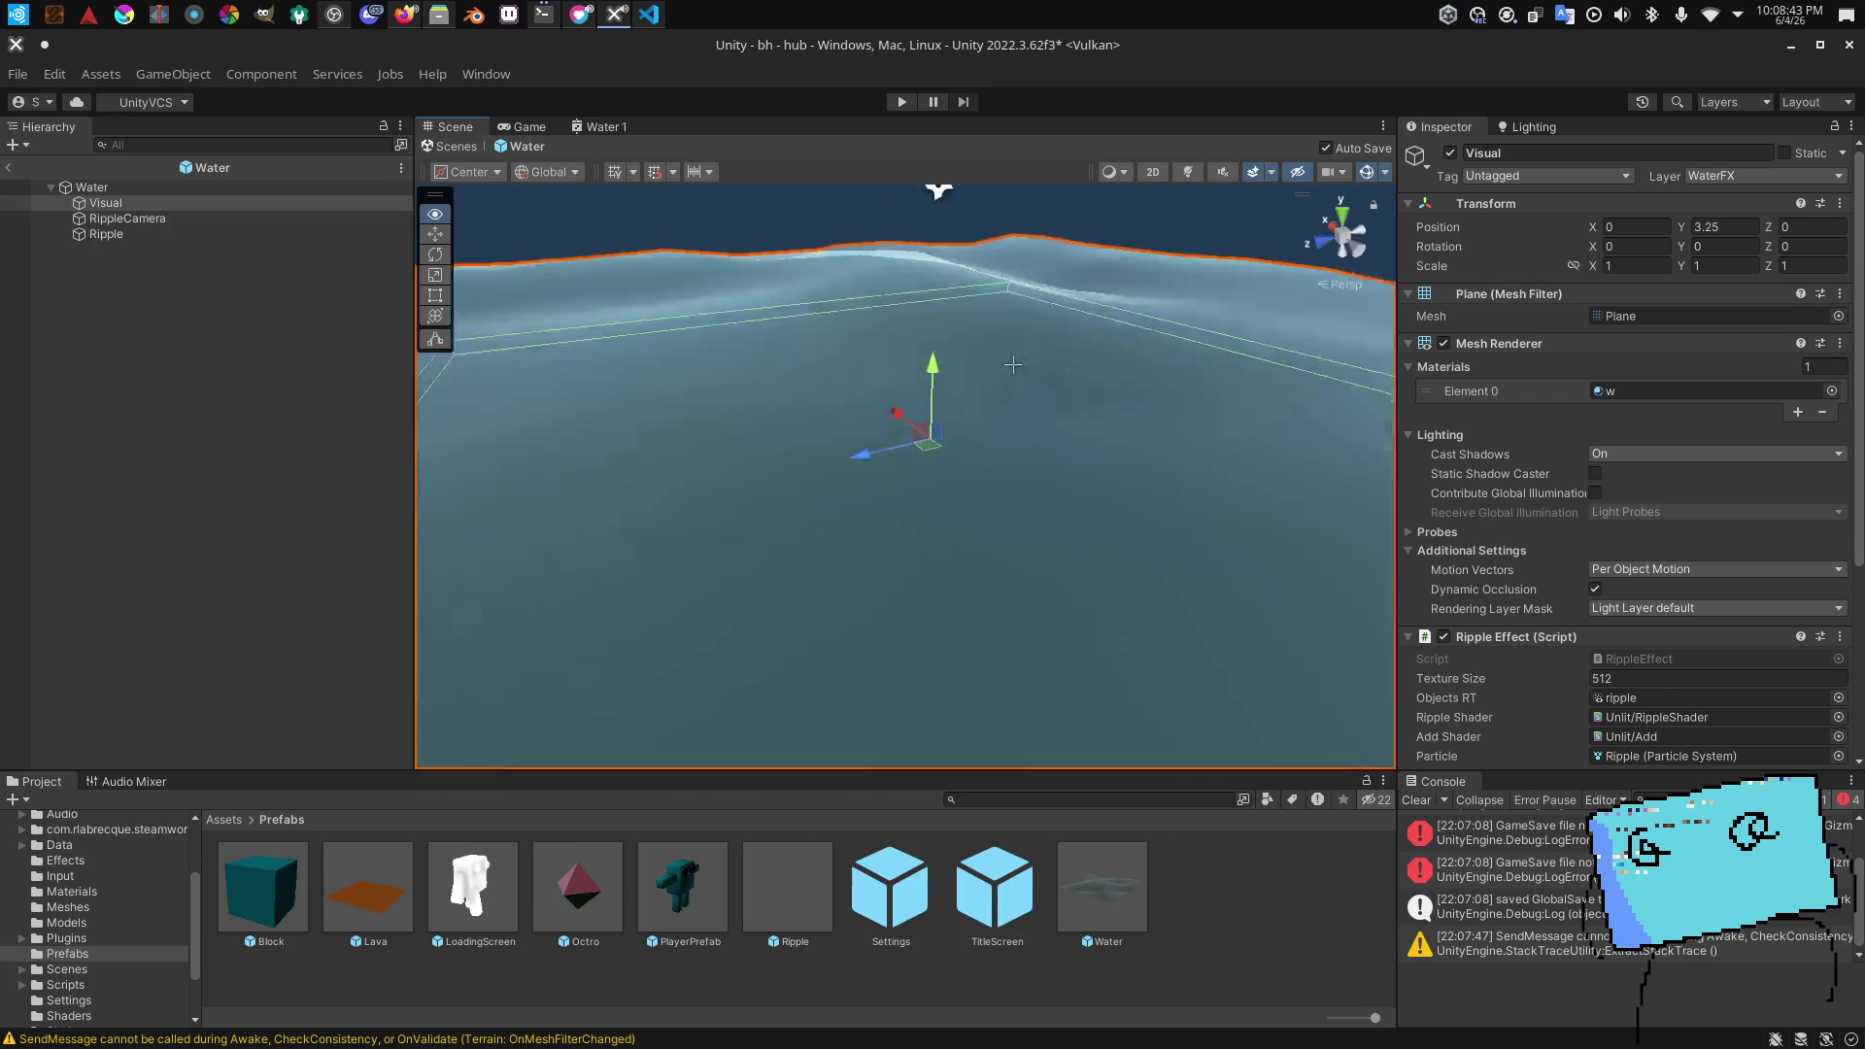
key("f")
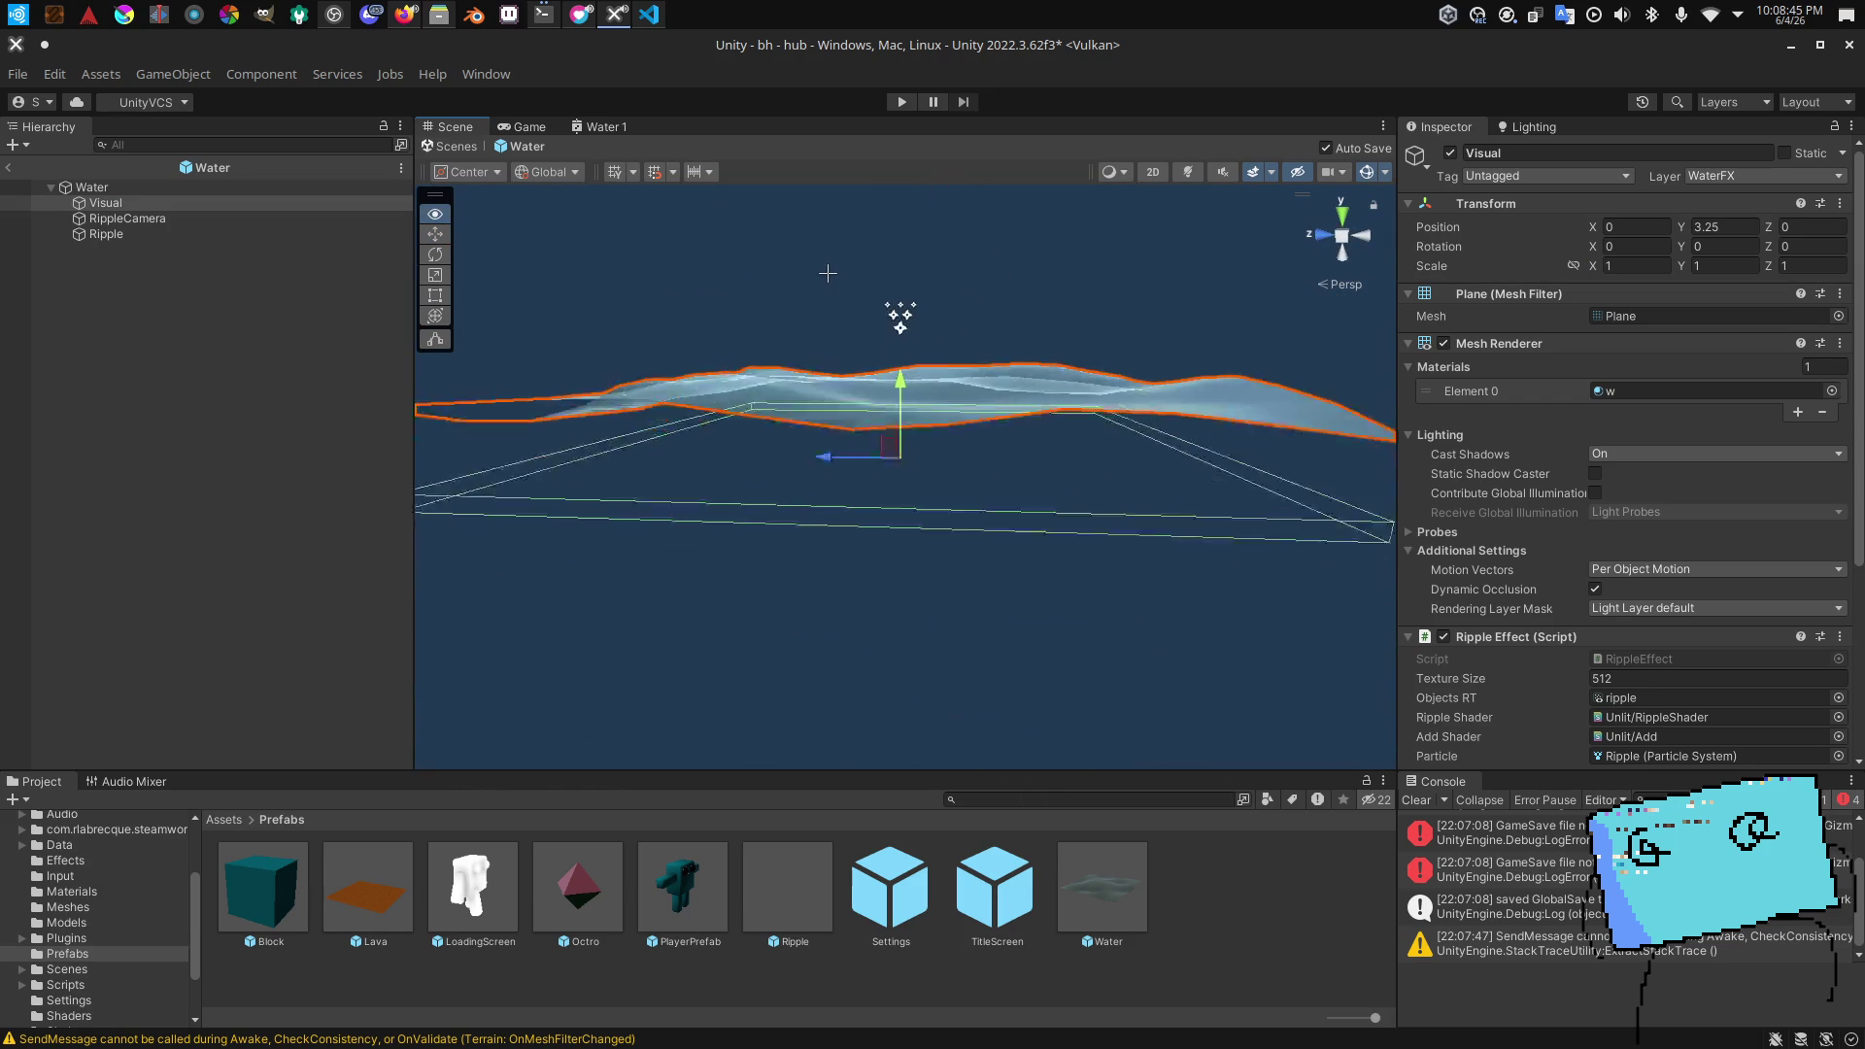
left_click(1632, 265)
type("5")
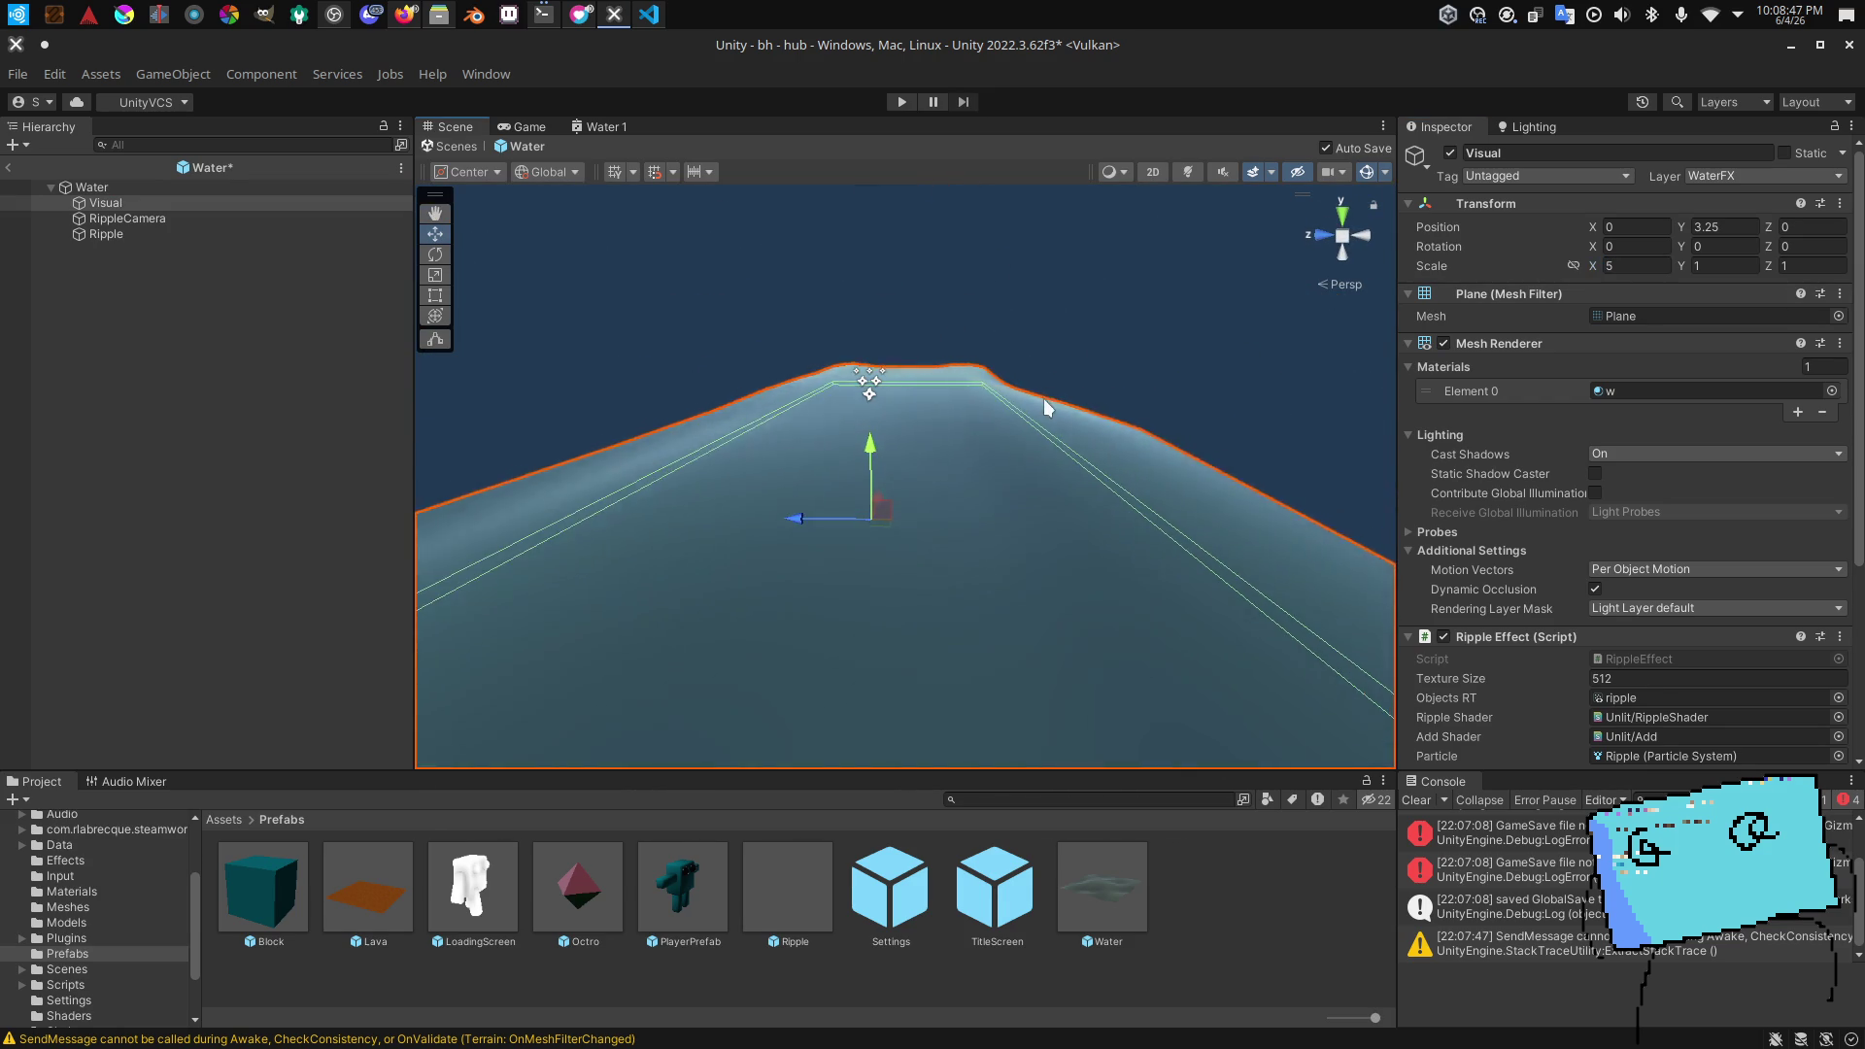
key("ctrl+z")
left_click_drag(1041, 408, 1135, 381)
key("f")
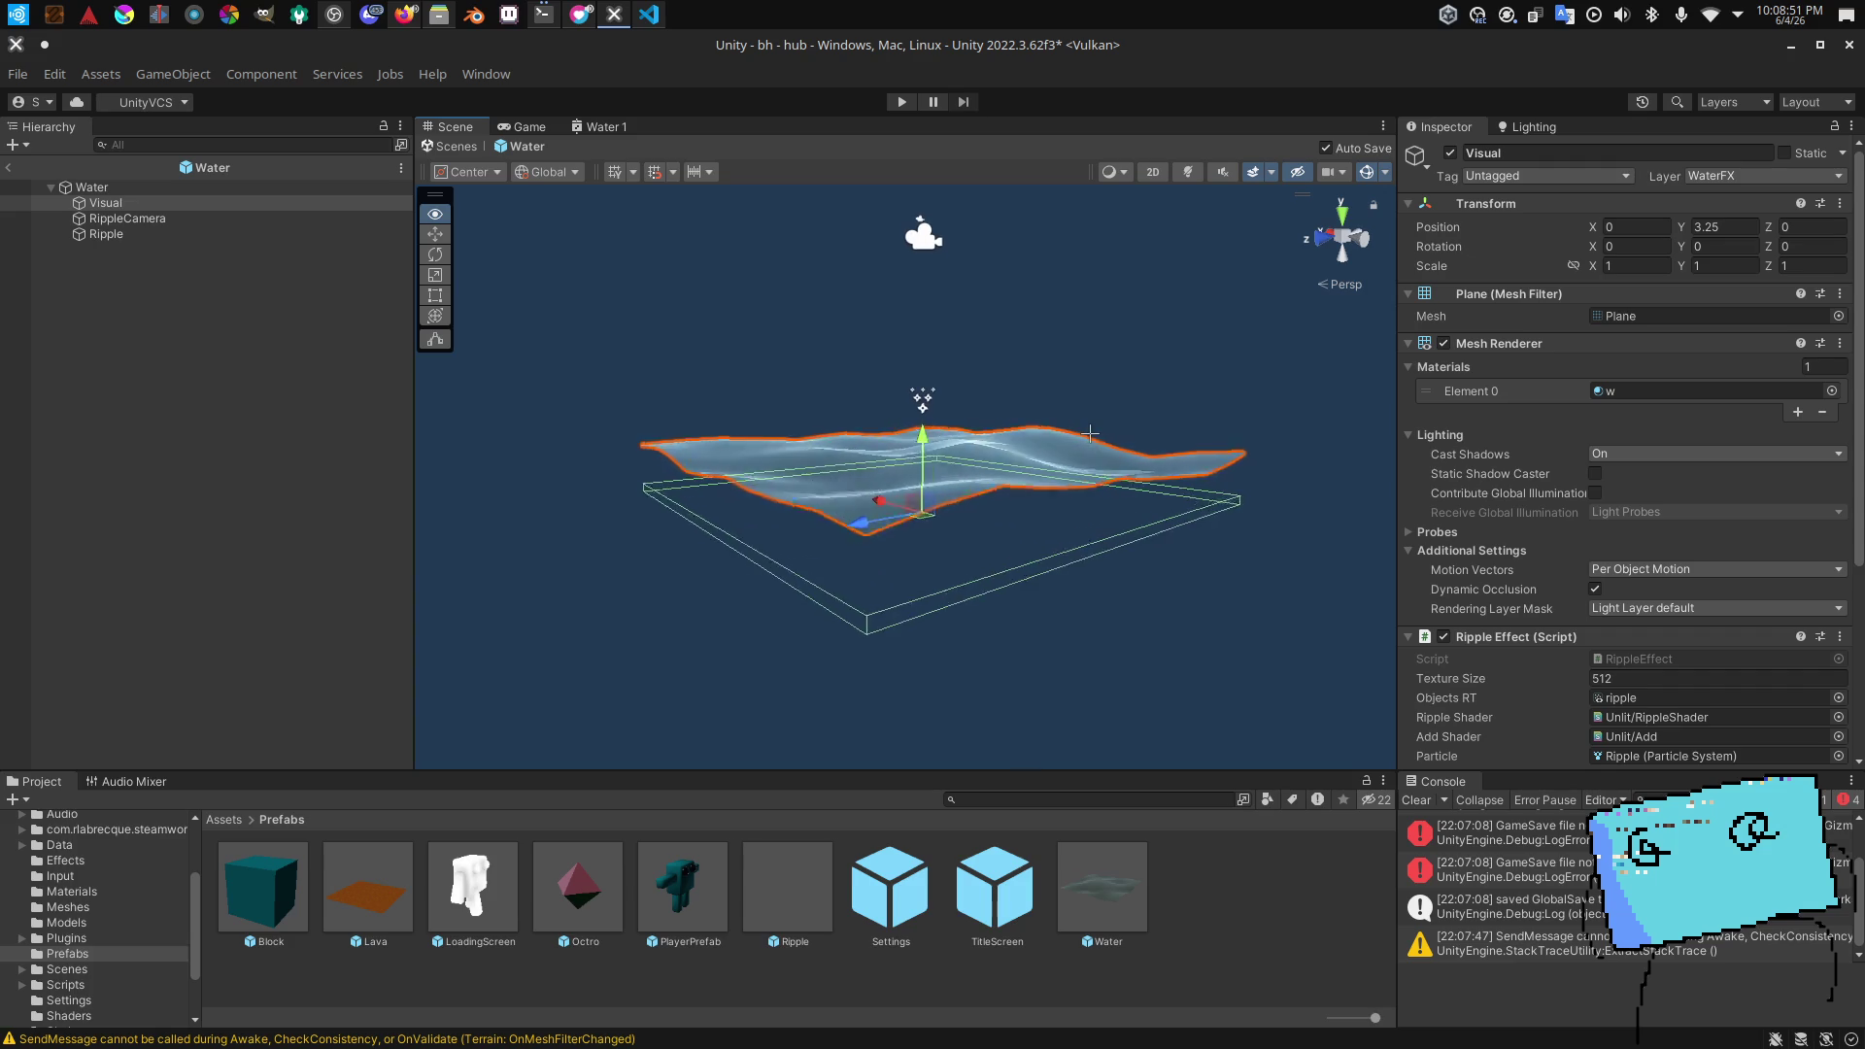
left_click(126, 188)
key("f")
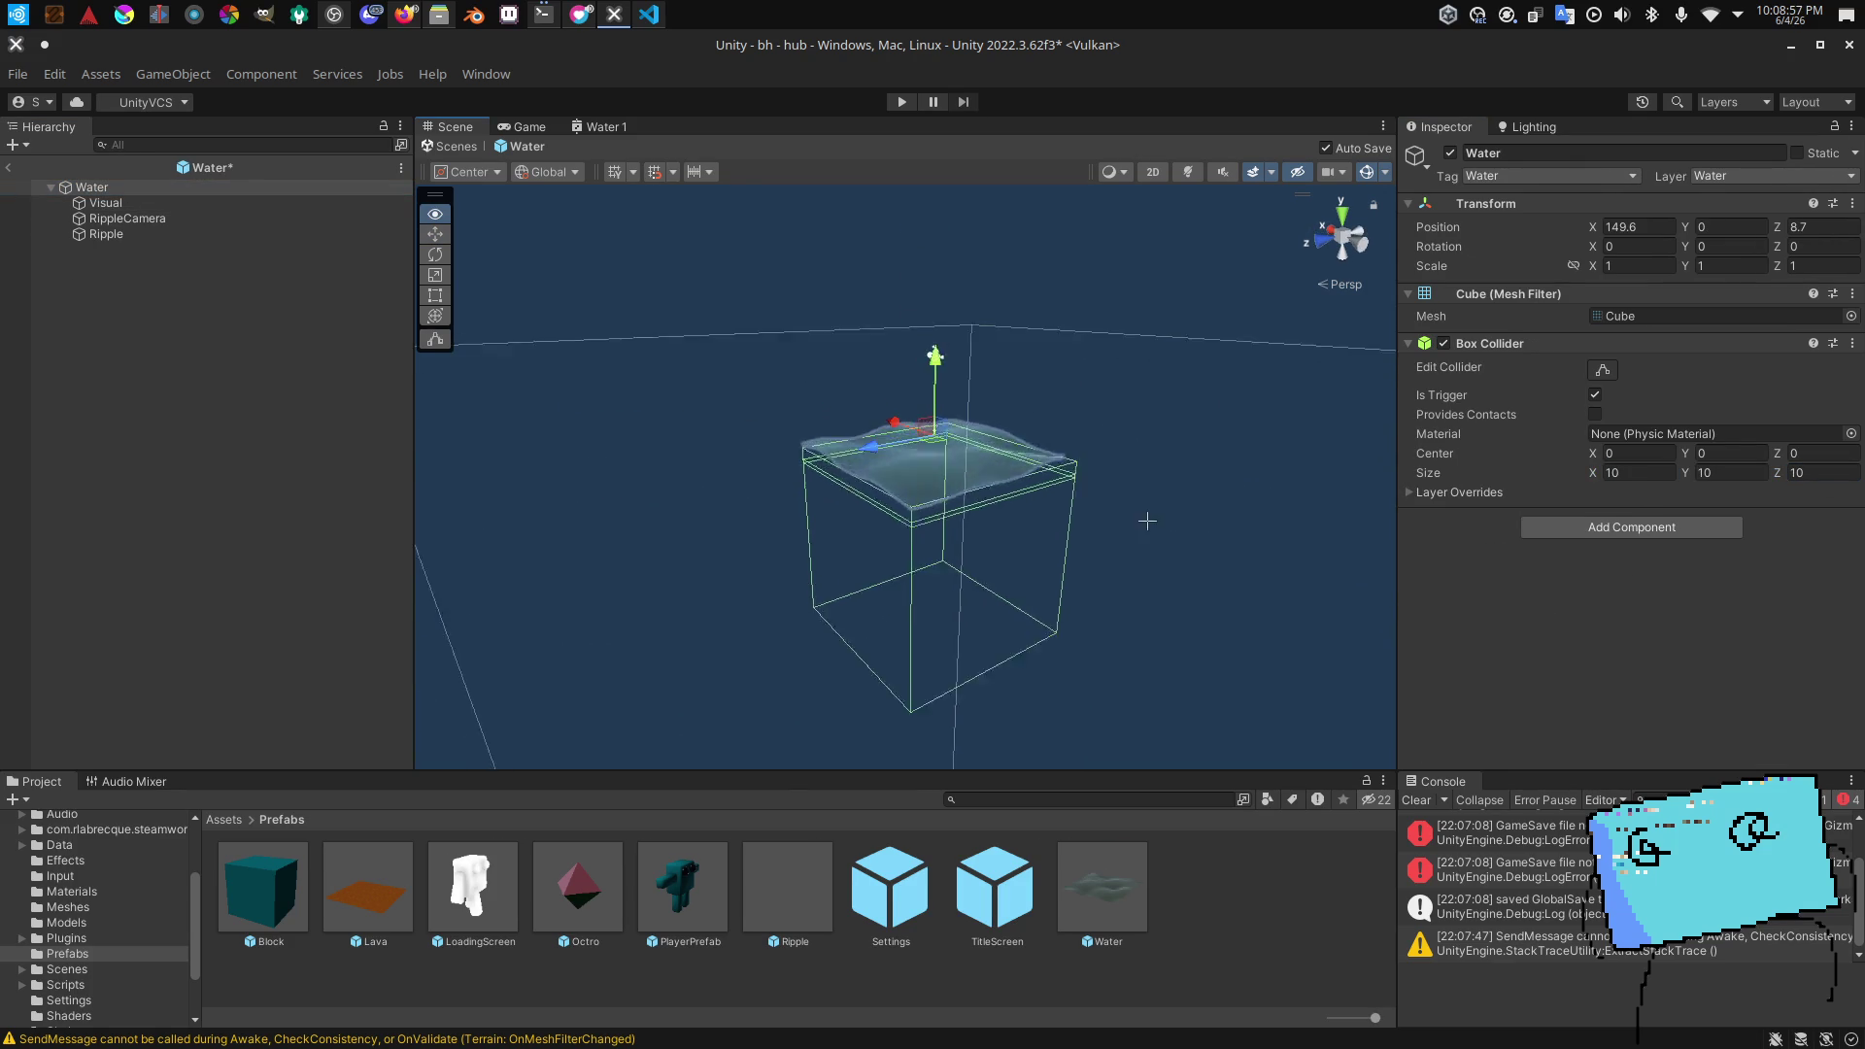
Step: Make the Water collider 10 × 0.05 × 10 at centre Y 2, then exit to the hub
mouse_move(1156, 541)
left_mouse_down()
mouse_move(1112, 449)
mouse_move(1090, 448)
left_mouse_up()
left_click(115, 212)
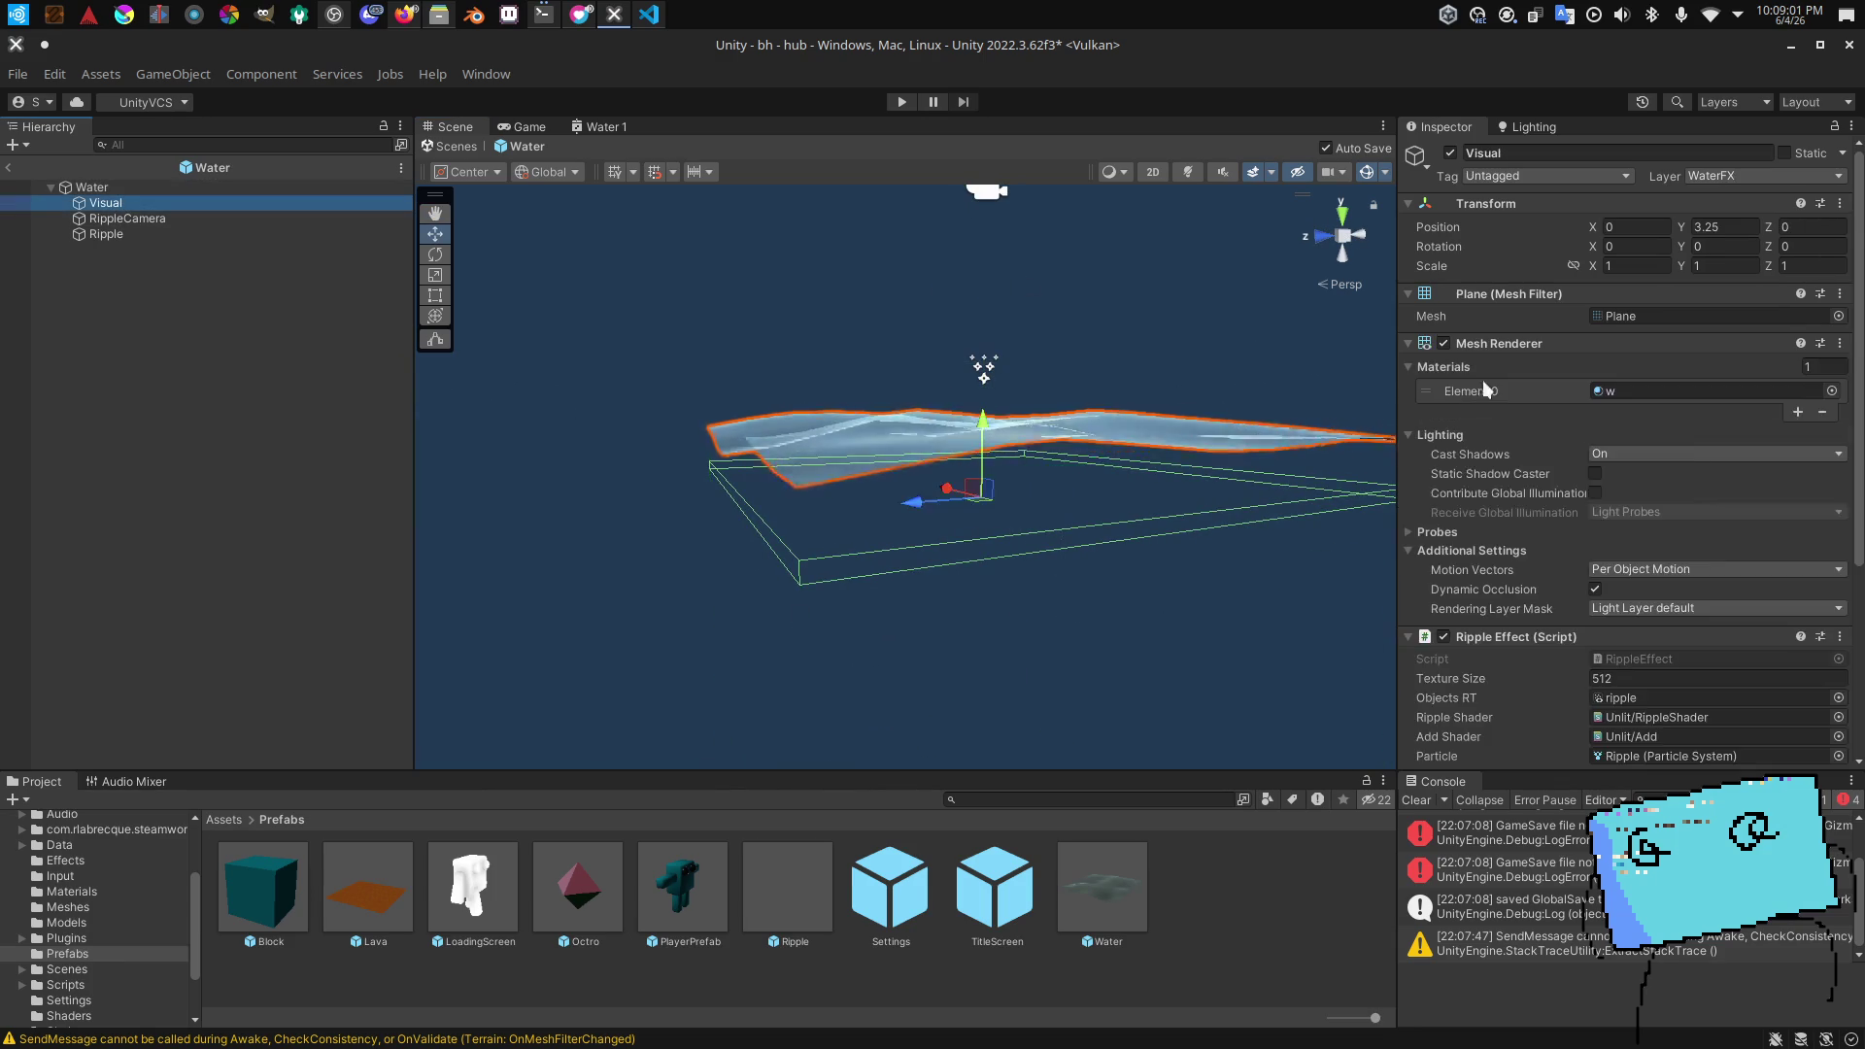
scroll(1703, 541, "down", 5)
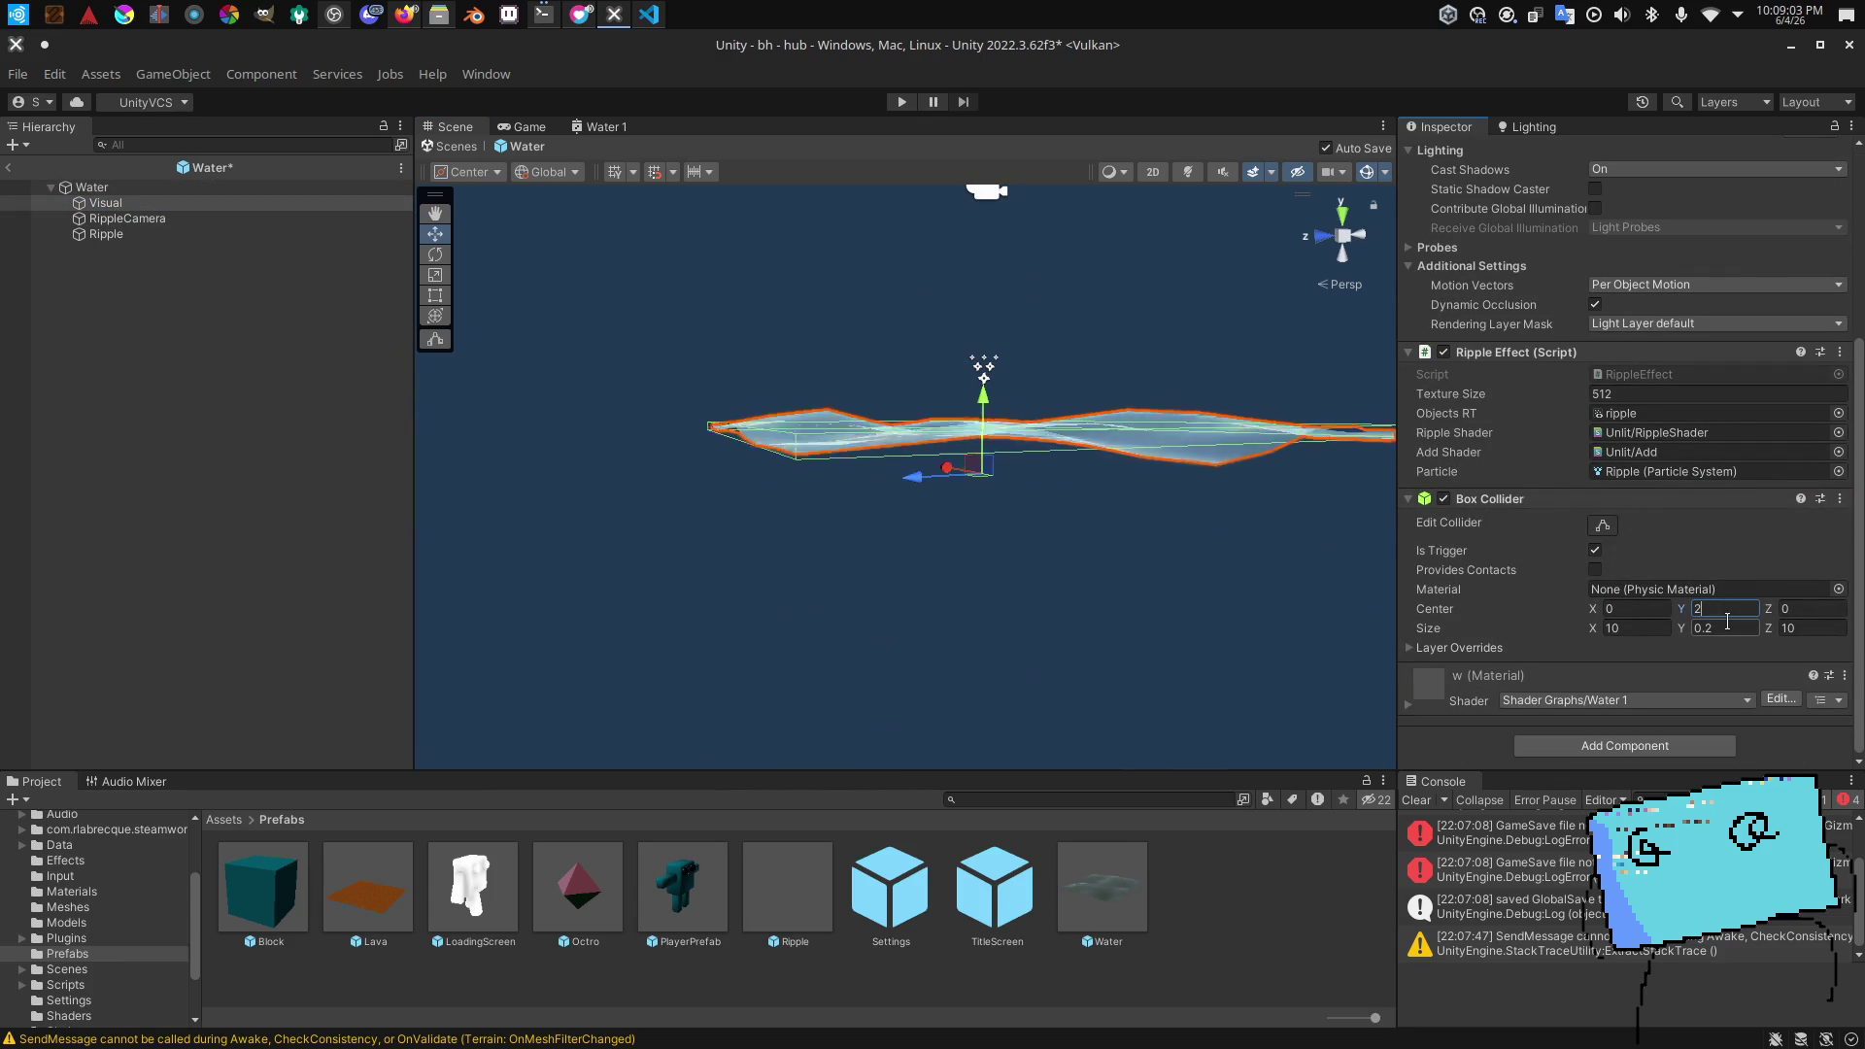
left_click_drag(1245, 606, 1198, 564)
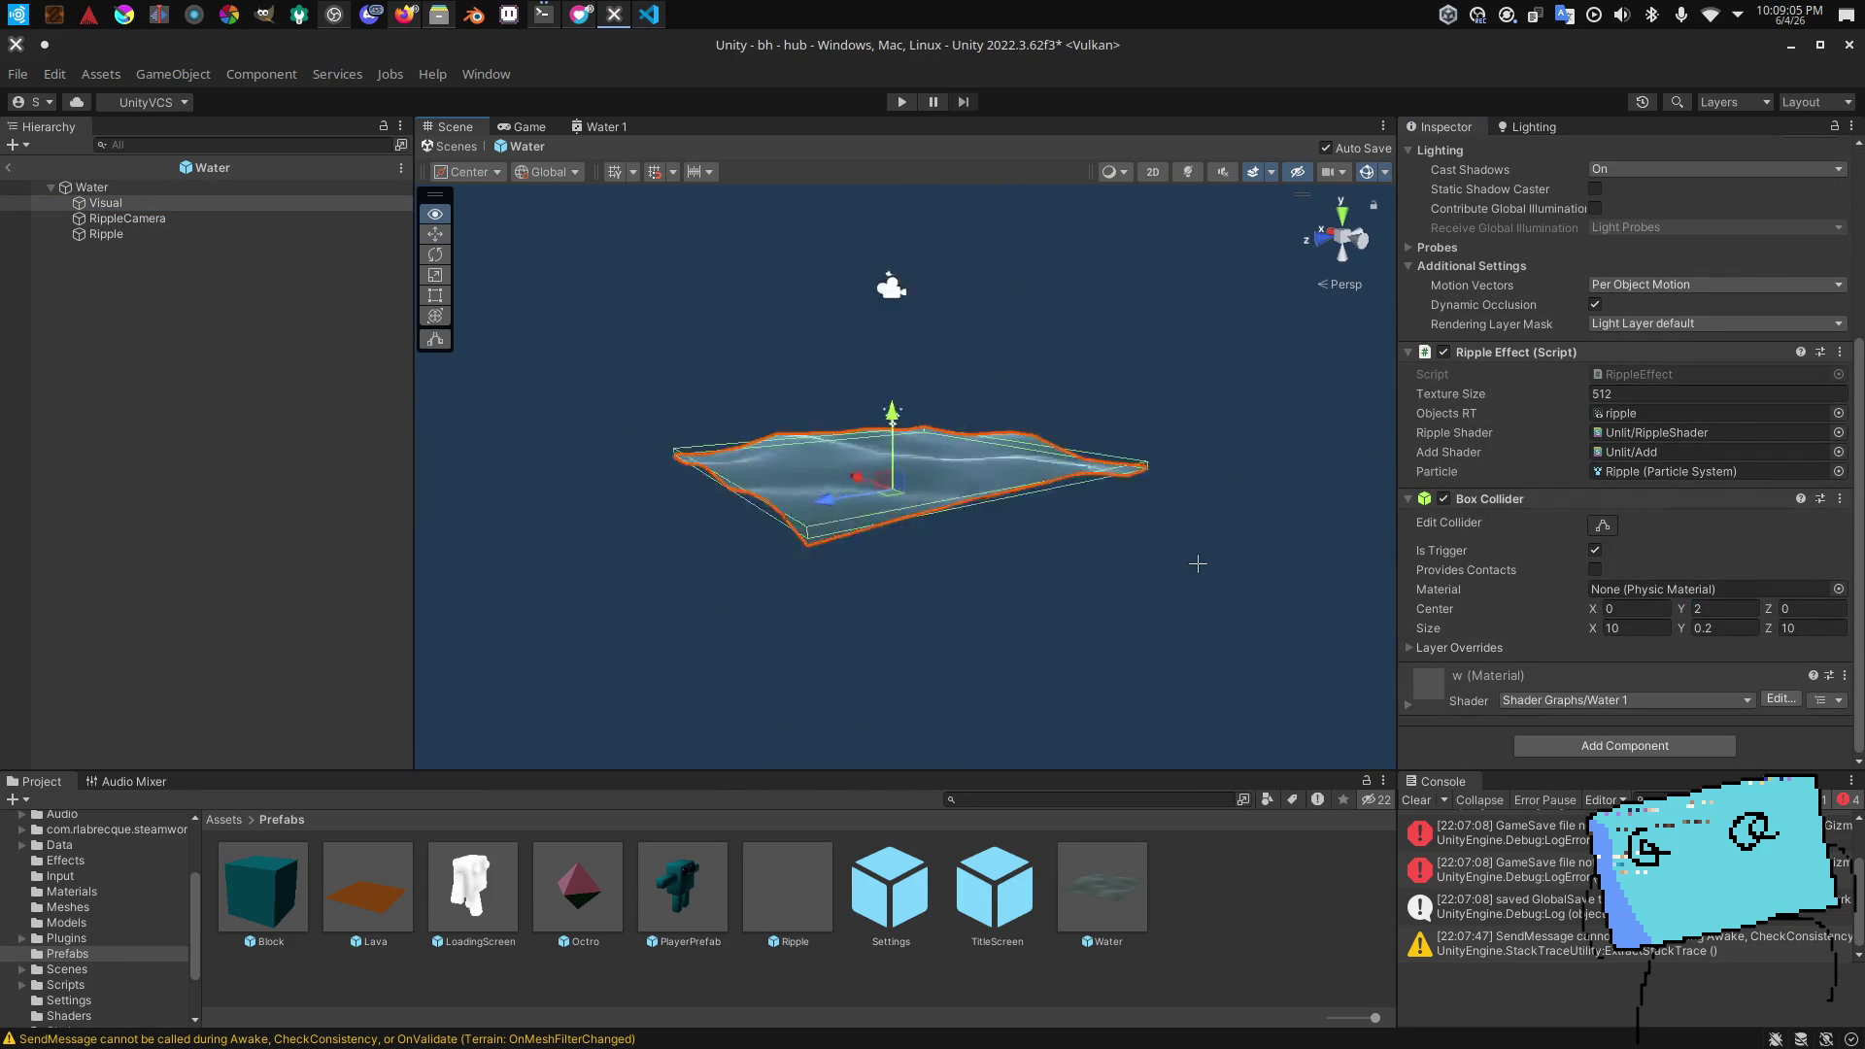
scroll(1518, 428, "up", 3)
scroll(1652, 525, "down", 3)
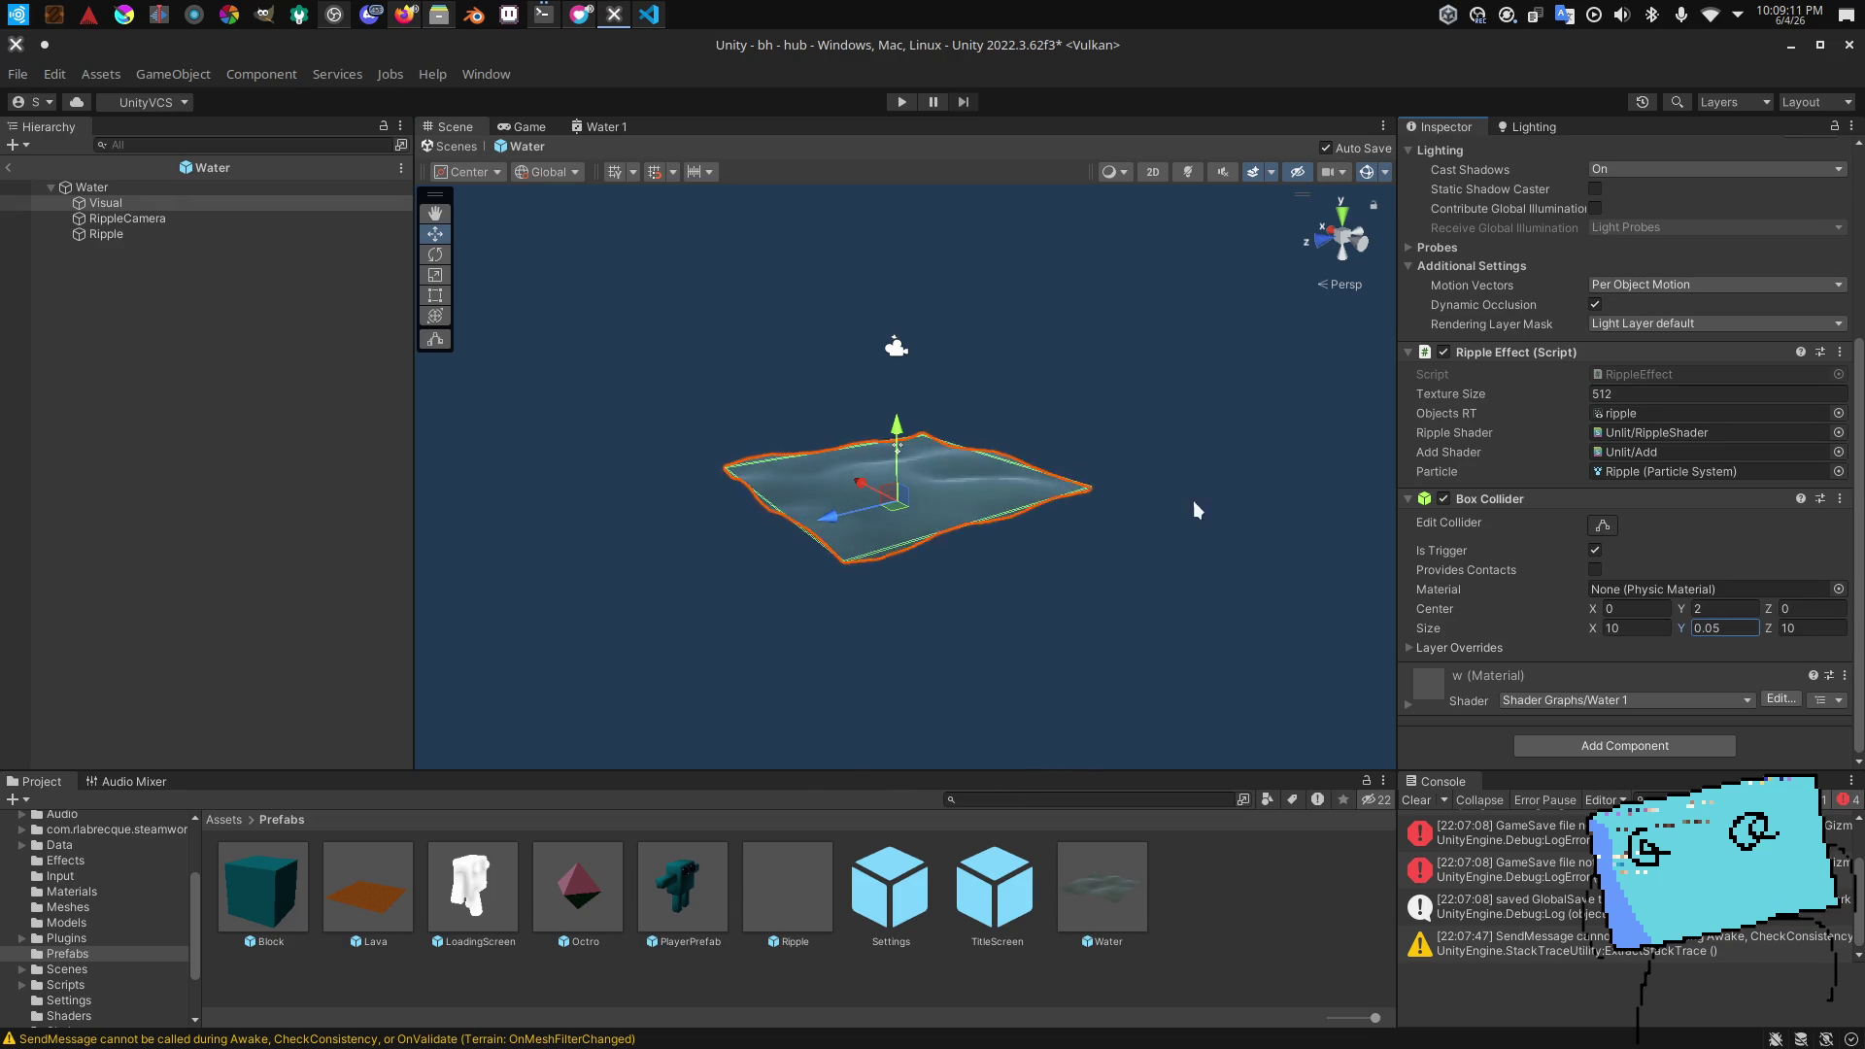
scroll(1534, 291, "up", 3)
scroll(1533, 291, "down", 3)
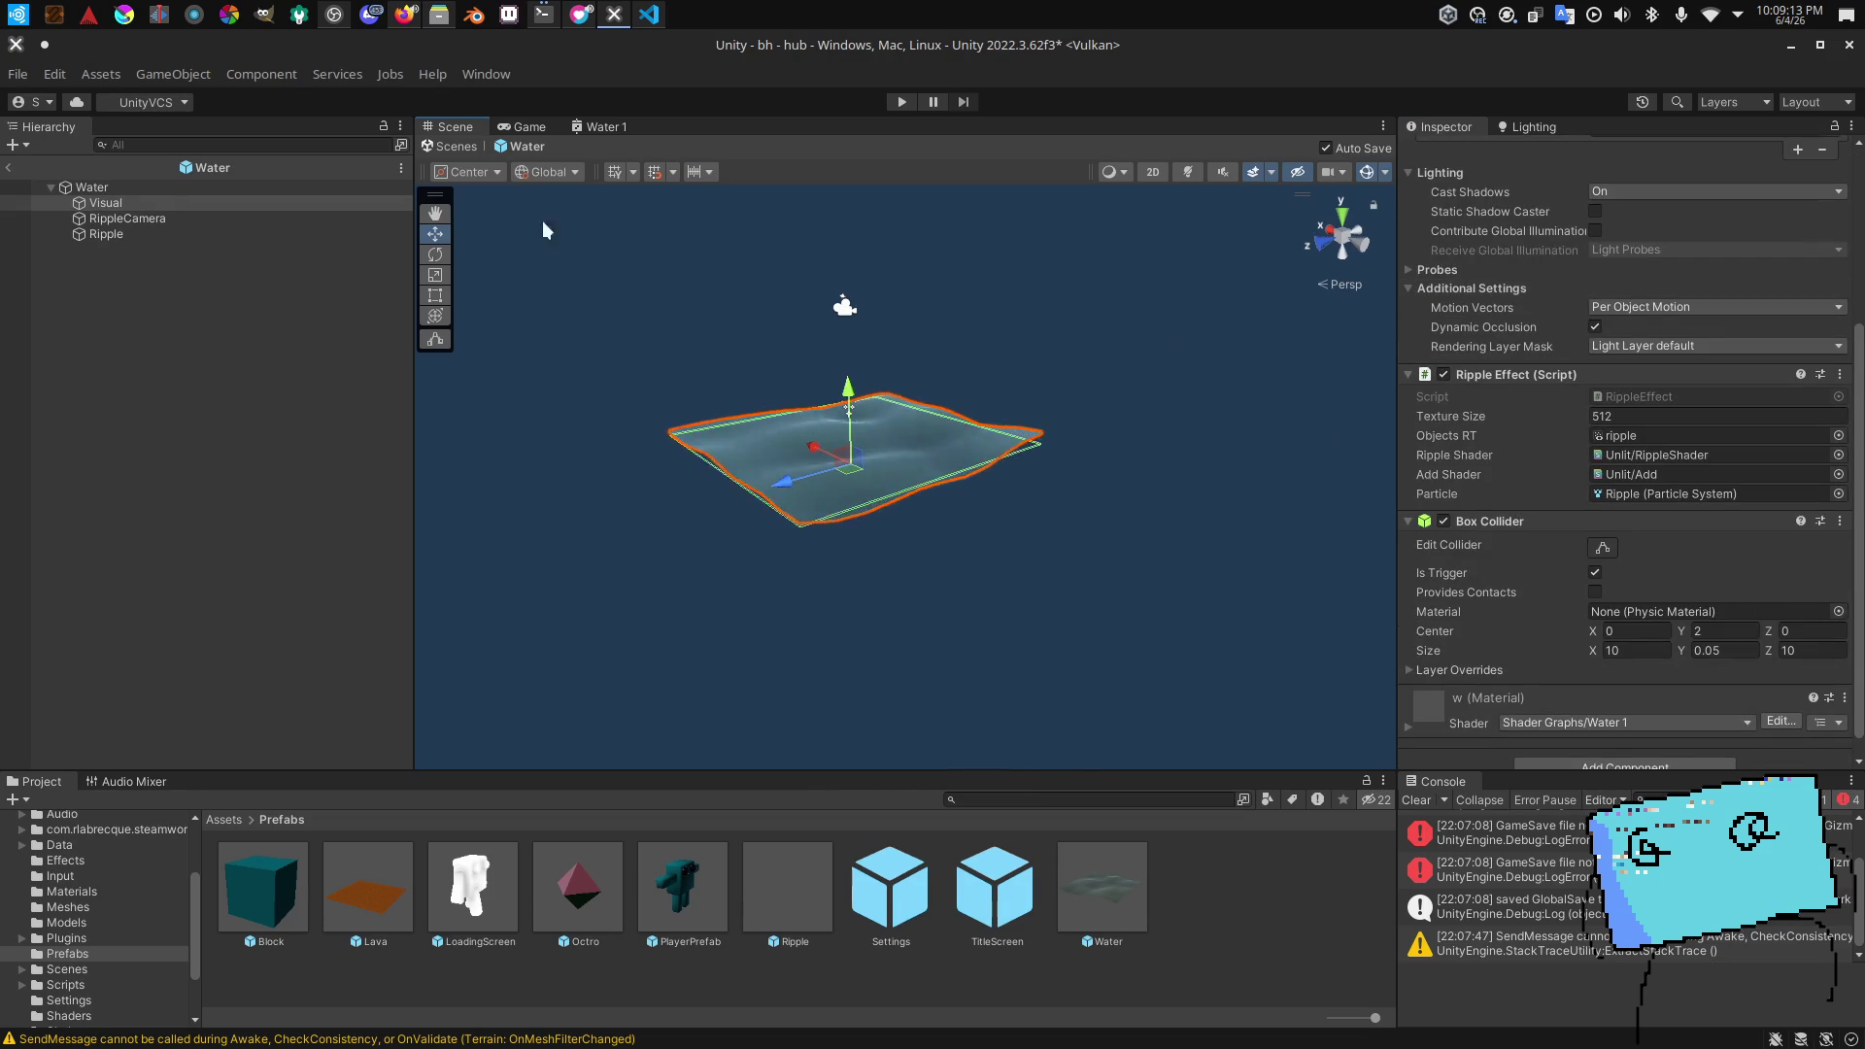
left_click(7, 169)
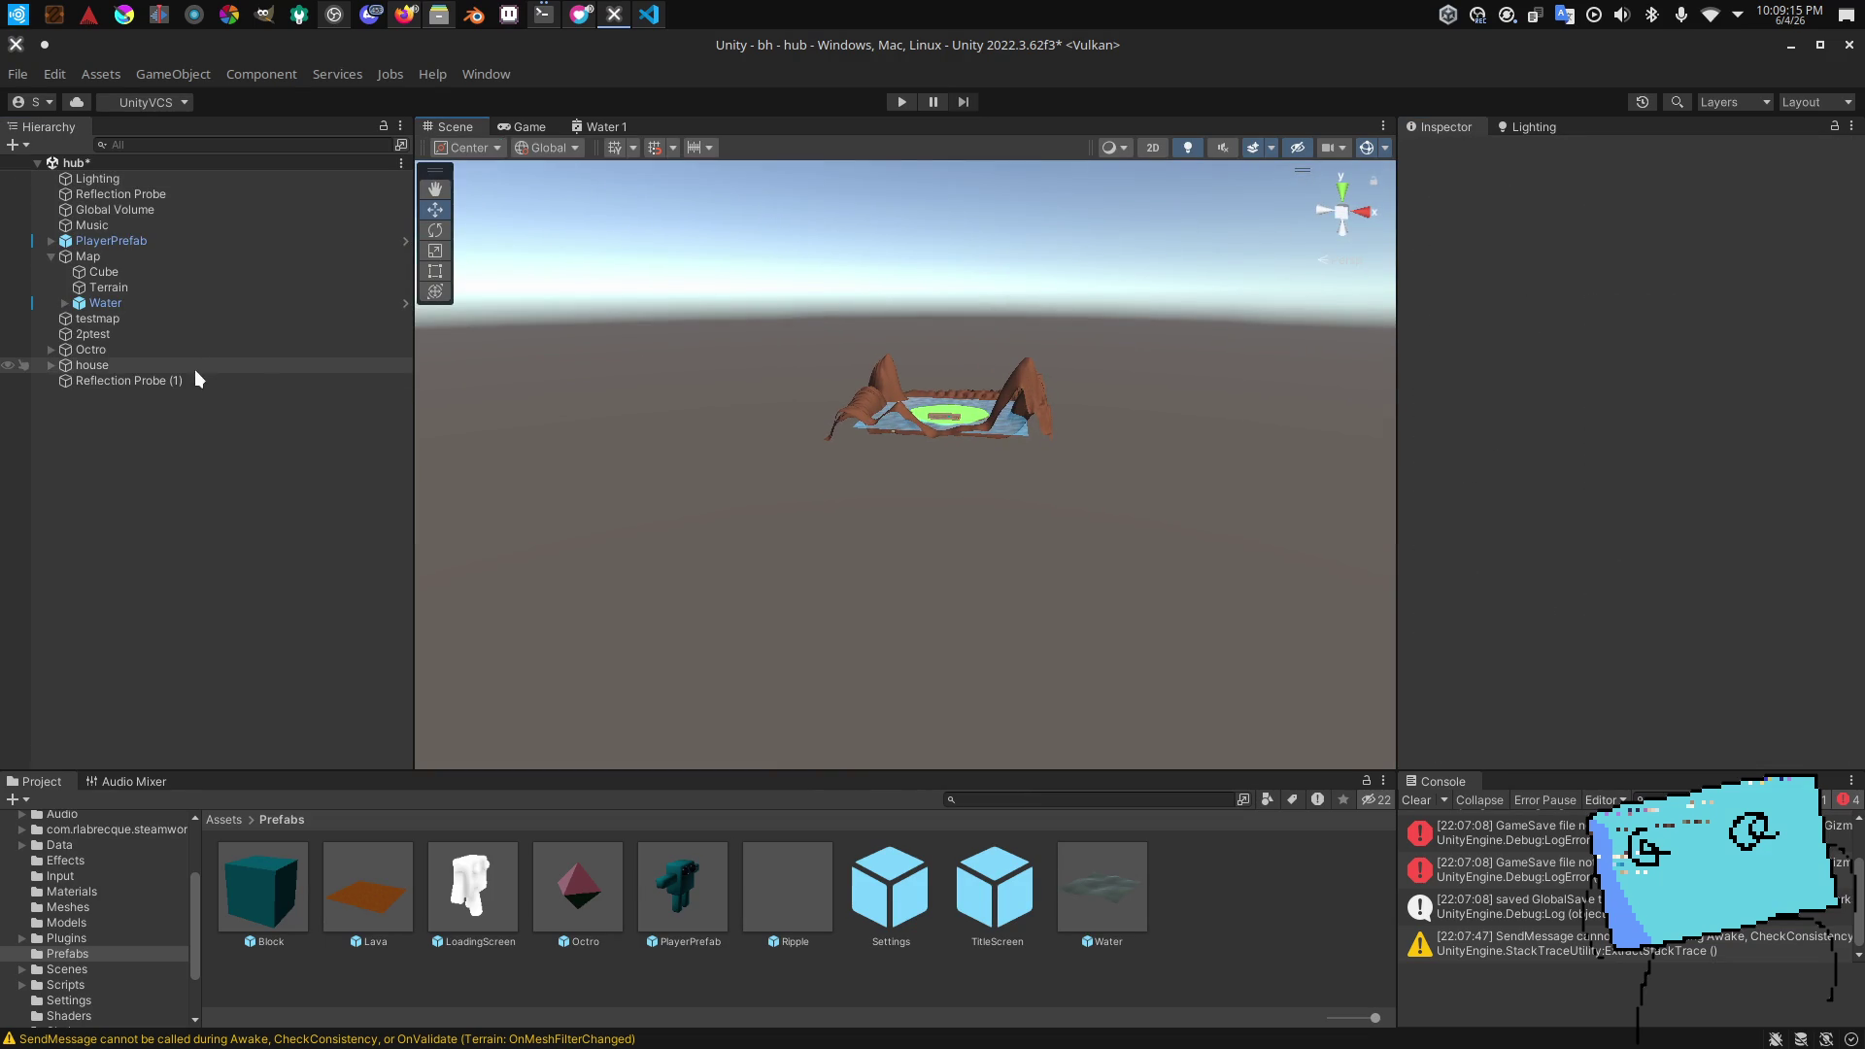
double_click(146, 303)
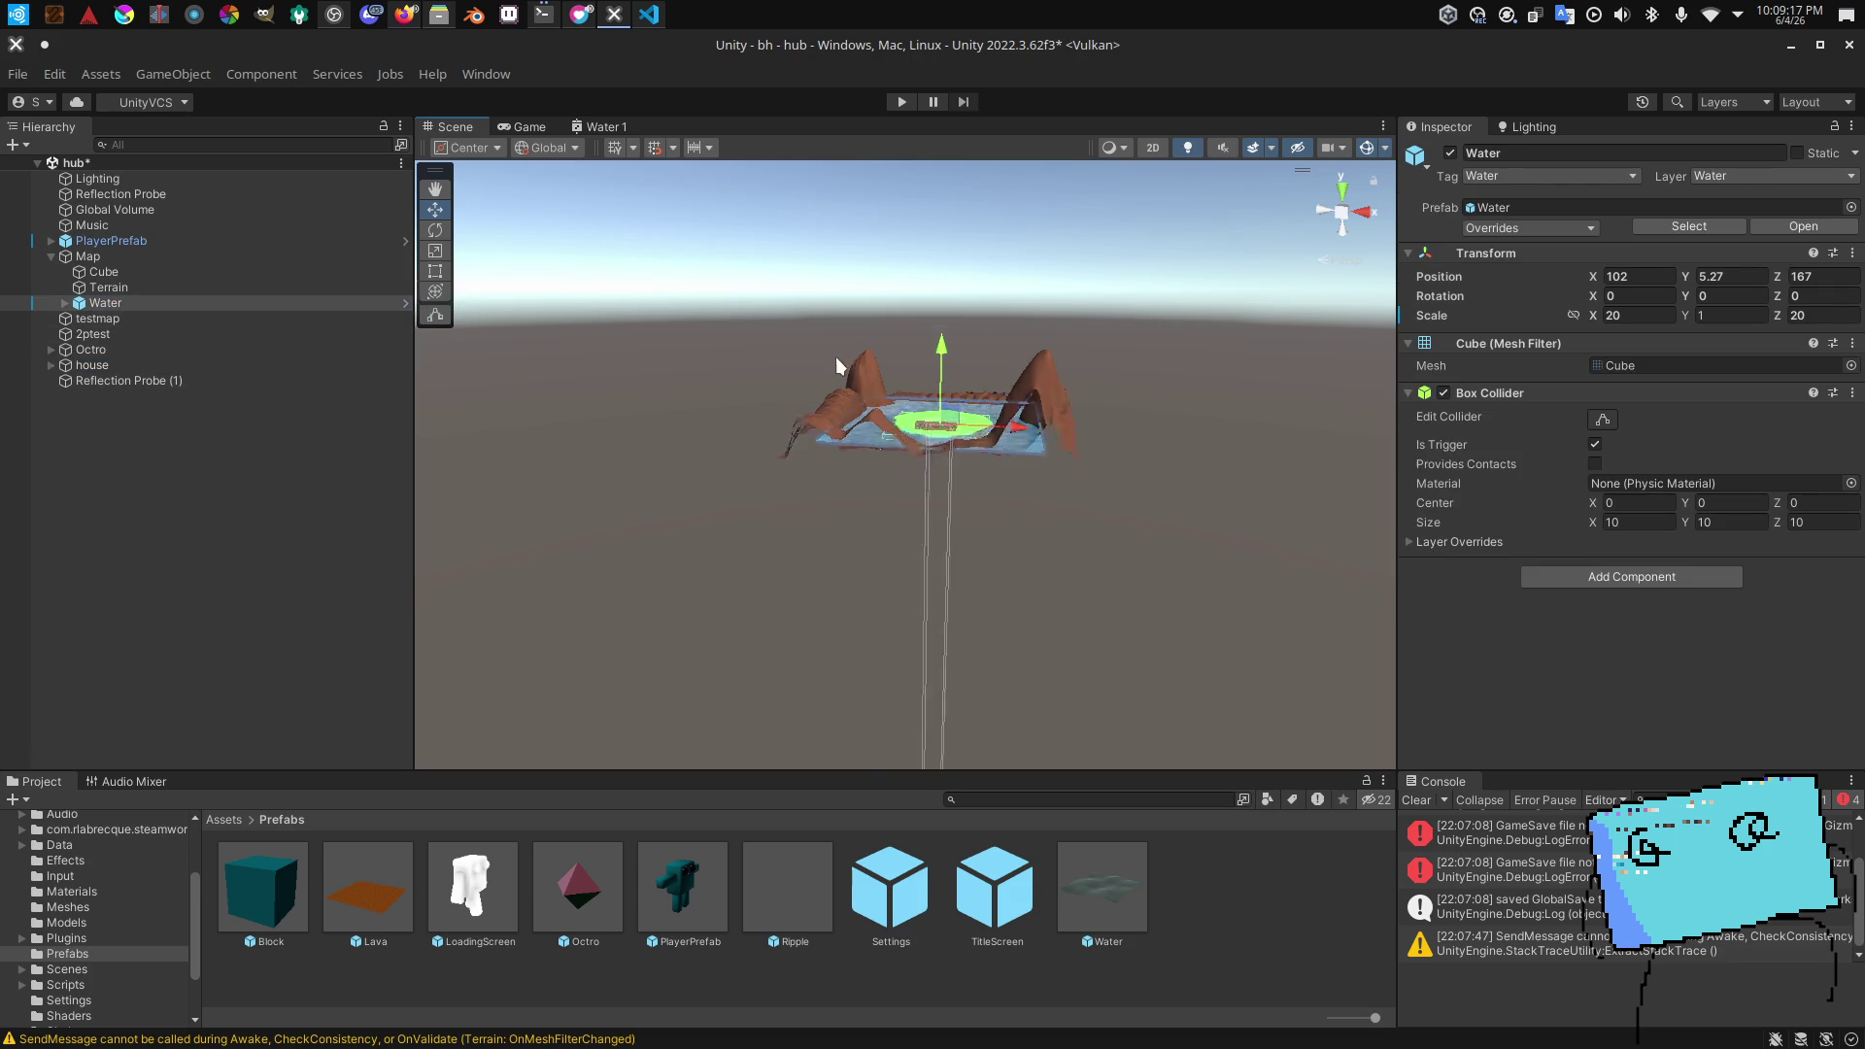
scroll(1269, 321, "up", 2)
key("w")
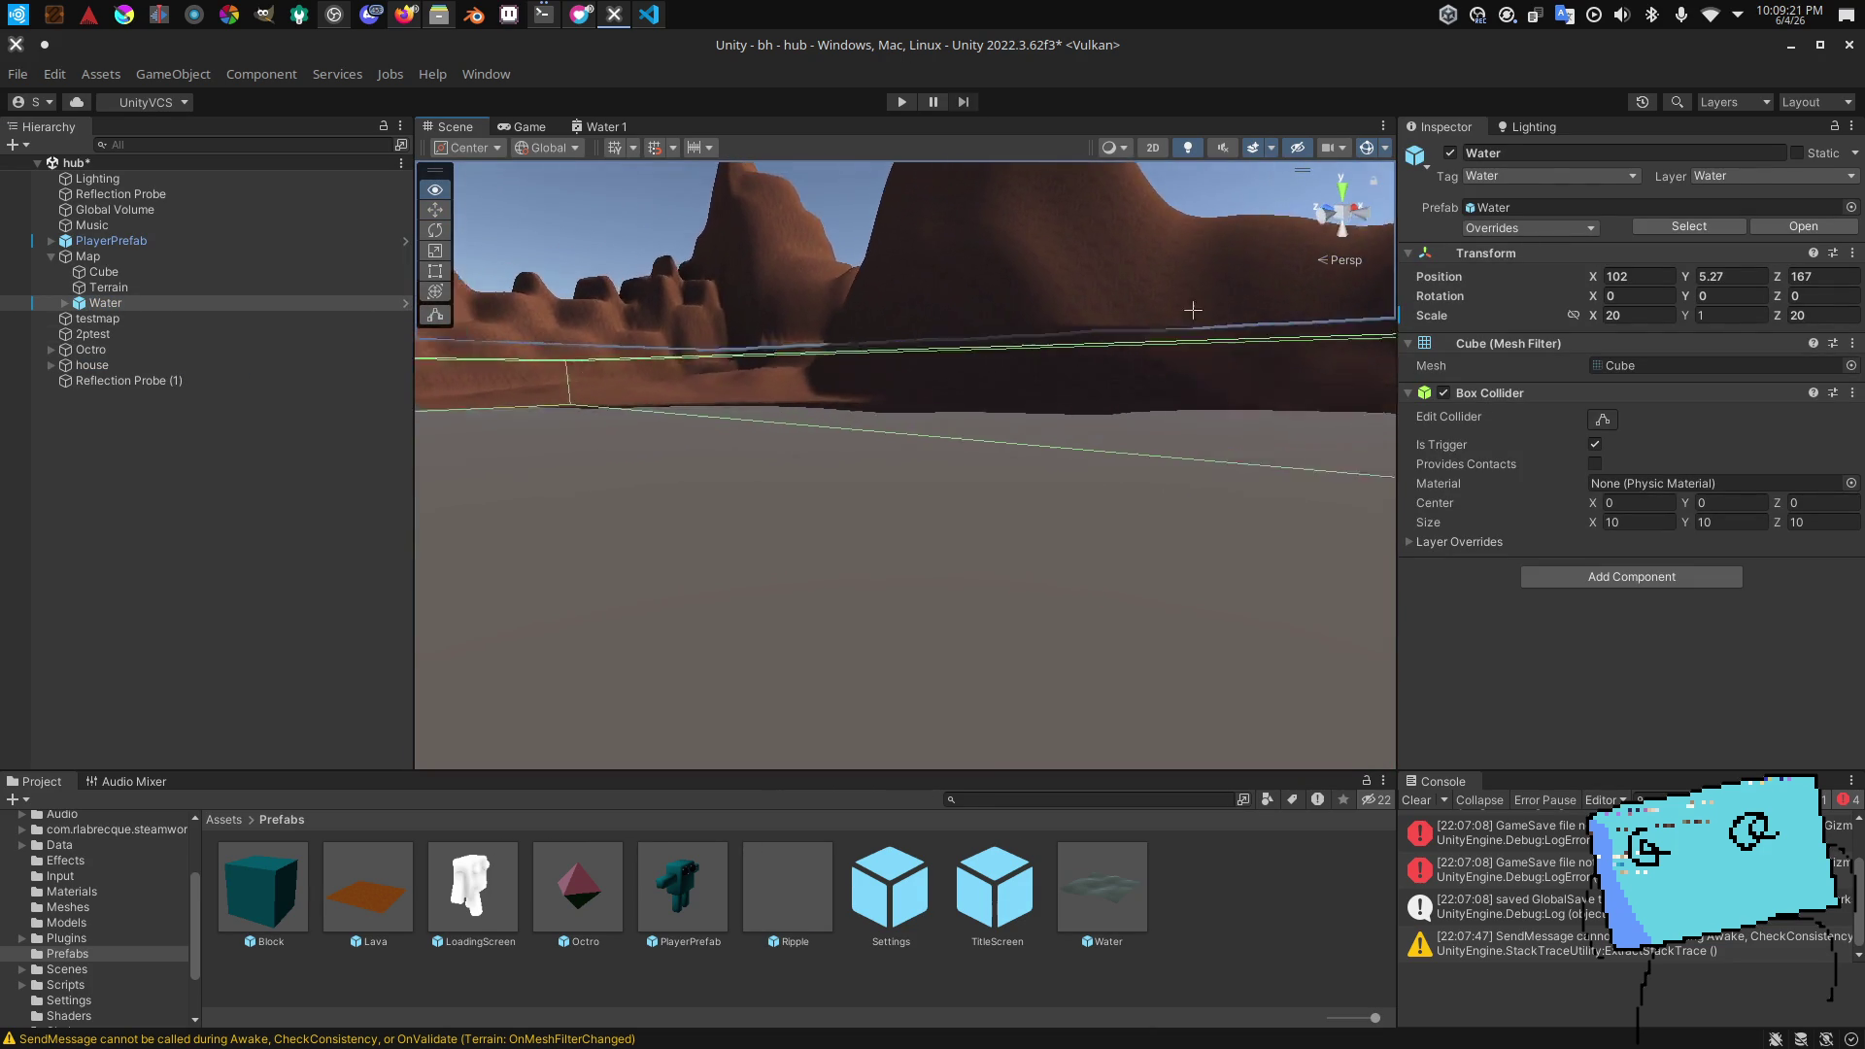
mouse_move(1164, 308)
left_mouse_down()
mouse_move(843, 302)
mouse_move(871, 315)
left_mouse_up()
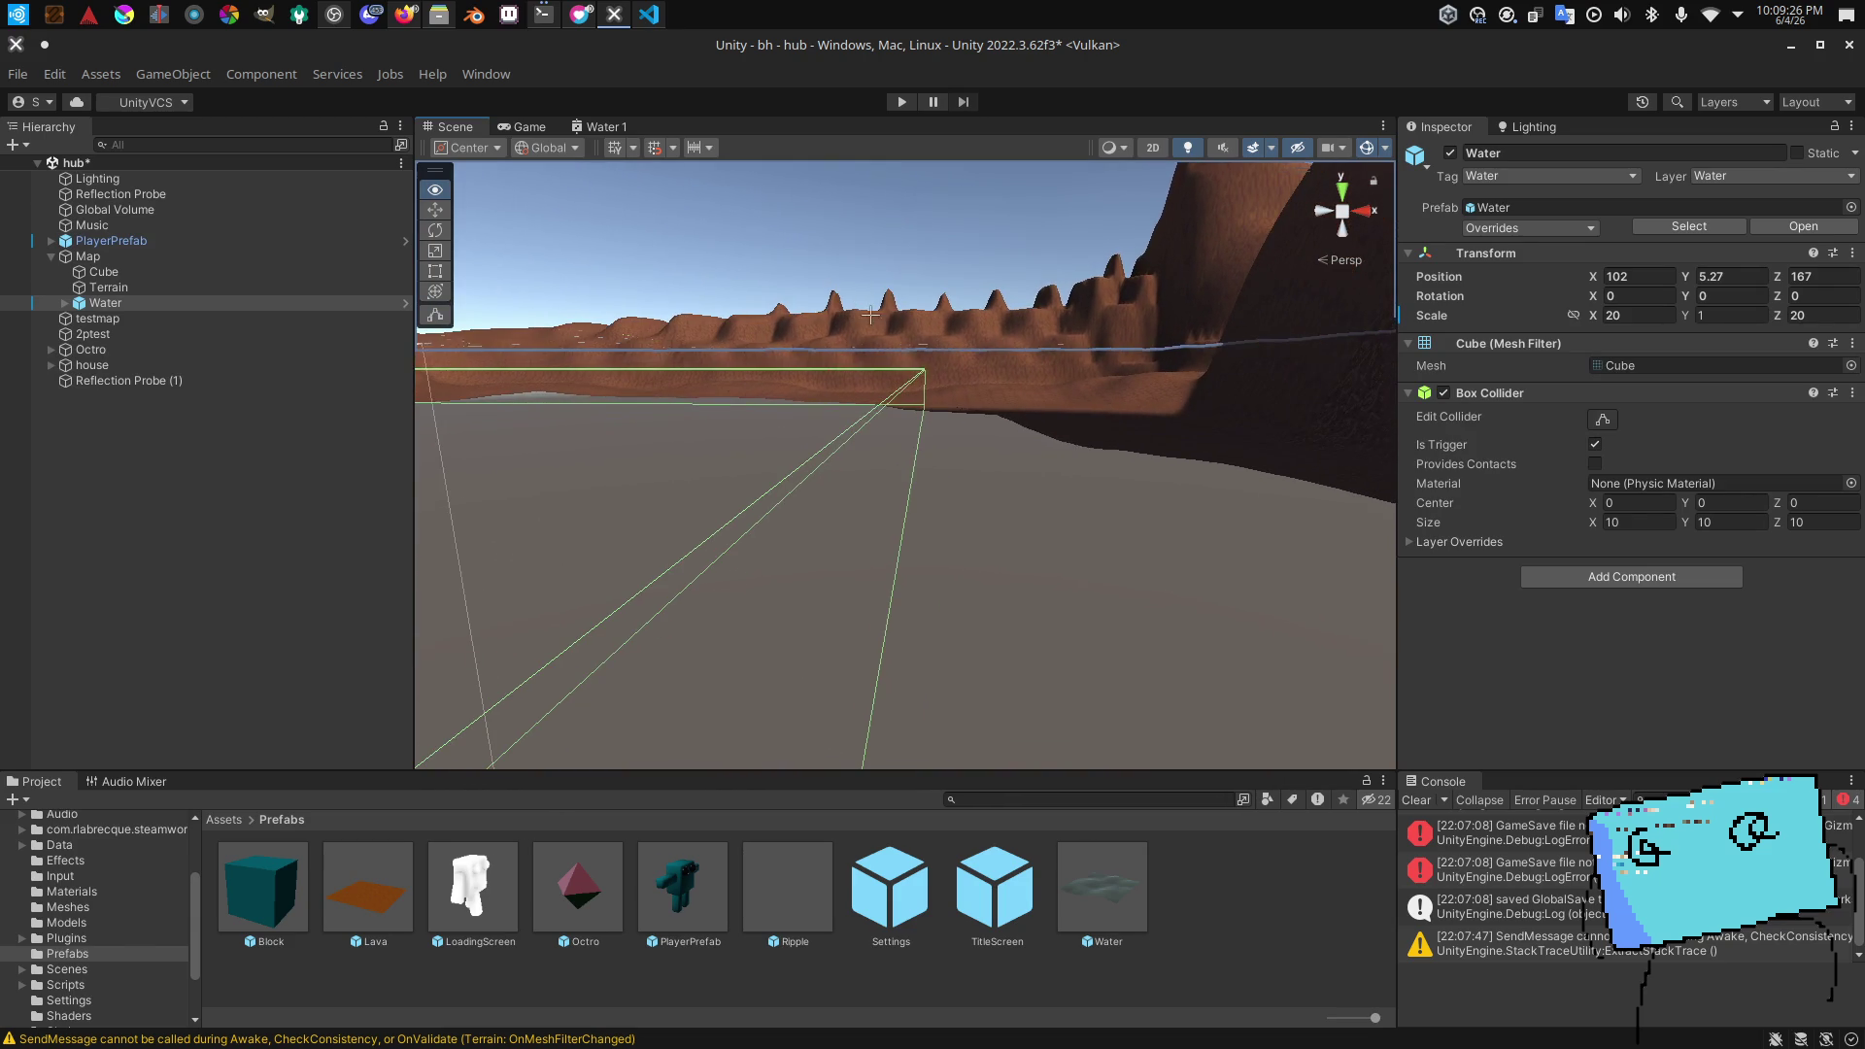
left_click(64, 303)
double_click(61, 319)
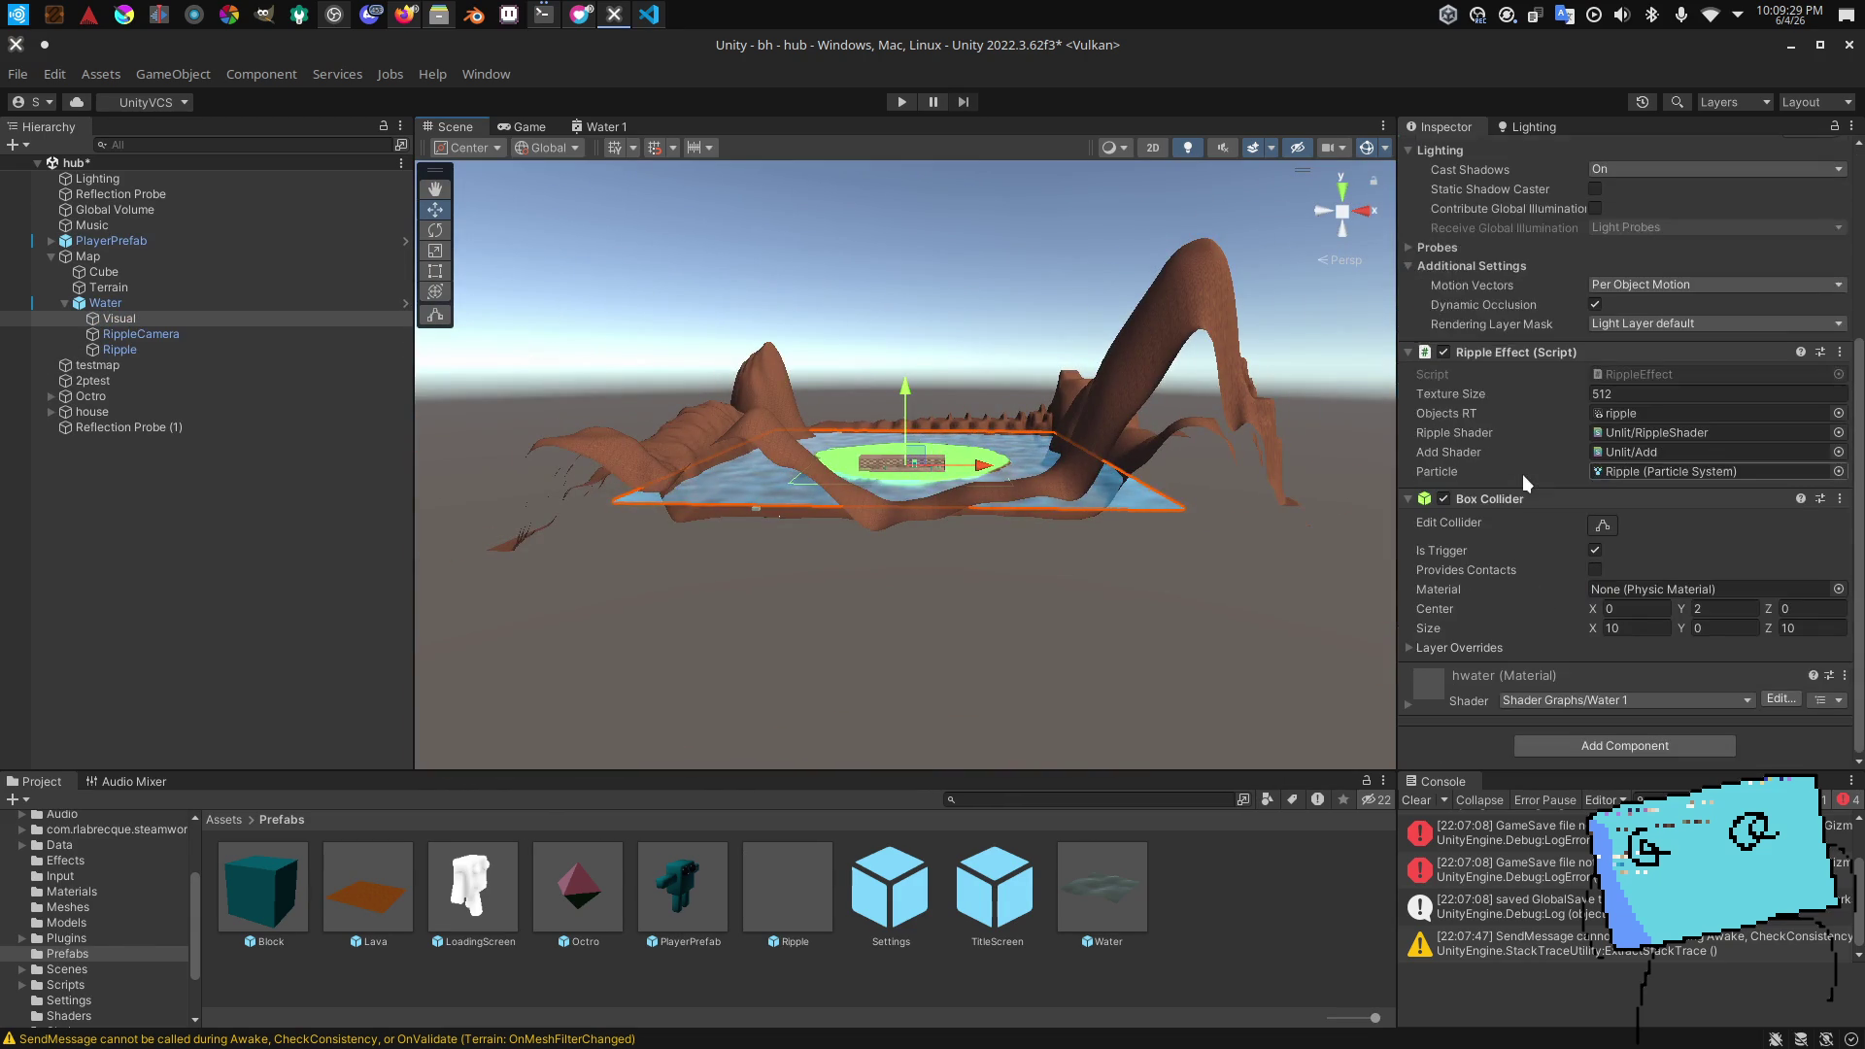
scroll(1041, 505, "up", 2)
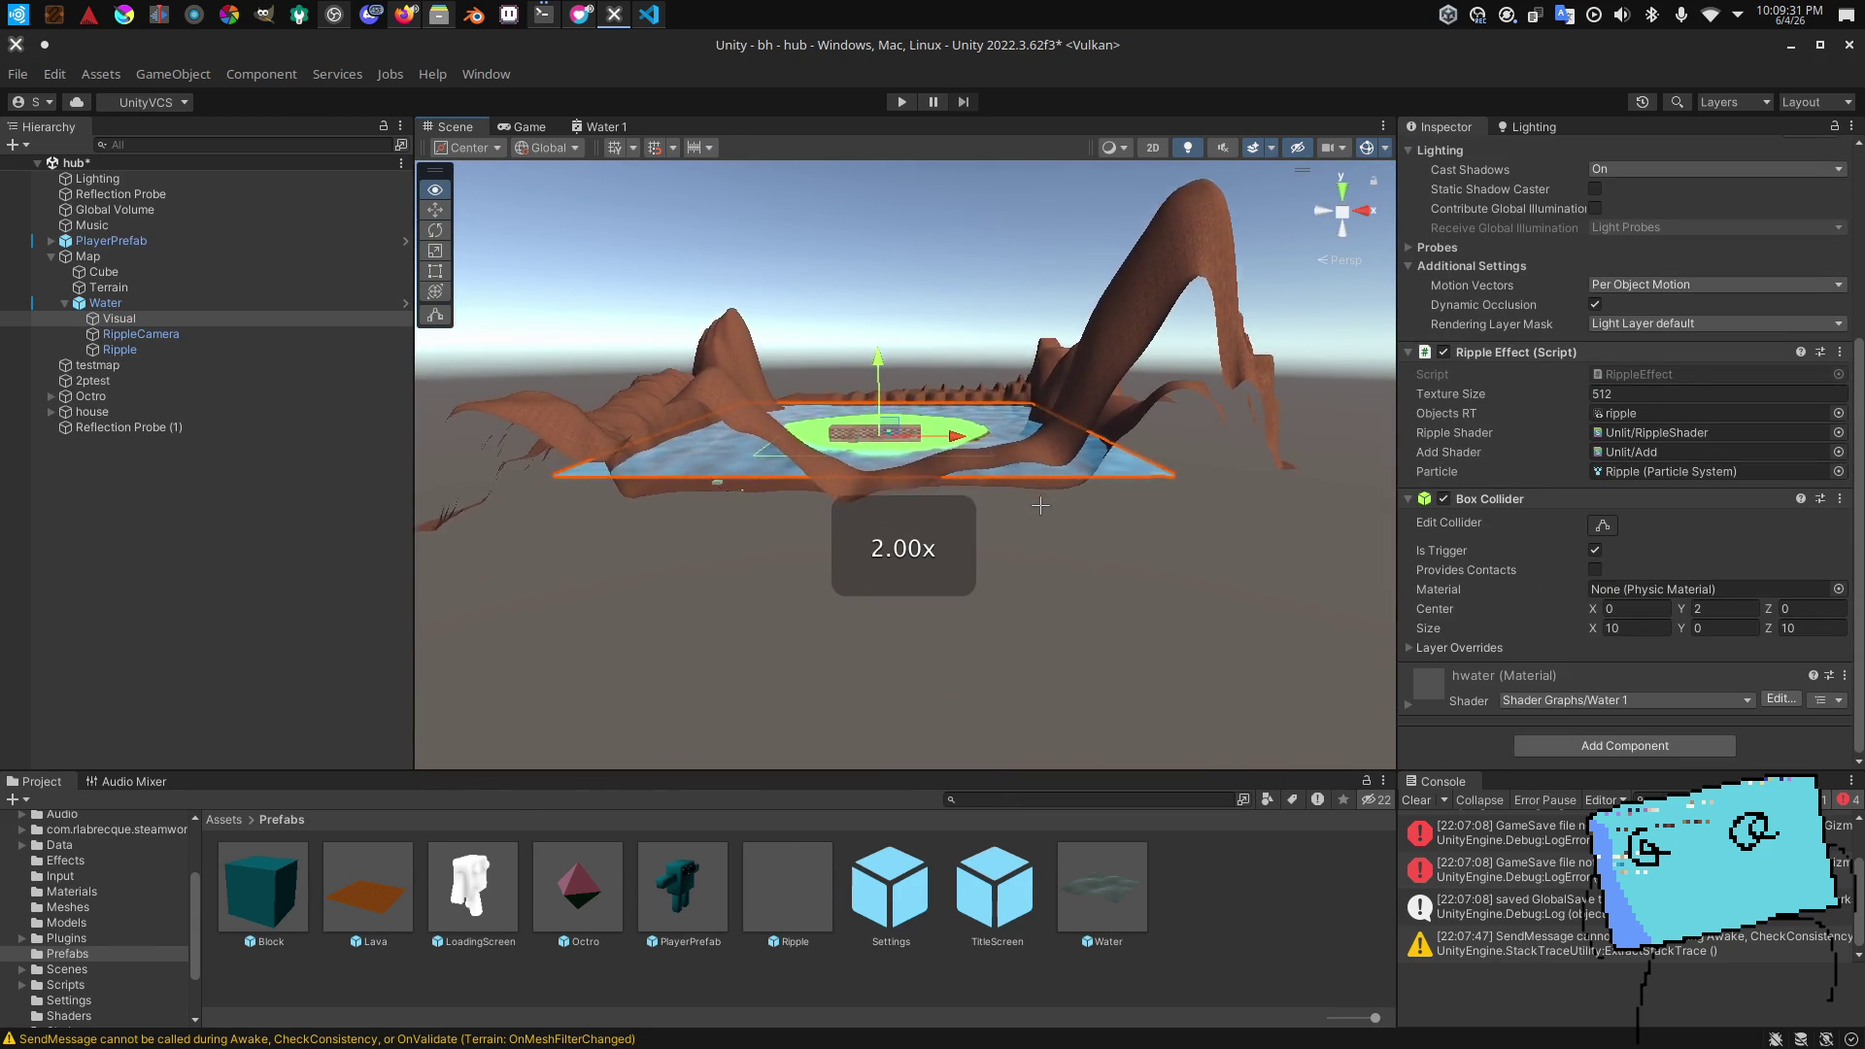
key("w")
key("w")
key("w")
Step: In the Water prefab, try stretching the box taller and longer, then undo back to scale 1
double_click(1103, 886)
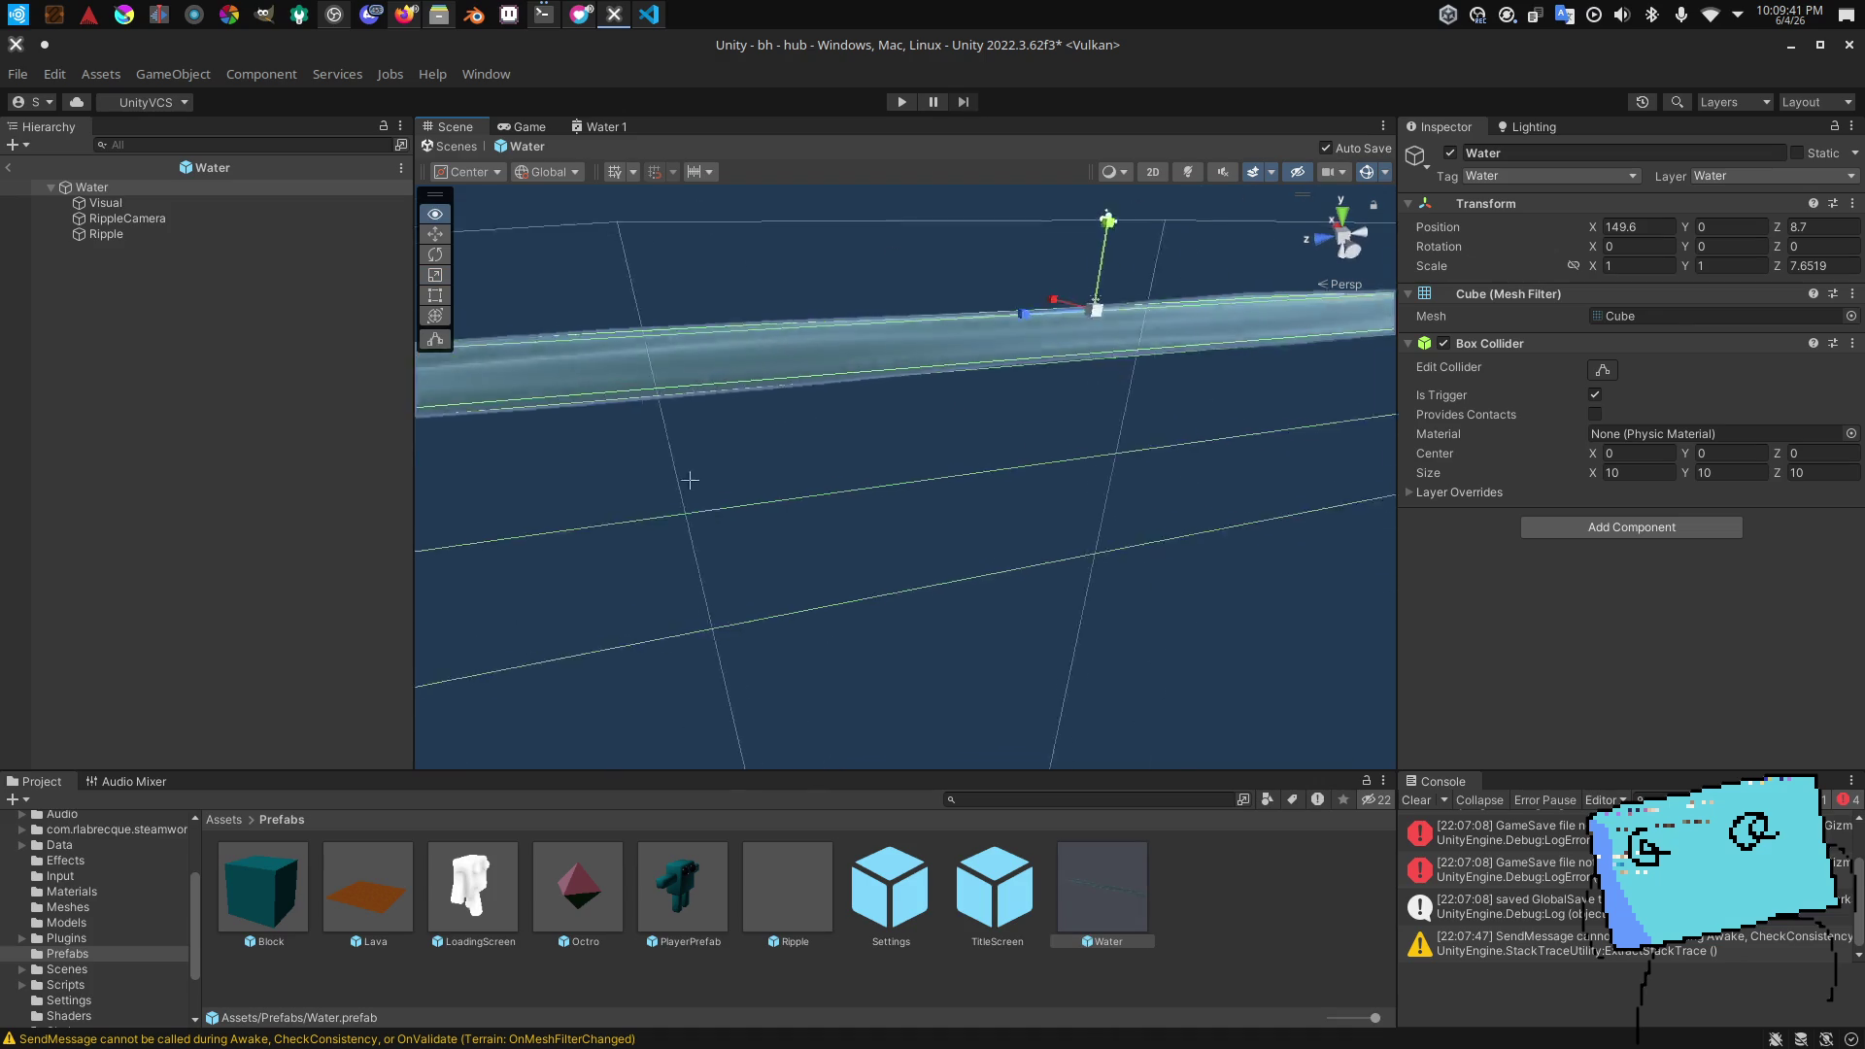
key("ctrl+z")
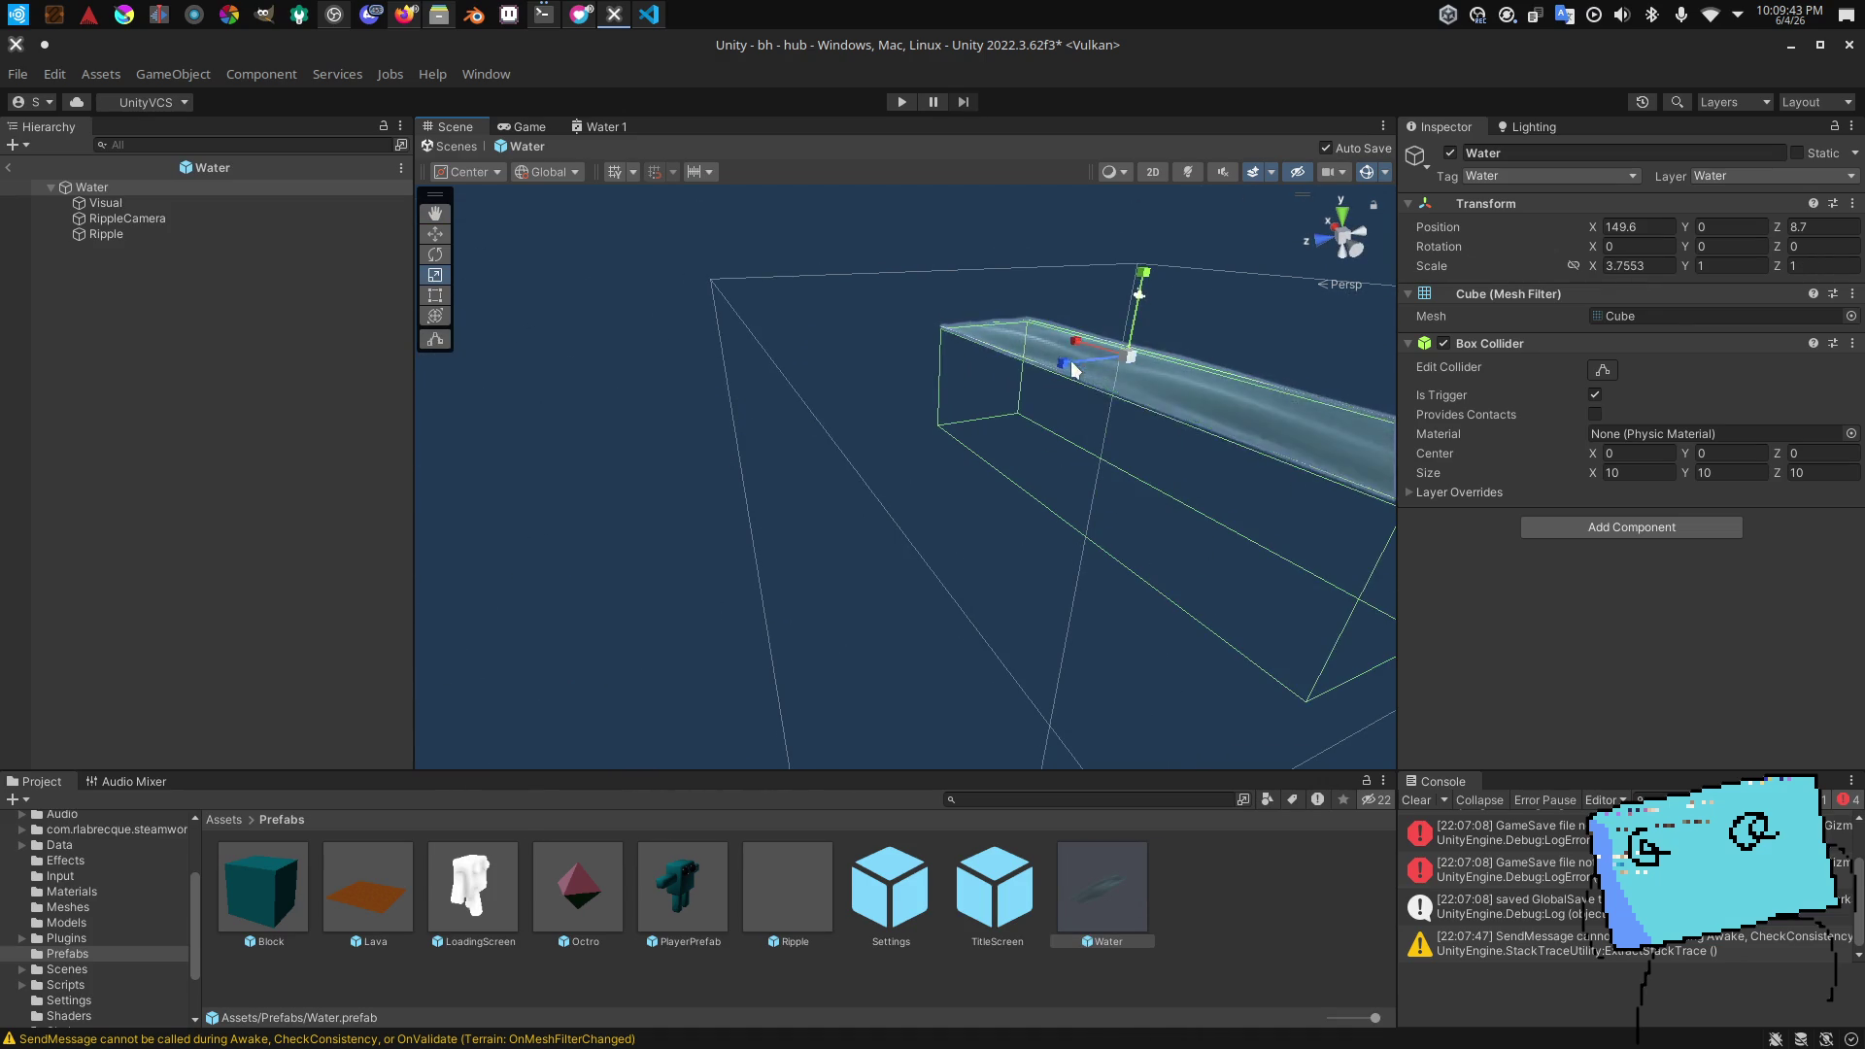
left_click_drag(1069, 367, 771, 422)
mouse_move(1133, 304)
left_mouse_down()
mouse_move(1153, 187)
mouse_move(1169, 436)
mouse_move(1147, 605)
mouse_move(1136, 272)
left_mouse_up()
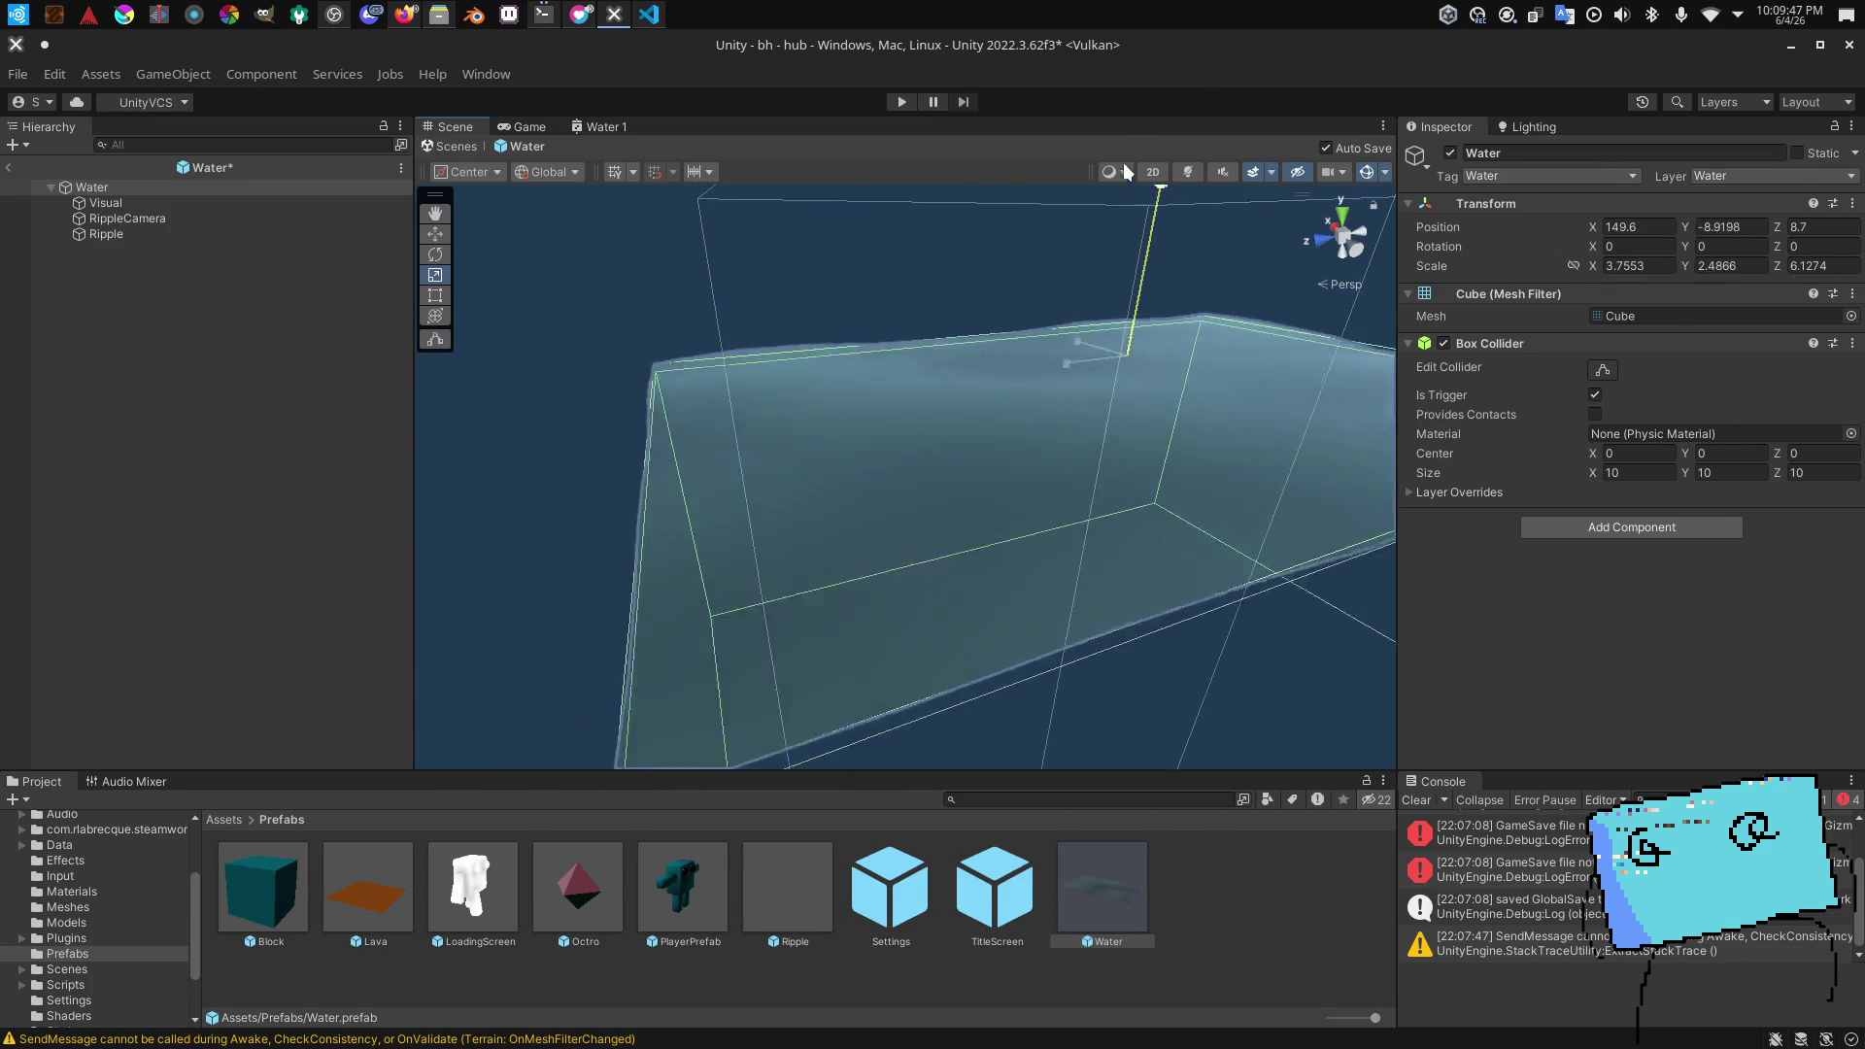
key("ctrl+z")
key("ctrl+z")
key("ctrl+z")
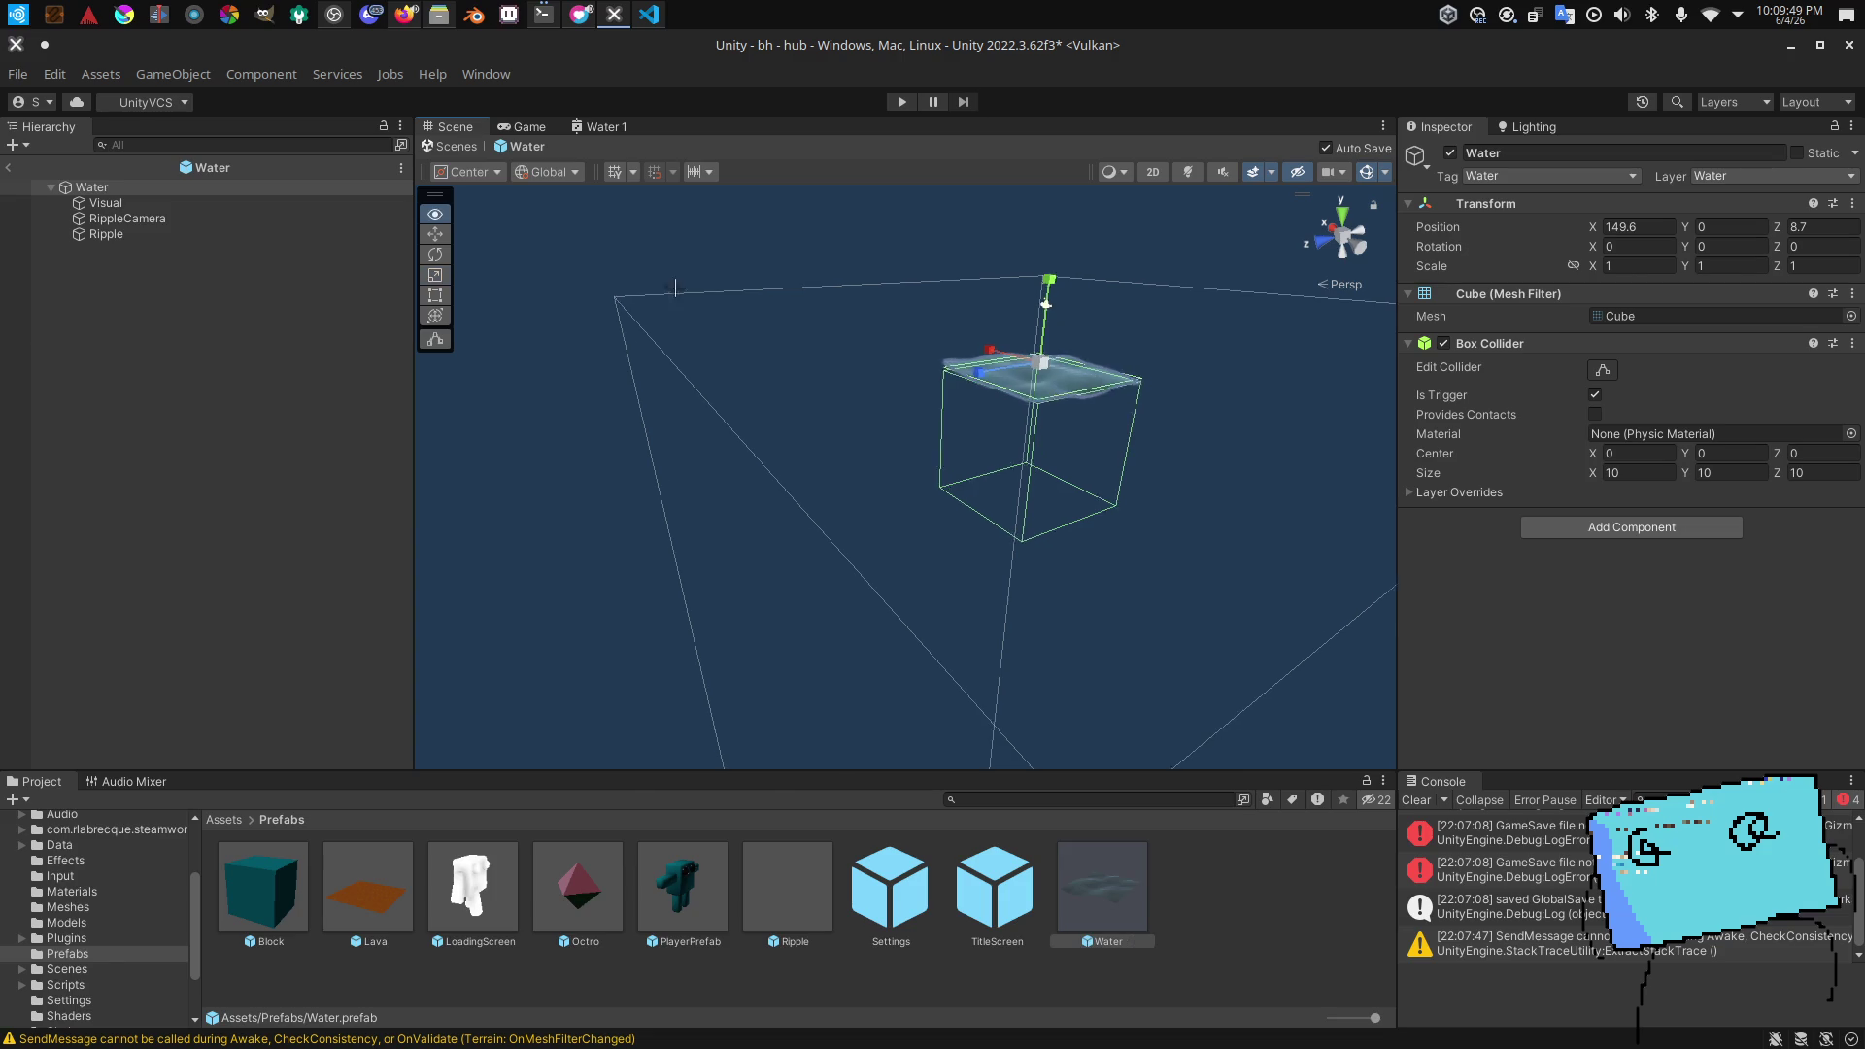
Step: Exit to the hub, reopen the Water prefab, and select its RippleCamera
left_click(8, 171)
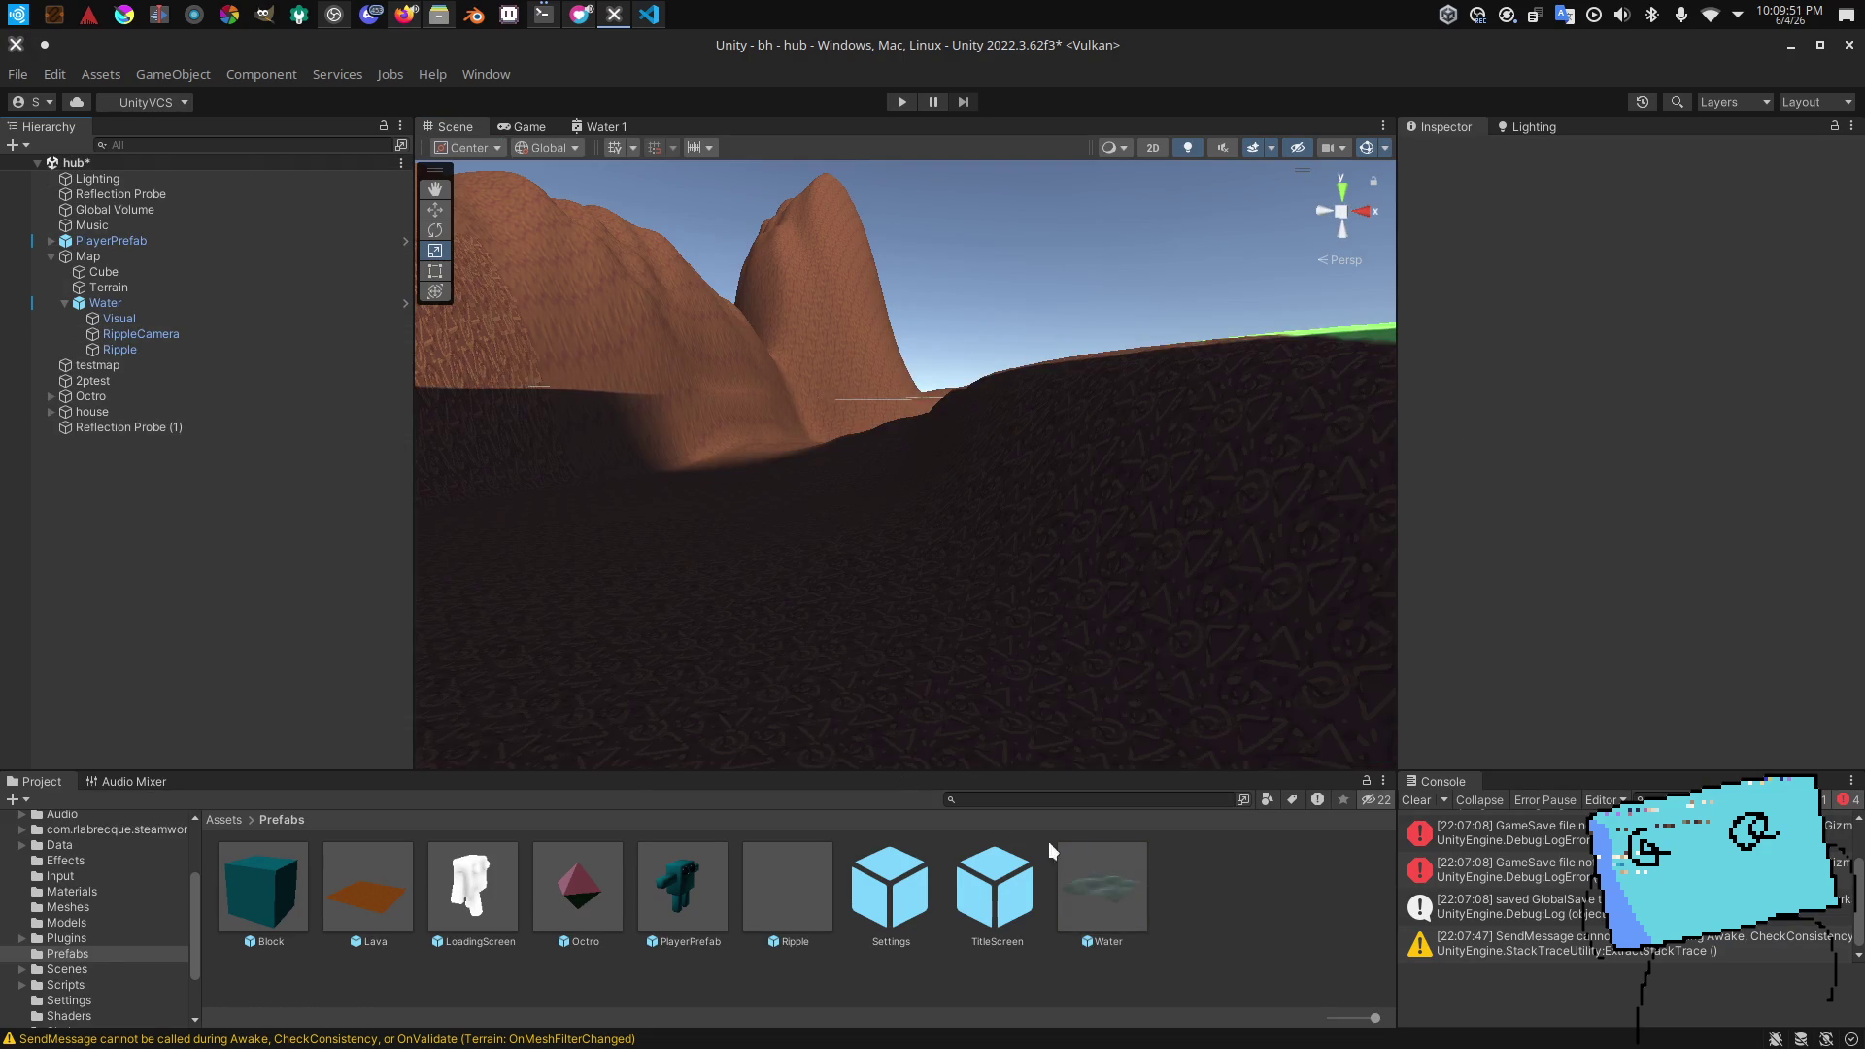
left_click(1106, 871)
double_click(1092, 872)
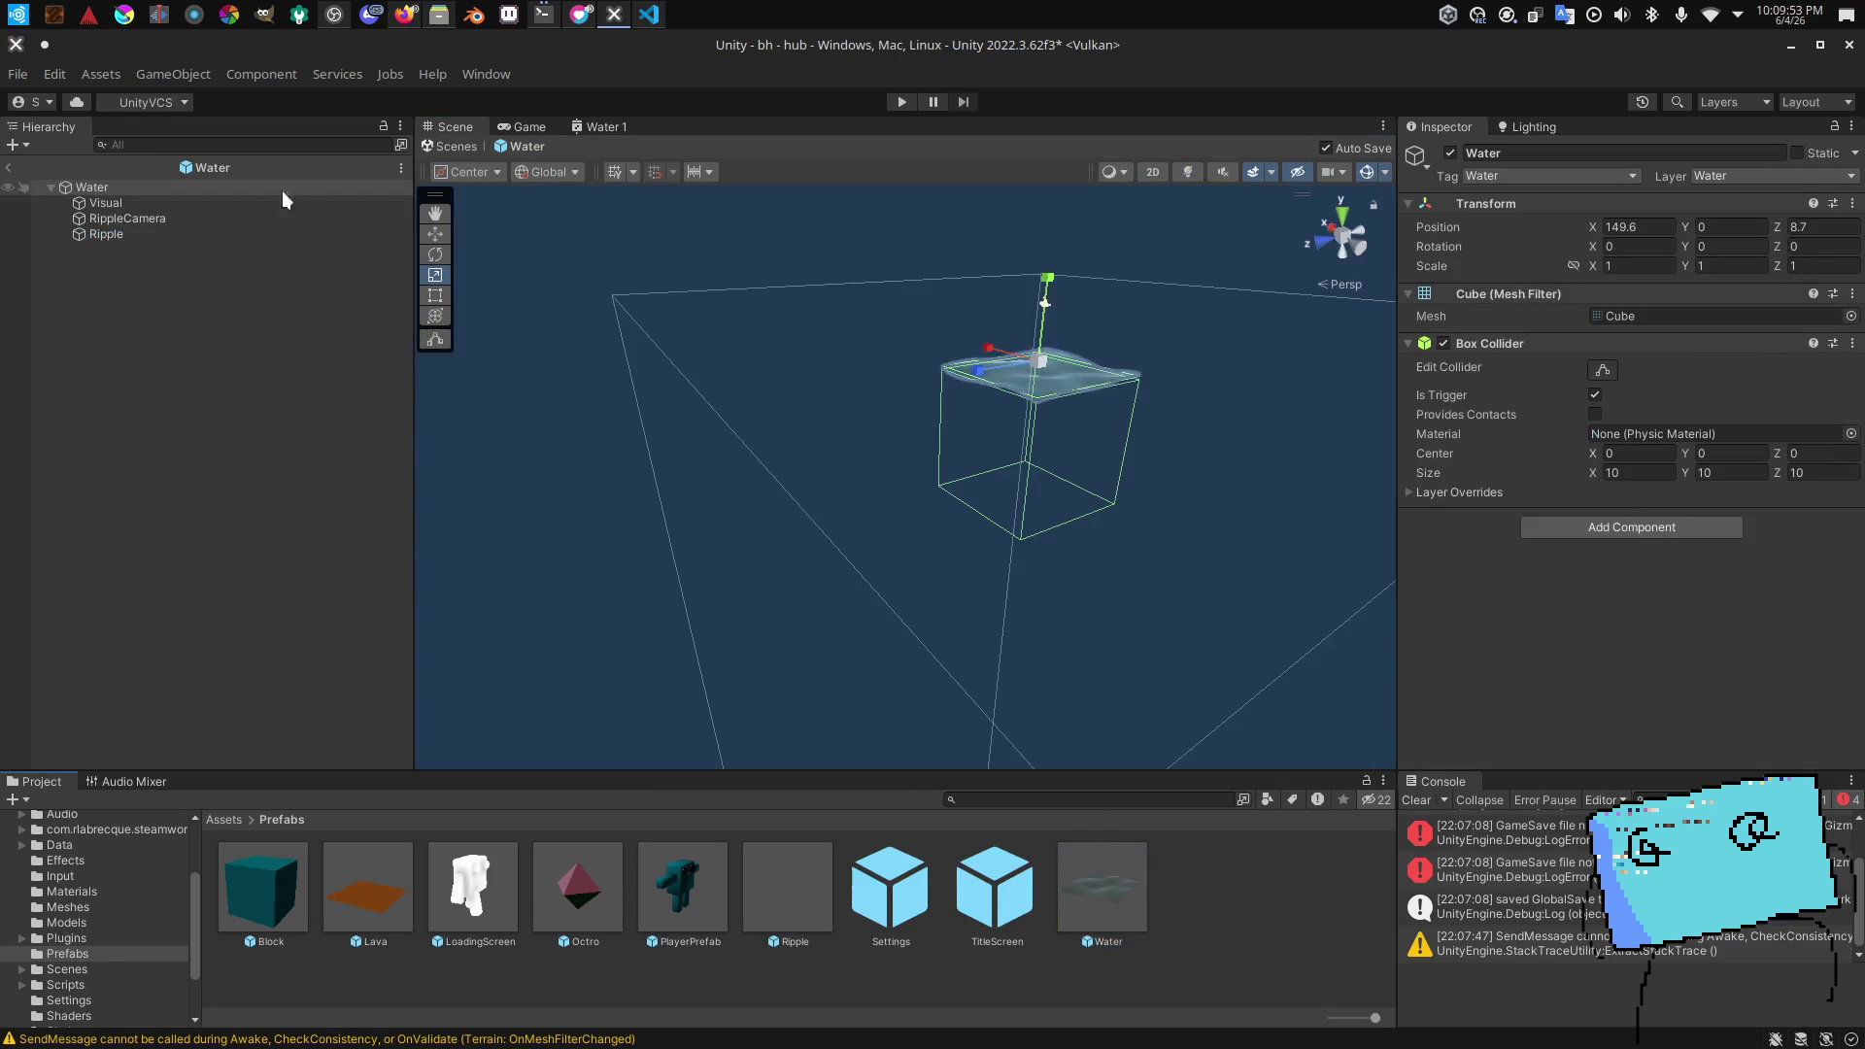
left_click(261, 222)
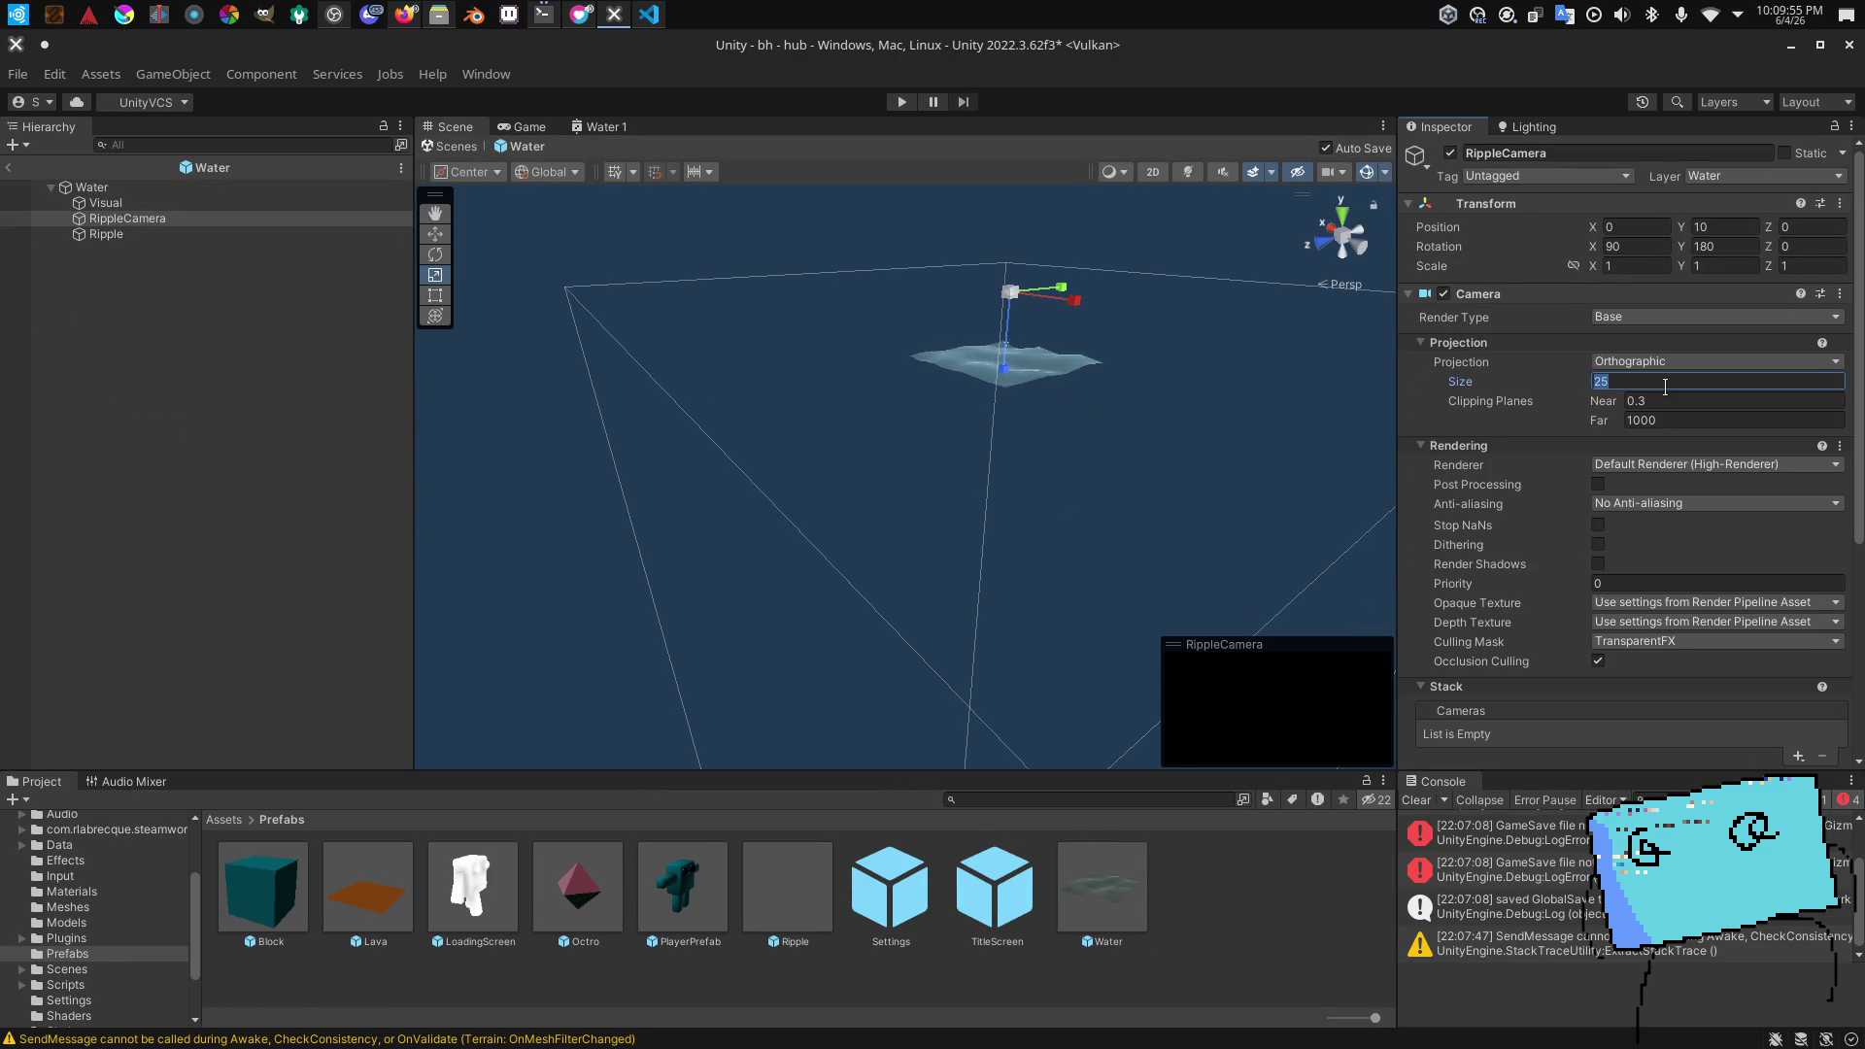
Step: Set the RippleCamera's orthographic size to 5, check the water, and exit to the hub
type("5")
key("Return")
mouse_move(1277, 405)
left_mouse_down()
mouse_move(1586, 662)
mouse_move(391, 288)
left_mouse_up()
mouse_move(671, 337)
left_mouse_down()
mouse_move(818, 144)
mouse_move(819, 107)
mouse_move(843, 183)
left_mouse_up()
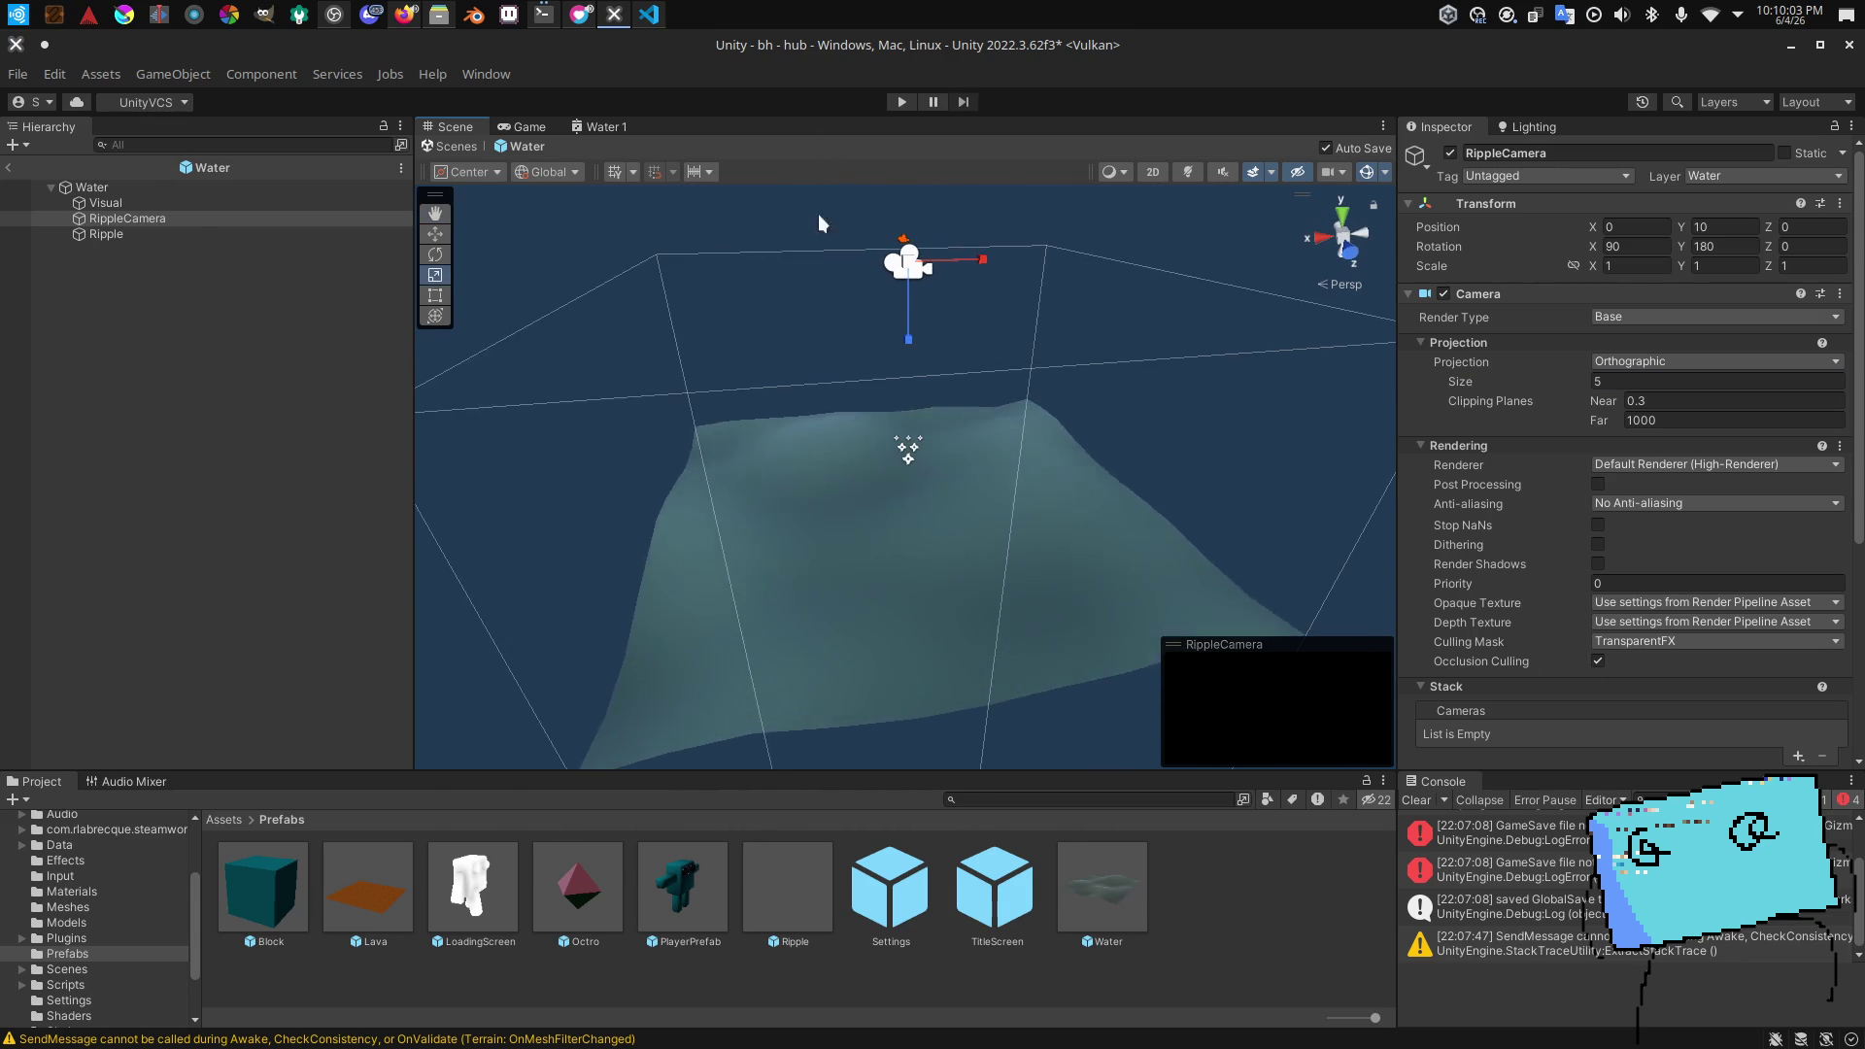
left_click(5, 170)
mouse_move(730, 301)
left_mouse_down()
mouse_move(862, 477)
mouse_move(1172, 353)
mouse_move(1098, 403)
mouse_move(850, 498)
left_mouse_up()
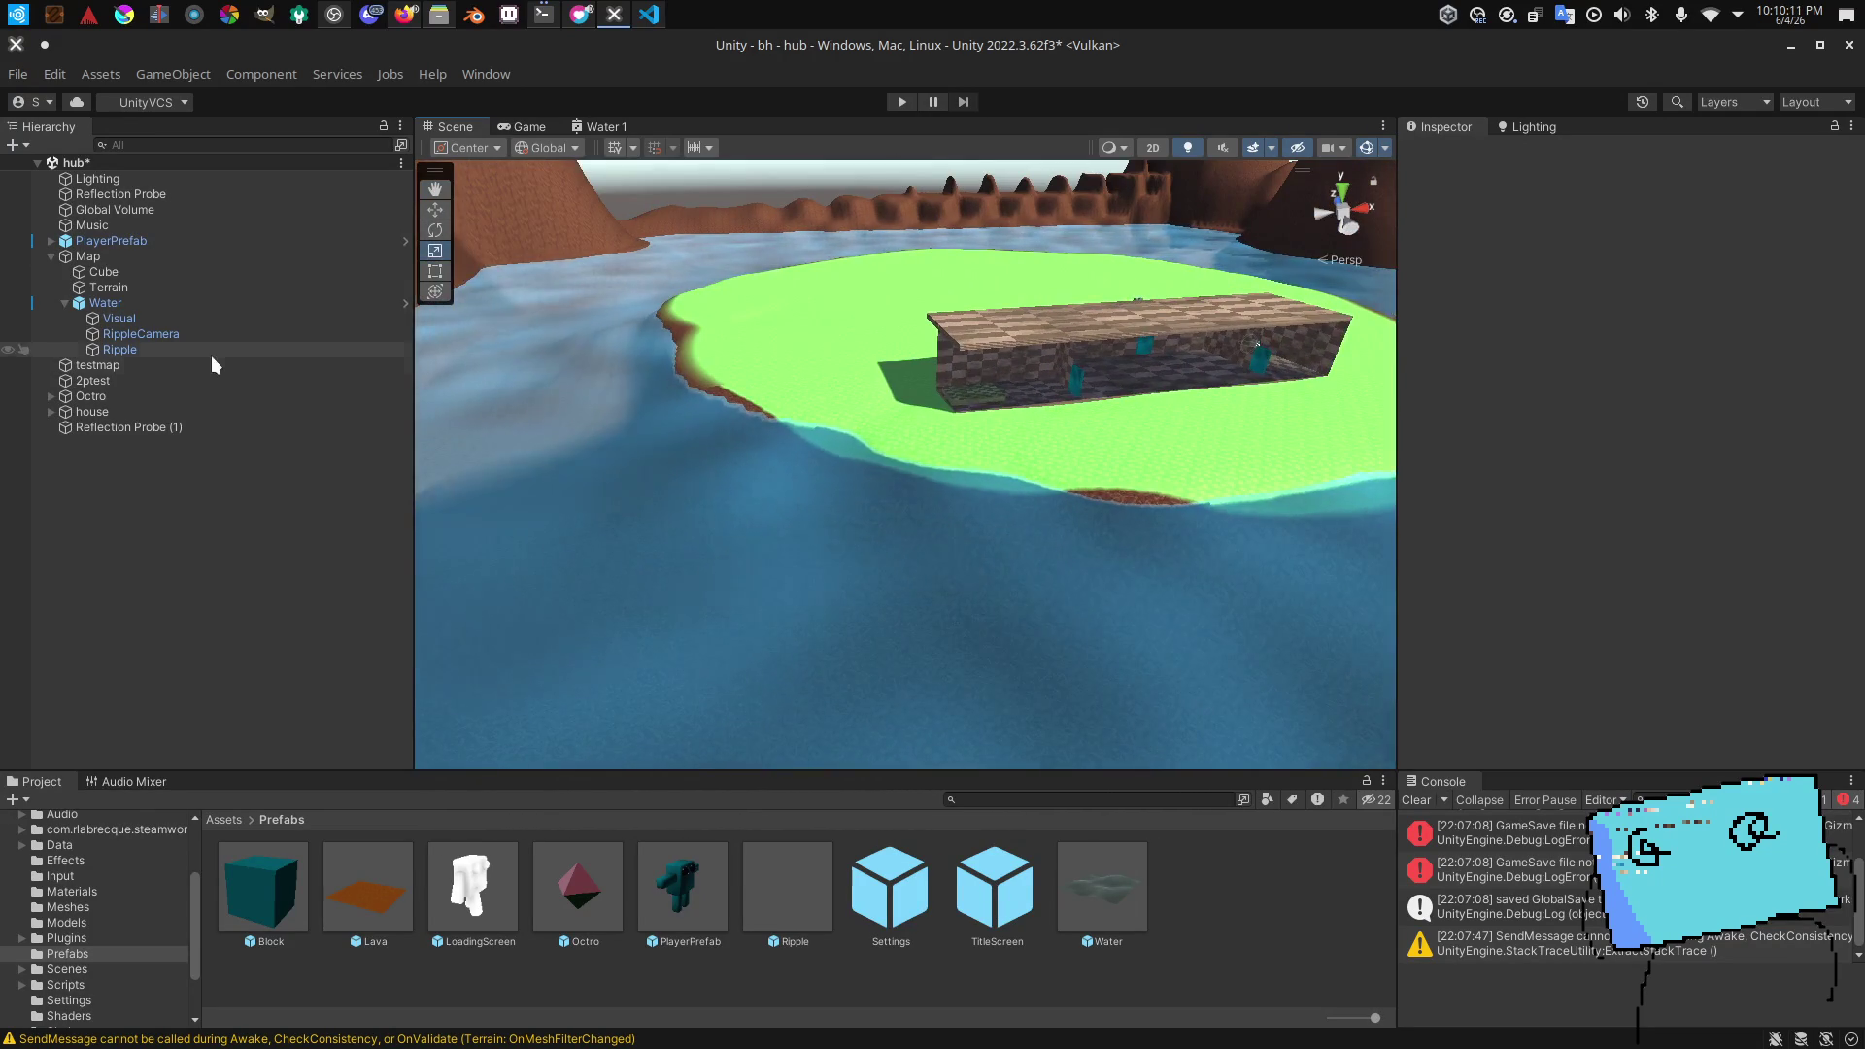
Step: Select and frame the hub's Water object, setting its X scale to 1
left_click(107, 303)
key("f")
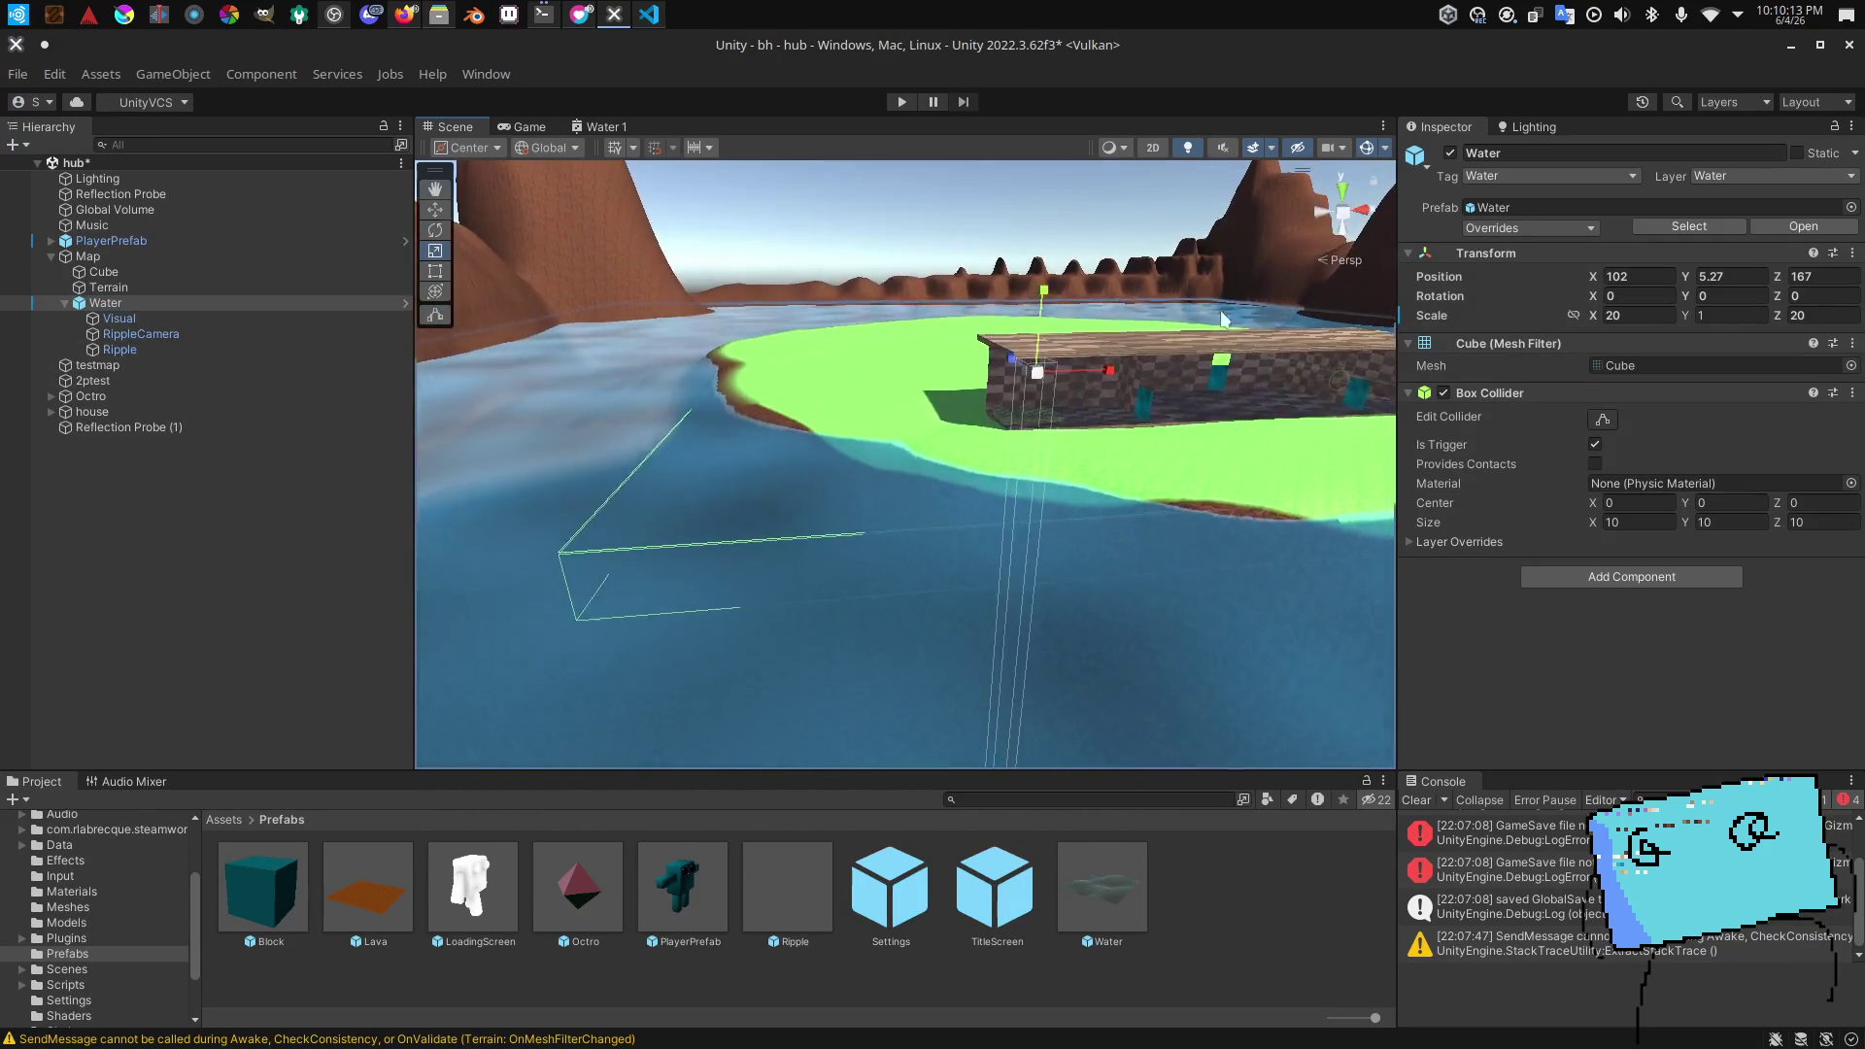
left_click(1651, 316)
type("1")
mouse_move(1187, 358)
left_mouse_down()
mouse_move(1197, 296)
mouse_move(1117, 309)
left_mouse_up()
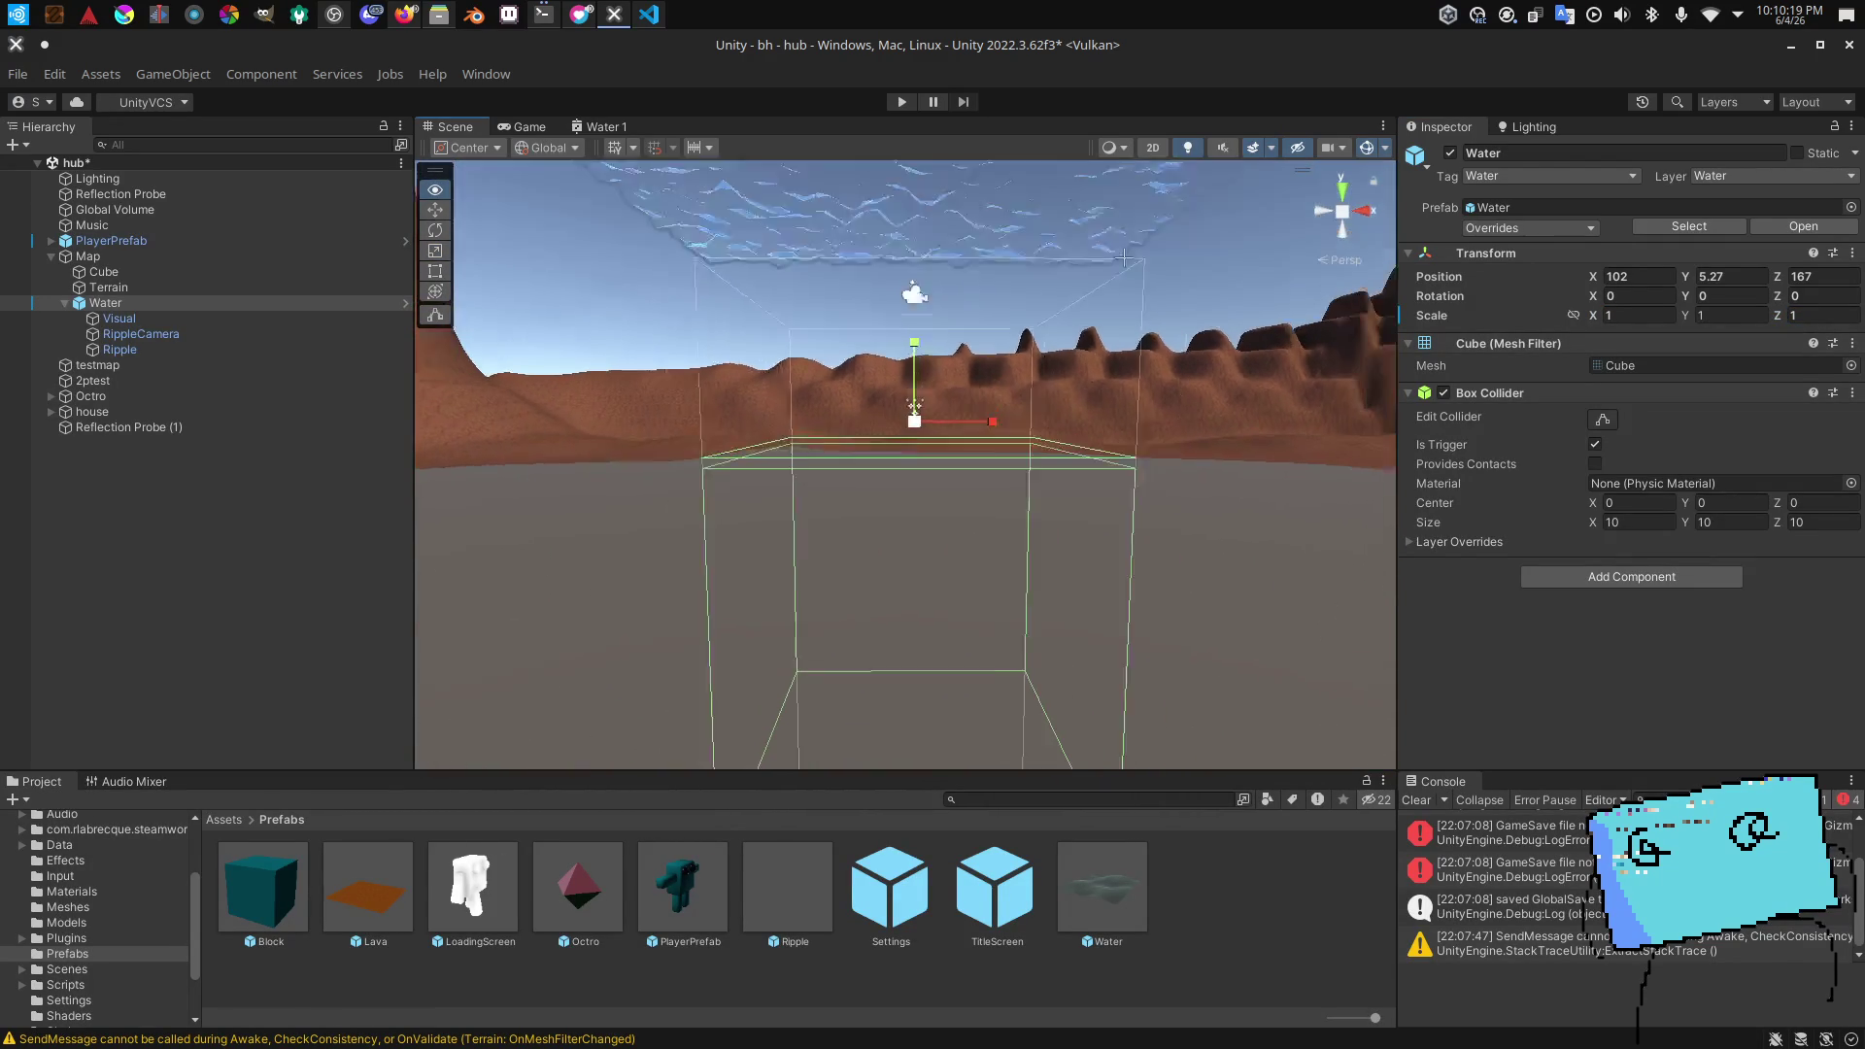
Step: Inspect the Water's Visual child at Y 3.25, then delete the Water object
left_click(160, 318)
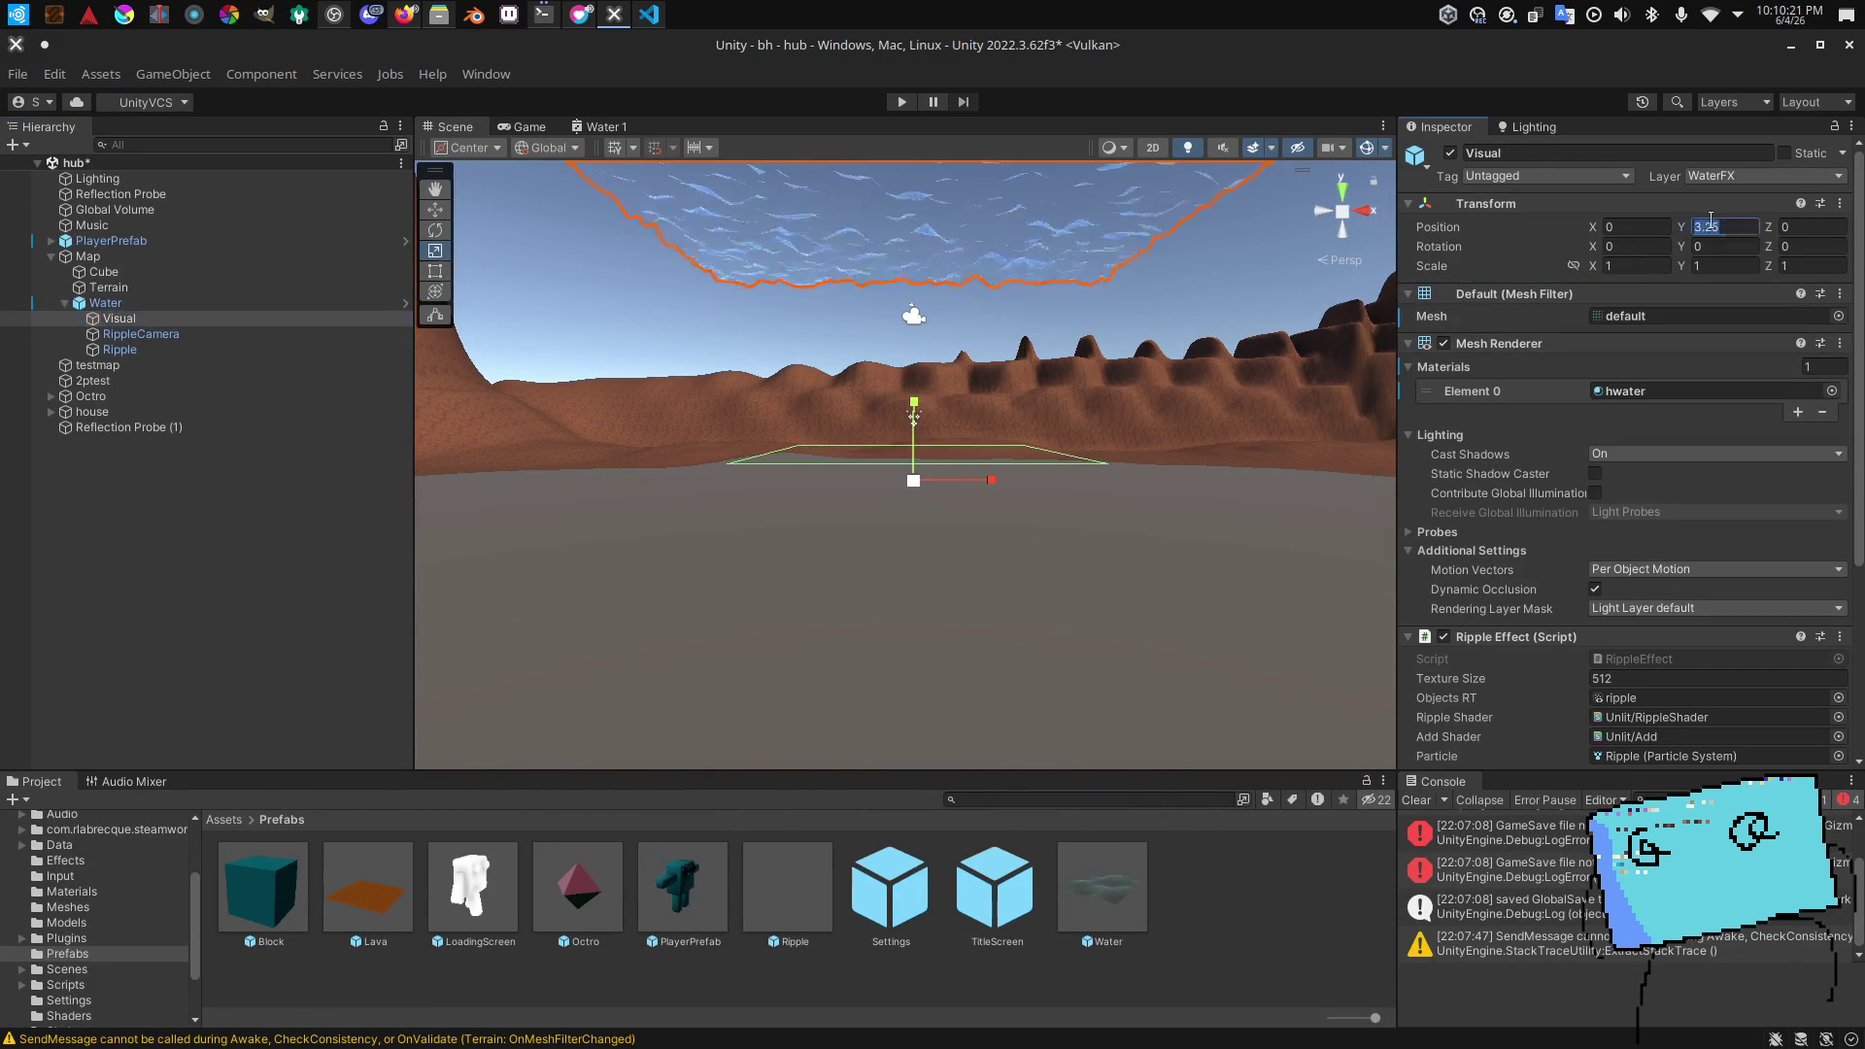
left_click_drag(1216, 364, 1205, 376)
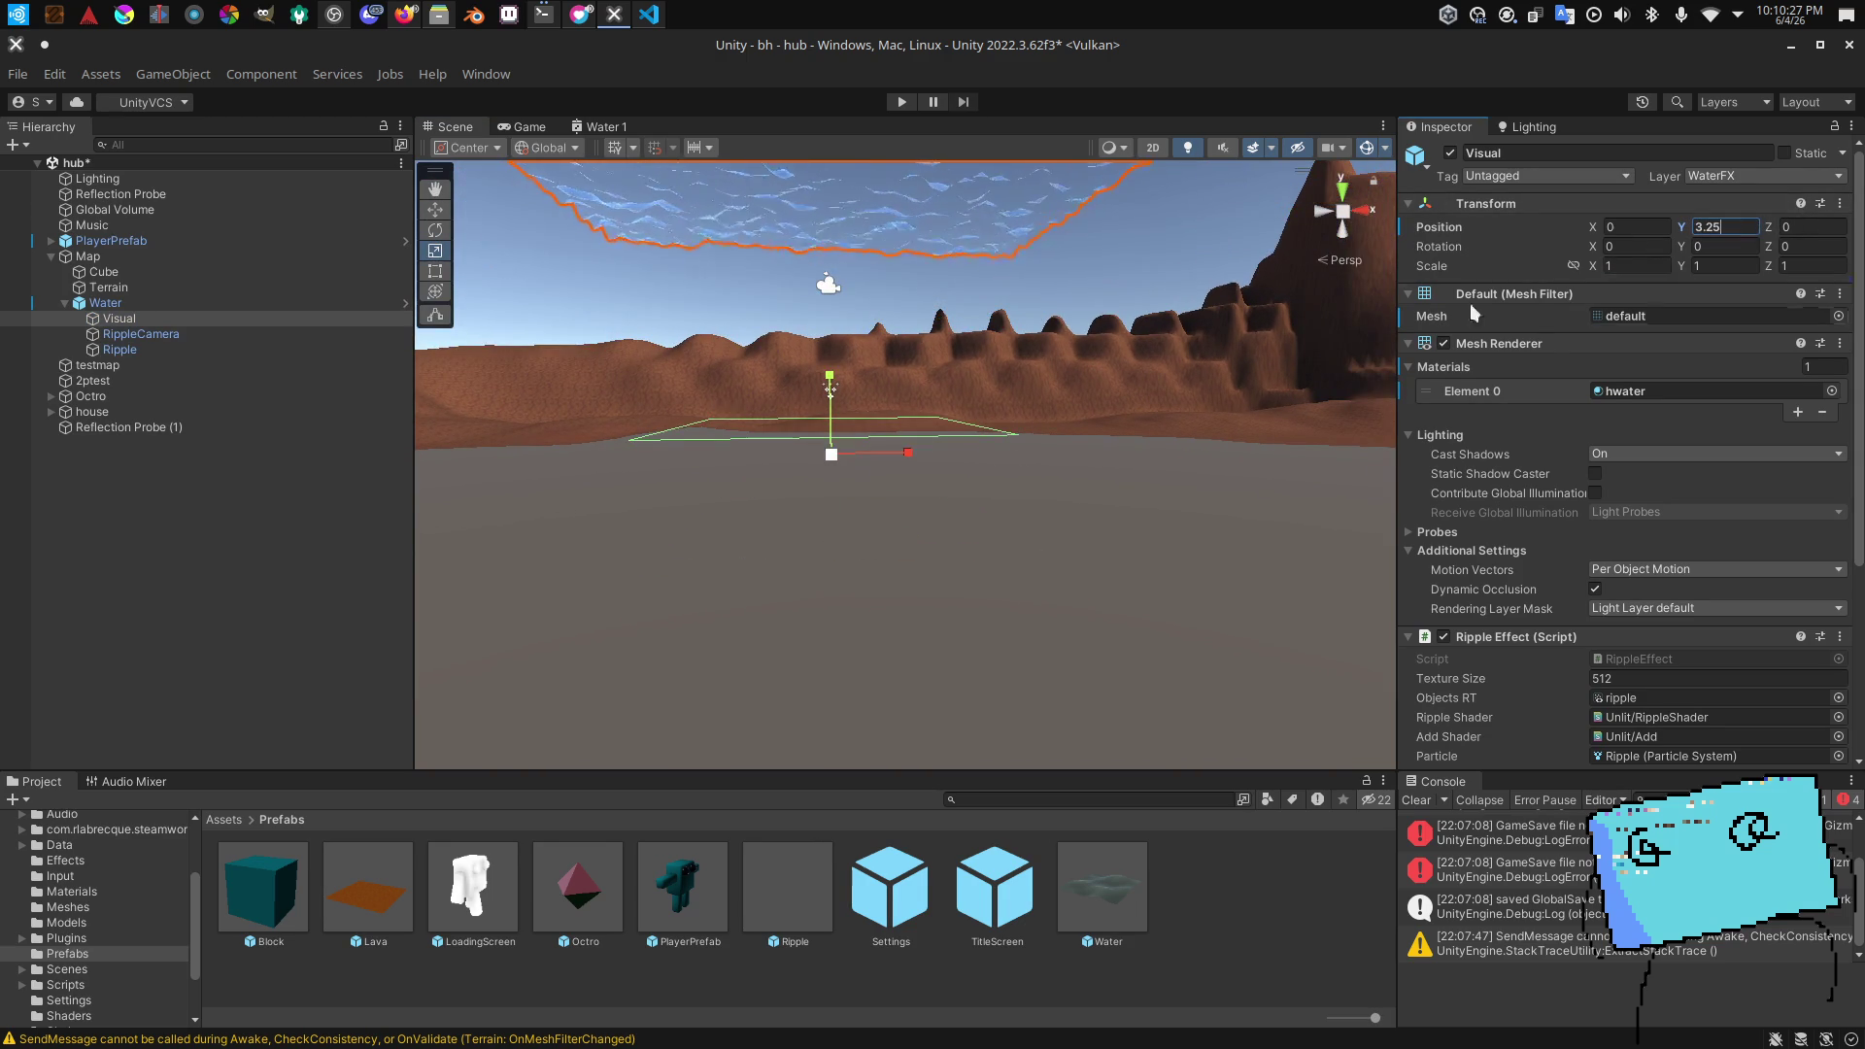
left_click_drag(1107, 303, 1101, 308)
left_click(165, 297)
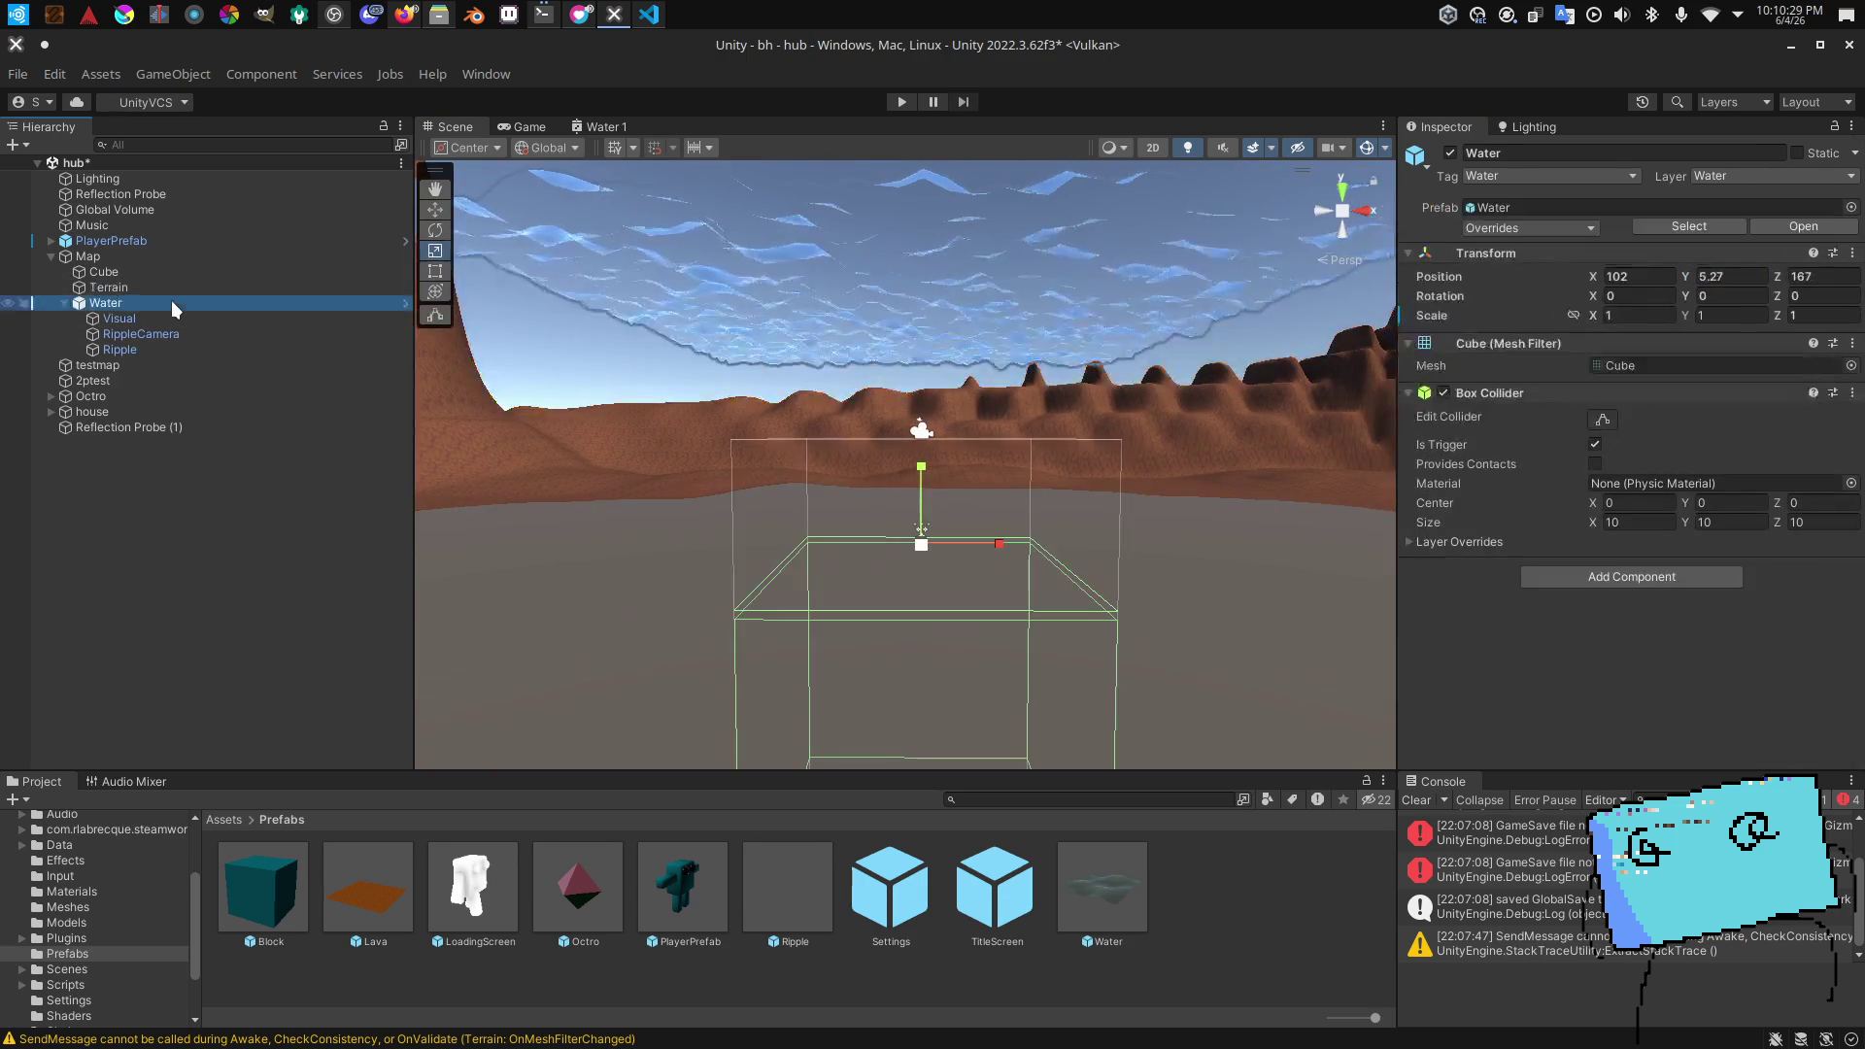
left_click(190, 314)
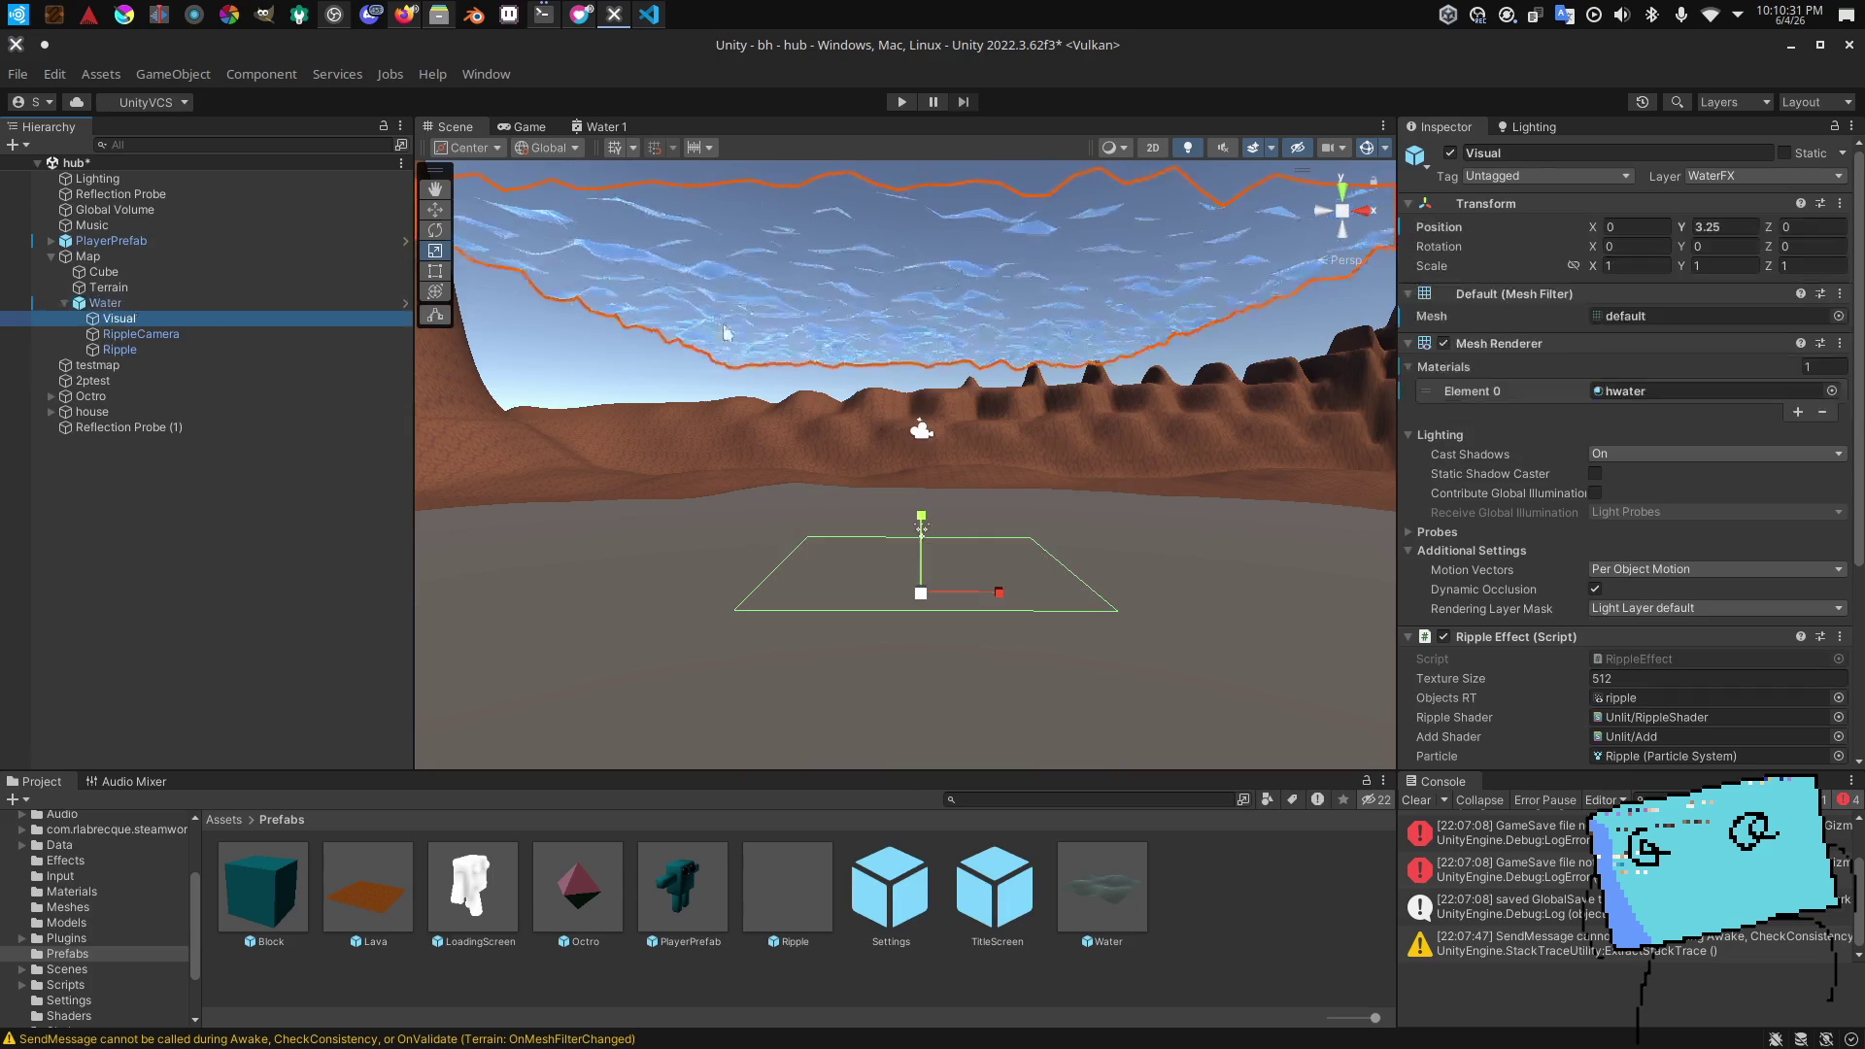
left_click(279, 305)
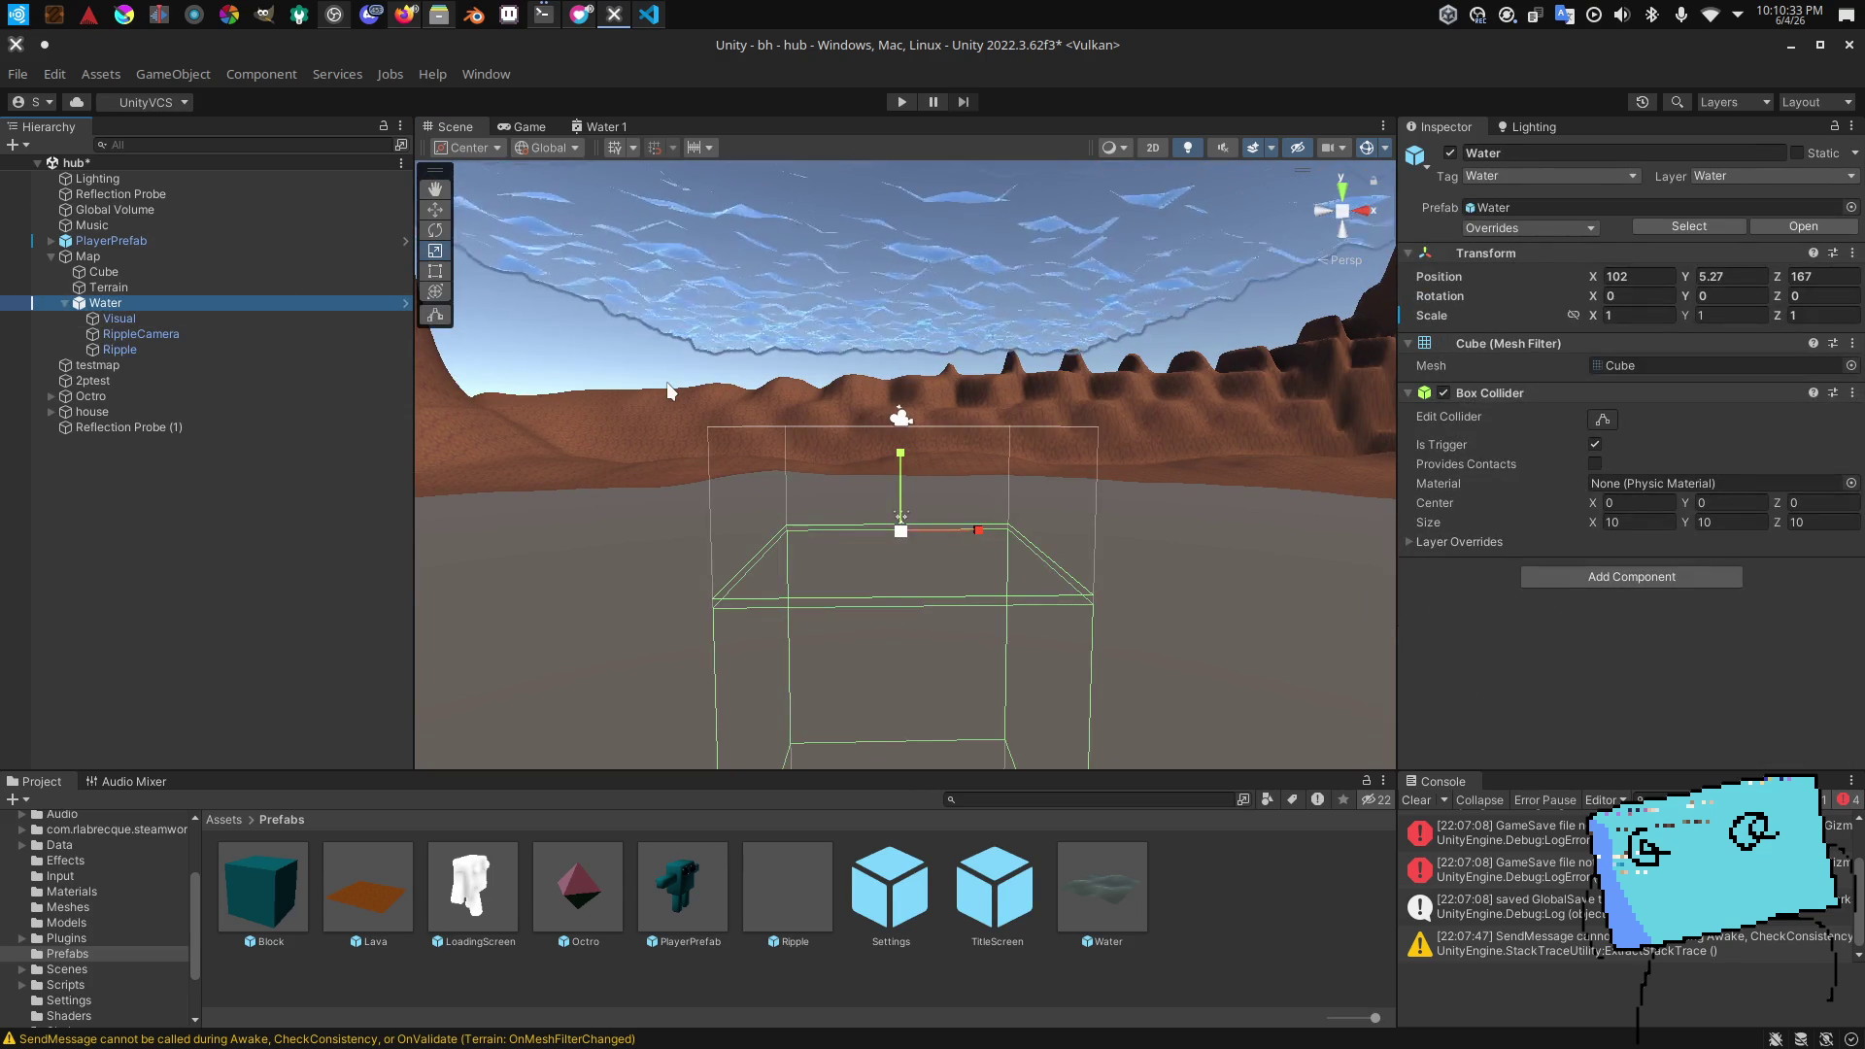
key("Delete")
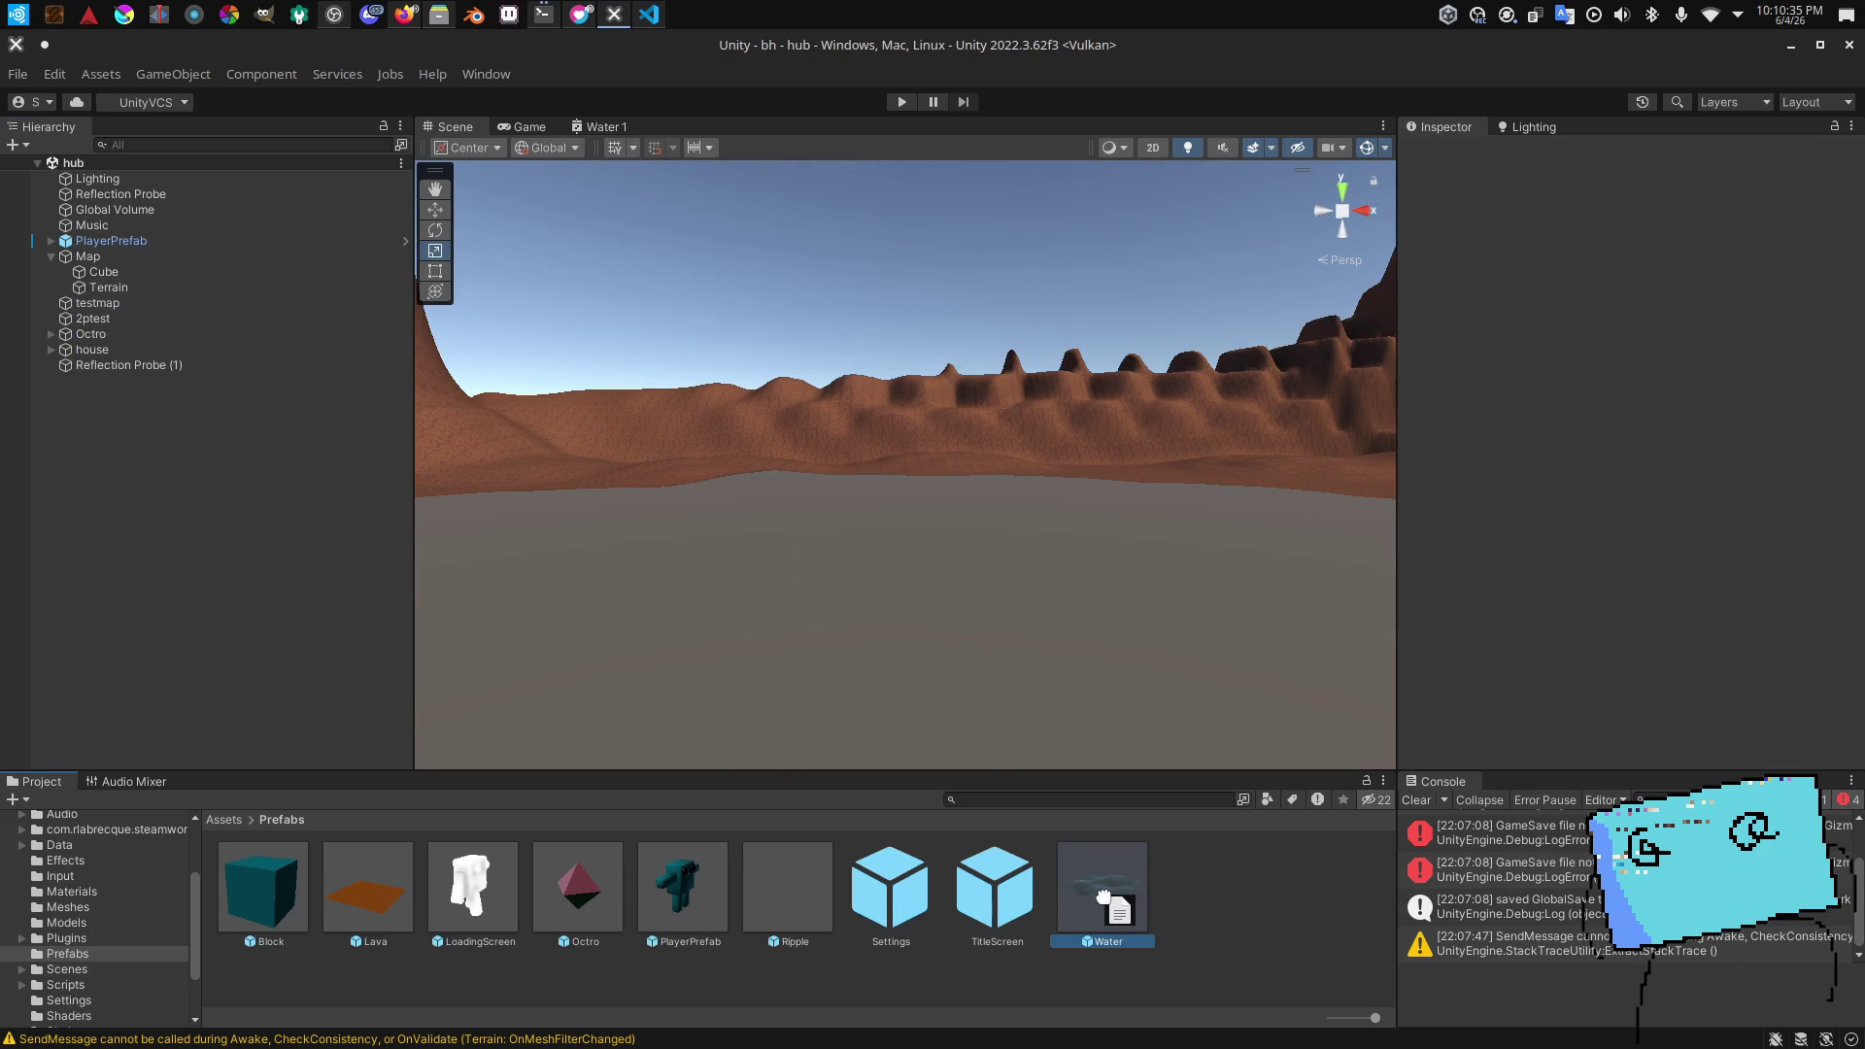
Step: Drag a new Water prefab instance into the hub and reset its position to the origin
left_click_drag(1110, 899, 136, 294)
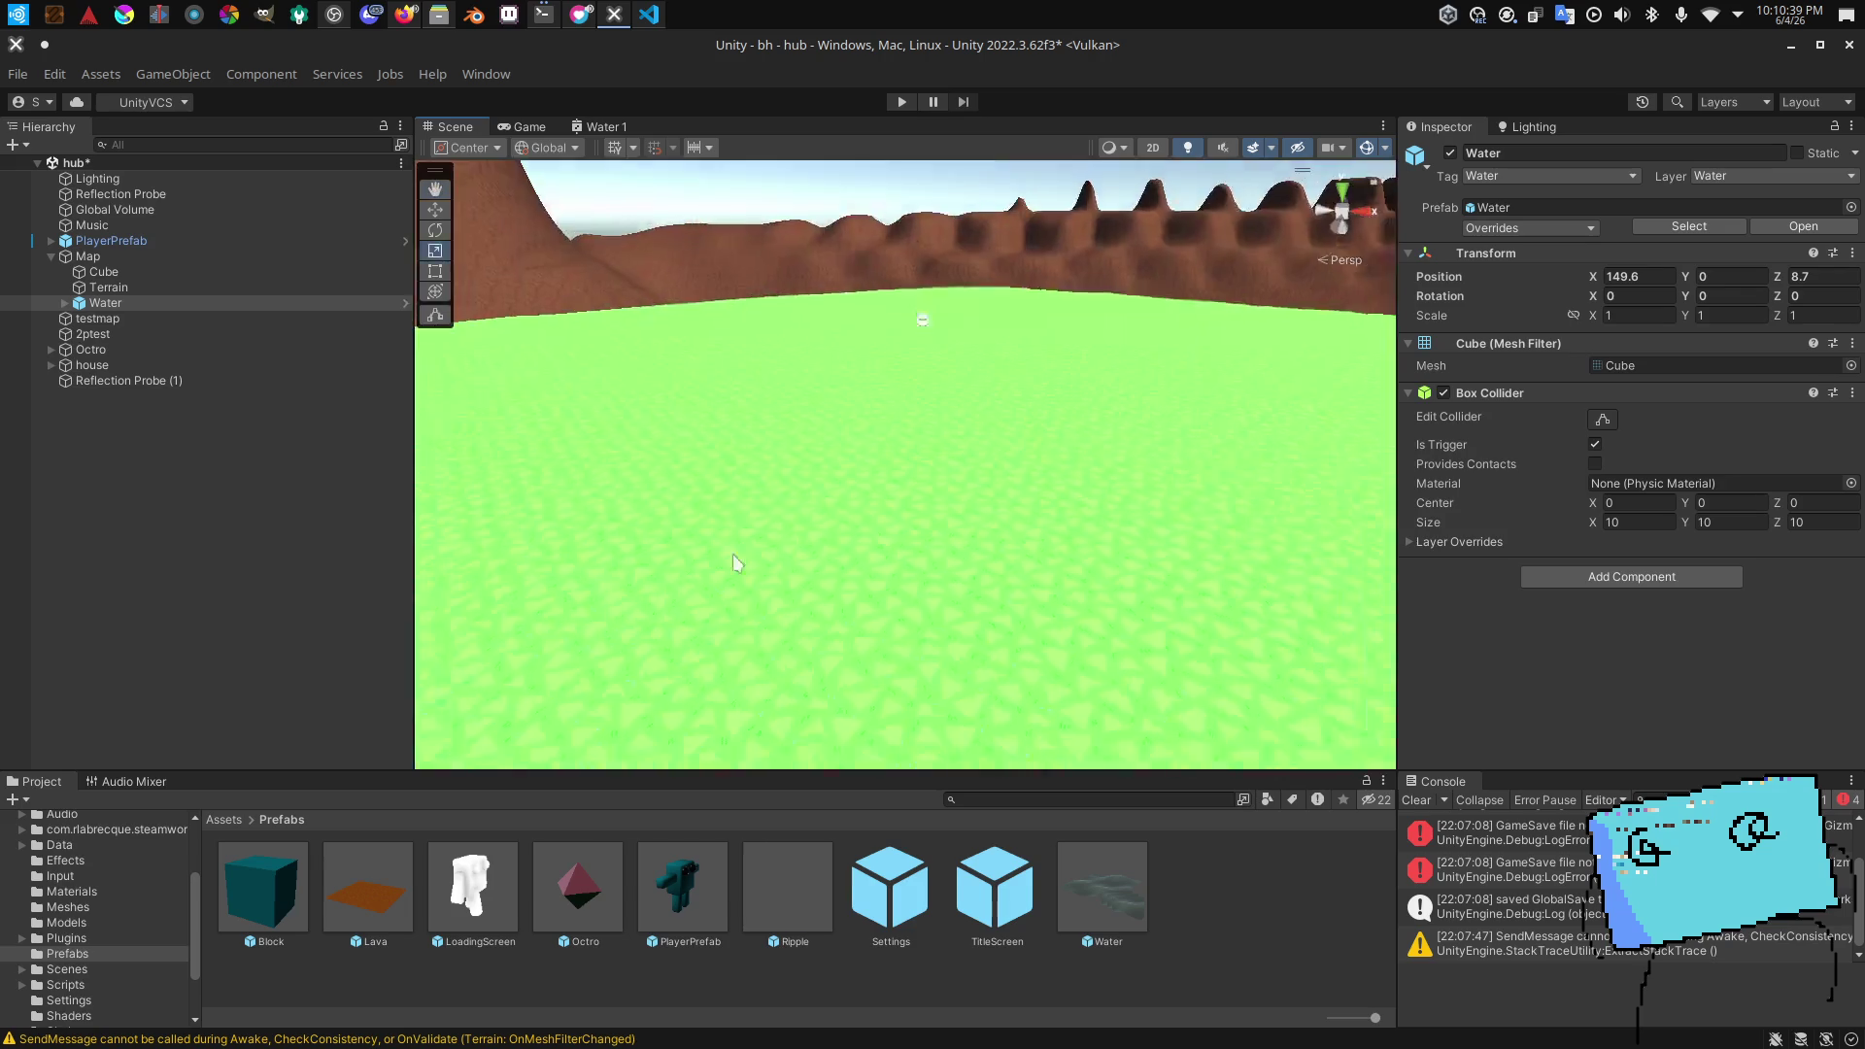
key("f")
right_click(1545, 250)
left_click(1582, 262)
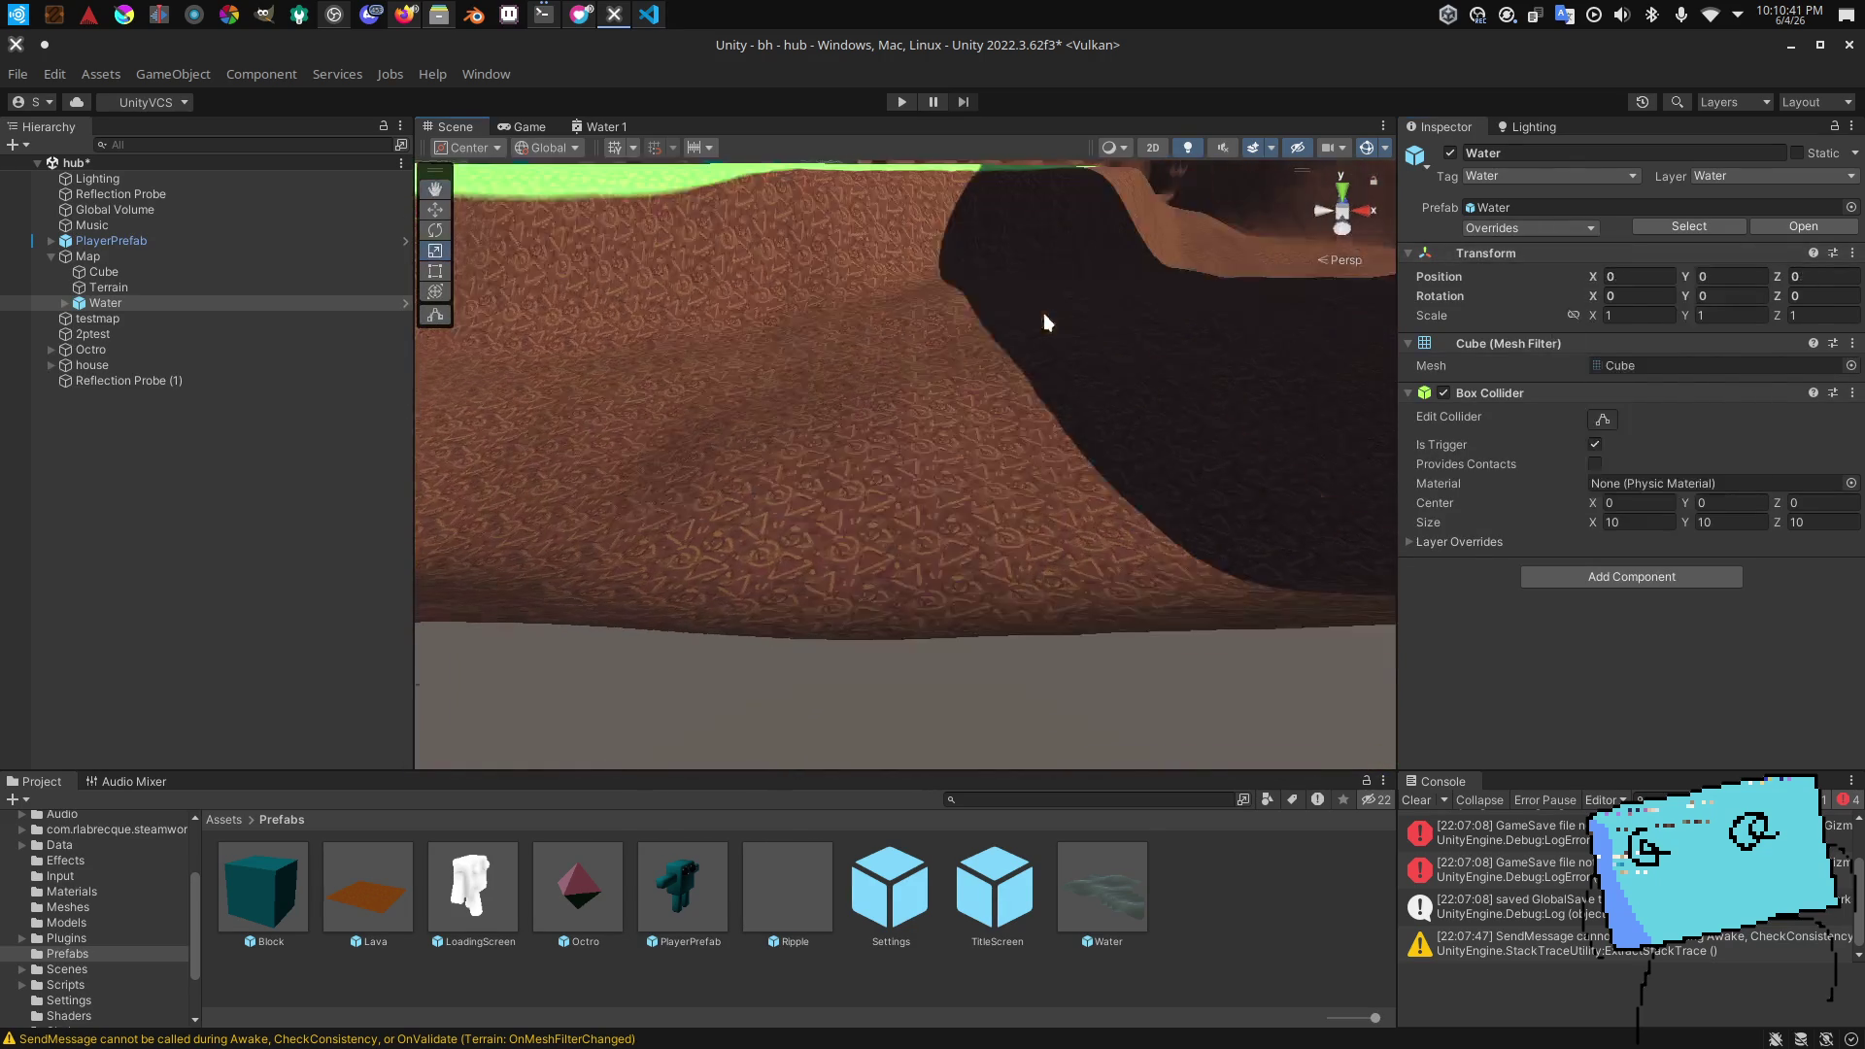
key("f")
scroll(882, 279, "down", 10)
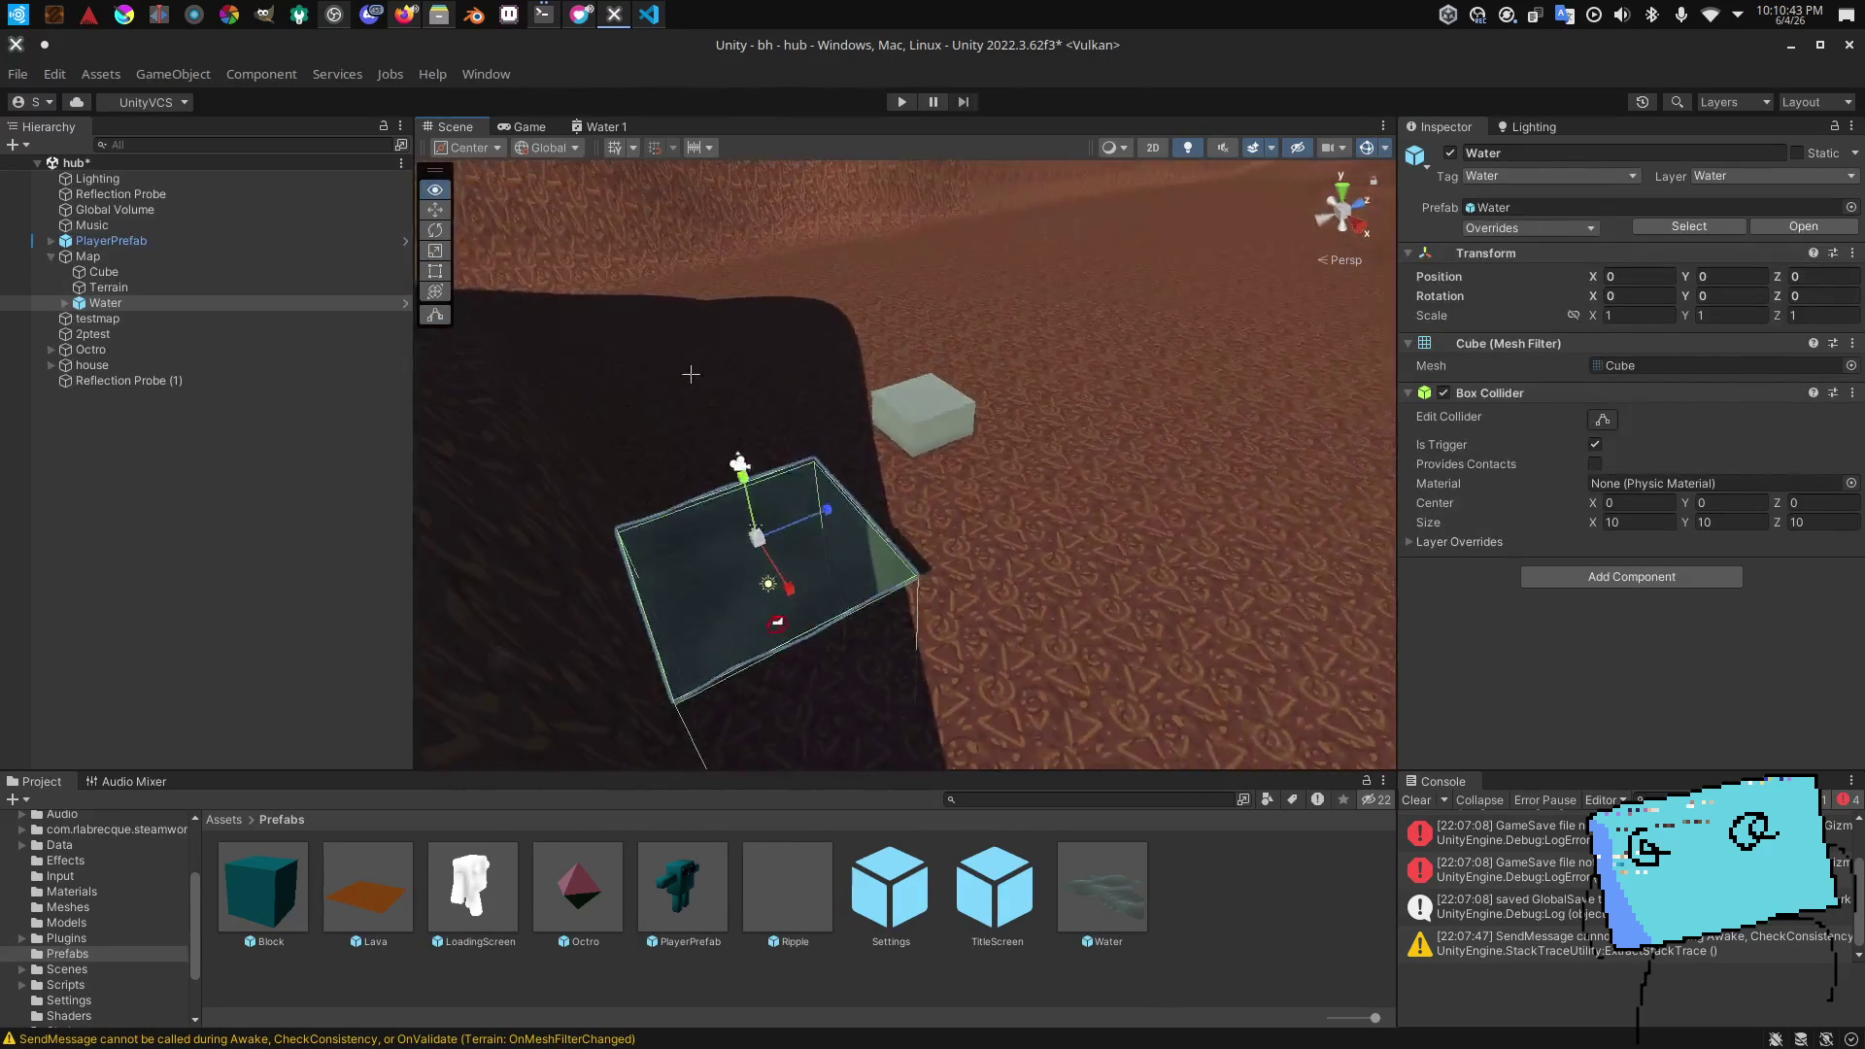
mouse_move(876, 504)
left_mouse_down()
mouse_move(1008, 558)
mouse_move(789, 585)
left_mouse_up()
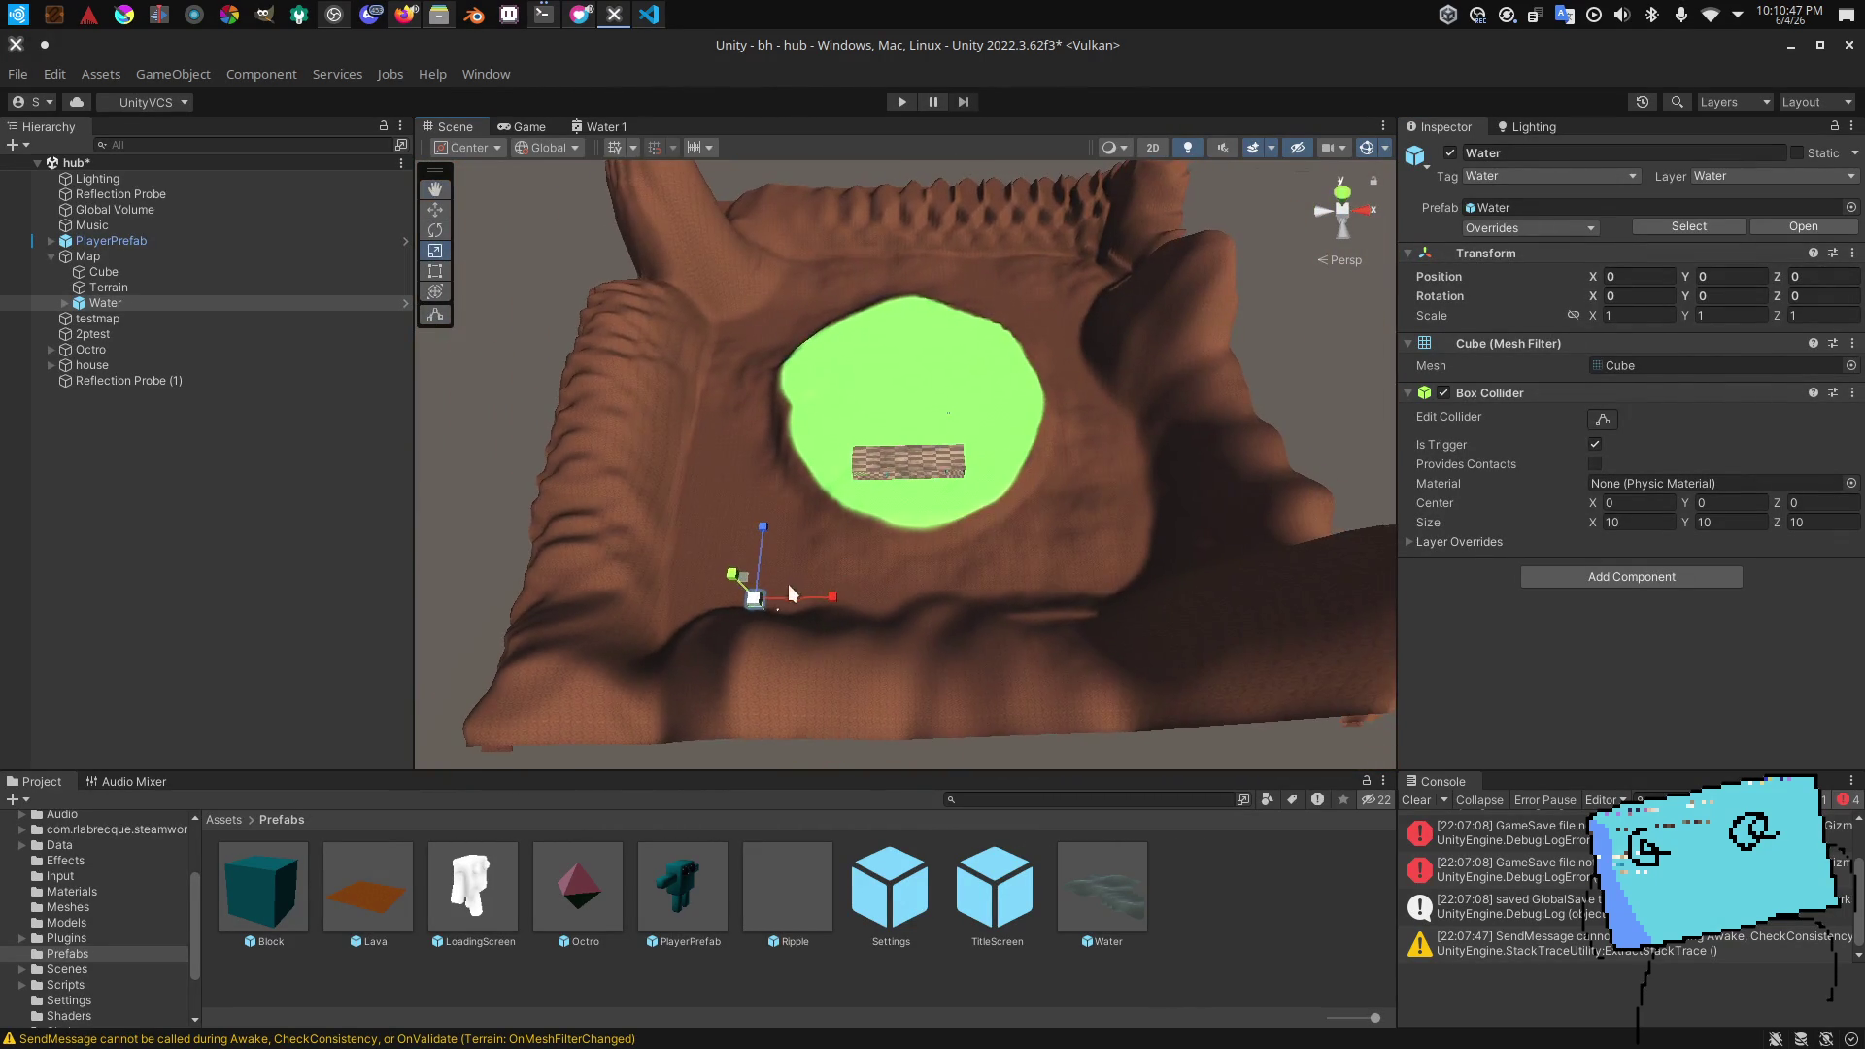
key("f")
Step: Undo a uniform enlargement and set the Water's X and Z scale to 100
left_click_drag(954, 573, 874, 491)
left_click_drag(763, 476, 1150, 433)
key("ctrl+z")
key("ctrl+z")
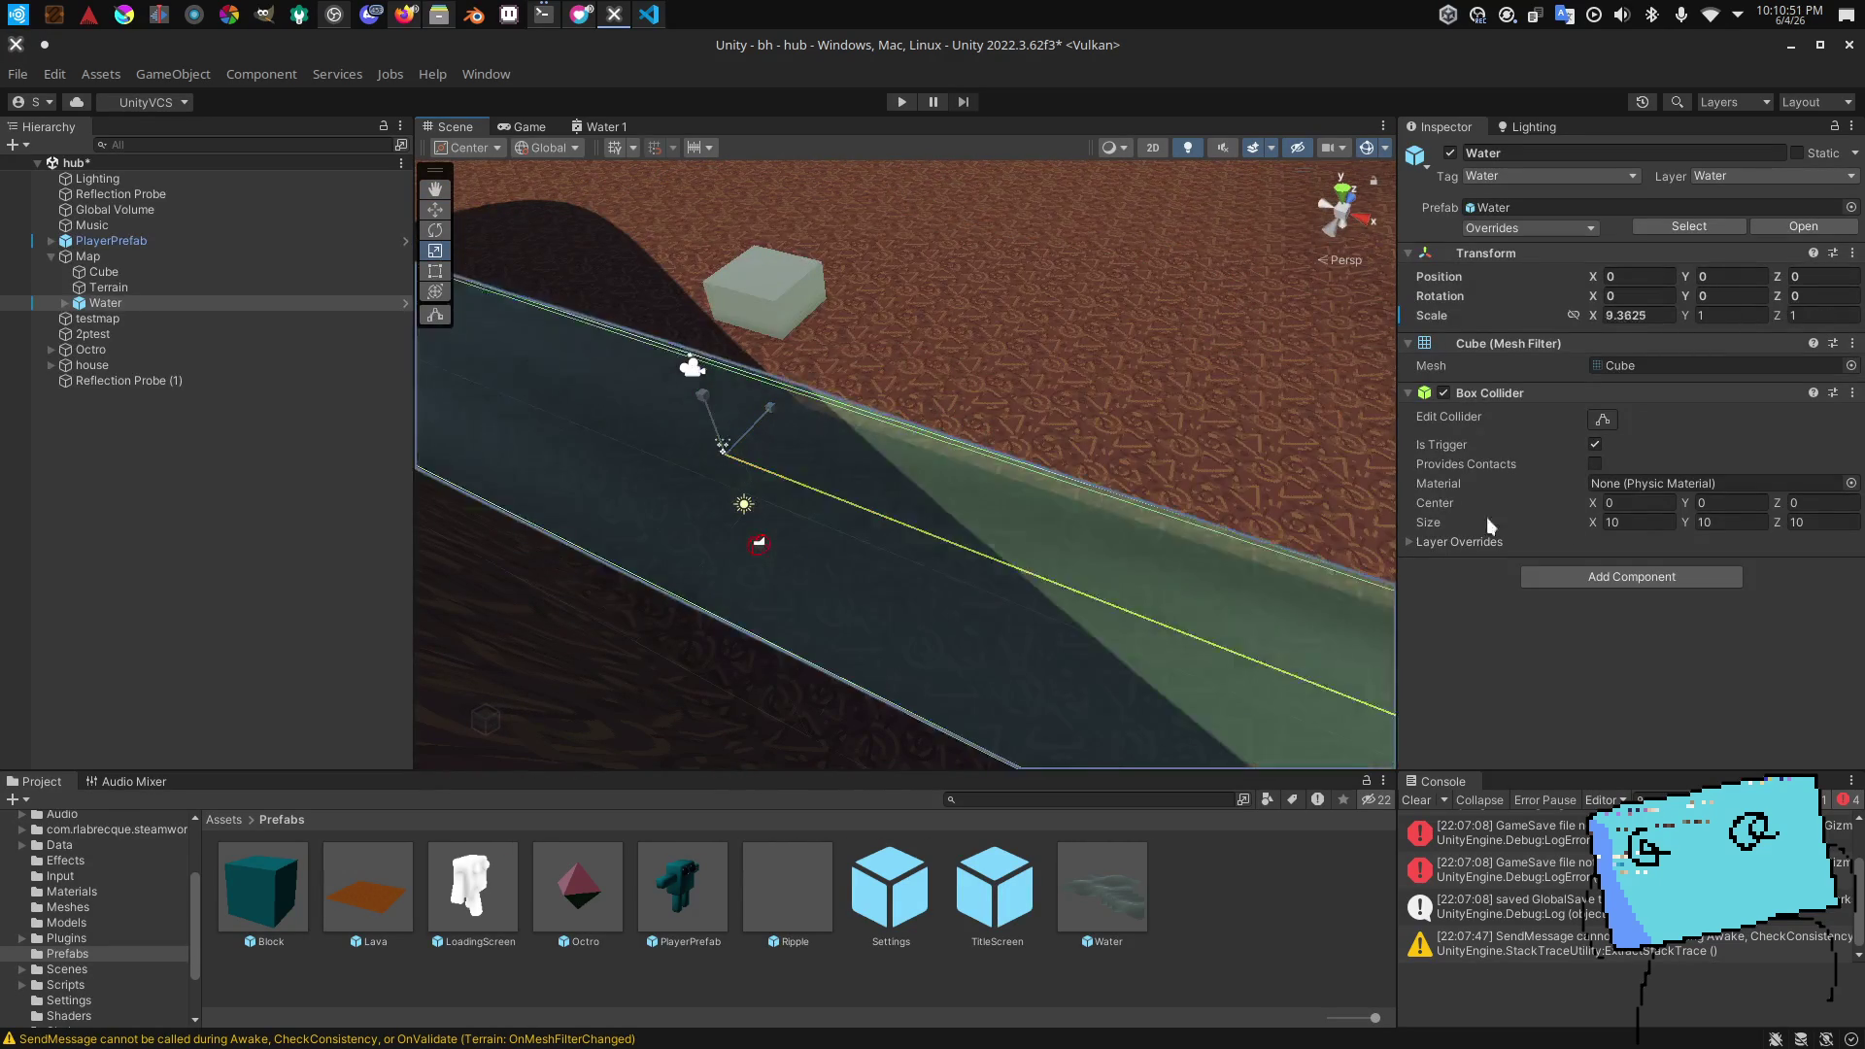
type("00")
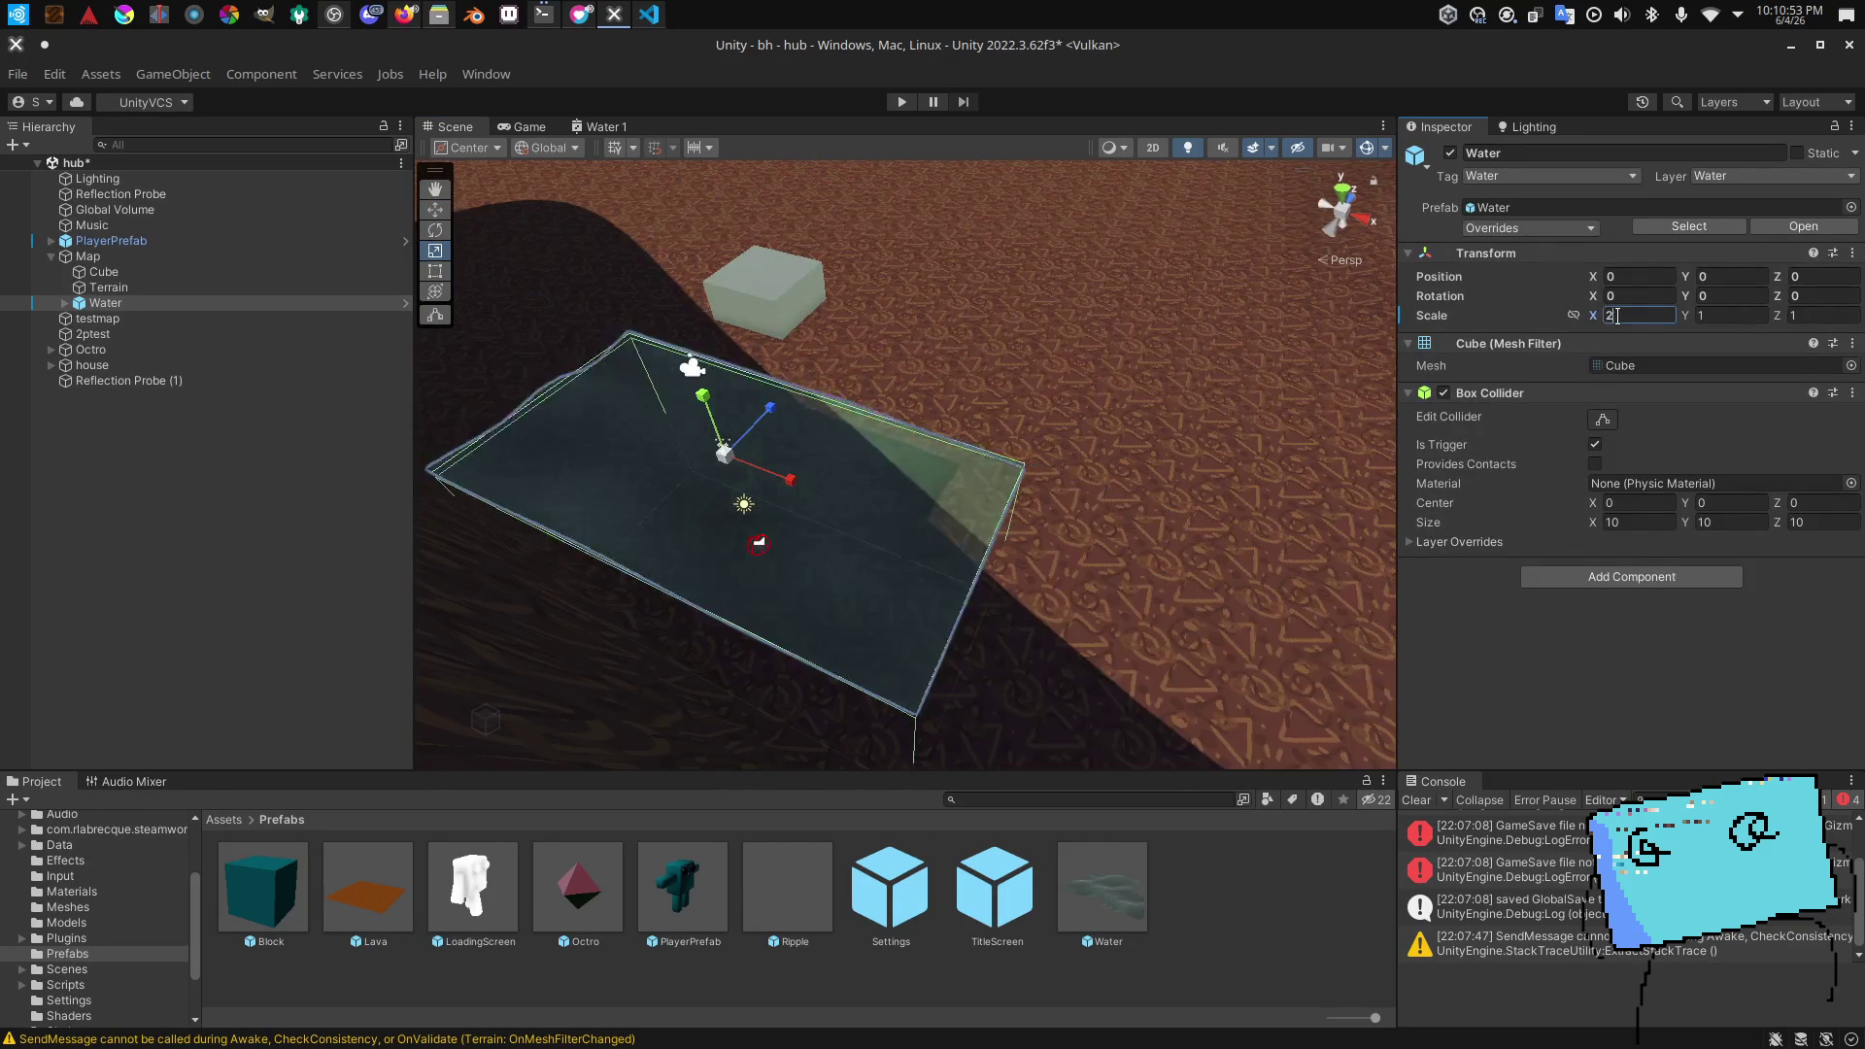
type("00")
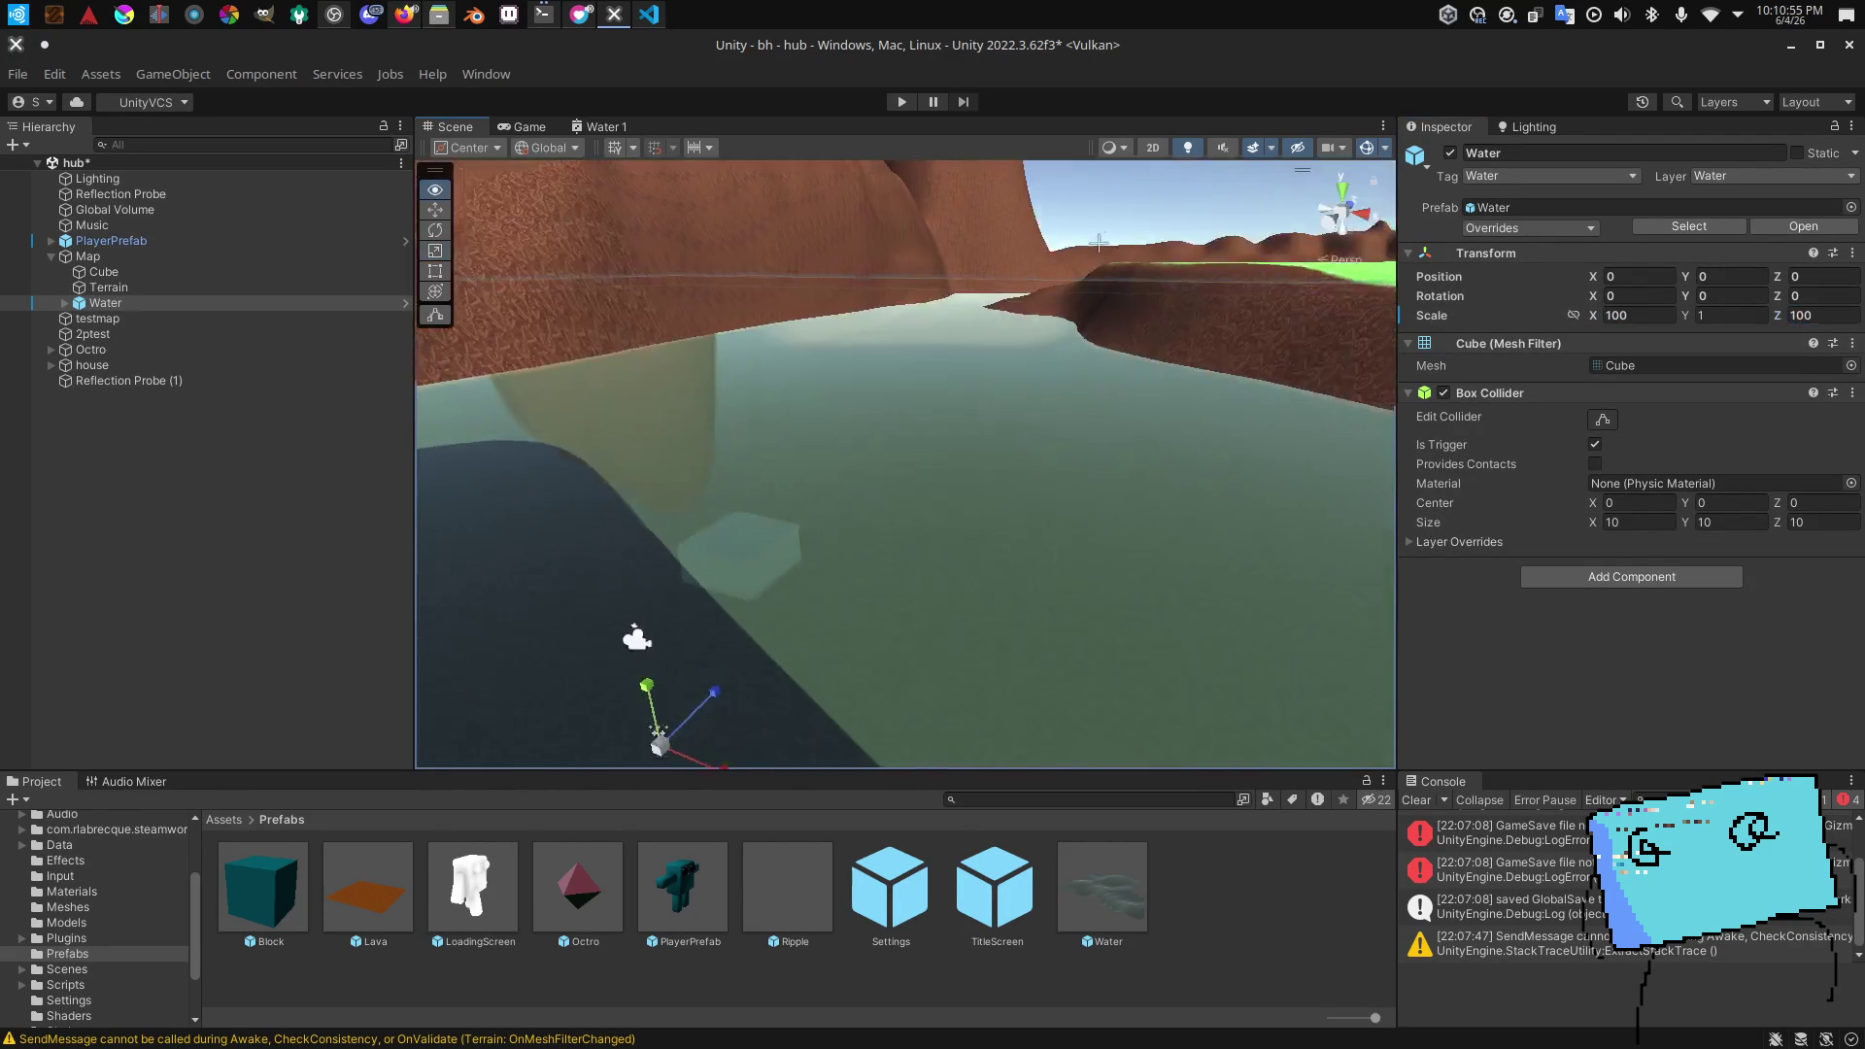
scroll(1076, 226, "up", 2)
Step: Raise the water plane to about height 13.1 and frame an overview of the map
left_click_drag(1076, 226, 299, 535)
left_click_drag(994, 489, 970, 393)
scroll(656, 437, "up", 3)
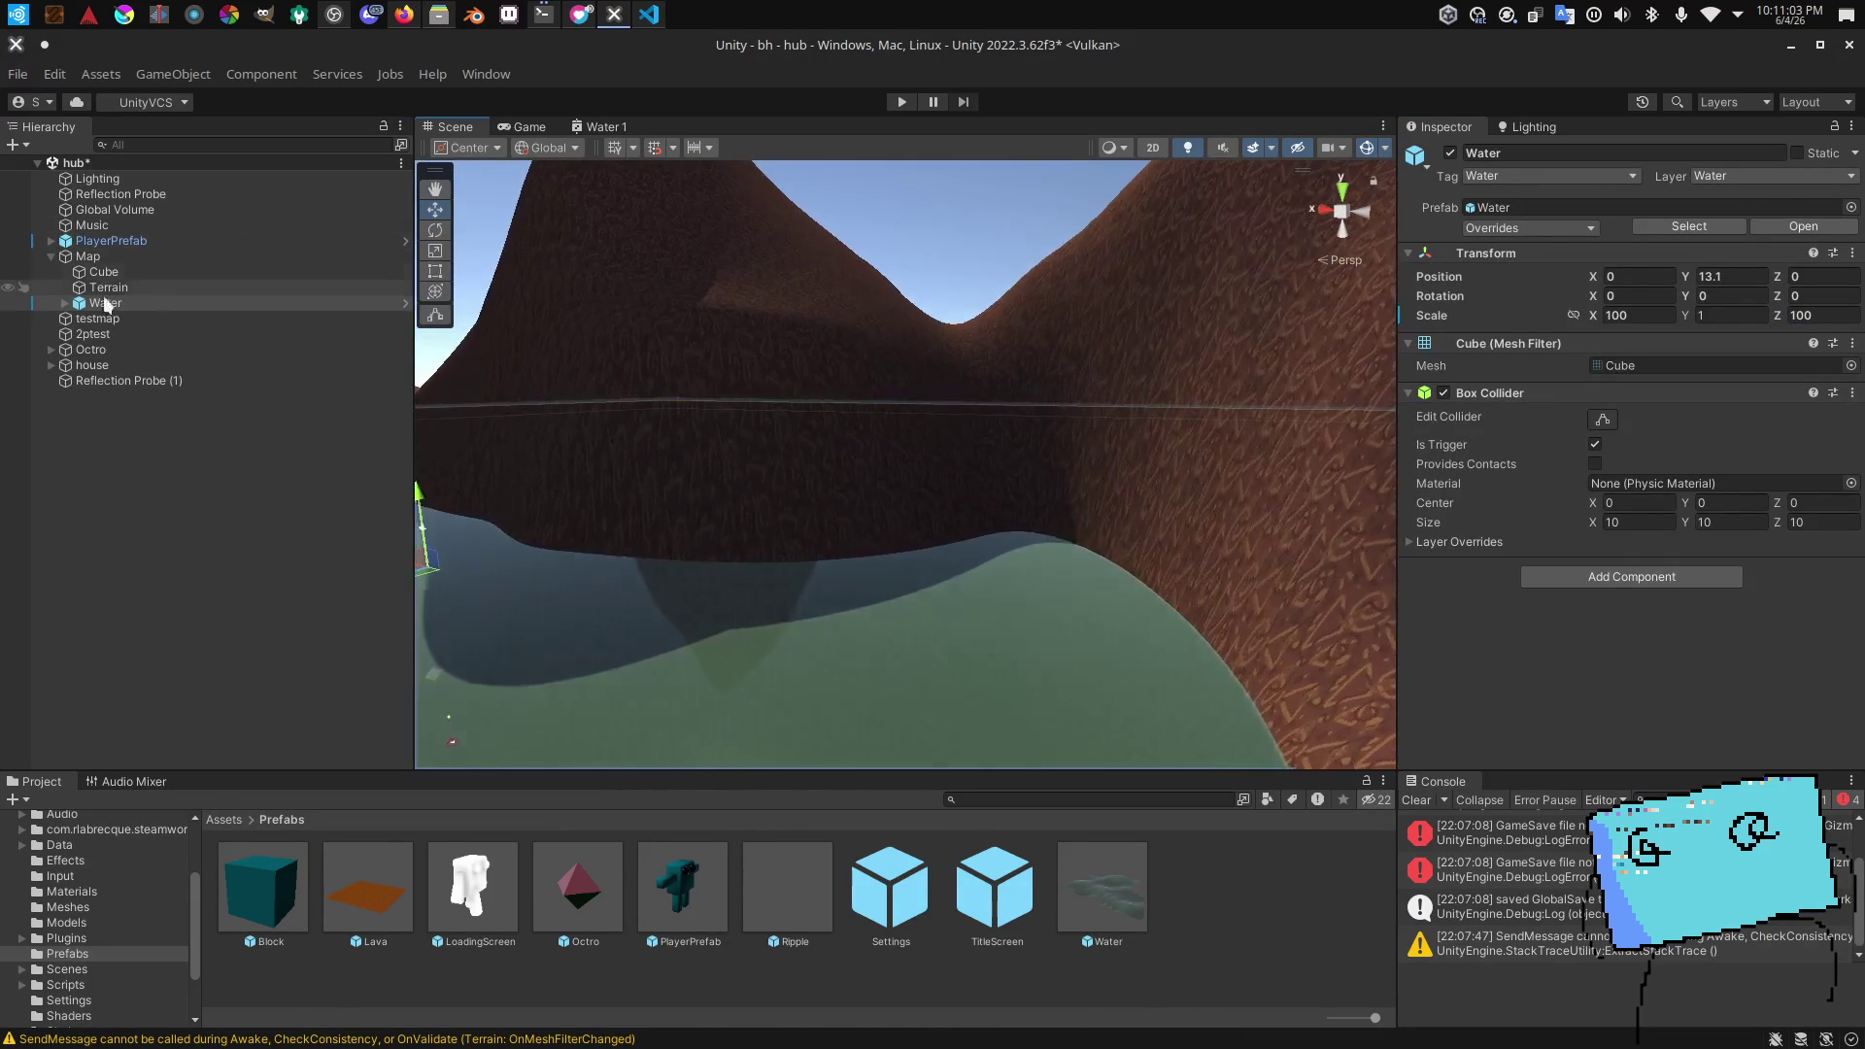
key("f")
scroll(637, 312, "up", 10)
key("f")
scroll(870, 405, "up", 8)
scroll(823, 348, "down", 8)
scroll(845, 389, "up", 6)
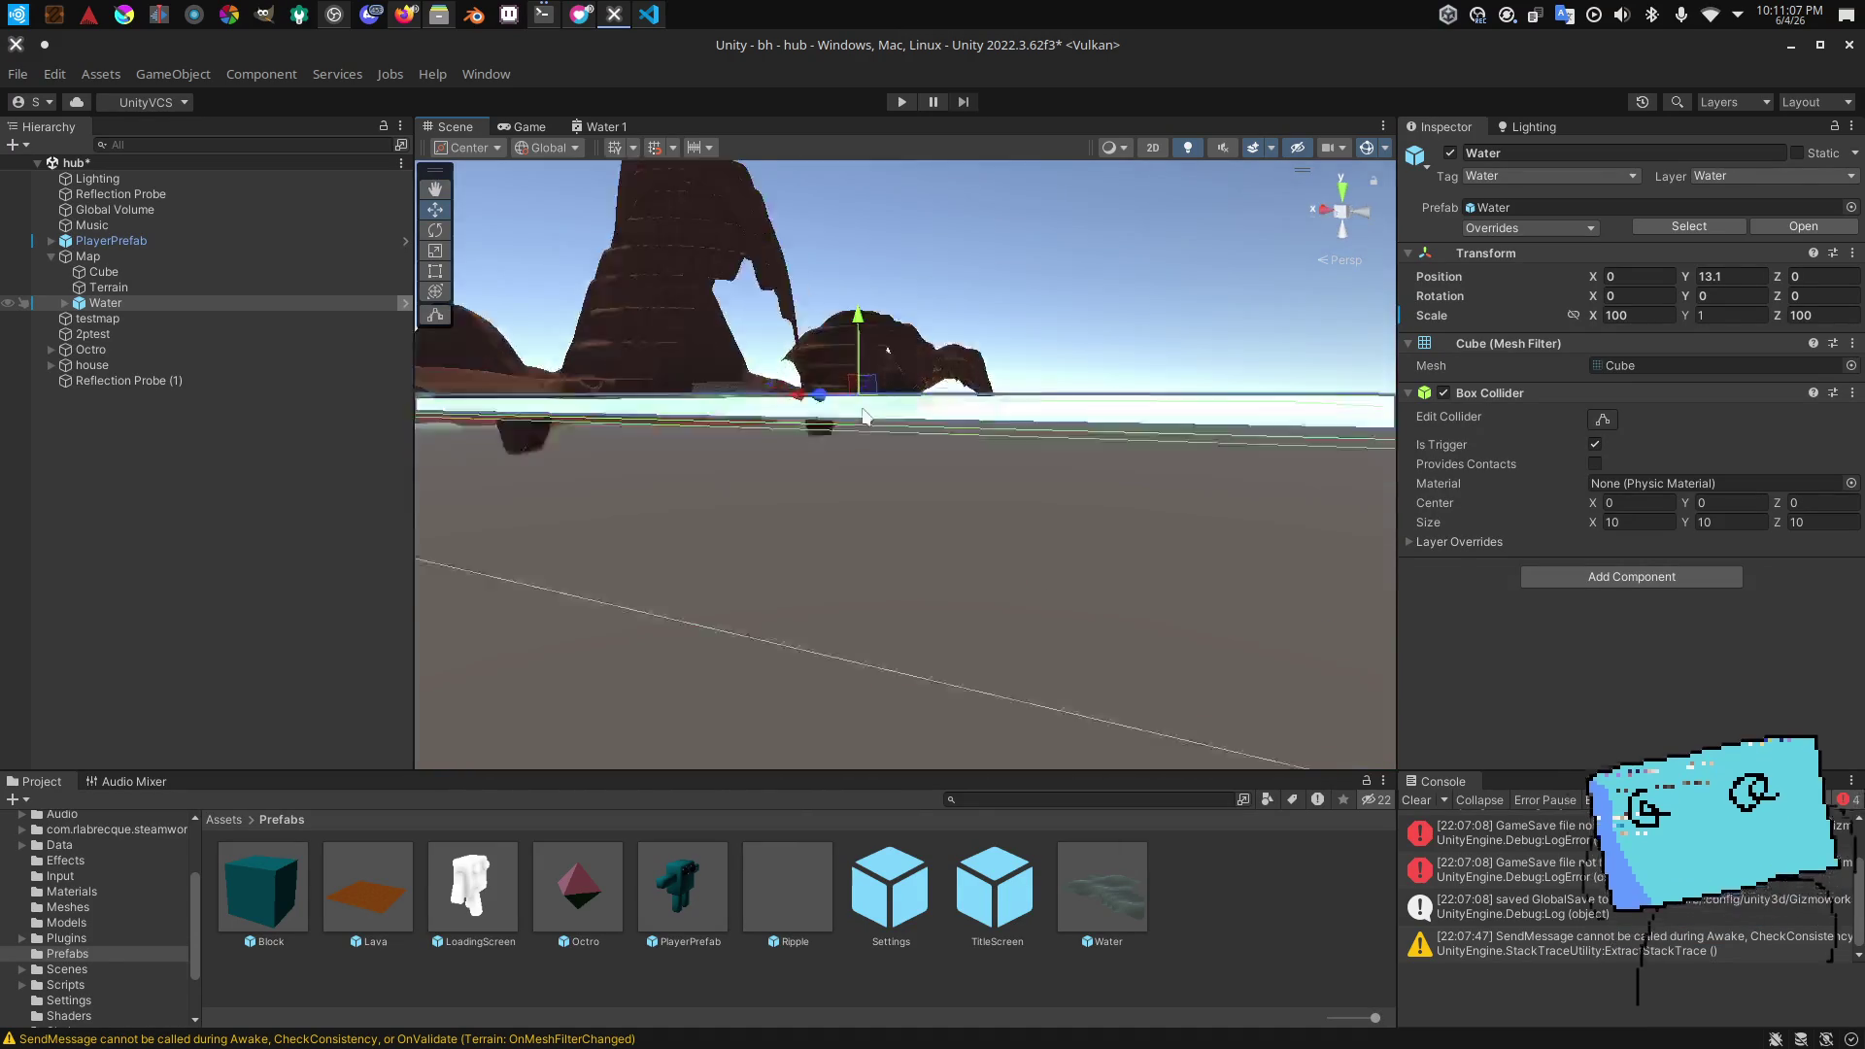
key("f")
key("alt+Tab")
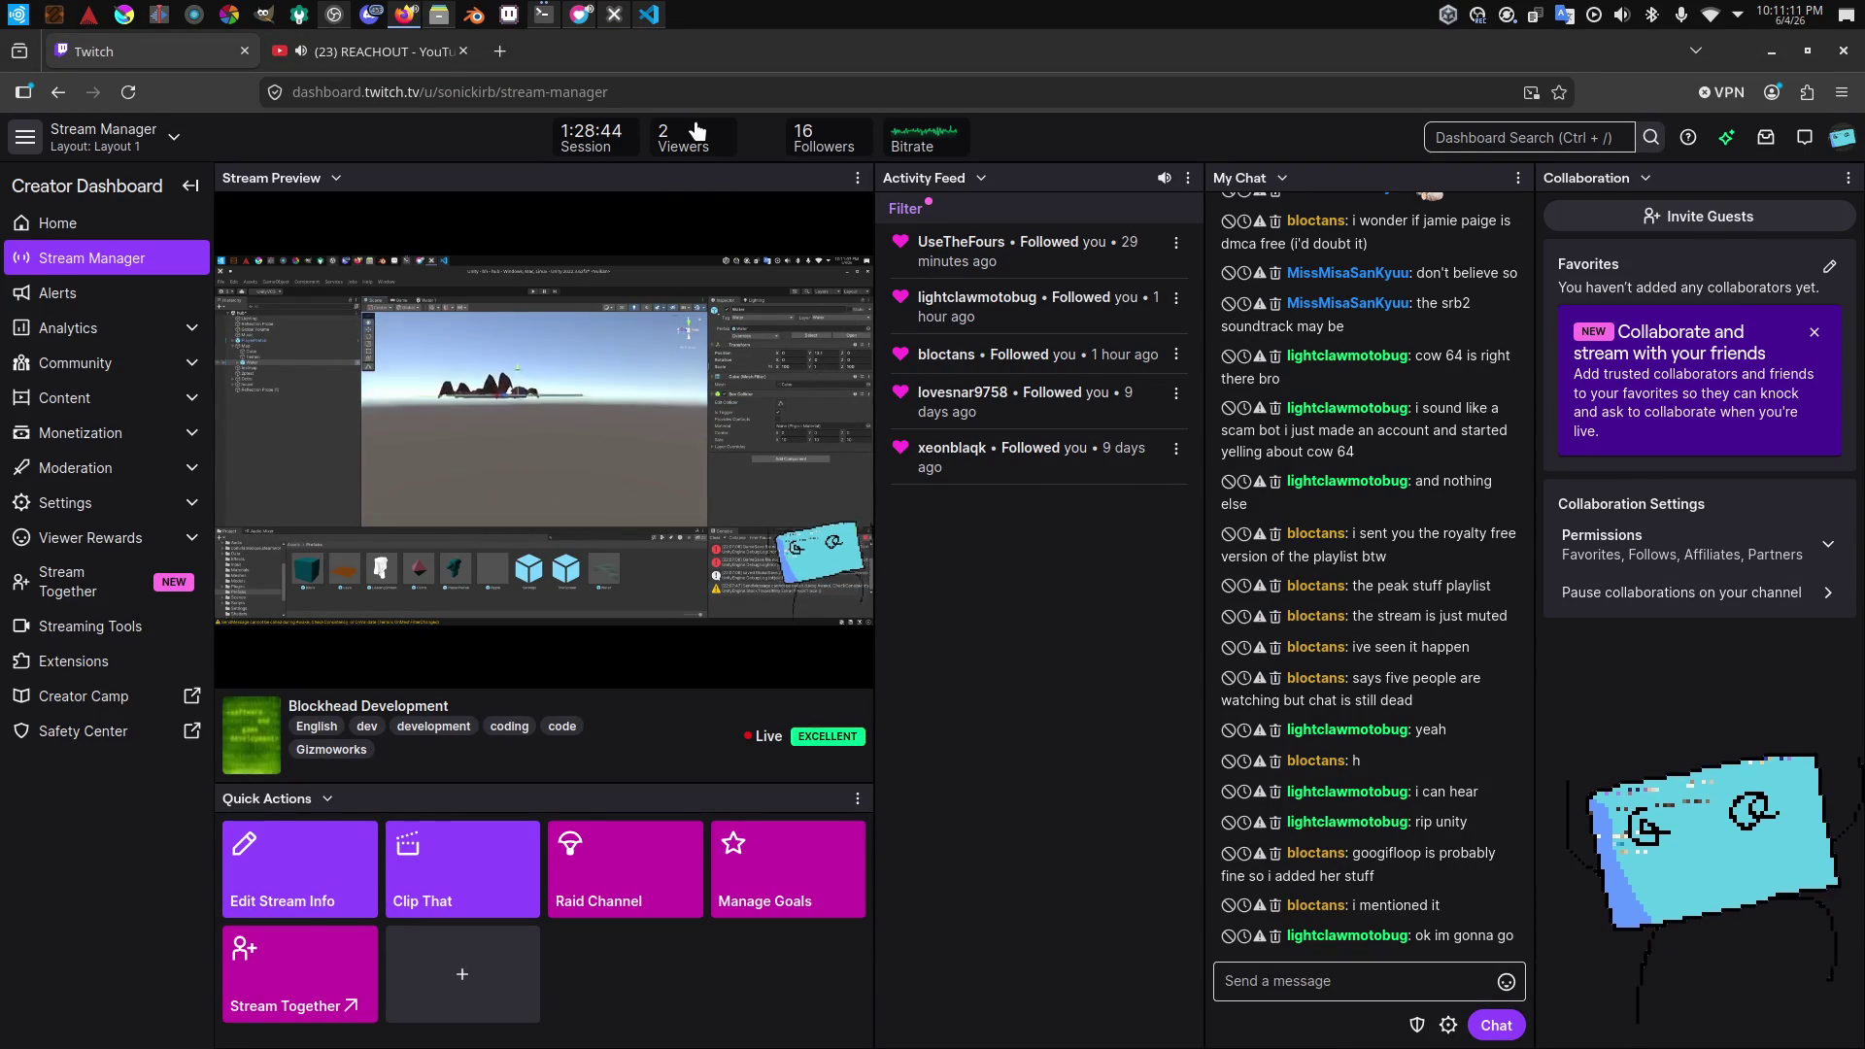
Step: Check the Twitch stream preview and YouTube music tab in the browser, then return to Unity
key("alt+Tab")
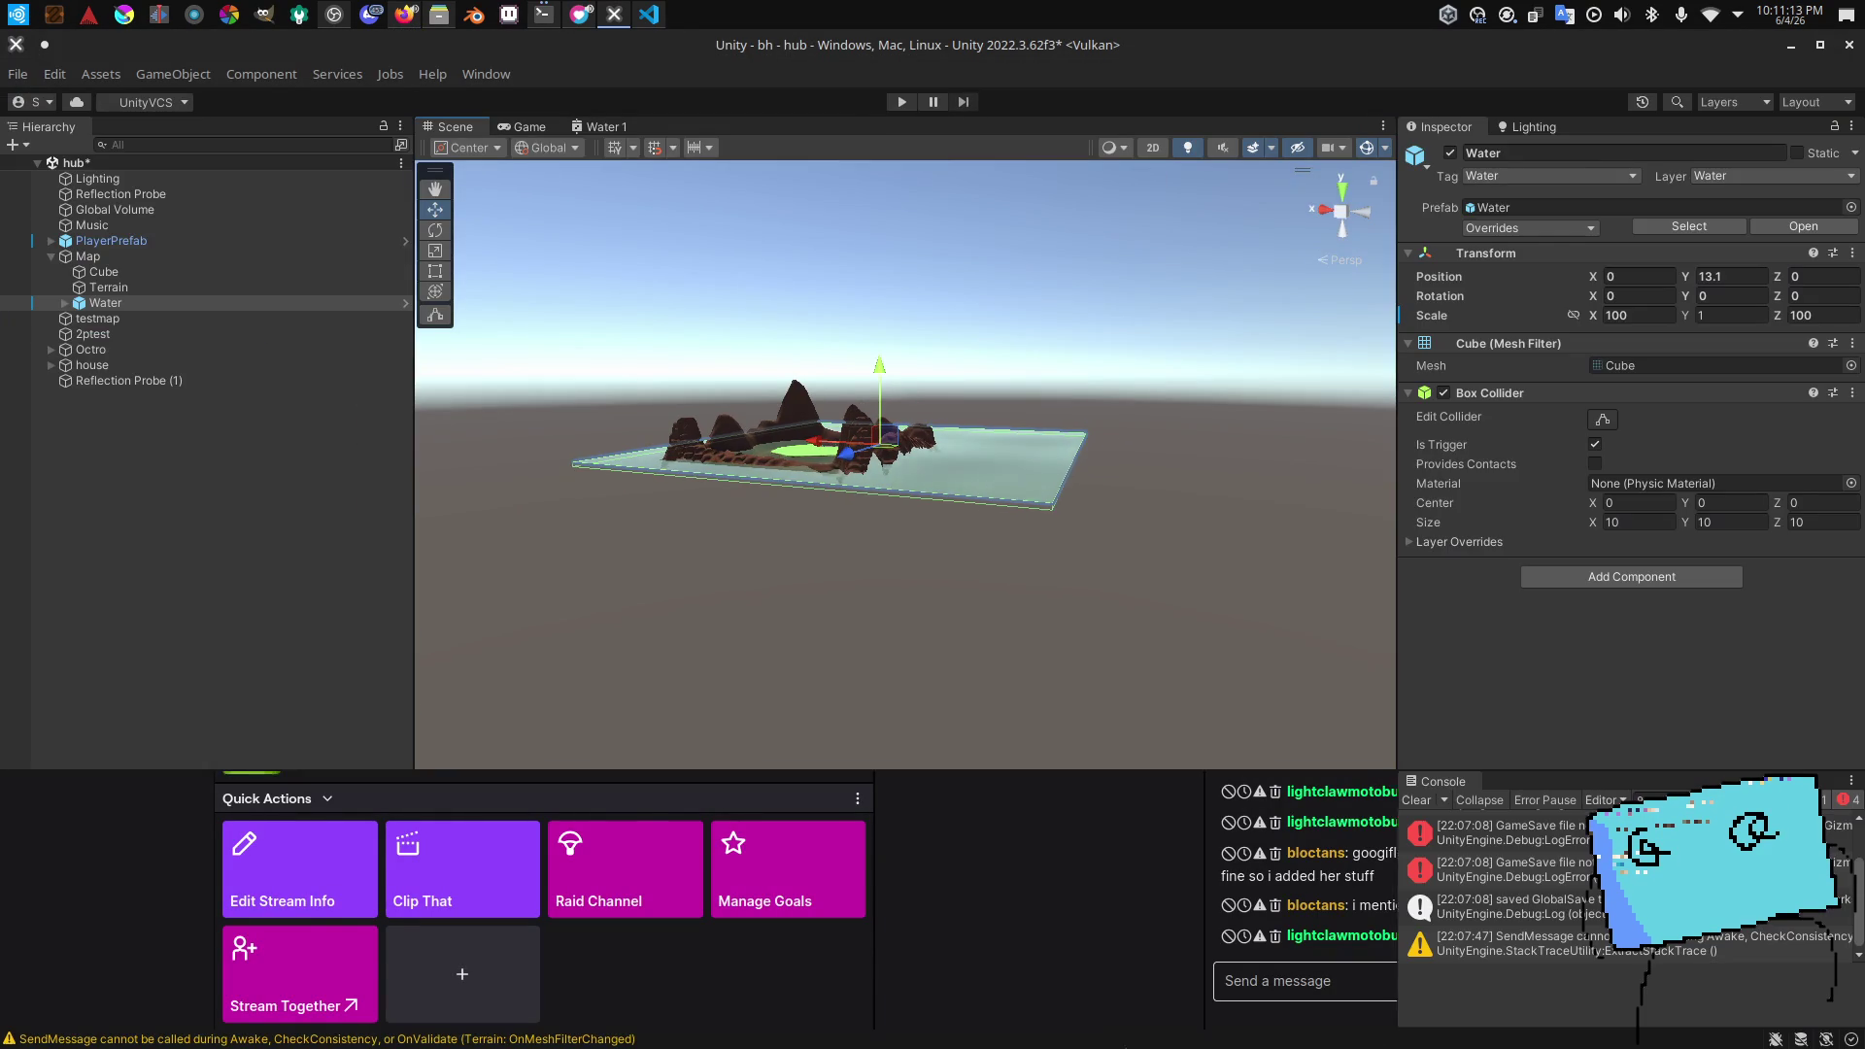
key("alt+Tab")
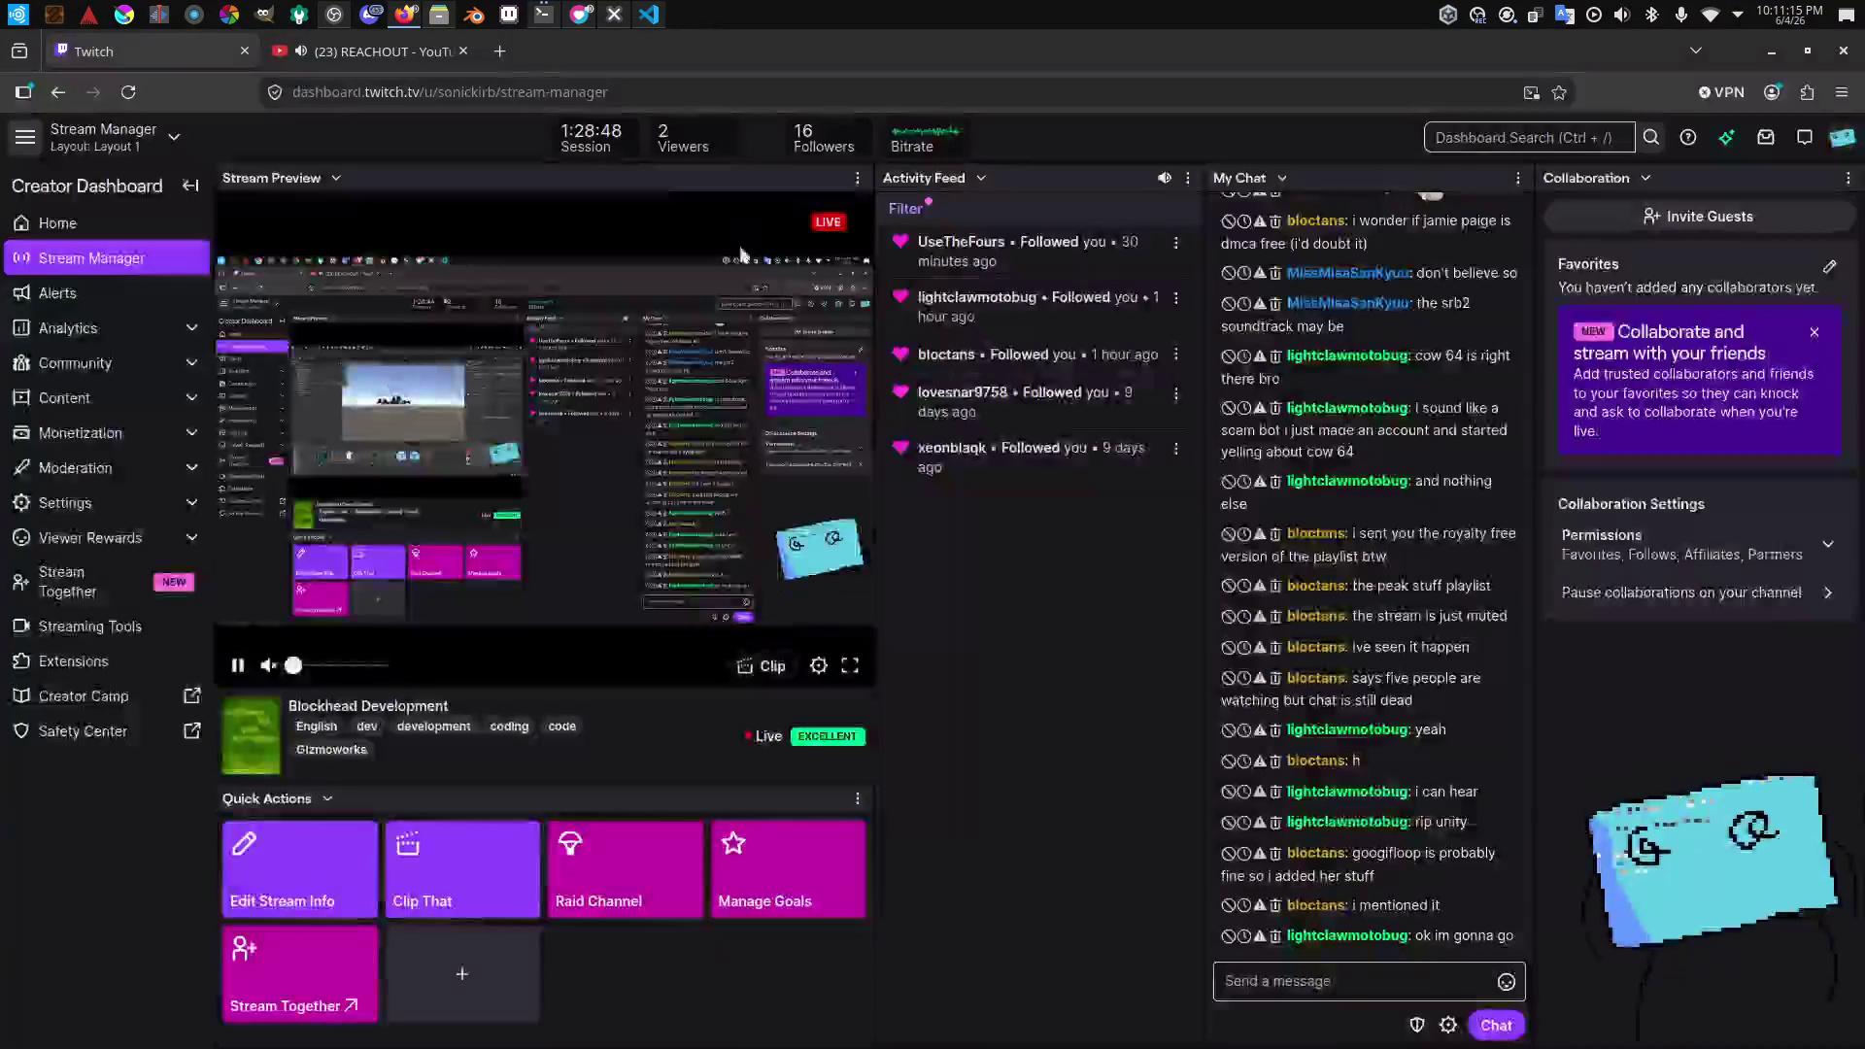
left_click(432, 60)
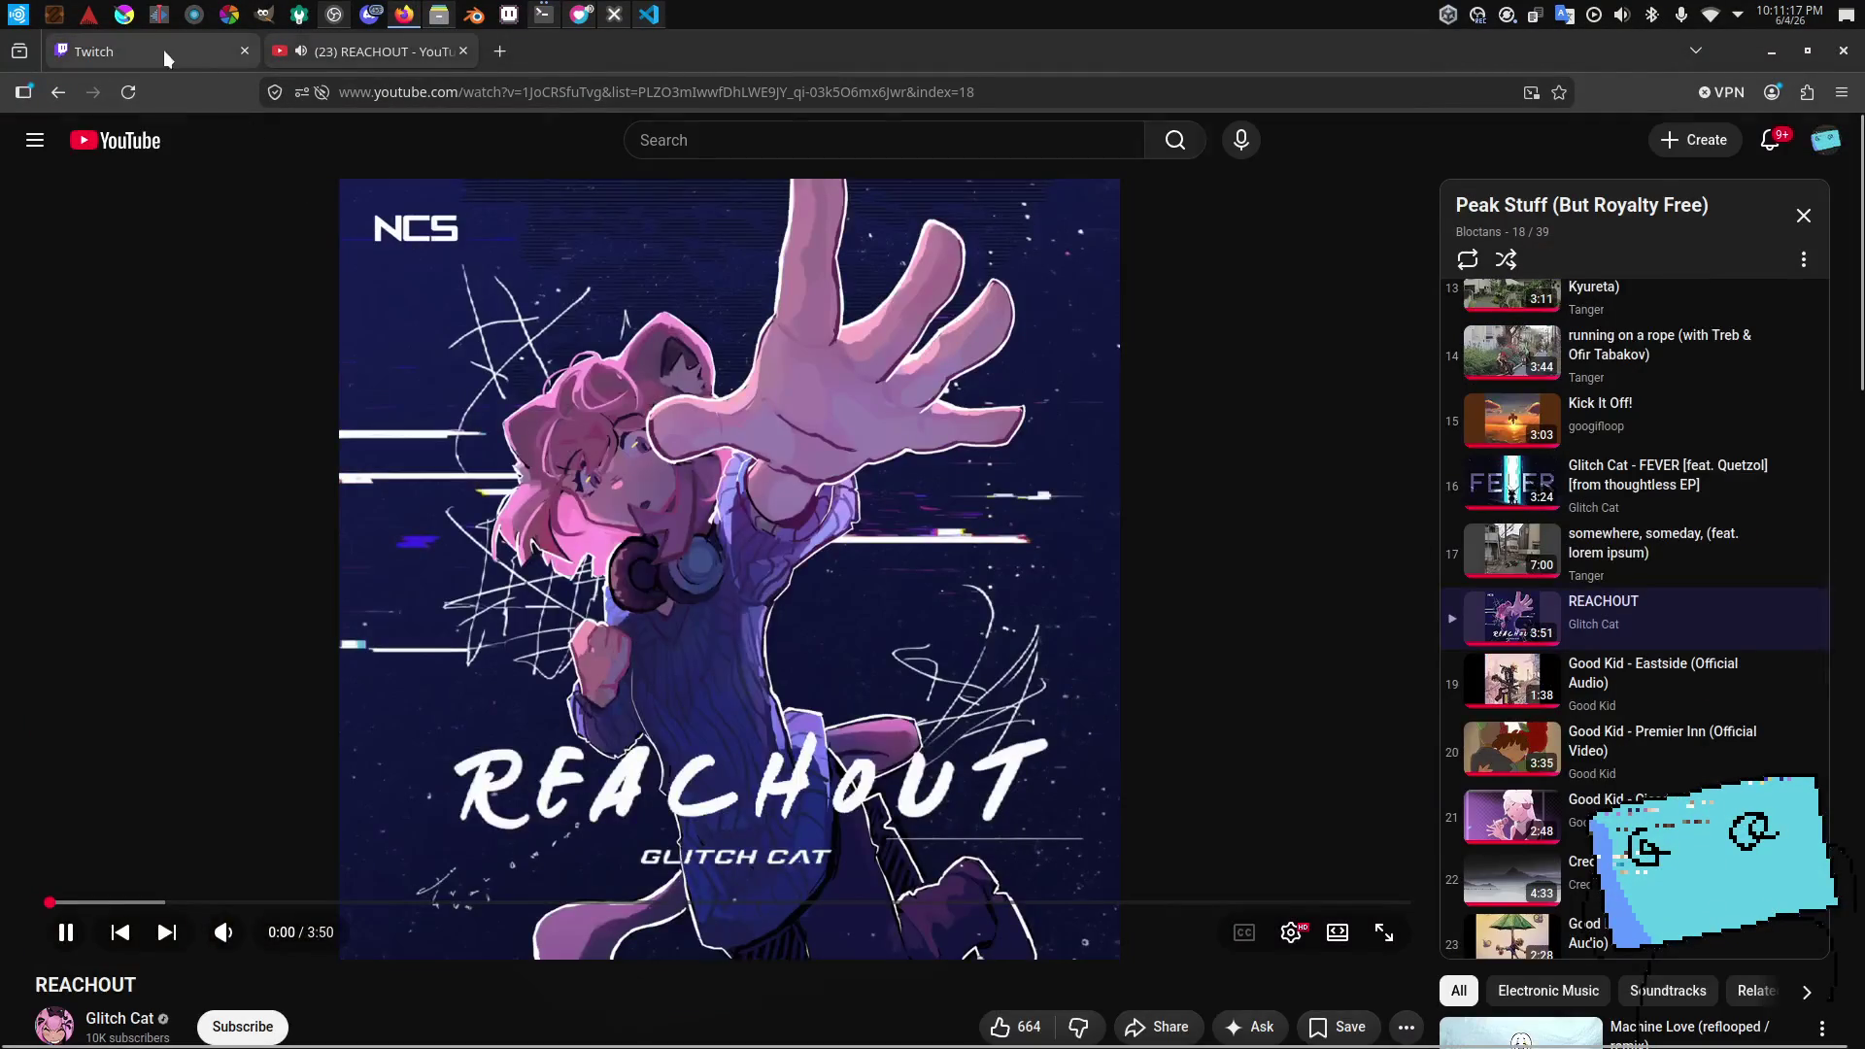
left_click(164, 55)
left_click(350, 60)
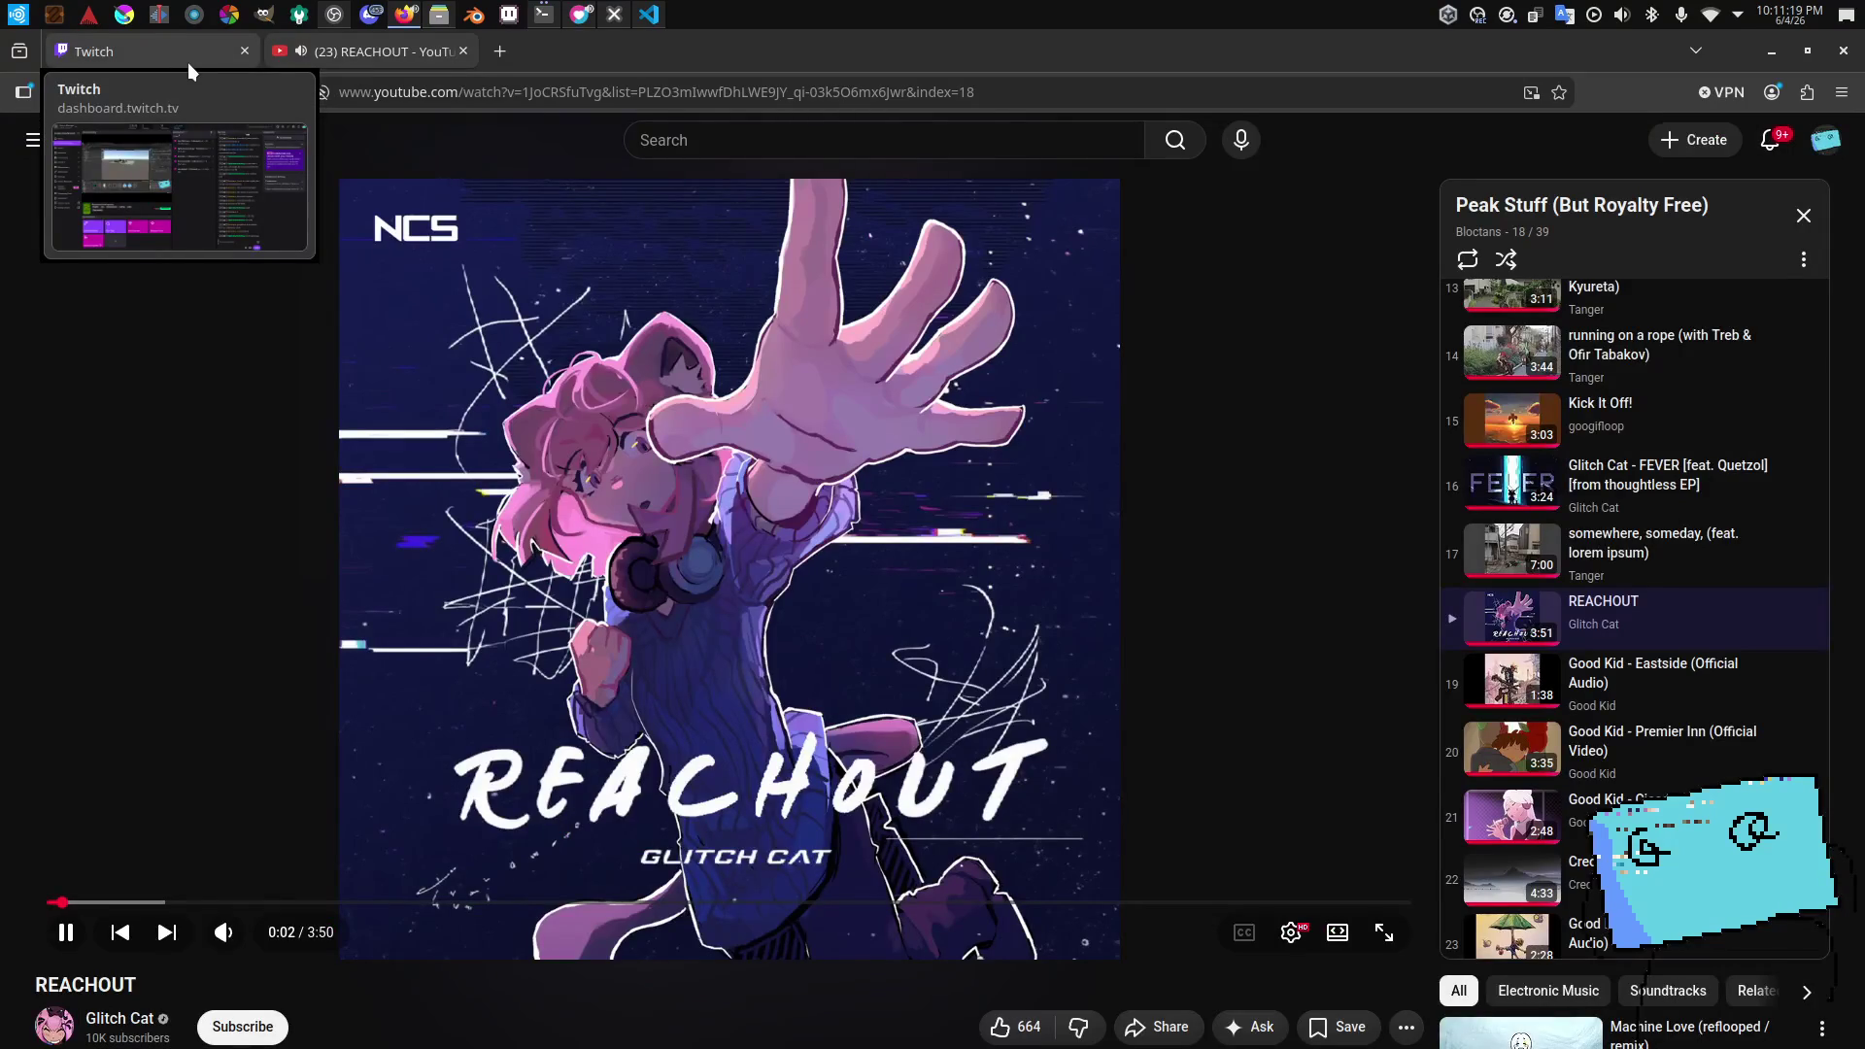
left_click(178, 57)
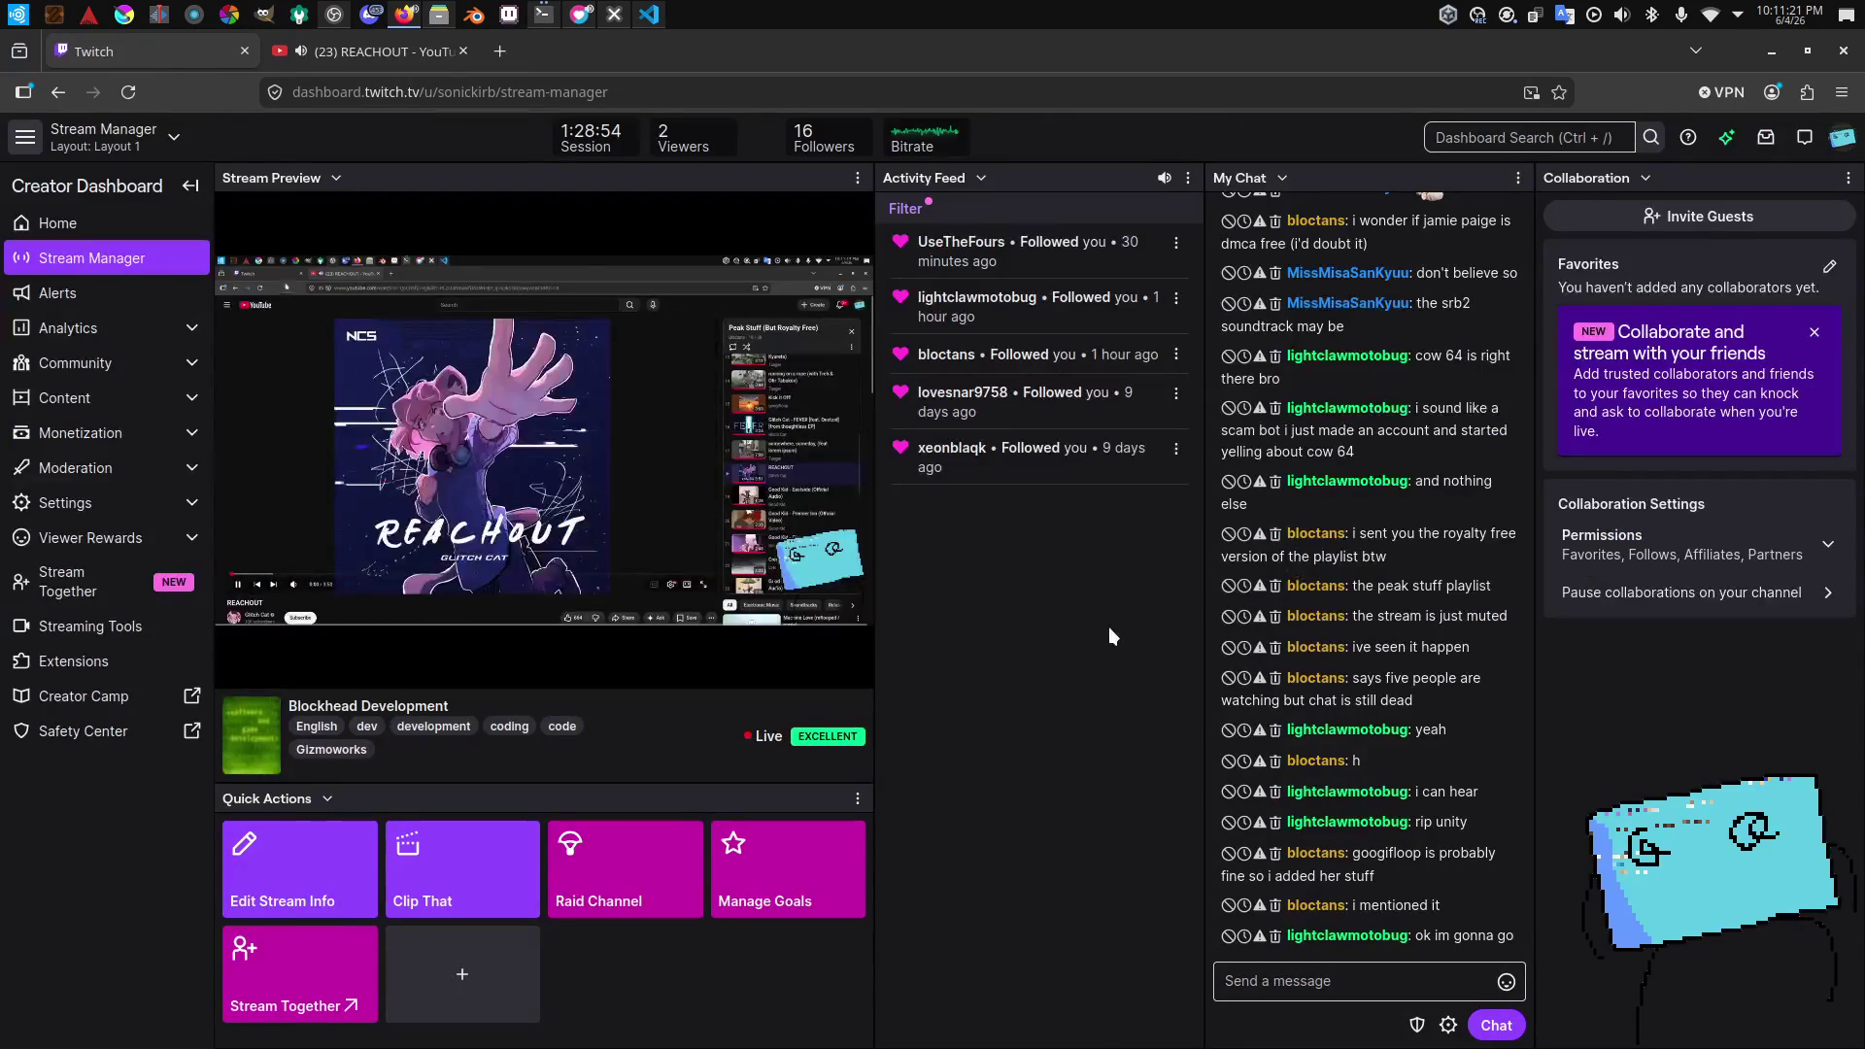
key("alt+Tab")
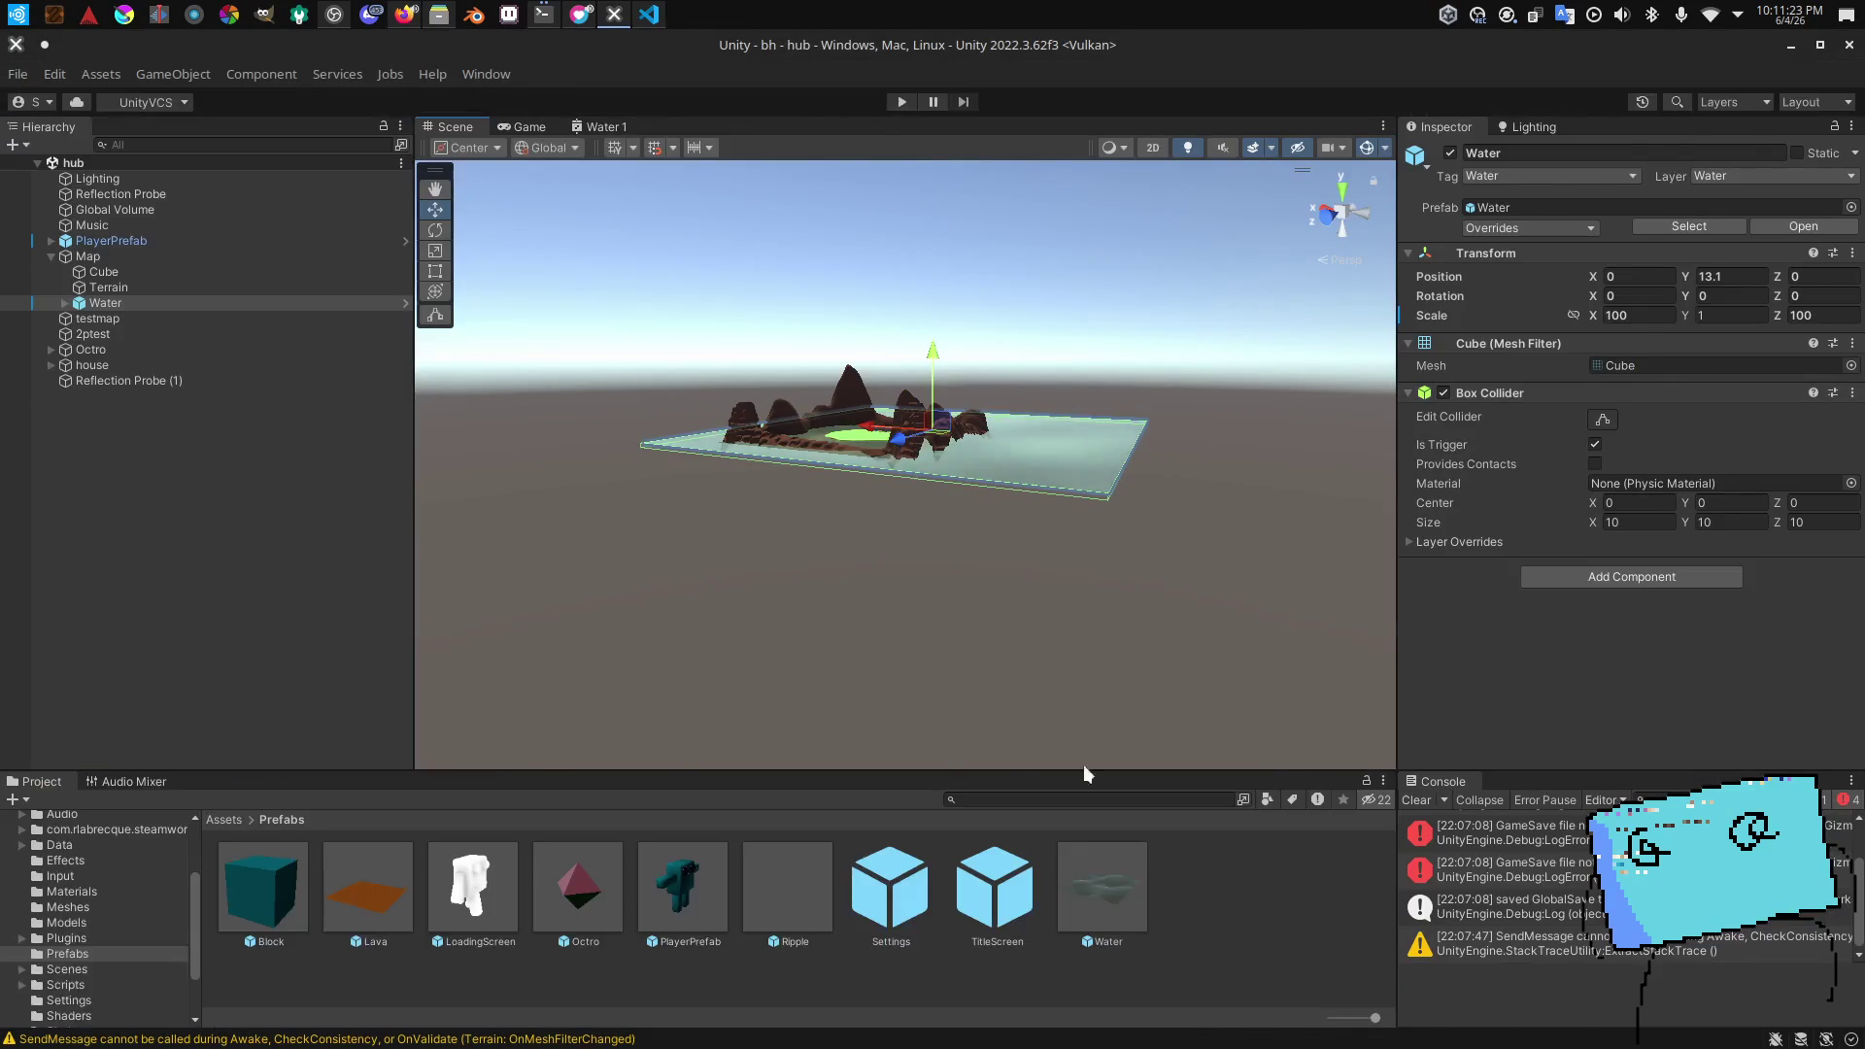
key("alt+Tab")
key("alt+Tab")
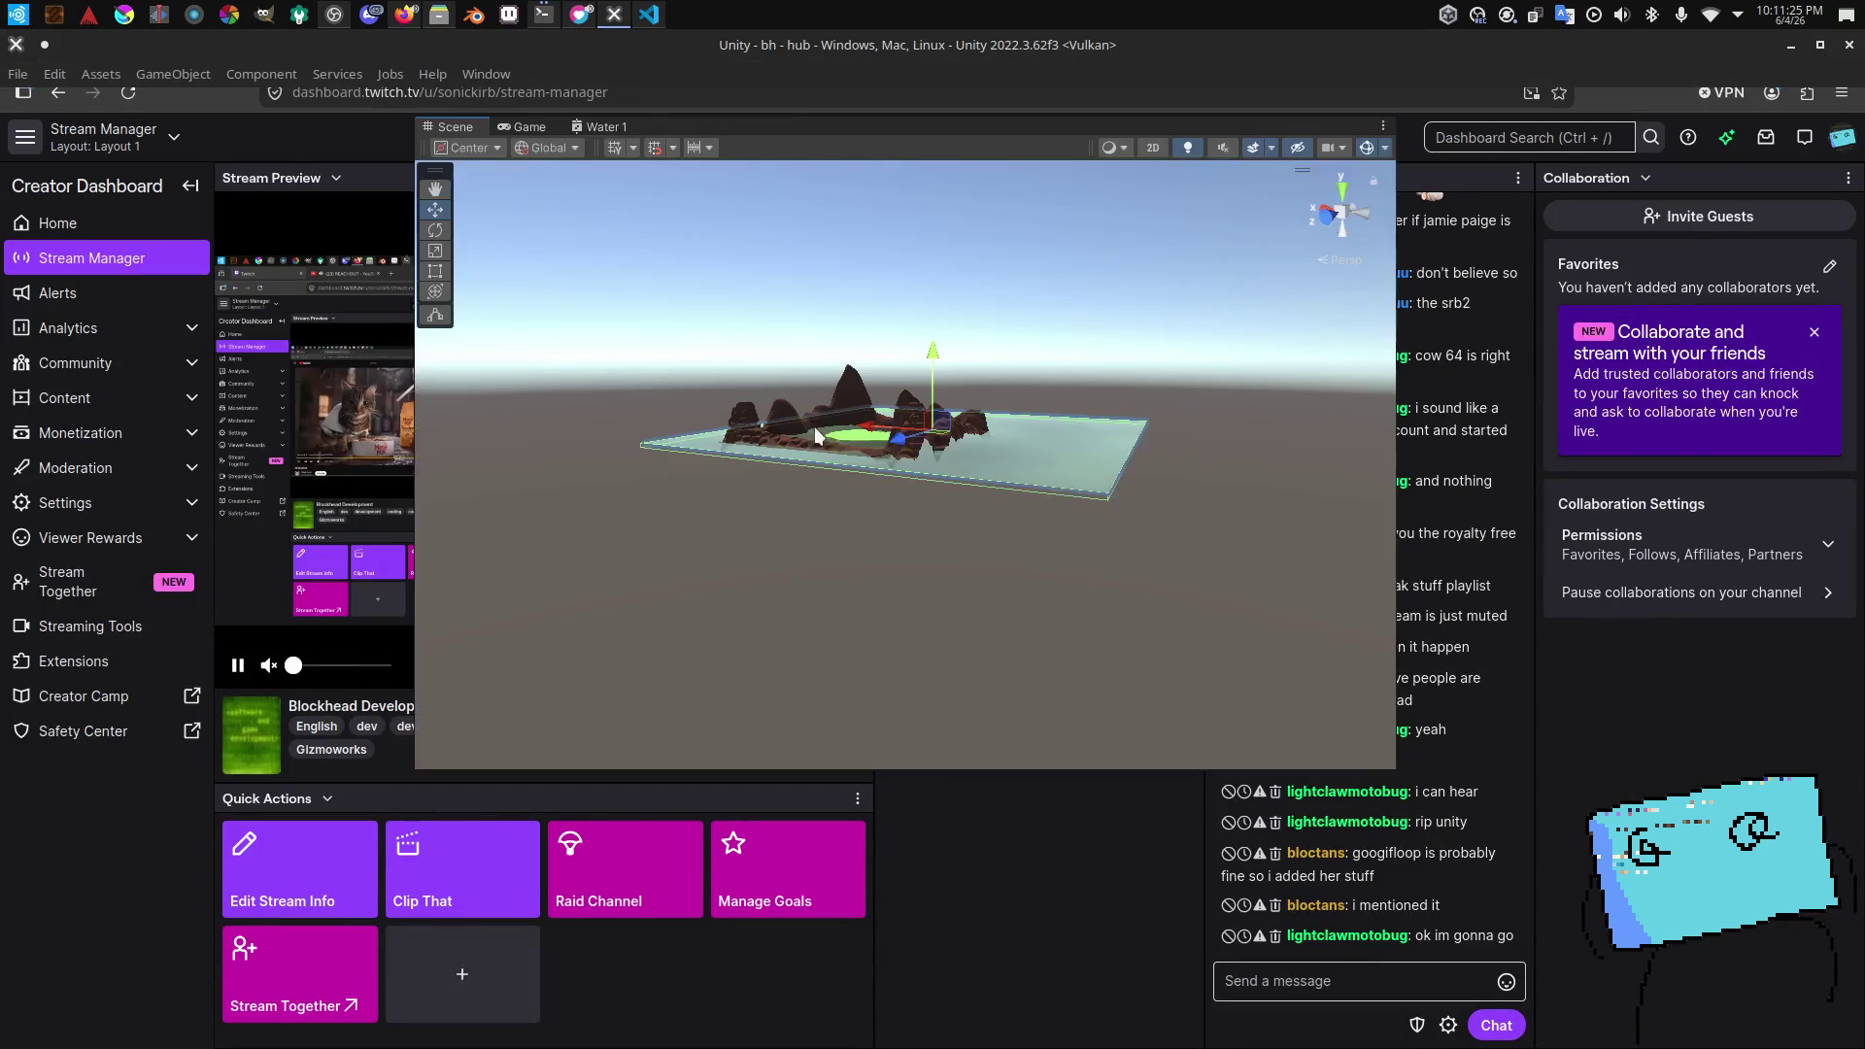
Step: Open the testmap scene and select and frame the Water object under Map
mouse_move(728, 539)
left_mouse_down()
mouse_move(813, 499)
mouse_move(724, 442)
left_mouse_up()
key("alt+Tab")
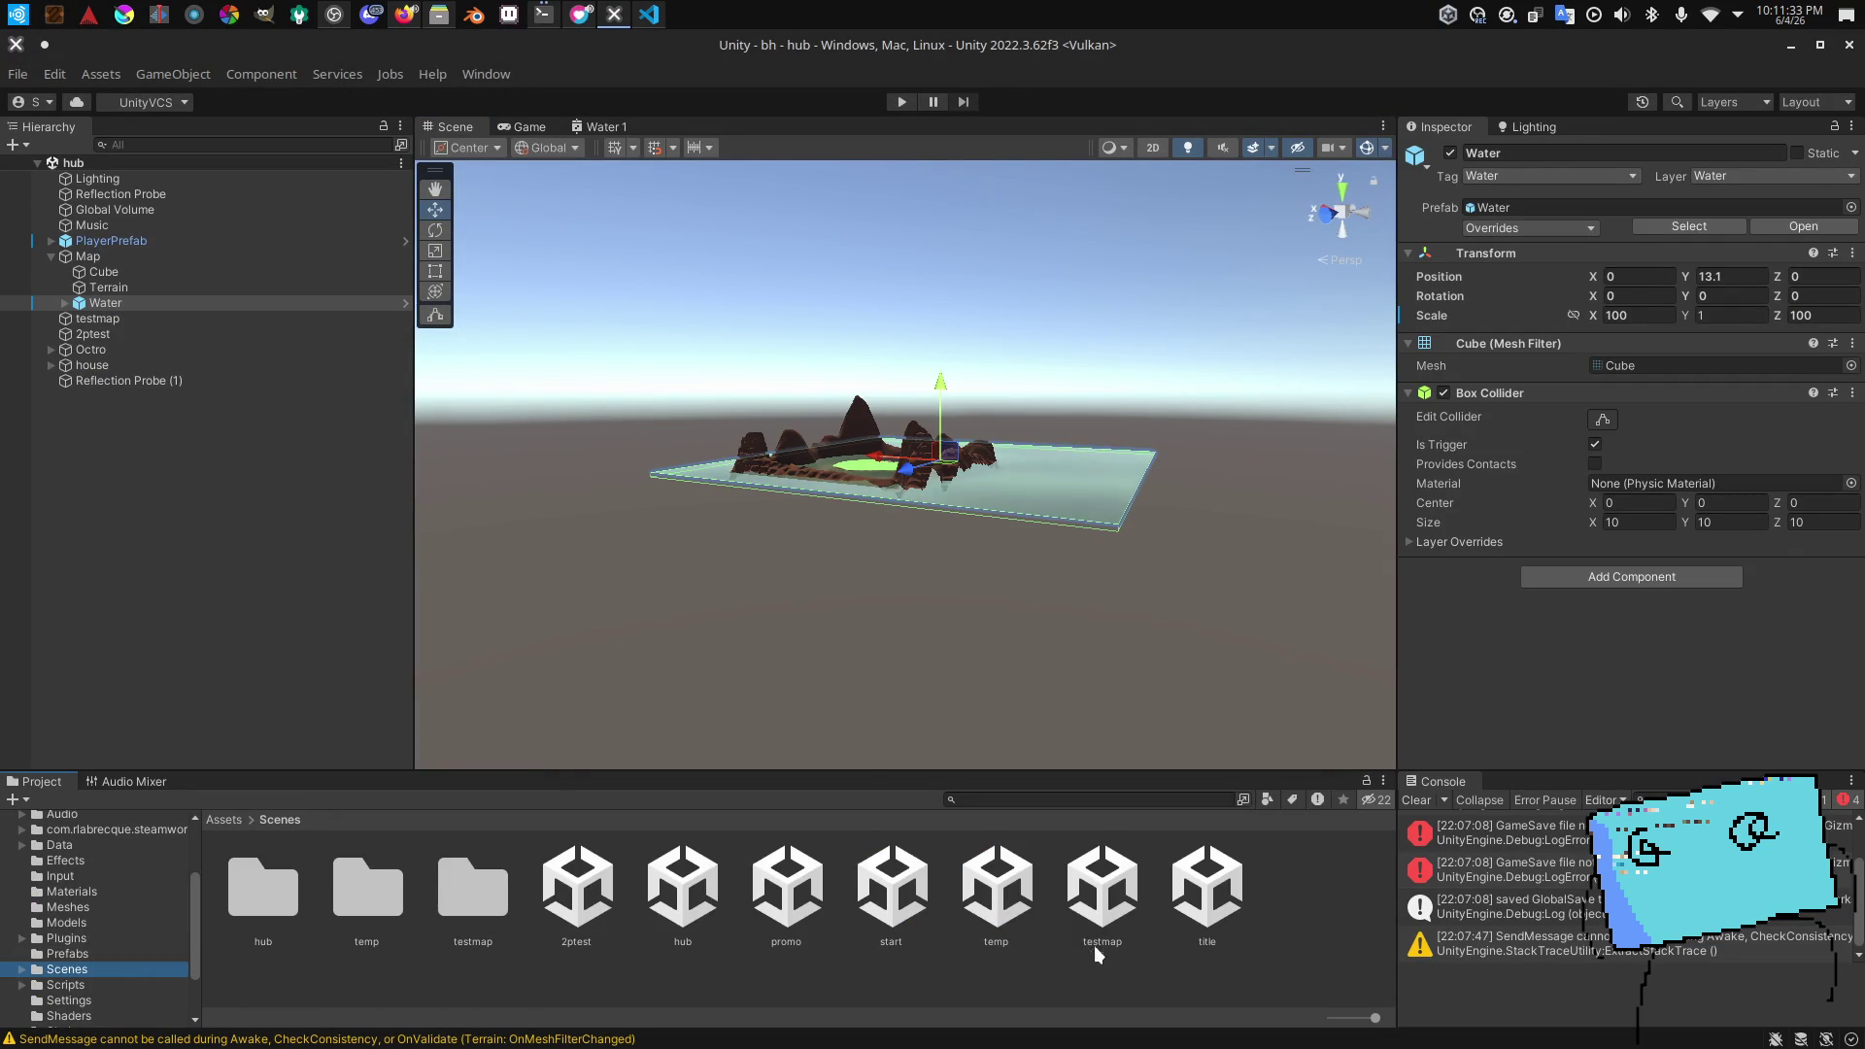
left_click(1081, 928)
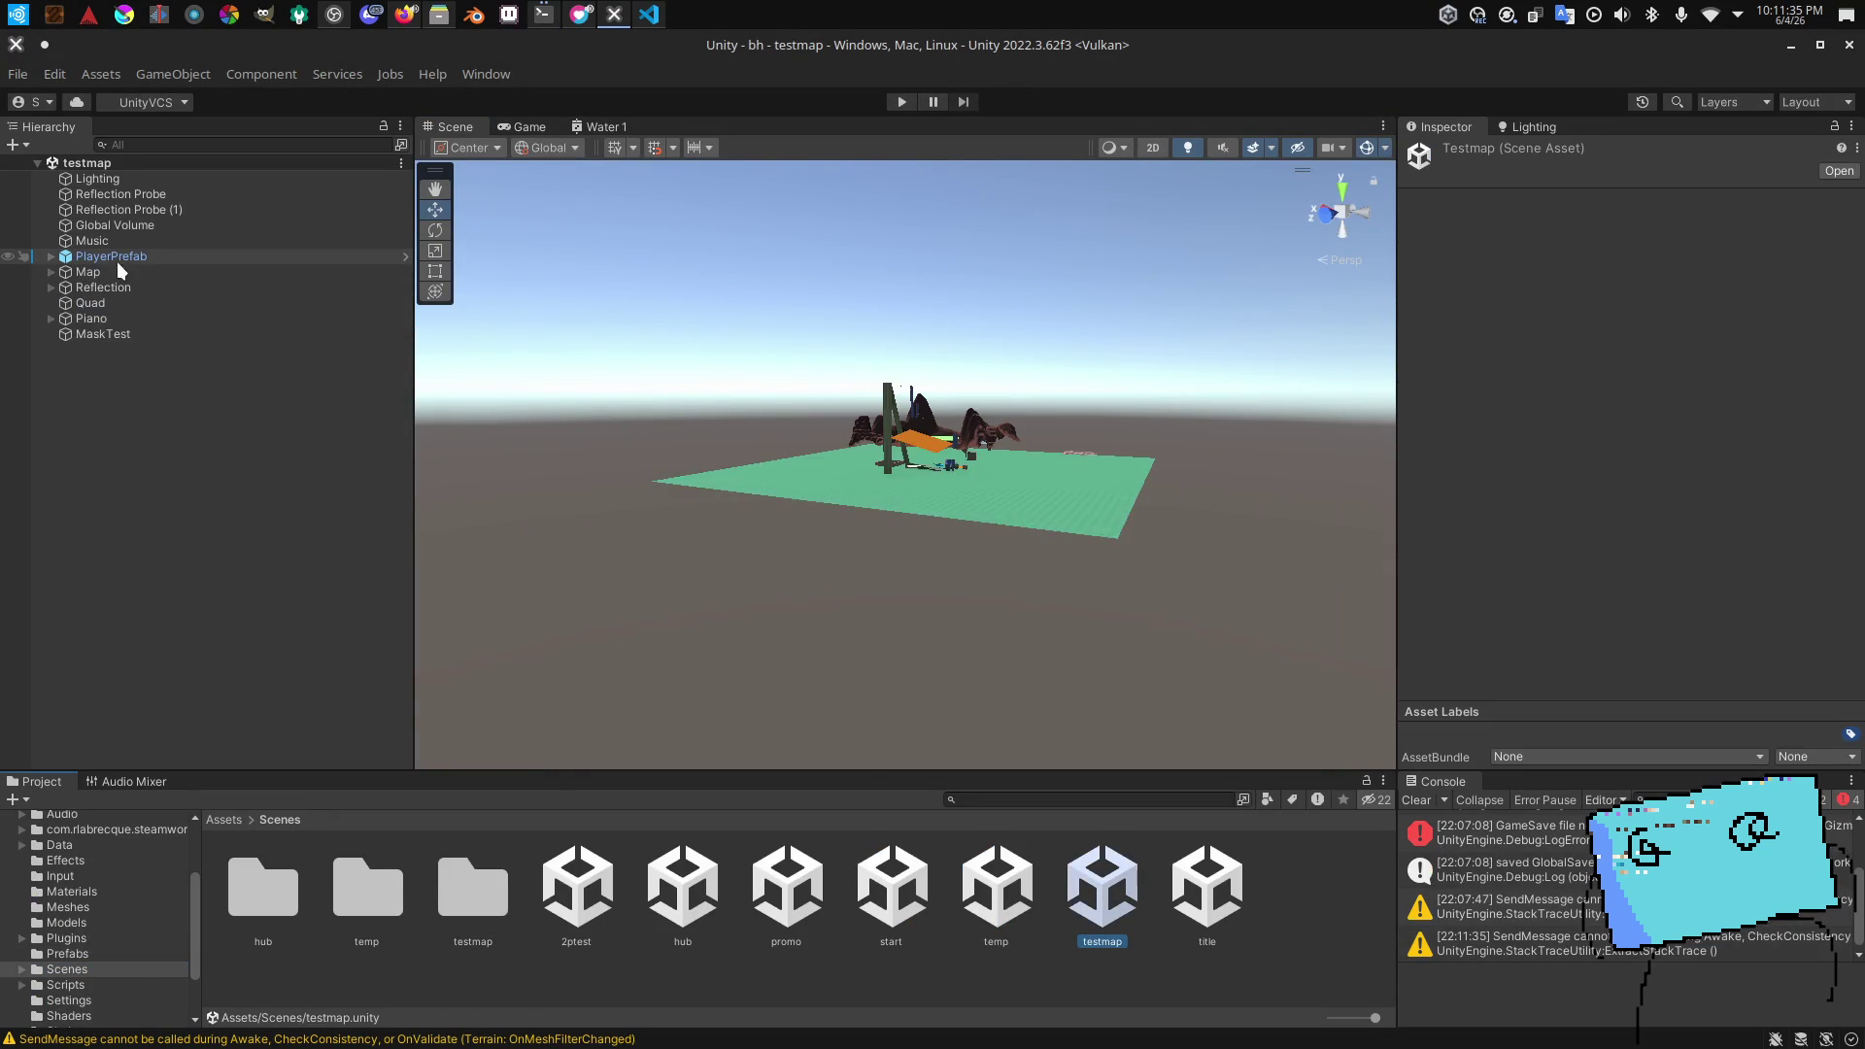
left_click(89, 284)
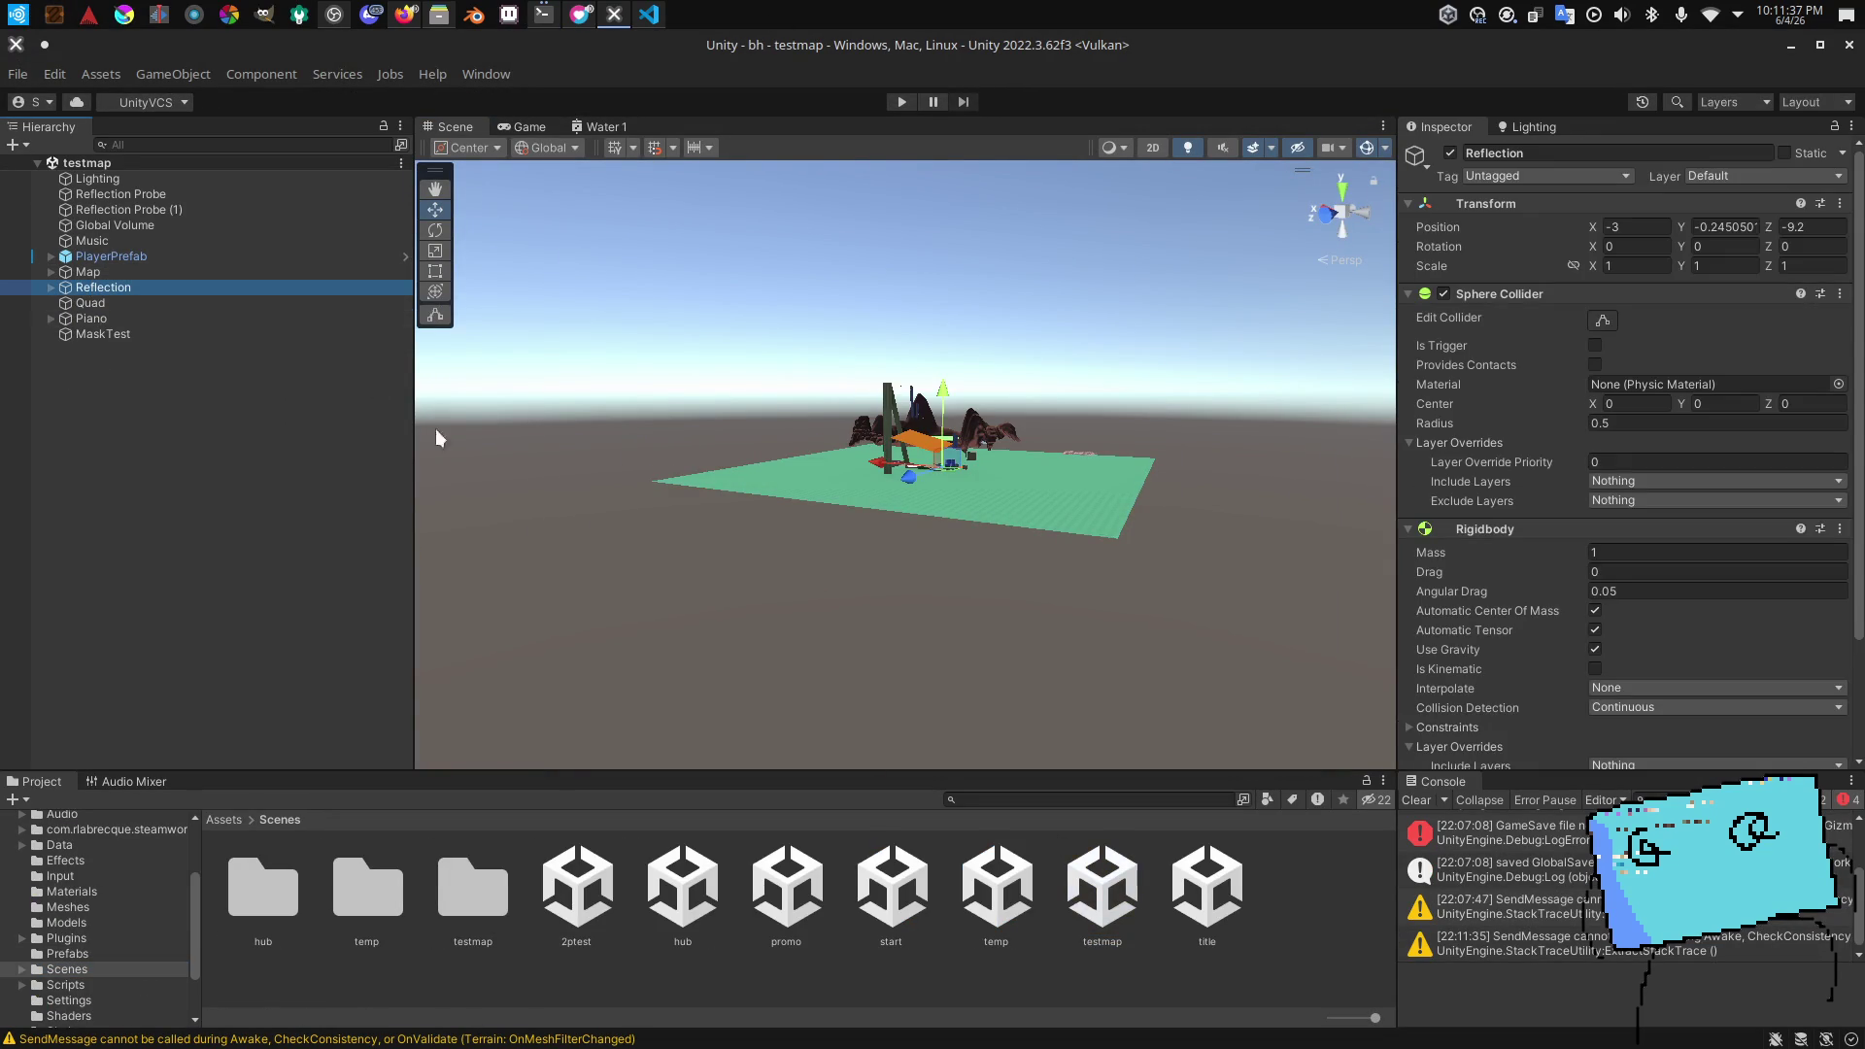
left_click(83, 273)
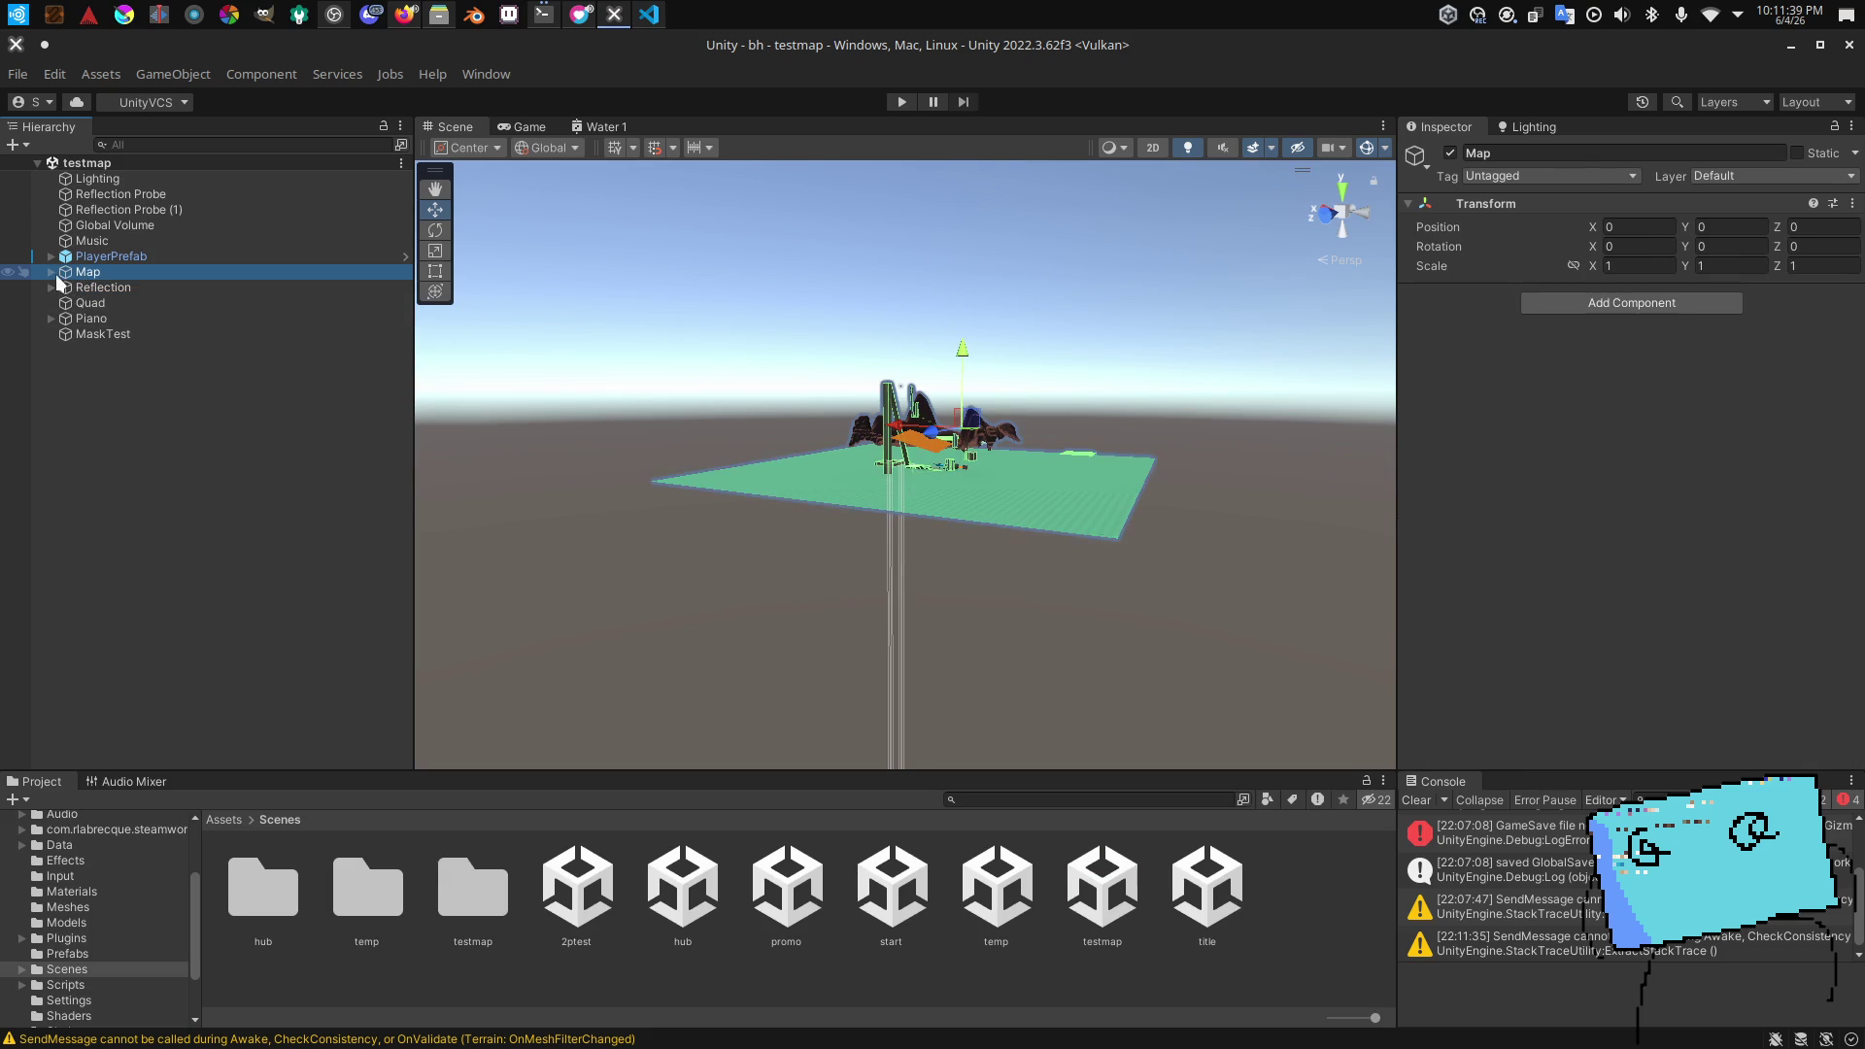
left_click(50, 273)
scroll(76, 312, "down", 5)
scroll(154, 389, "down", 10)
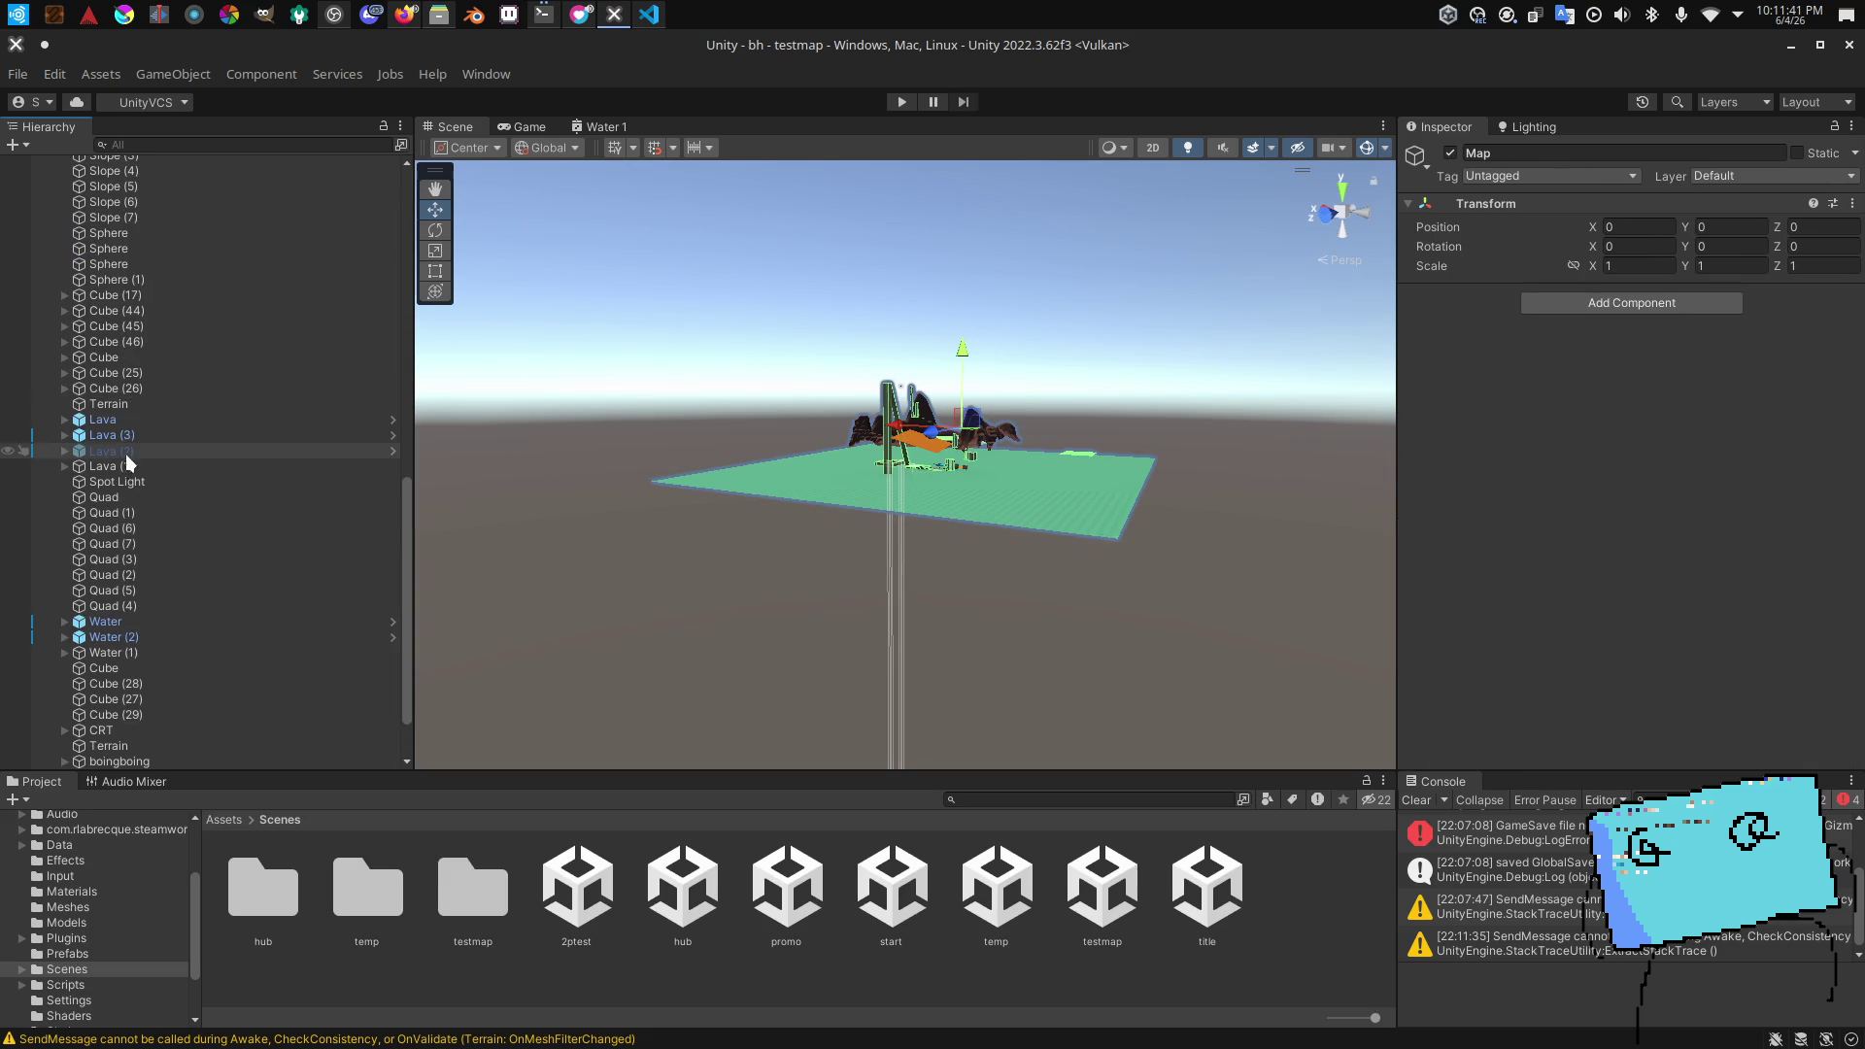
left_click(151, 622)
key("f")
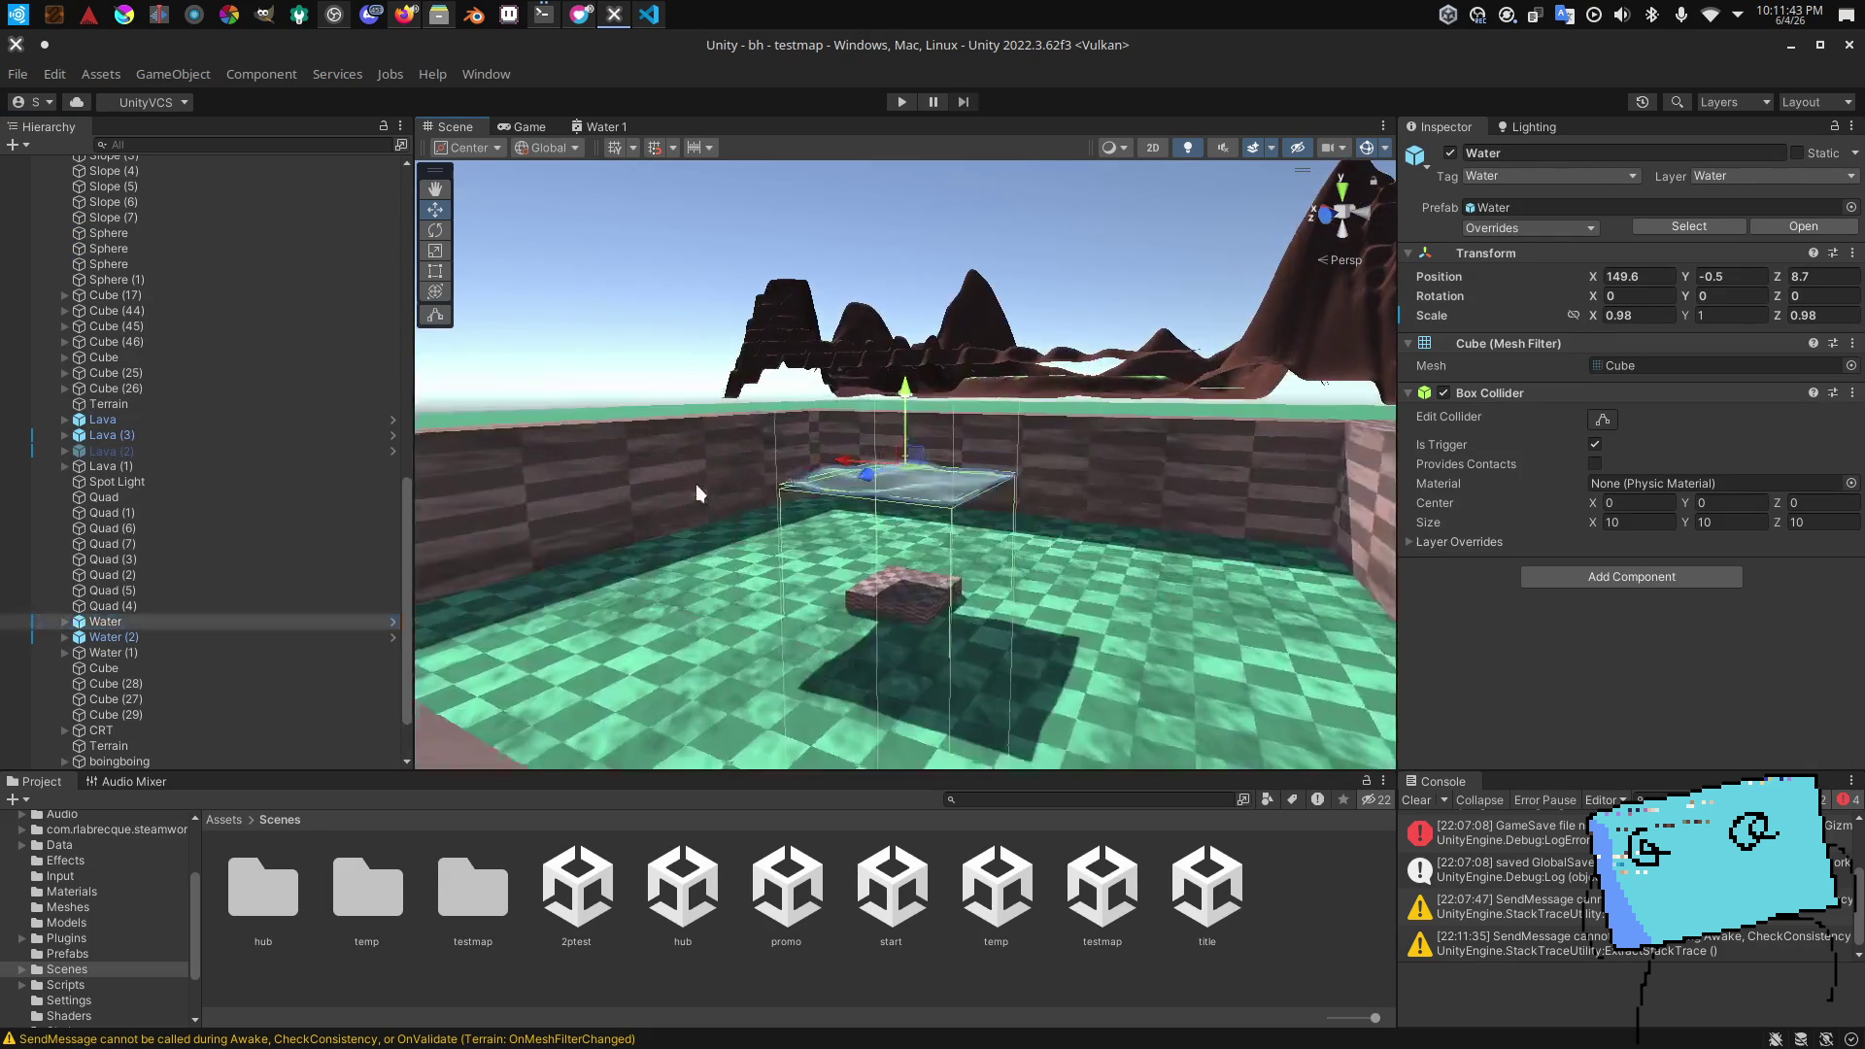
Step: Set the Water box's X and Z scale to 5 and save the scene
mouse_move(758, 505)
left_mouse_down("alt")
mouse_move(934, 586)
mouse_move(1664, 330)
left_mouse_up("alt")
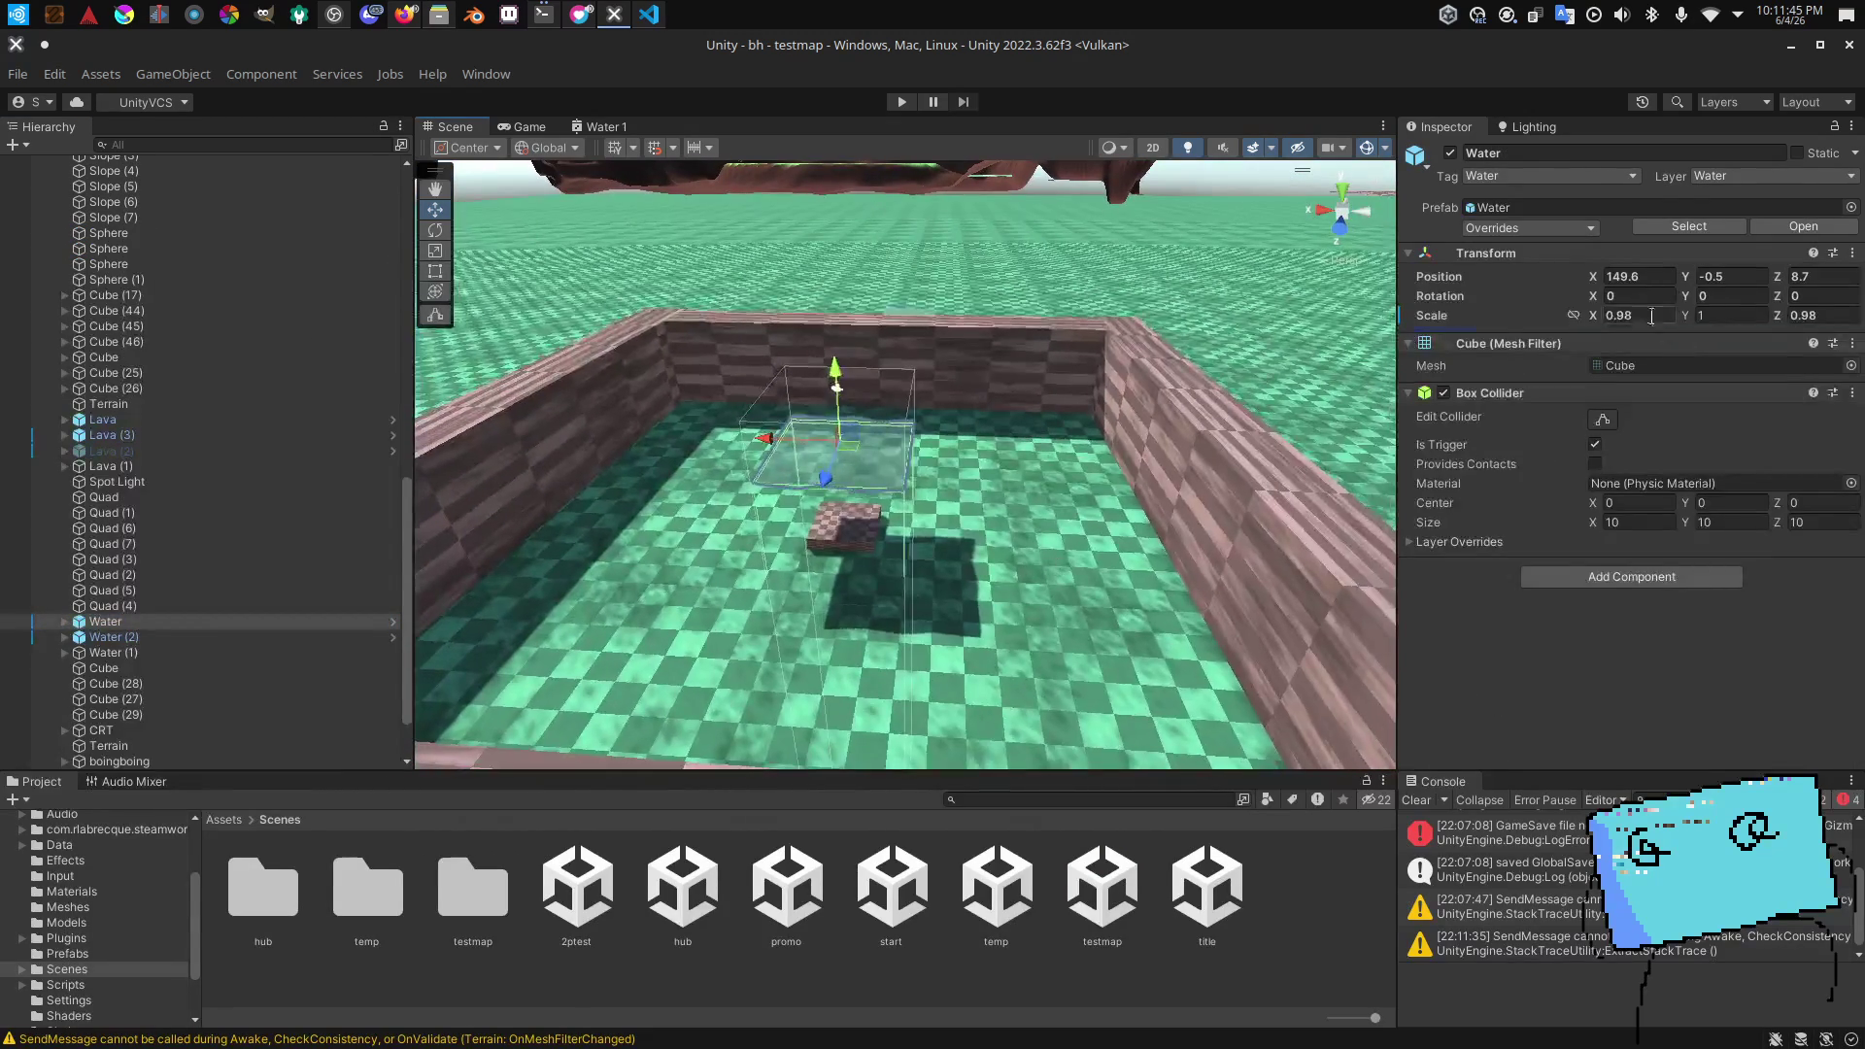
type("1")
mouse_move(1124, 365)
left_mouse_down("alt")
mouse_move(941, 345)
mouse_move(1097, 234)
mouse_move(1136, 335)
left_mouse_up("alt")
scroll(1114, 277, "down", 5)
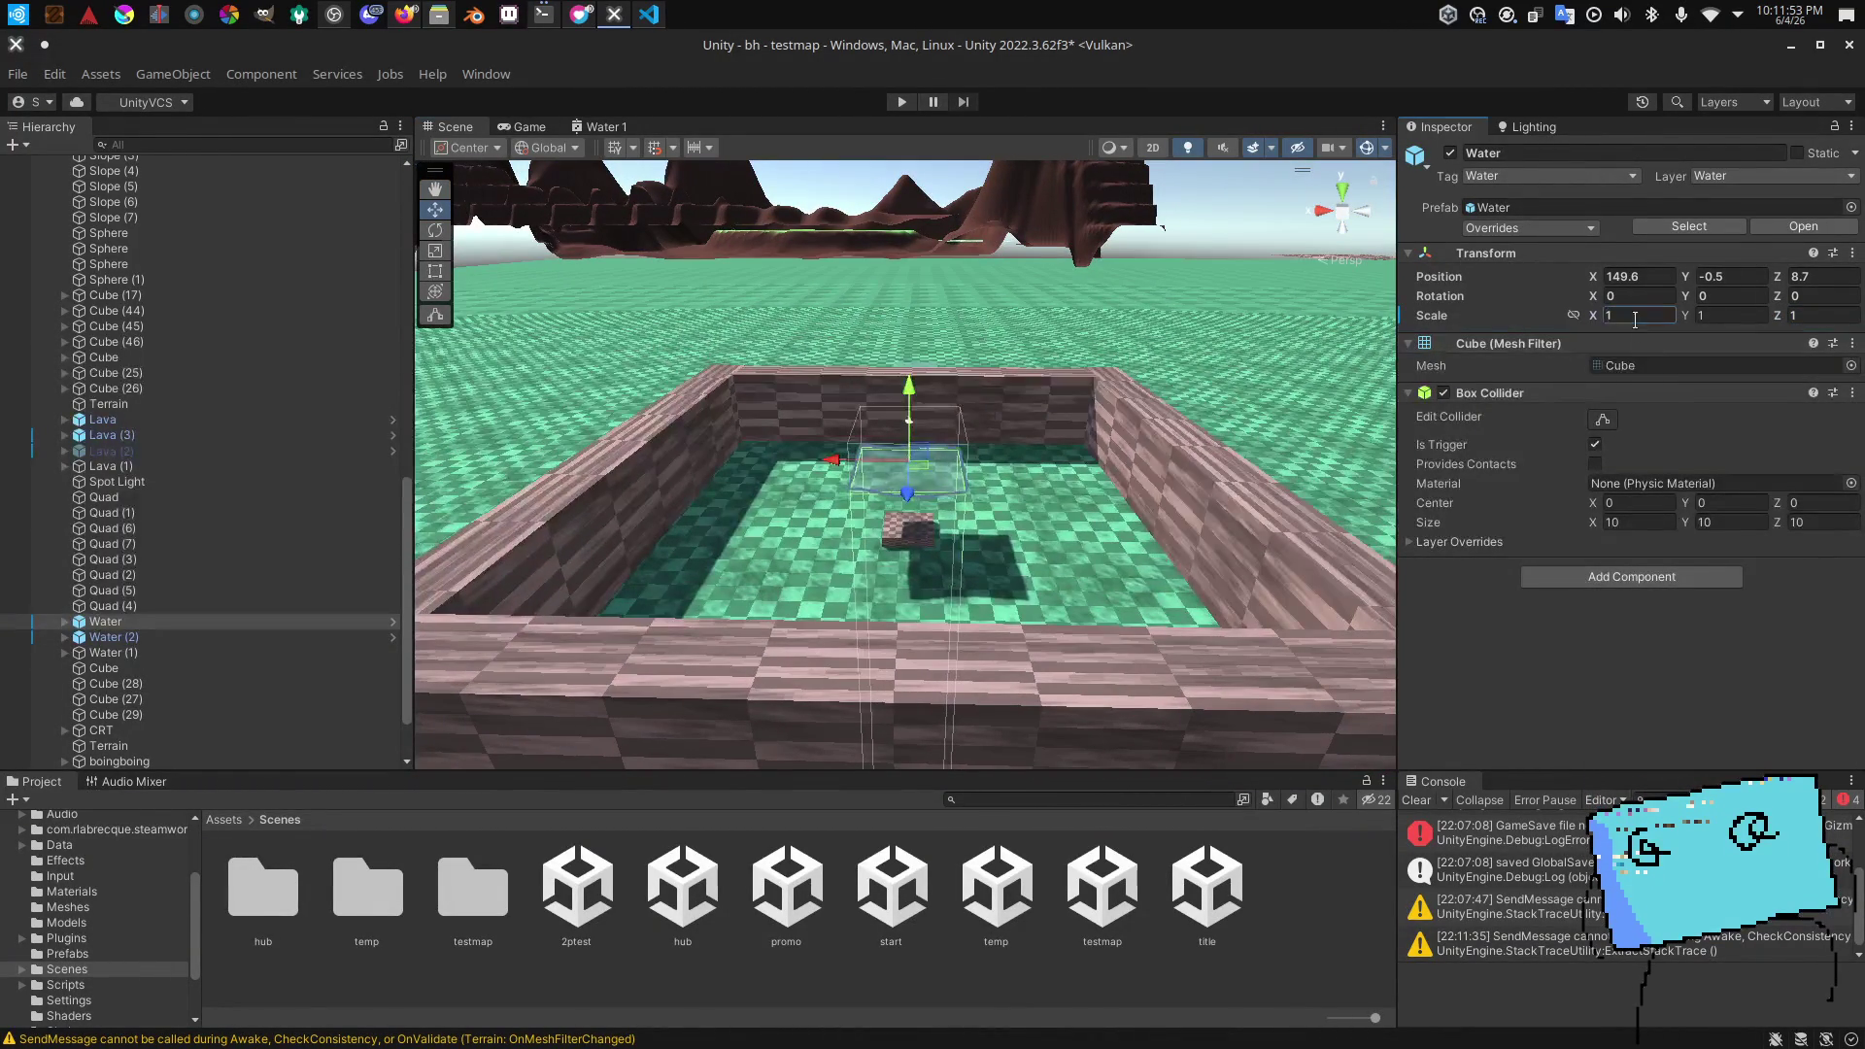
left_click(1640, 315)
type("55")
mouse_move(1156, 428)
left_mouse_down("alt")
mouse_move(1177, 486)
mouse_move(979, 479)
mouse_move(1047, 456)
mouse_move(654, 716)
mouse_move(758, 583)
mouse_move(859, 397)
left_mouse_up("alt")
key("ctrl+s")
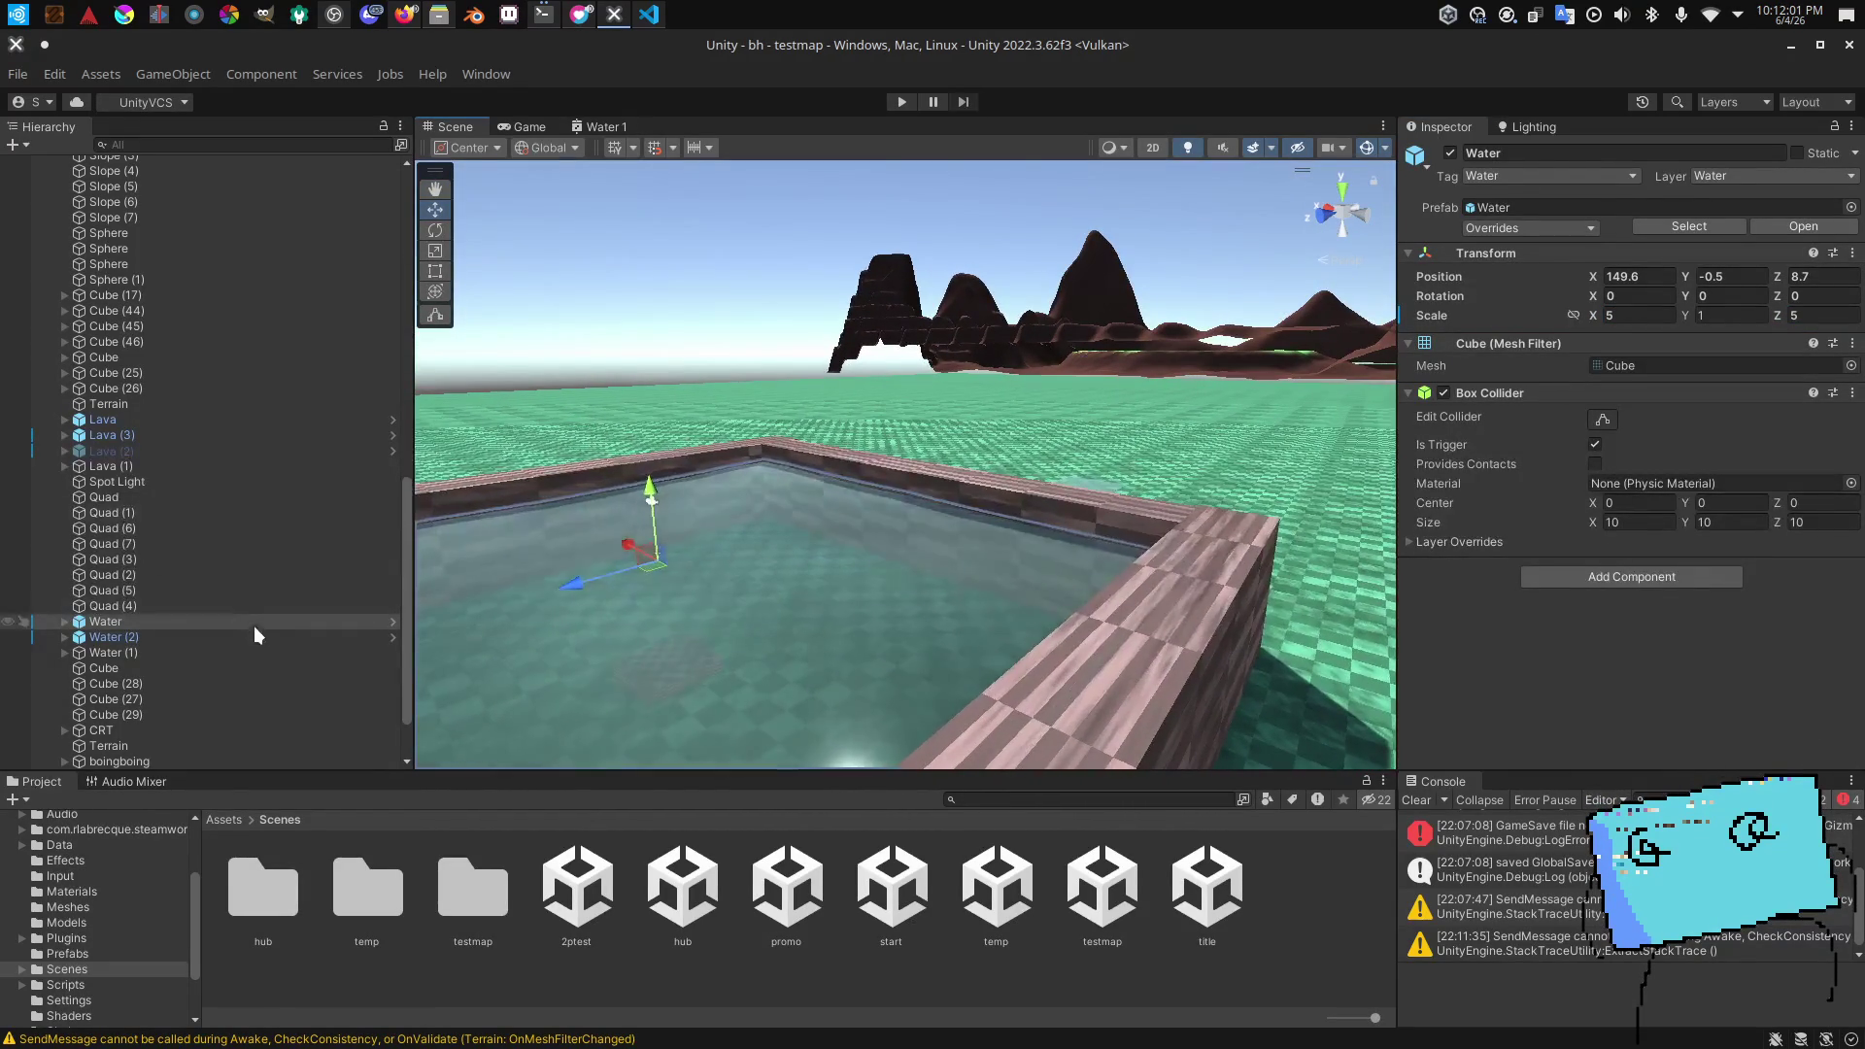
Step: Frame Water (2) and set its X and Z scale to 5
double_click(256, 633)
left_click_drag(798, 460, 1104, 435)
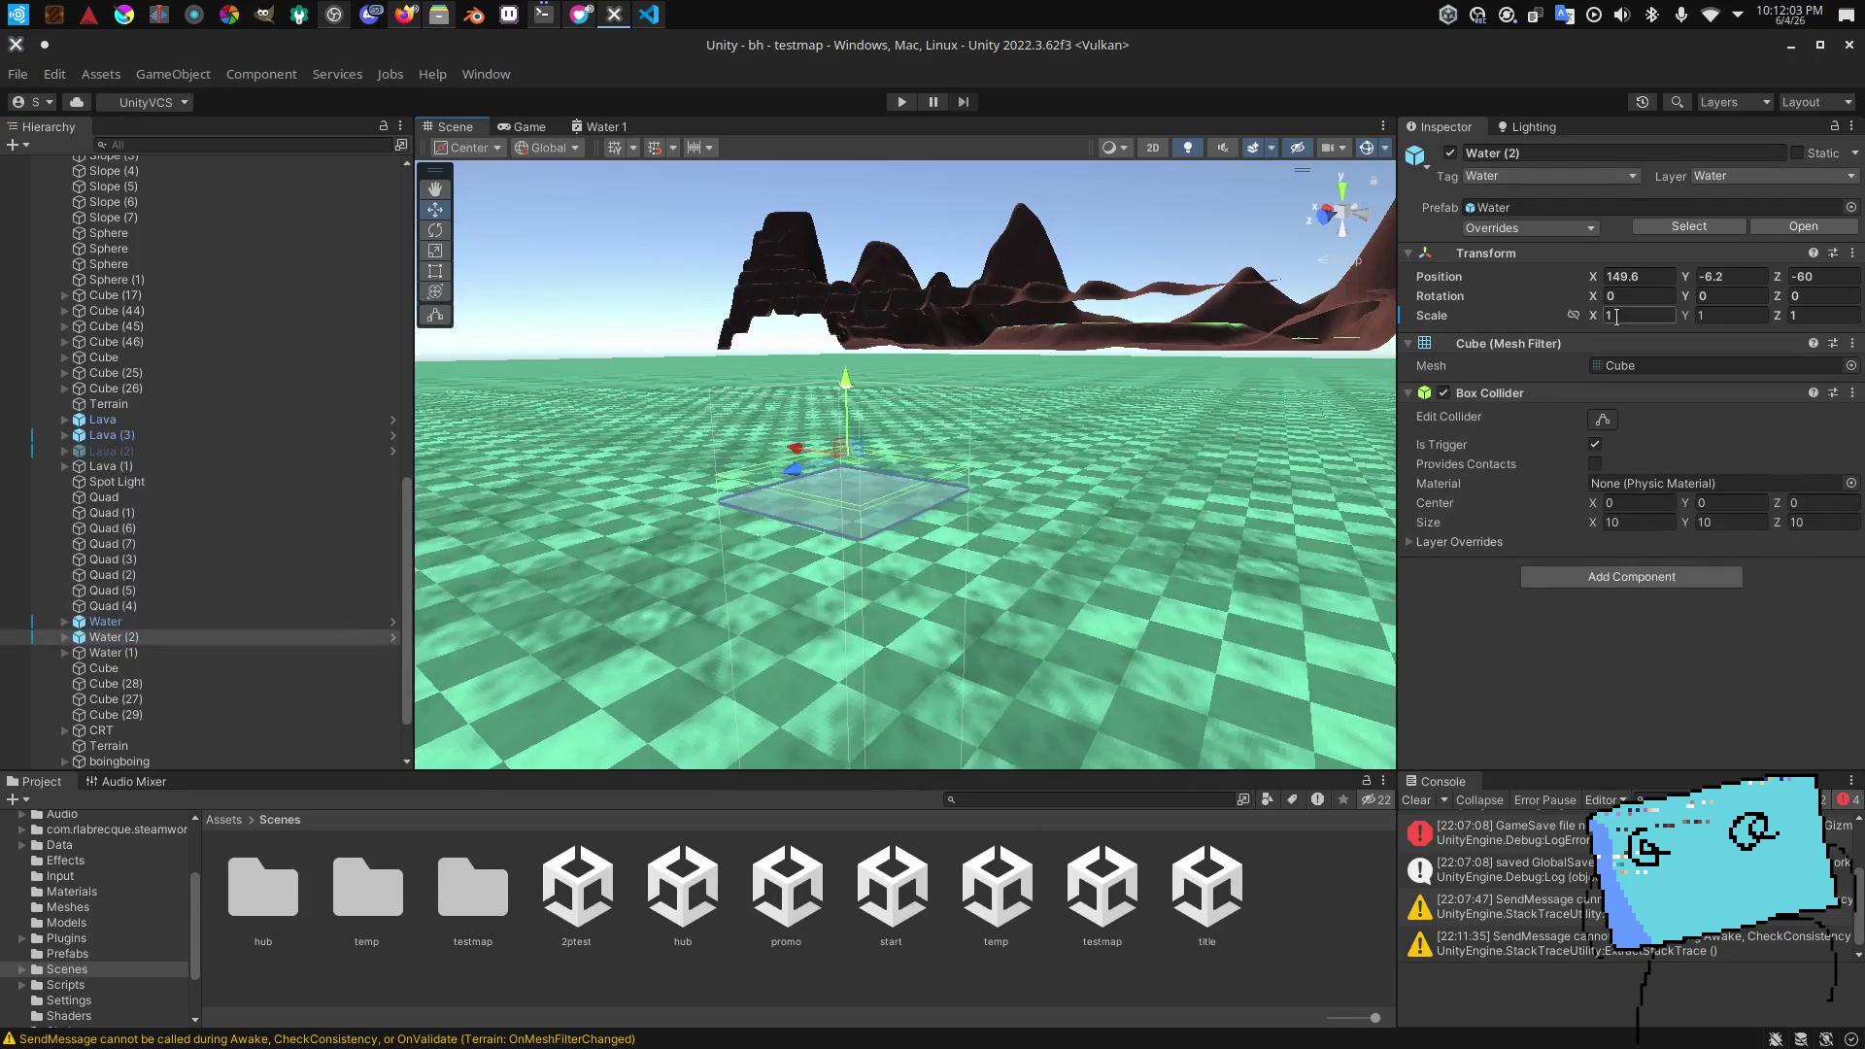
key("BackSpace")
key("BackSpace")
type("00")
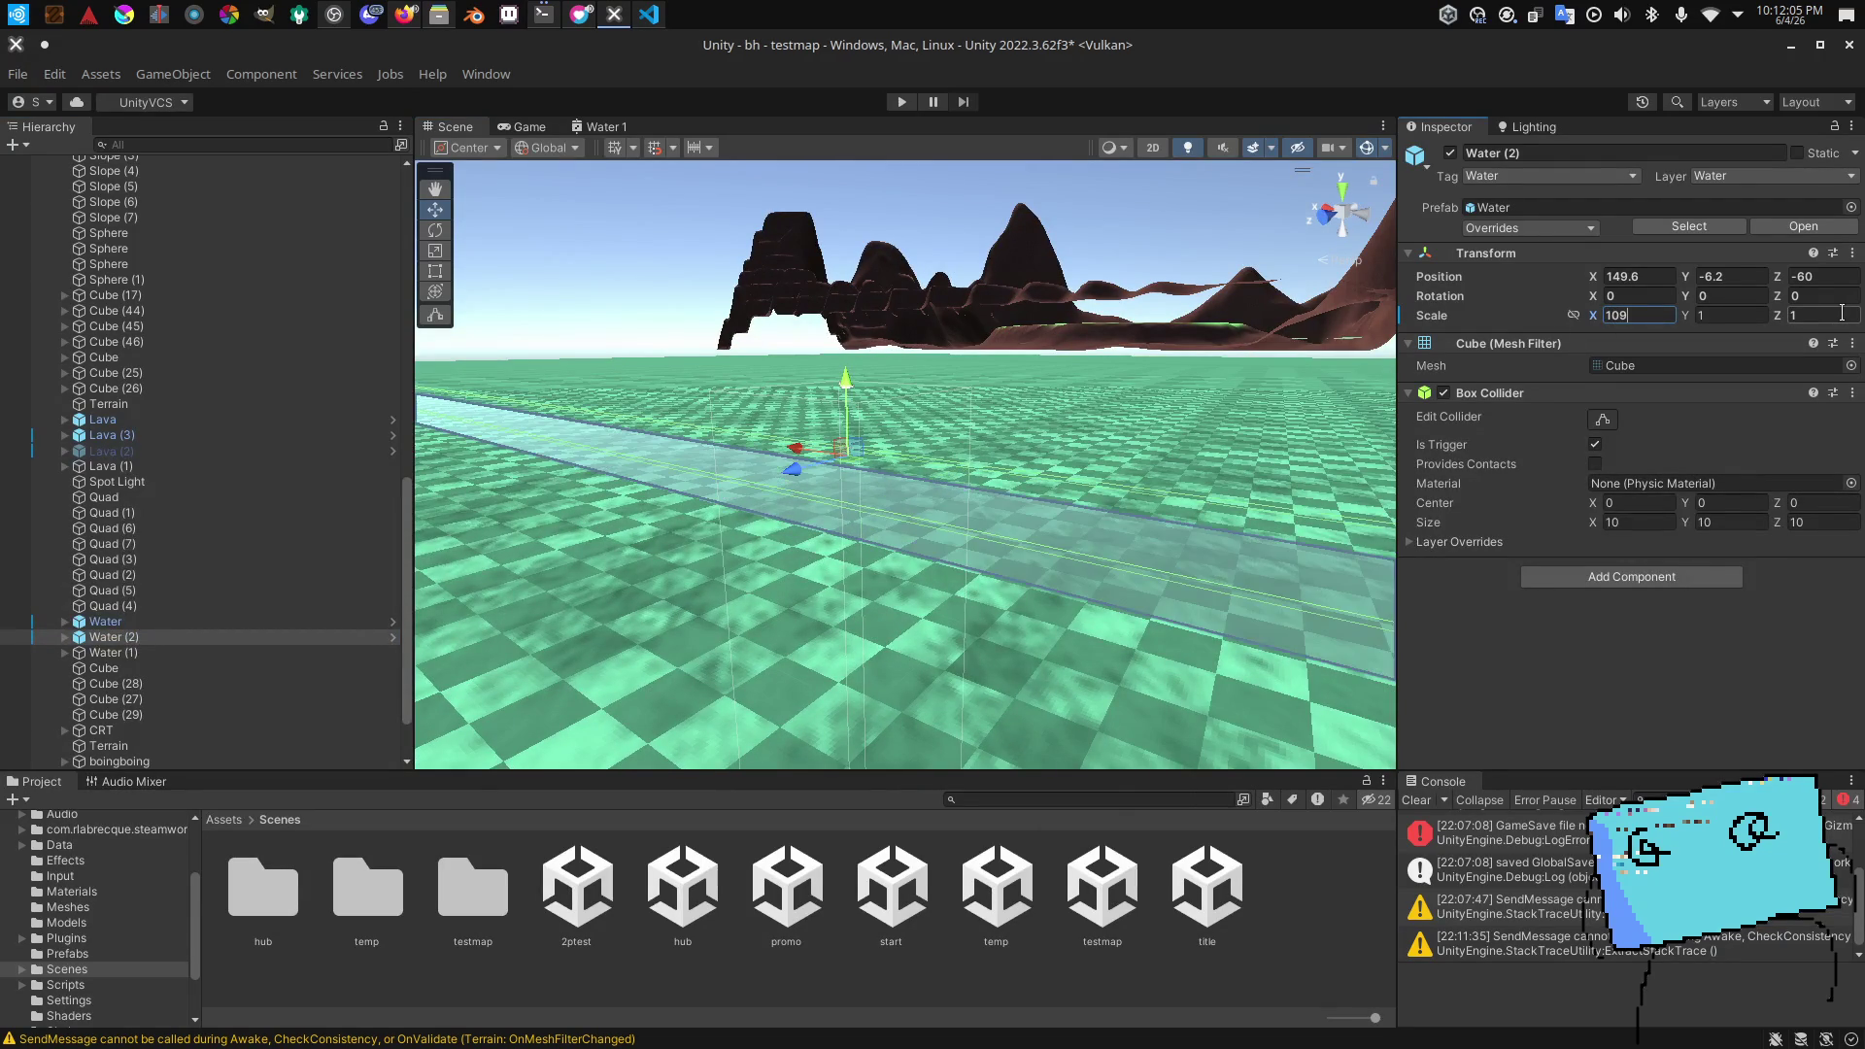
type("10")
left_click(1817, 315)
type("10")
Step: Fly the view around Water (2), dipping above and below its water surface
left_click_drag(855, 544, 1105, 342)
mouse_move(552, 418)
left_mouse_down()
mouse_move(606, 405)
mouse_move(603, 203)
left_mouse_up()
scroll(592, 408, "up", 2)
key("q")
key("e")
key("q")
key("e")
key("e")
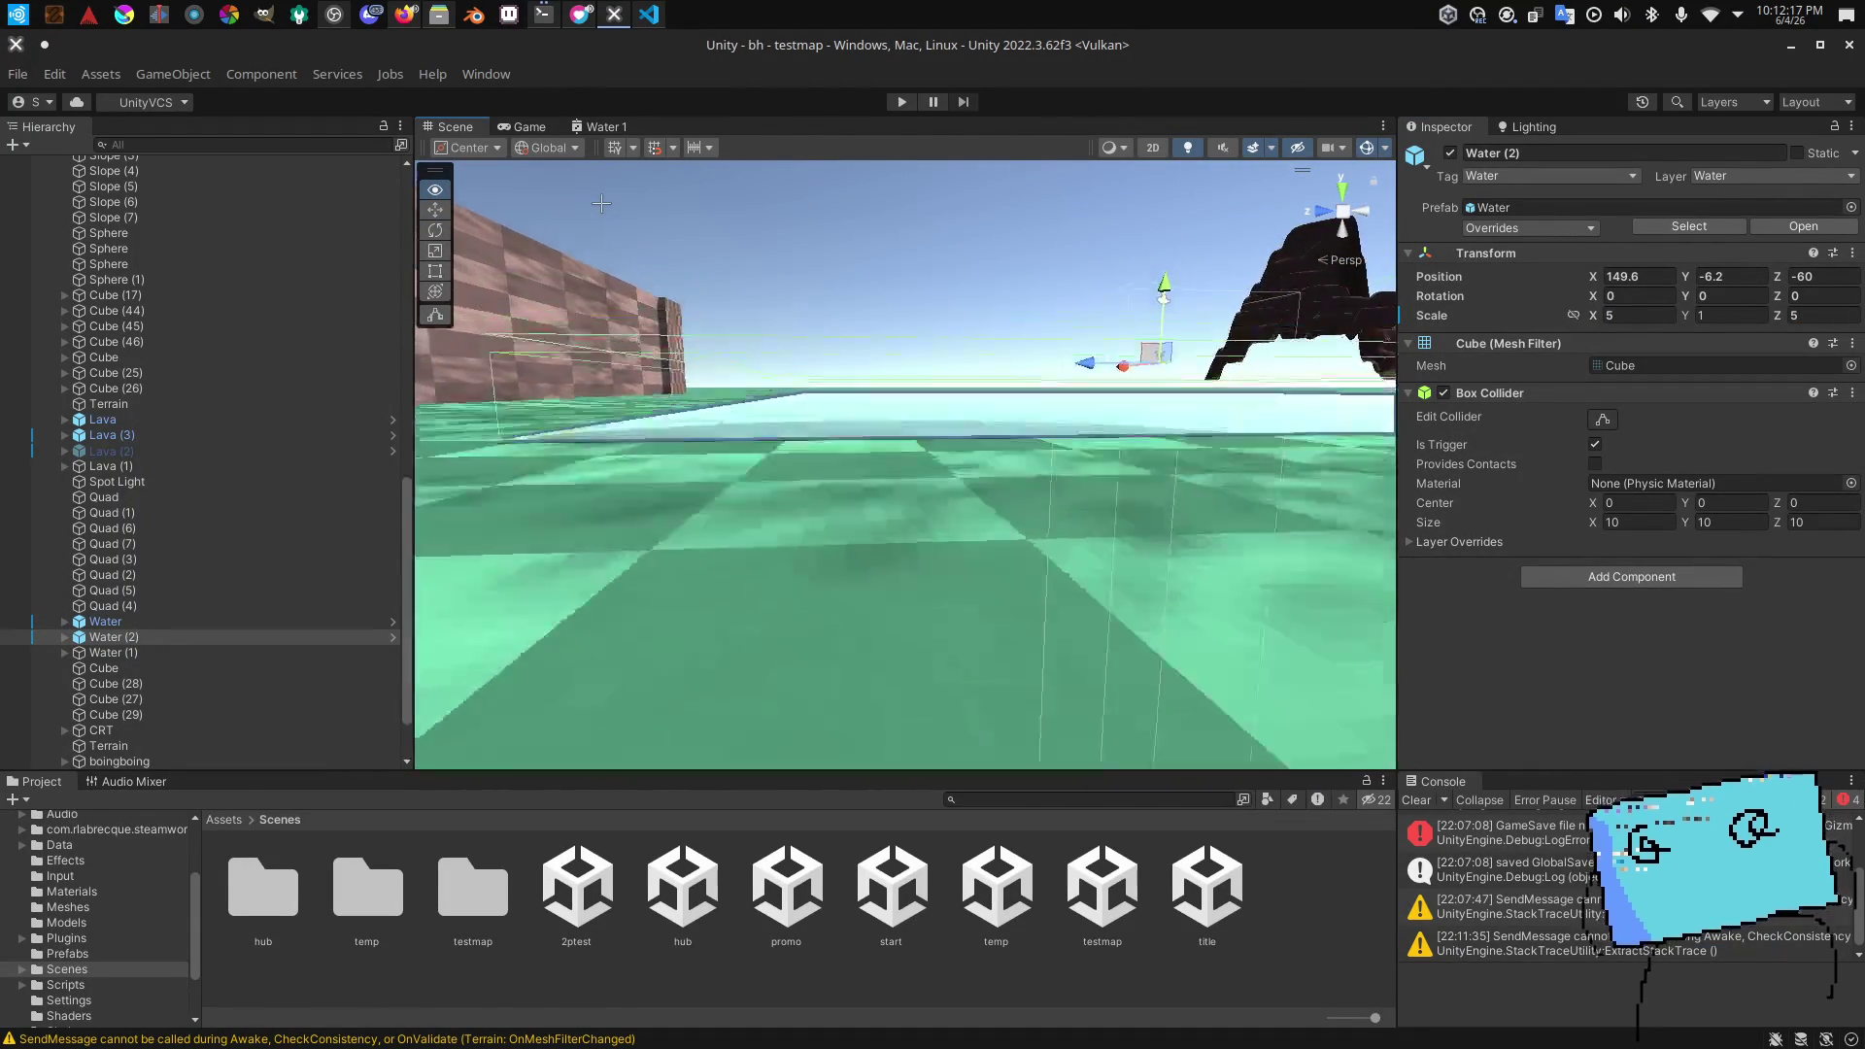
key("q")
key("e")
key("q")
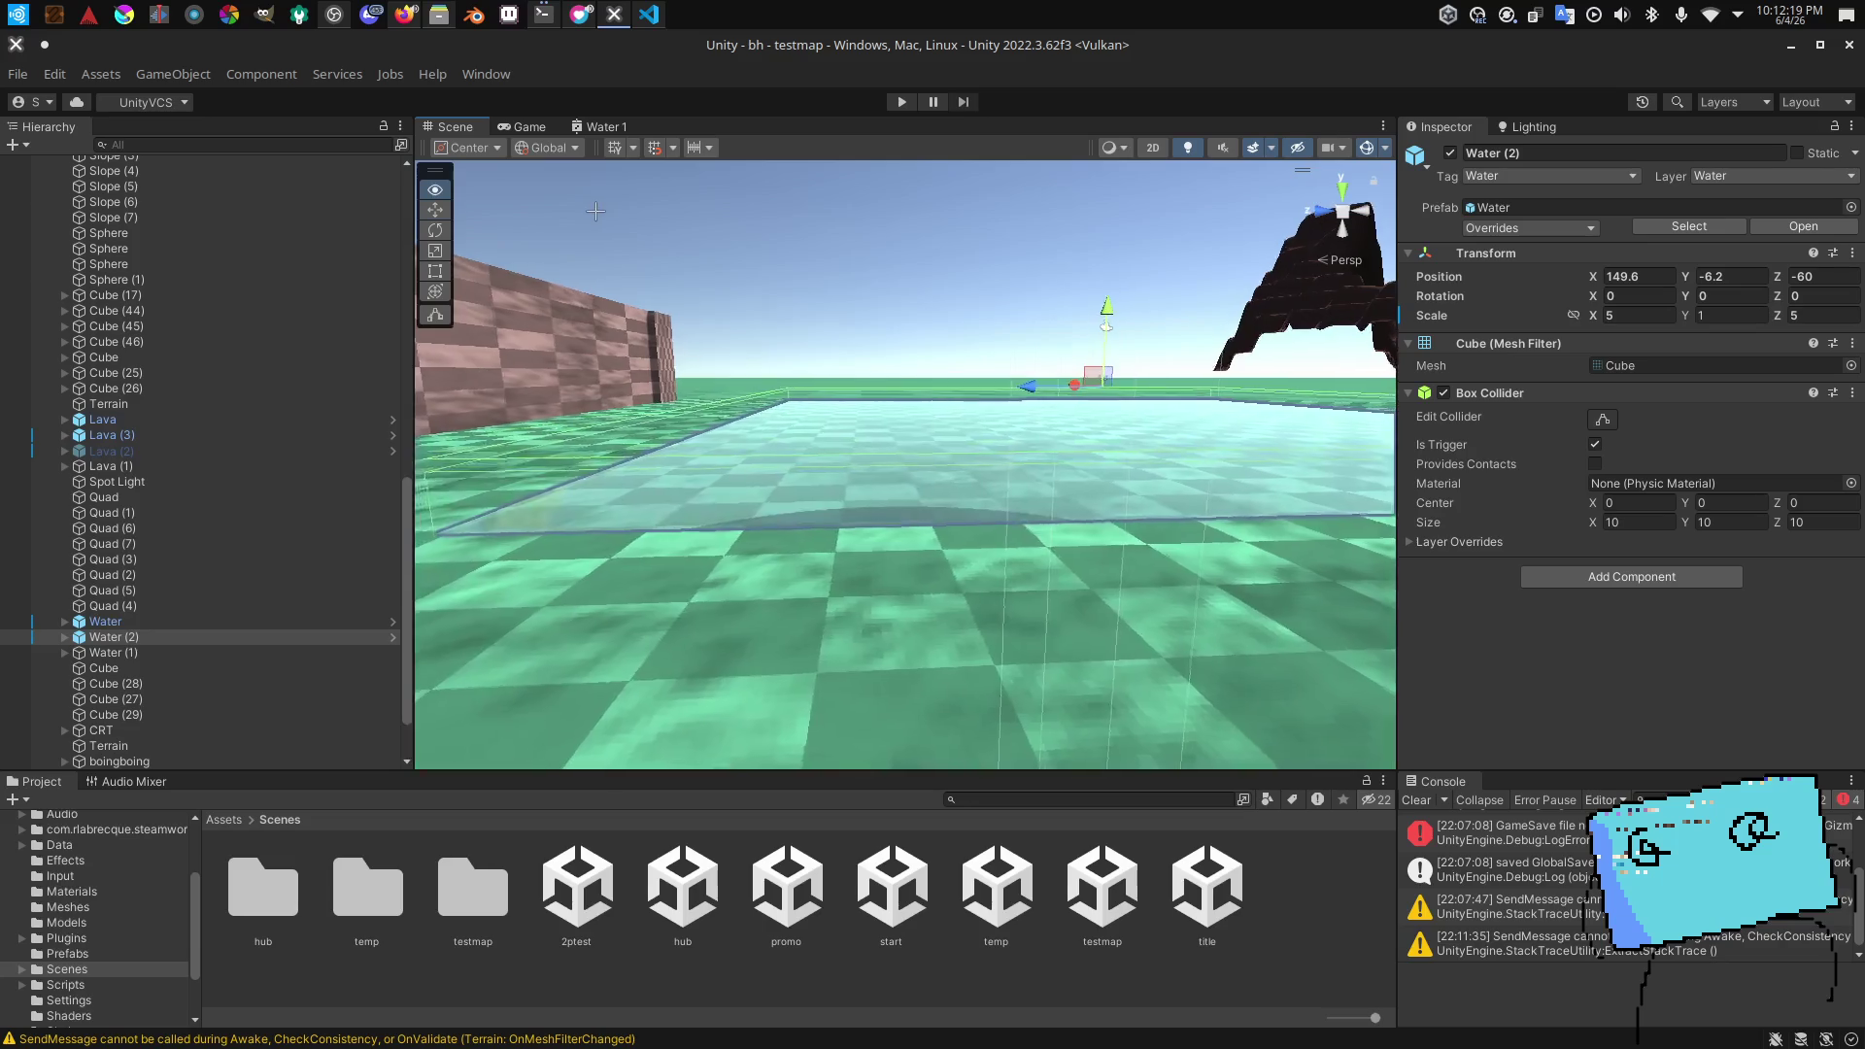
left_click_drag(591, 210, 708, 350)
Step: Select the Visual plane under Water (2) and drag it up, undoing the first raise
key("e")
key("q")
key("e")
key("e")
key("q")
key("w")
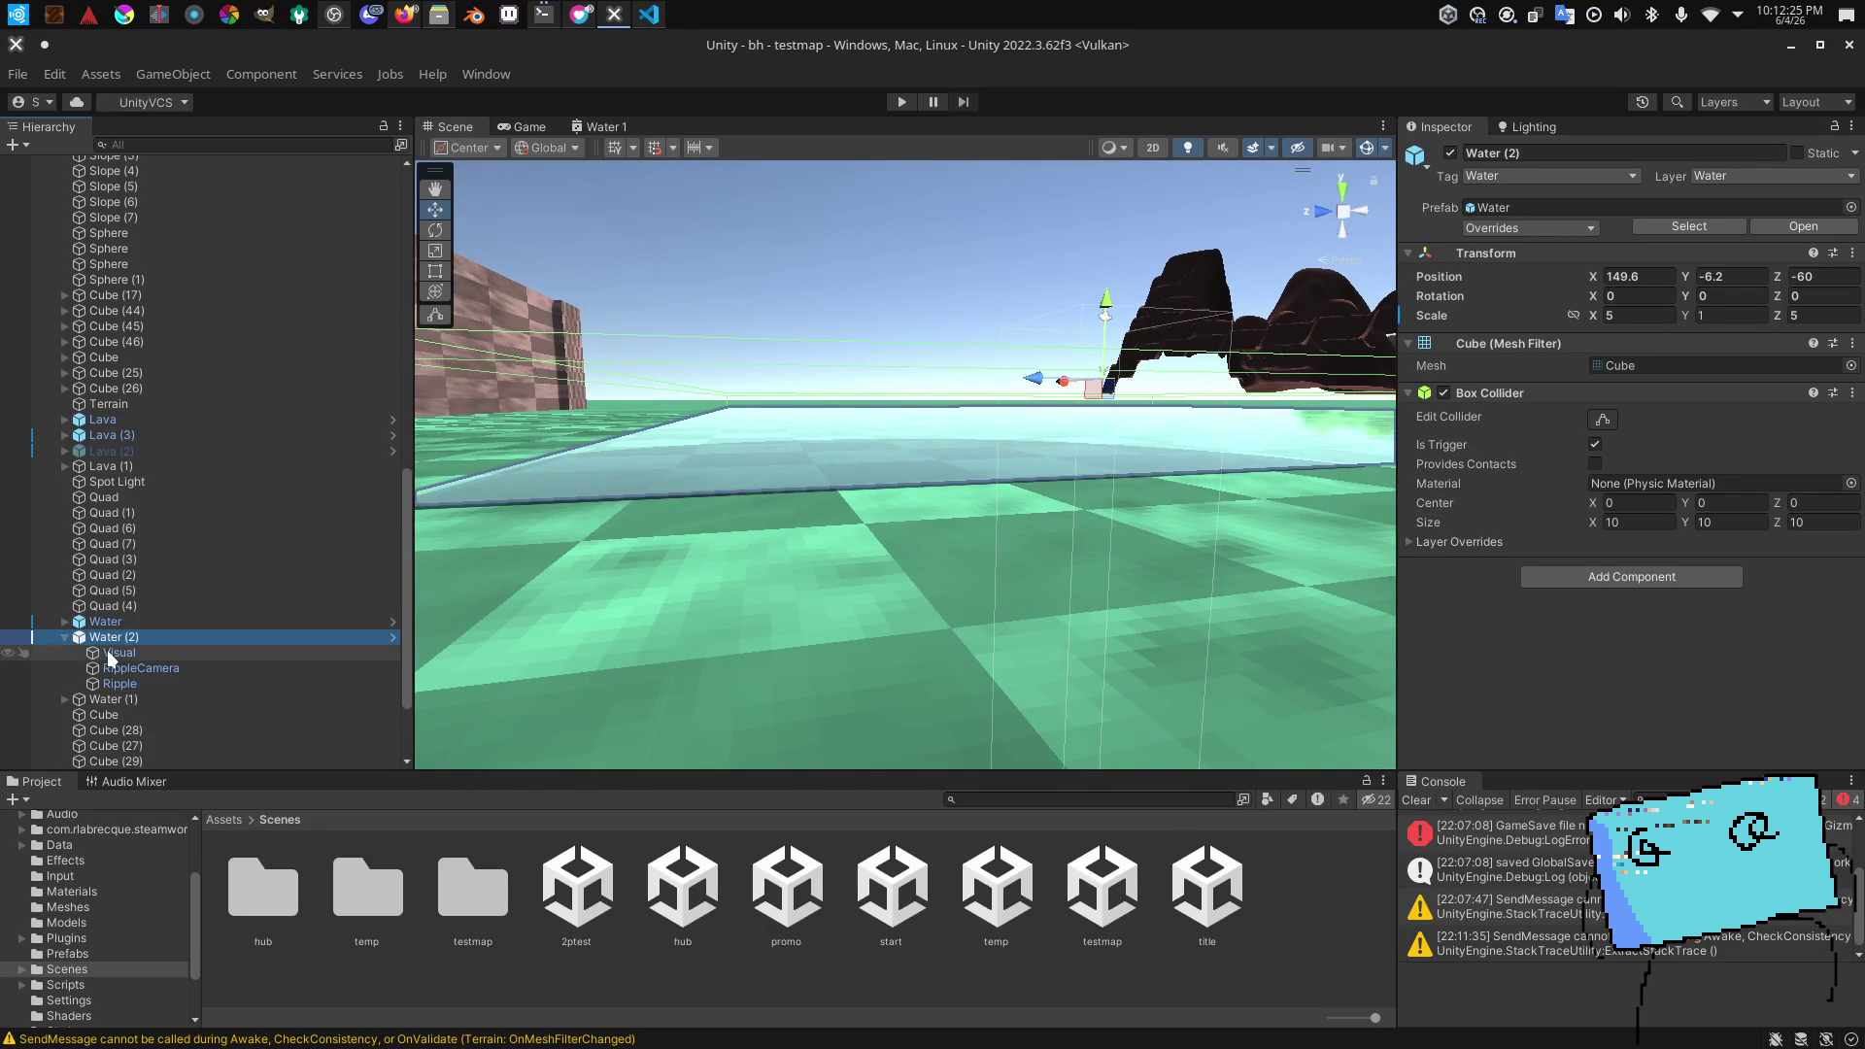
left_click(107, 658)
mouse_move(1069, 418)
left_mouse_down()
mouse_move(1118, 391)
mouse_move(1072, 362)
left_mouse_up()
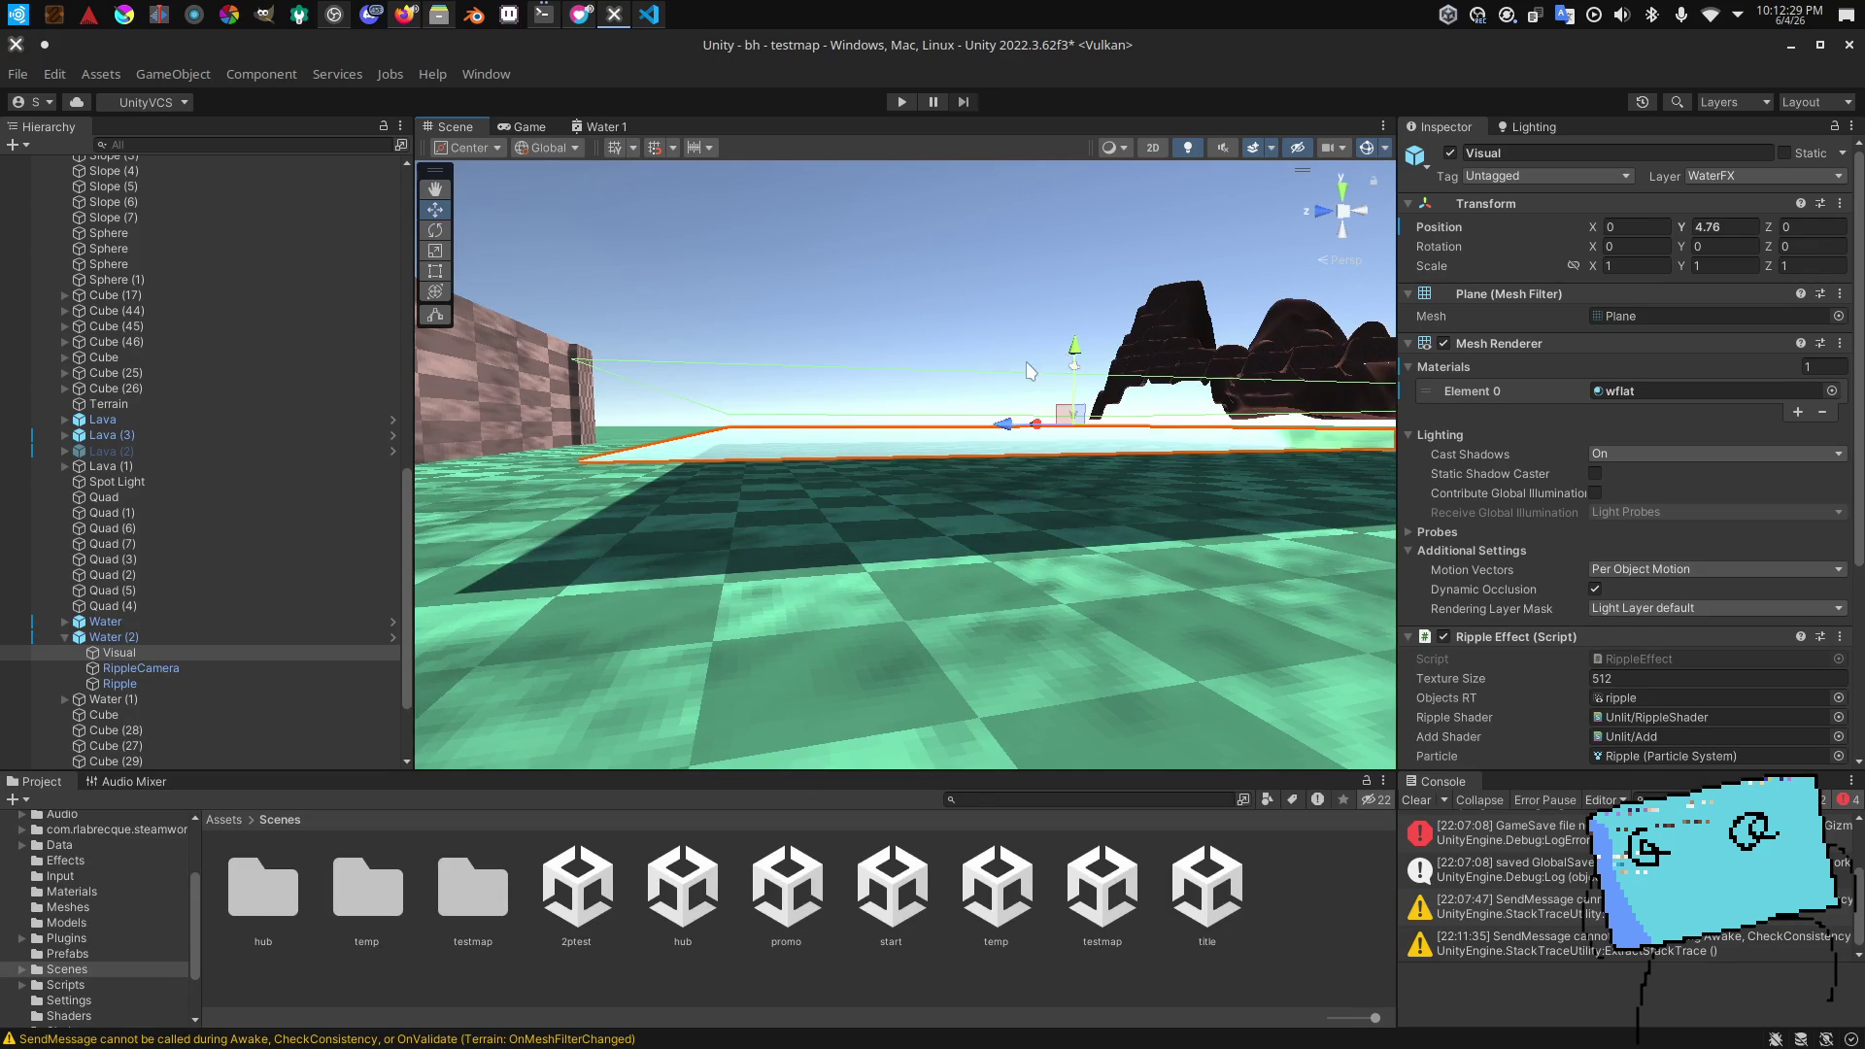
key("ctrl+z")
scroll(1648, 442, "down", 5)
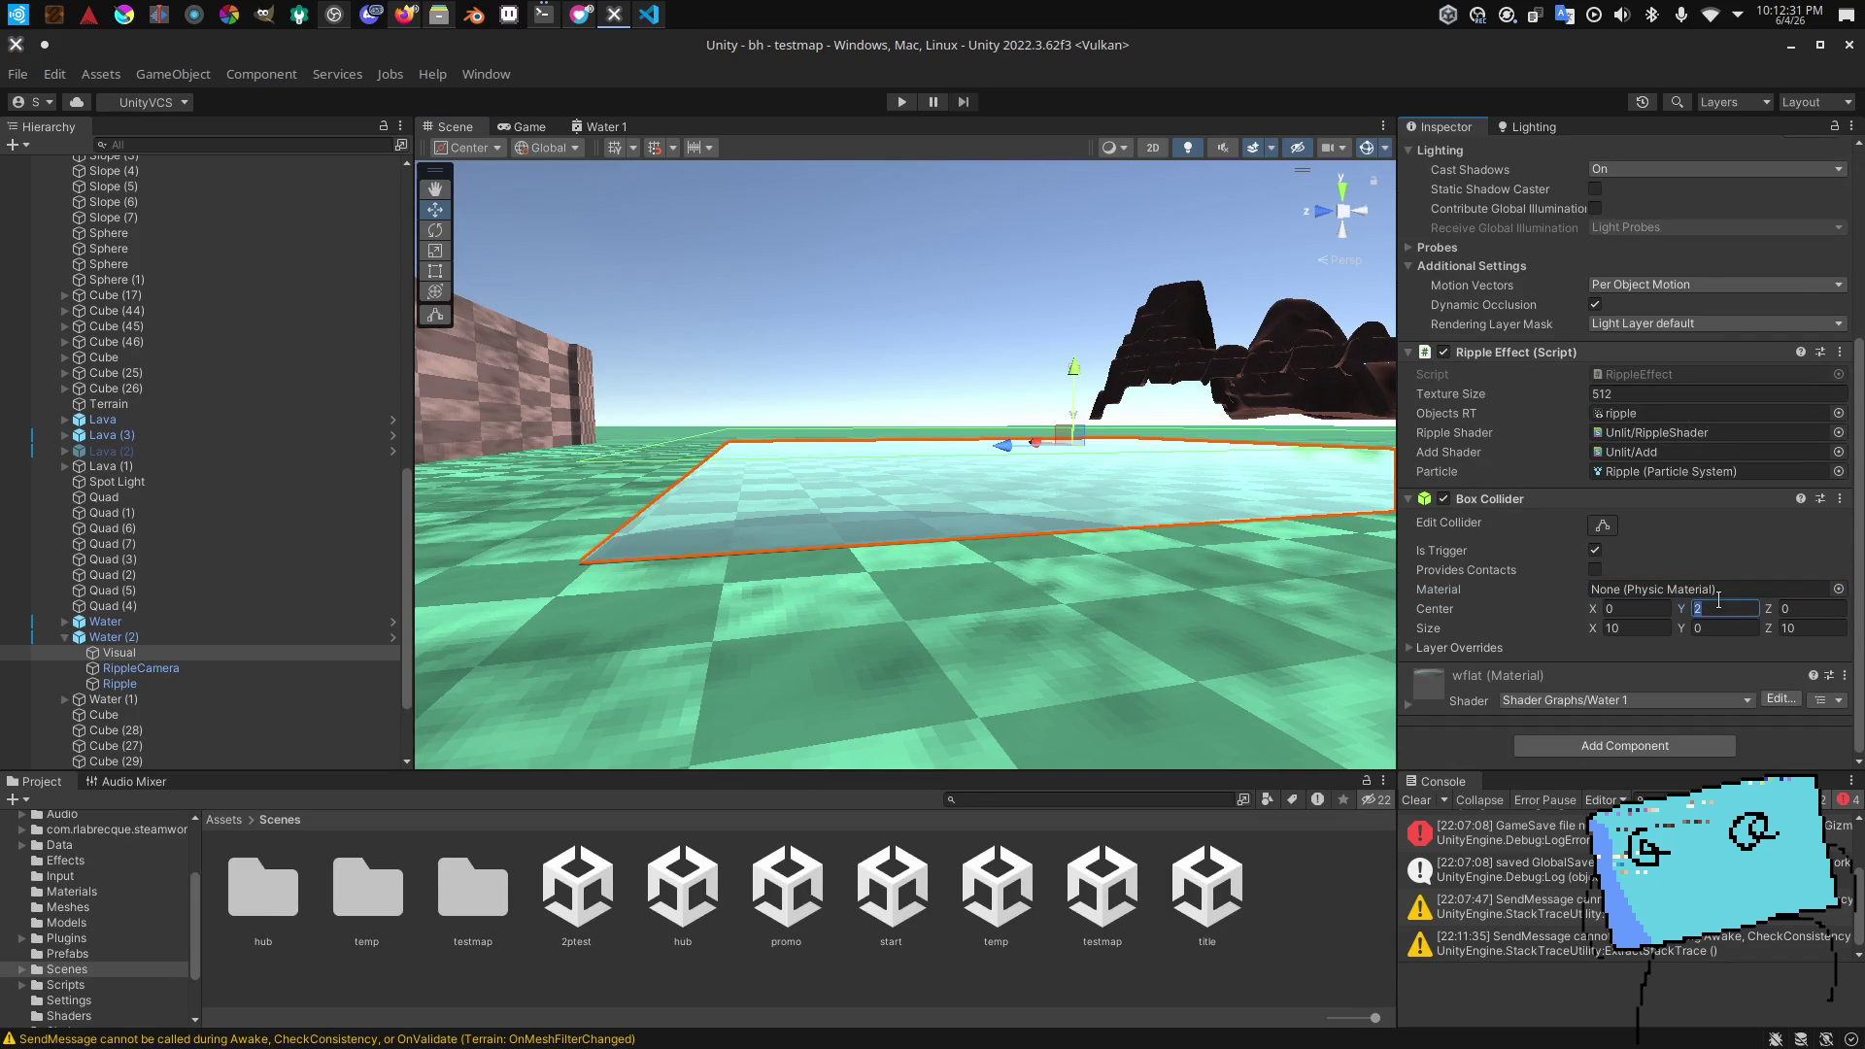
scroll(1026, 567, "down", 2)
left_click_drag(1045, 400, 1042, 373)
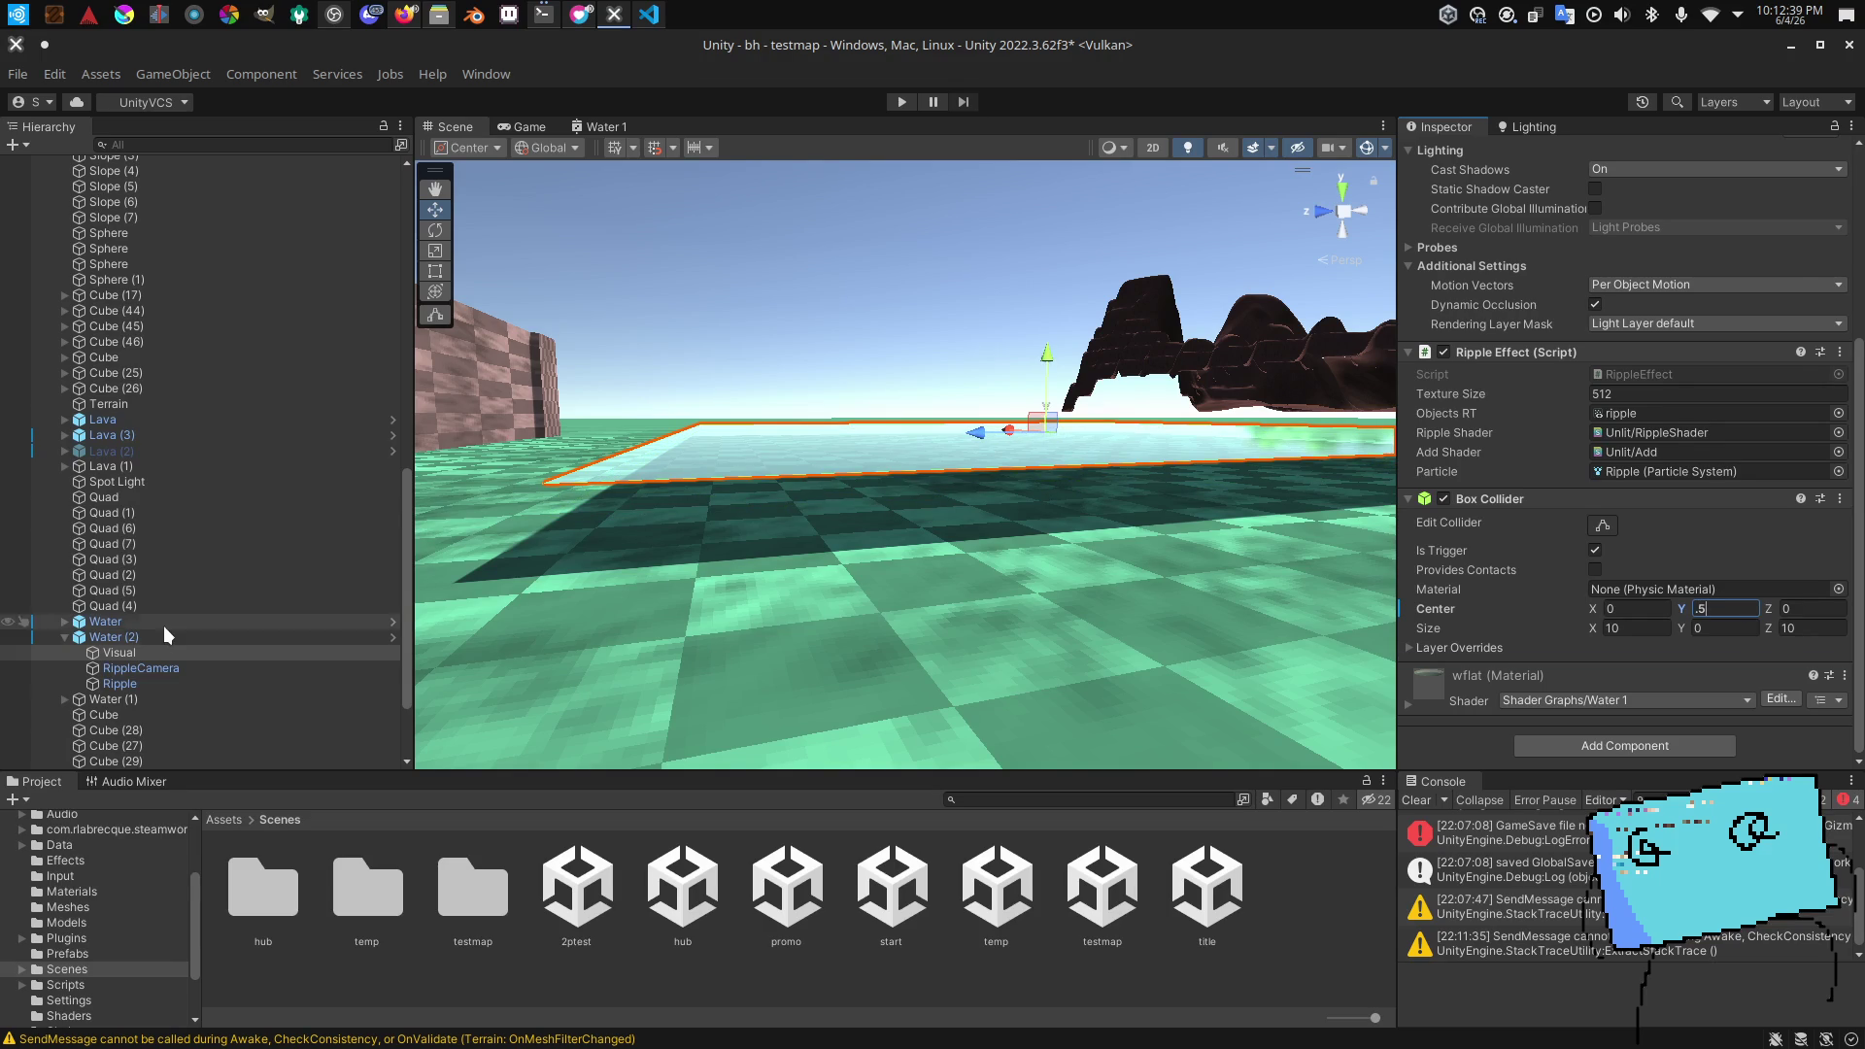
Step: Nudge the Visual plane higher and try a height value of 4.25
left_click(189, 652)
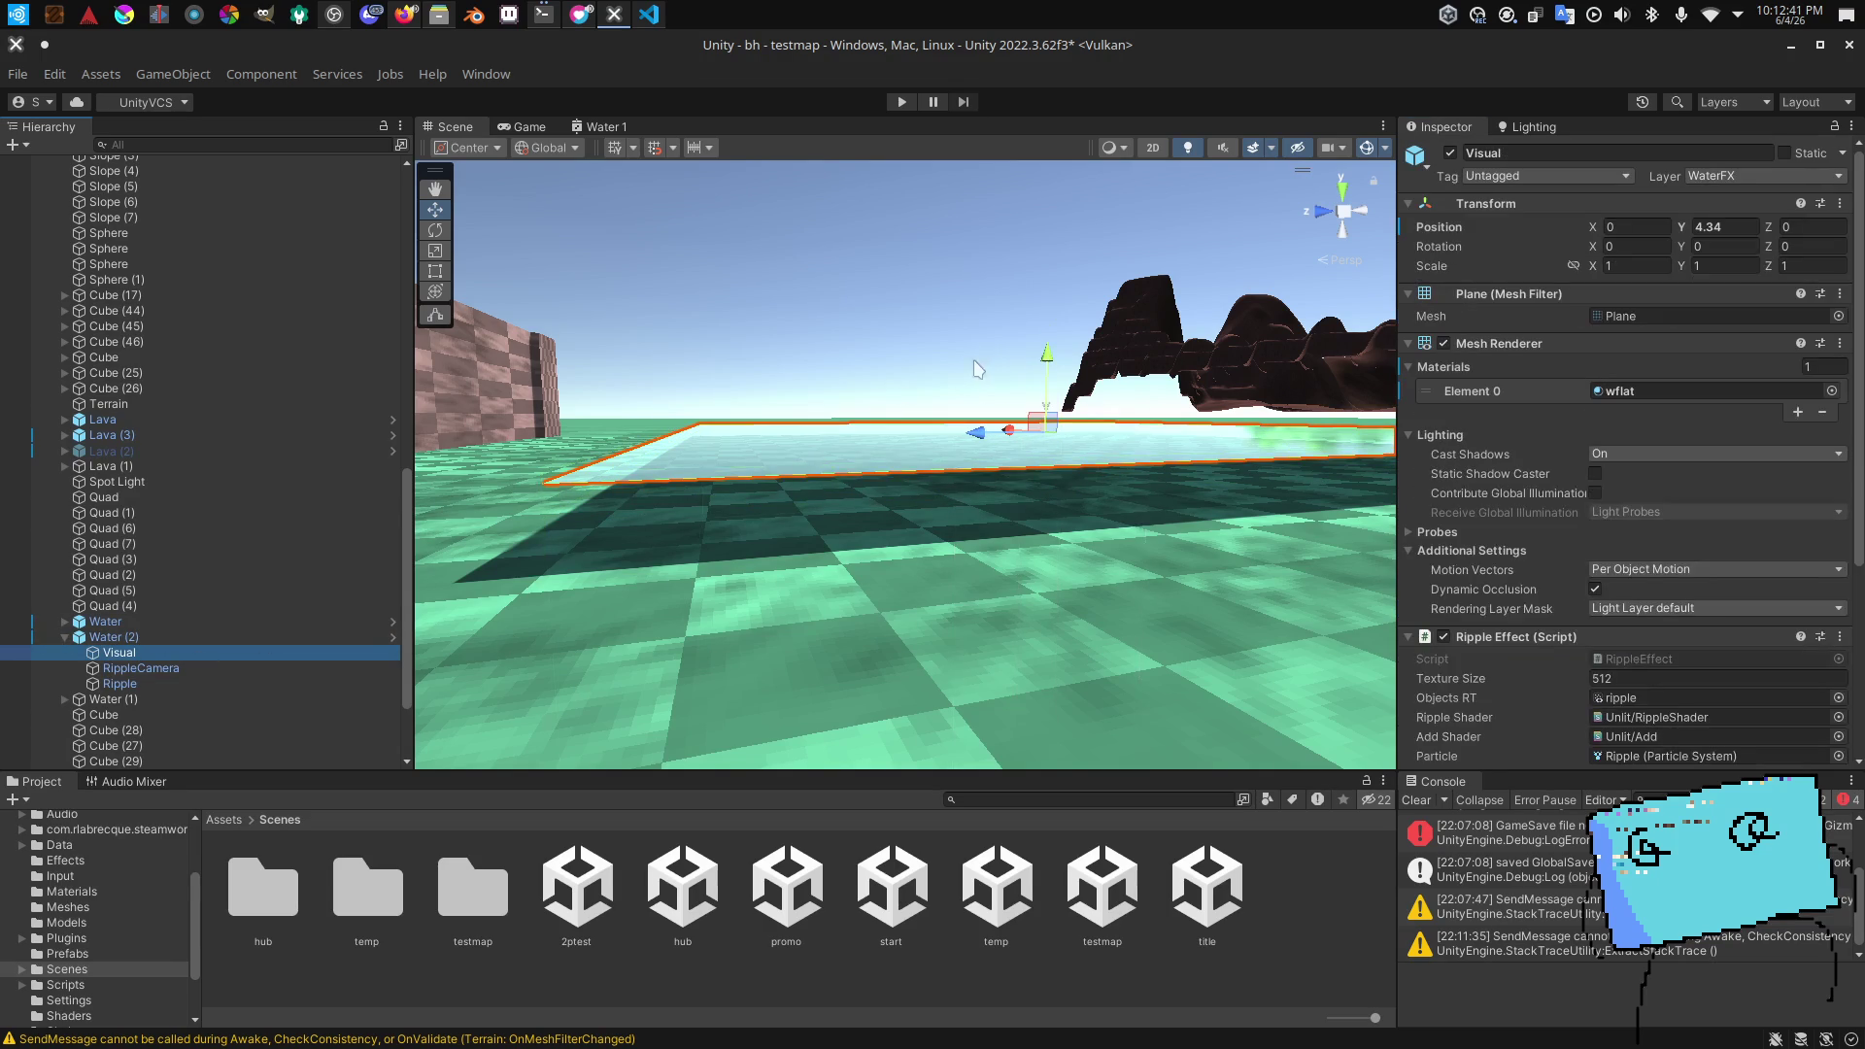
left_click_drag(1050, 359, 1044, 356)
left_click(257, 638)
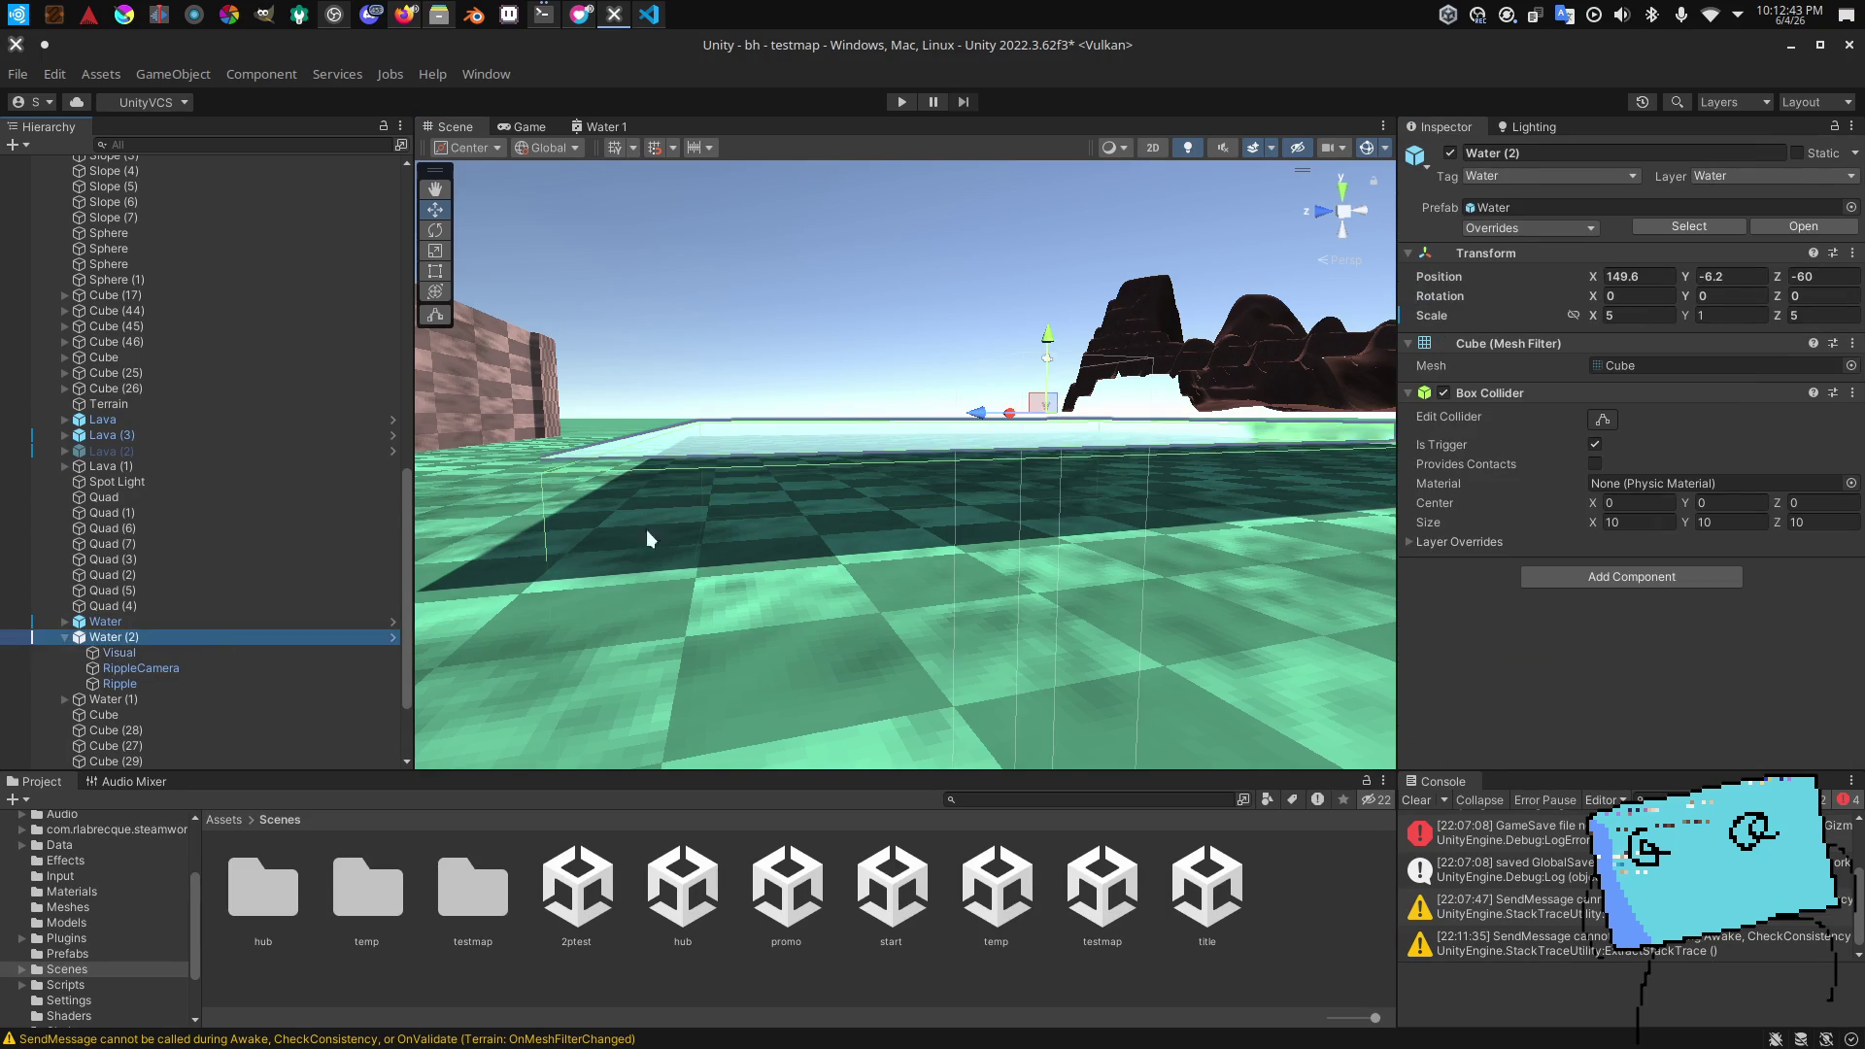
scroll(517, 540, "up", 5)
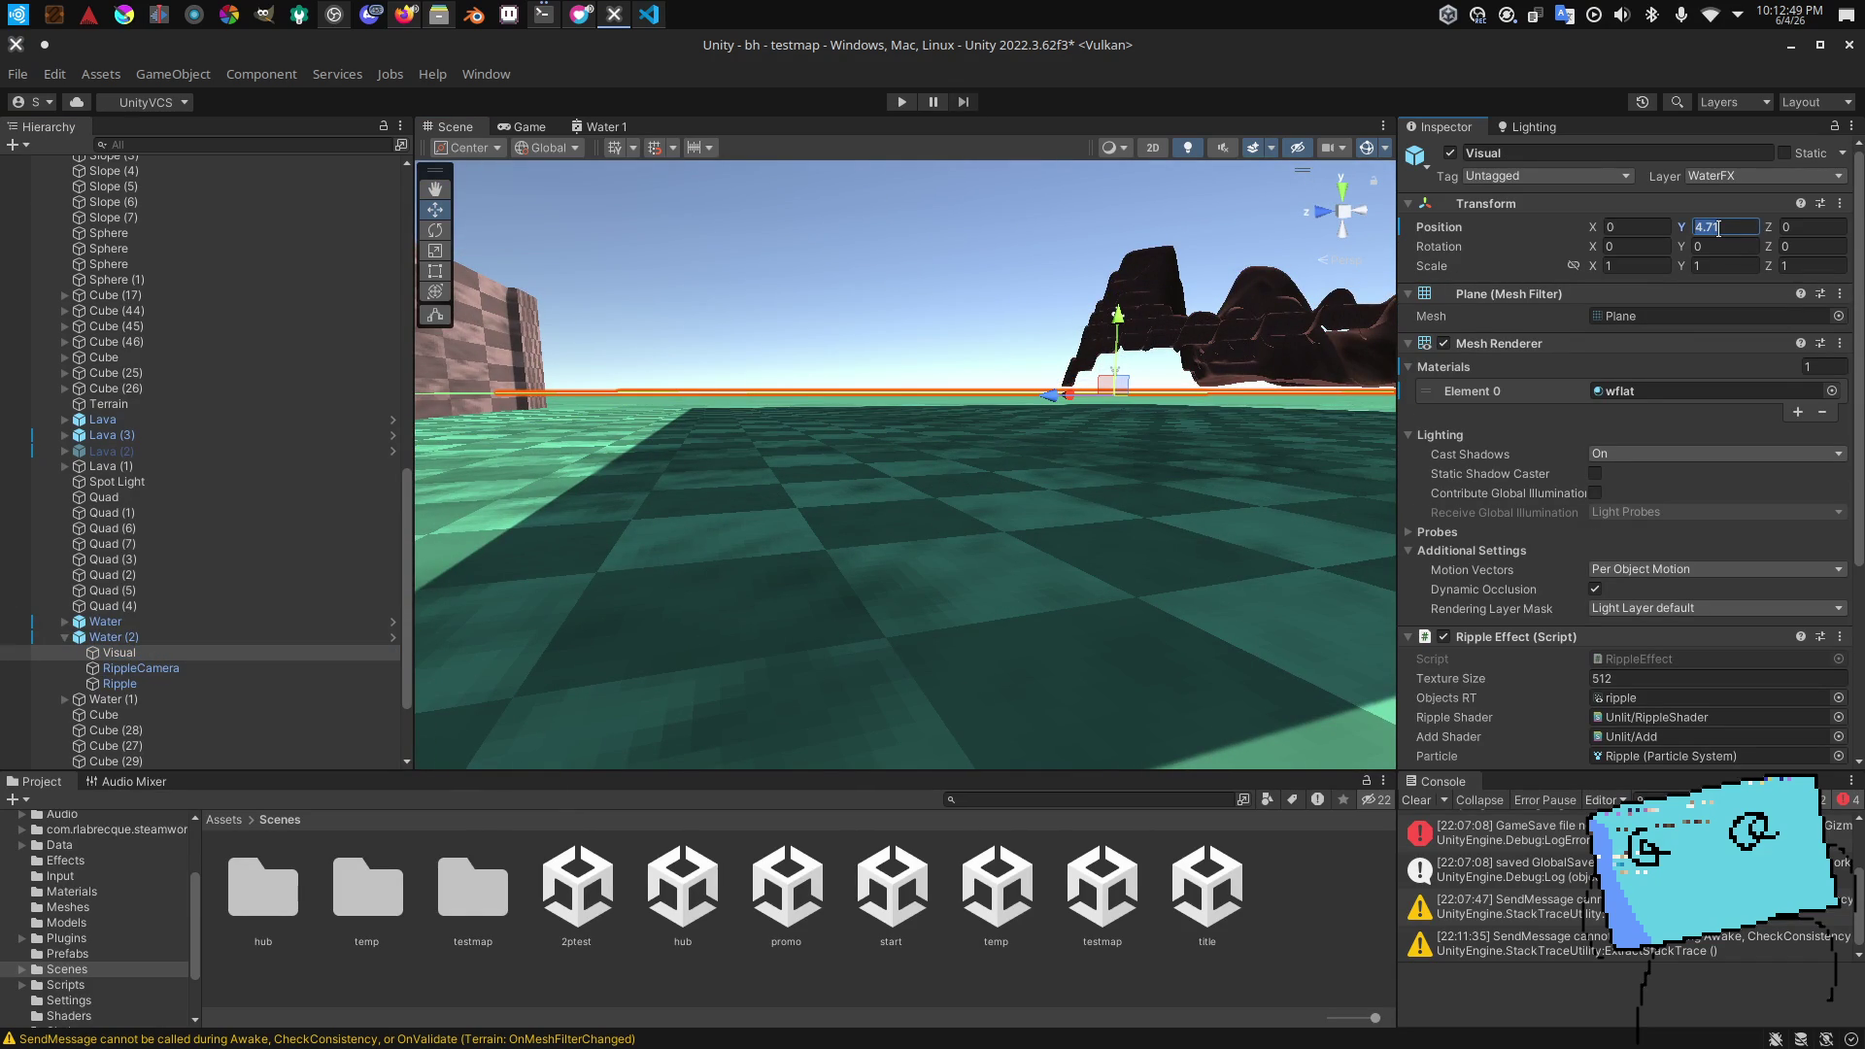
type("4.25")
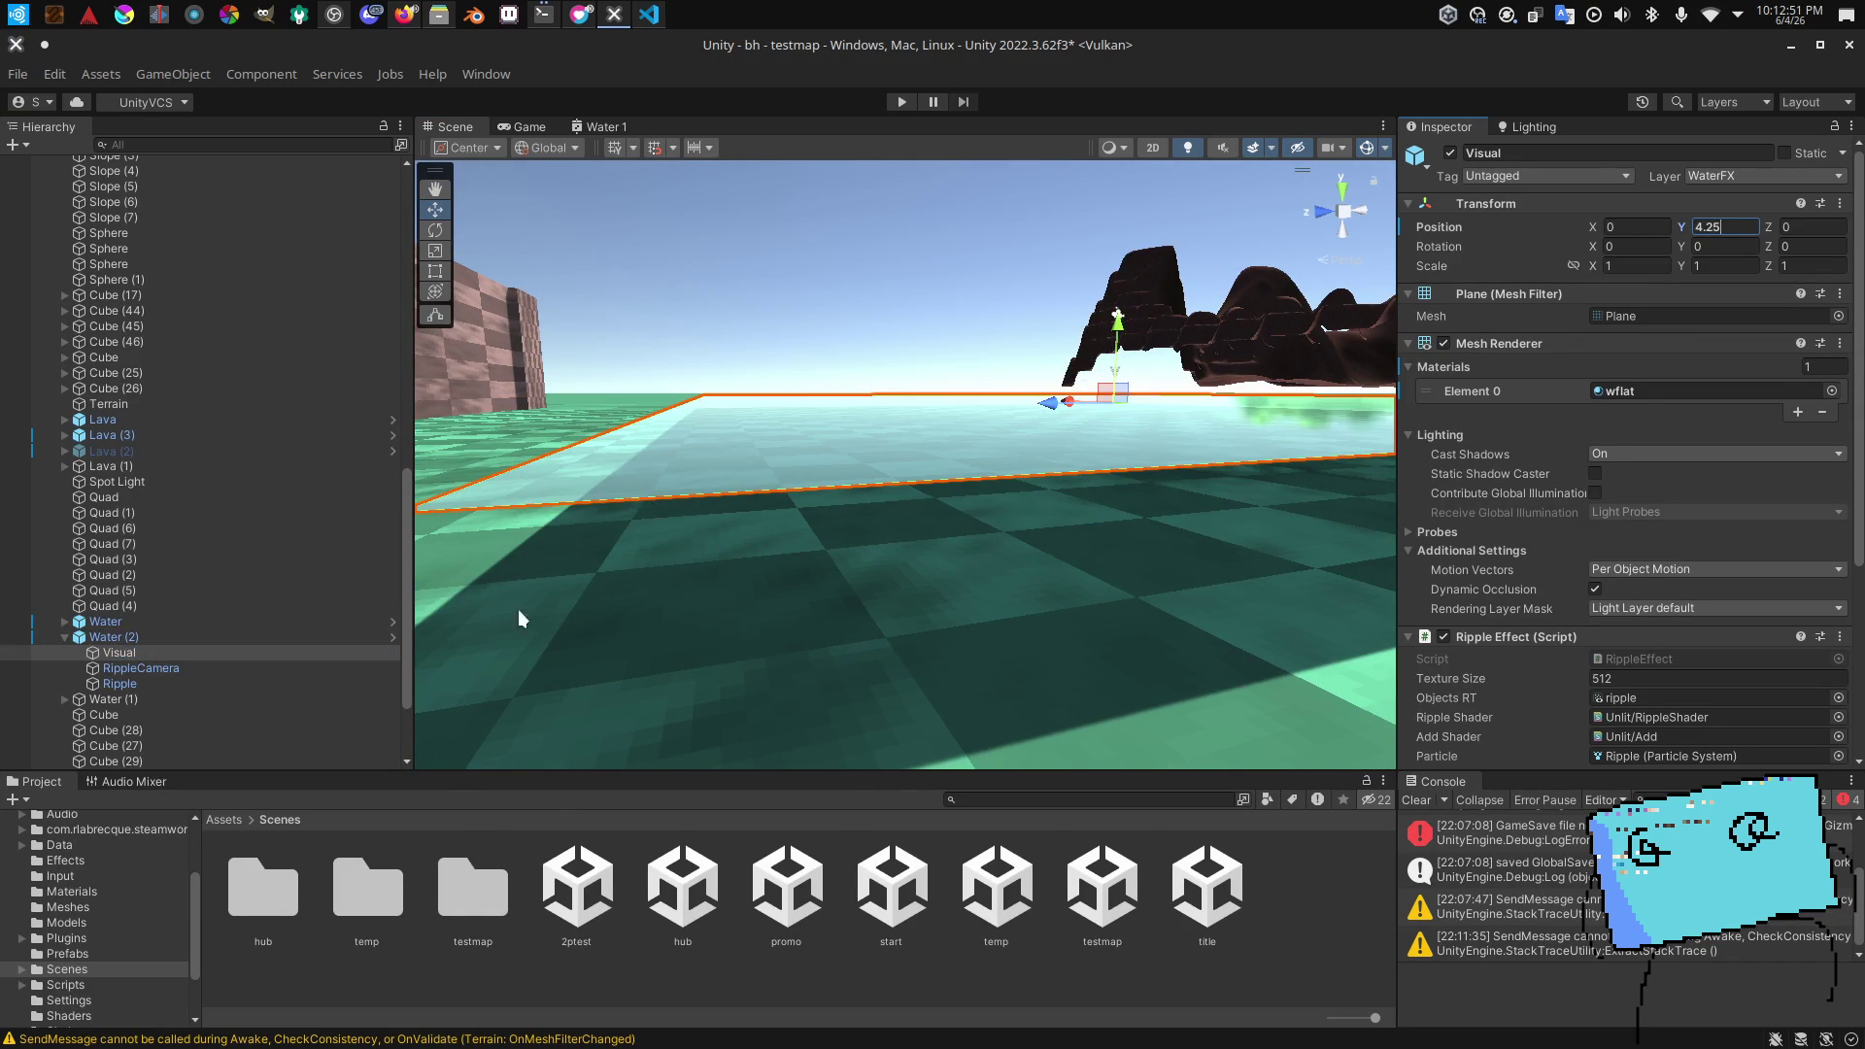
double_click(140, 638)
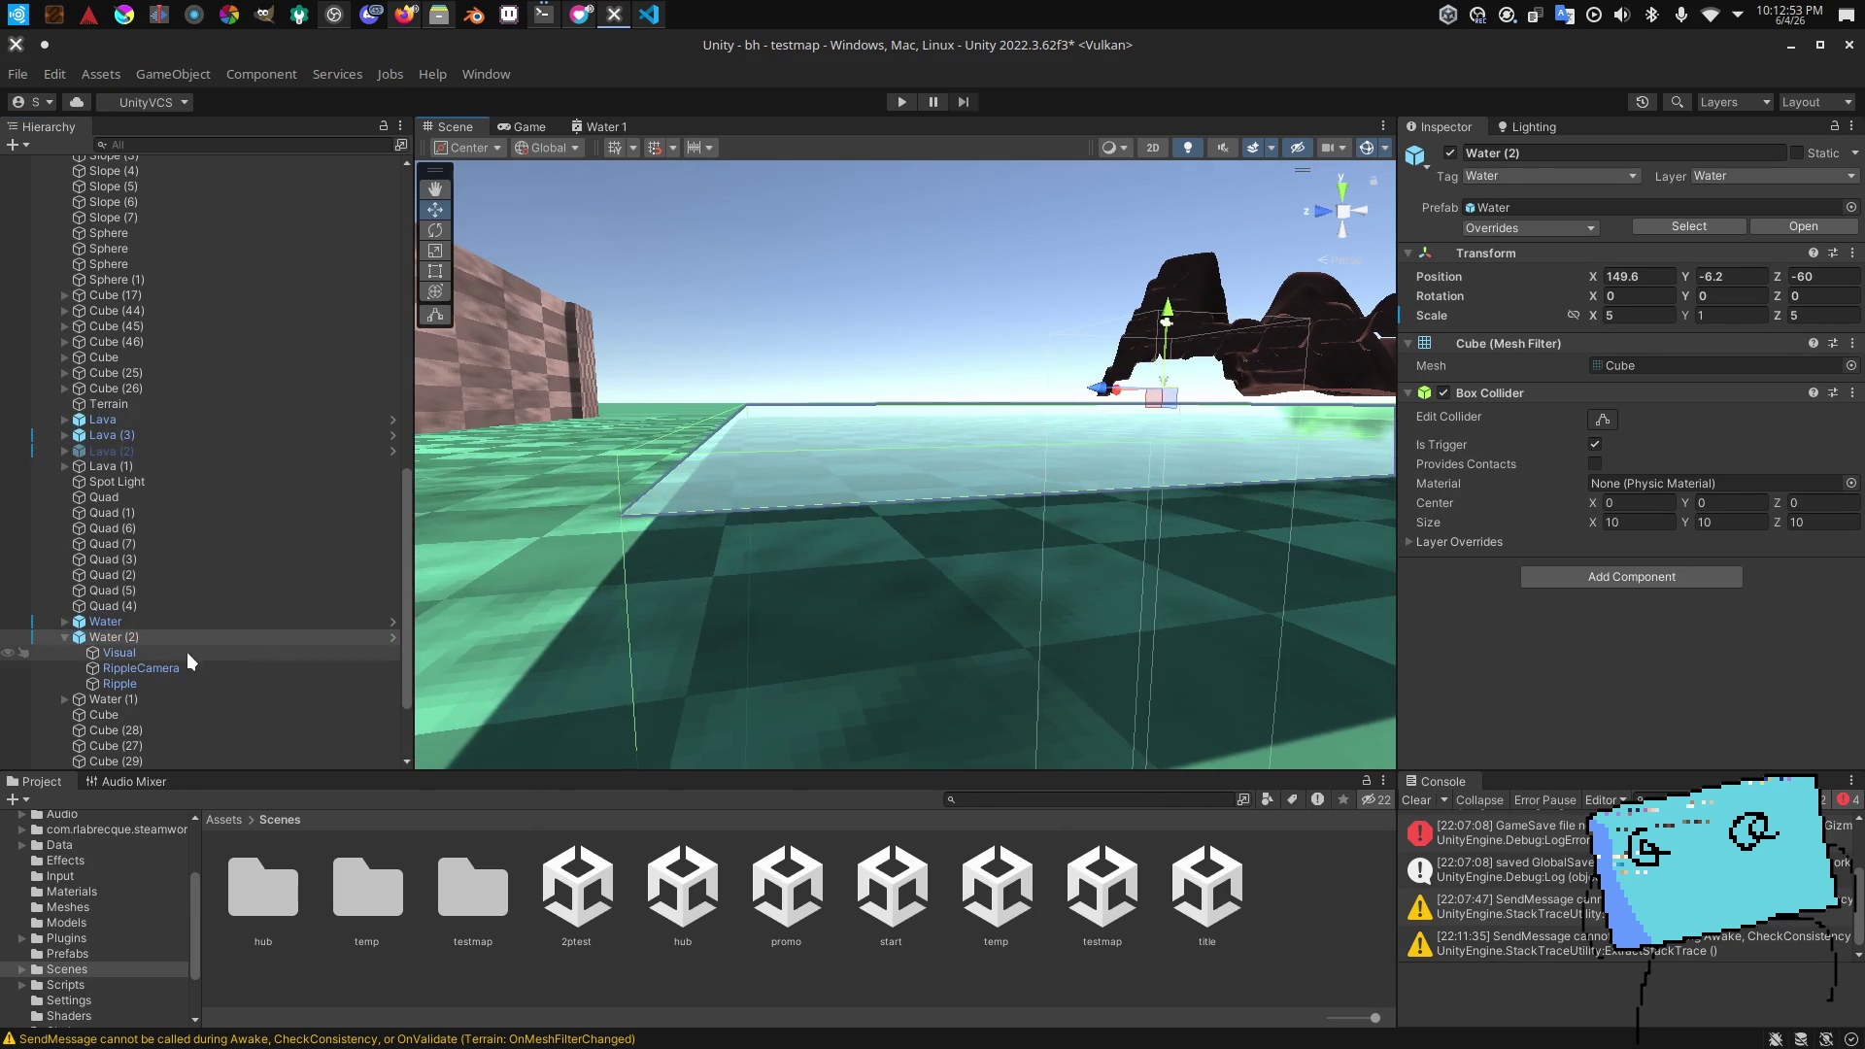
left_click(196, 653)
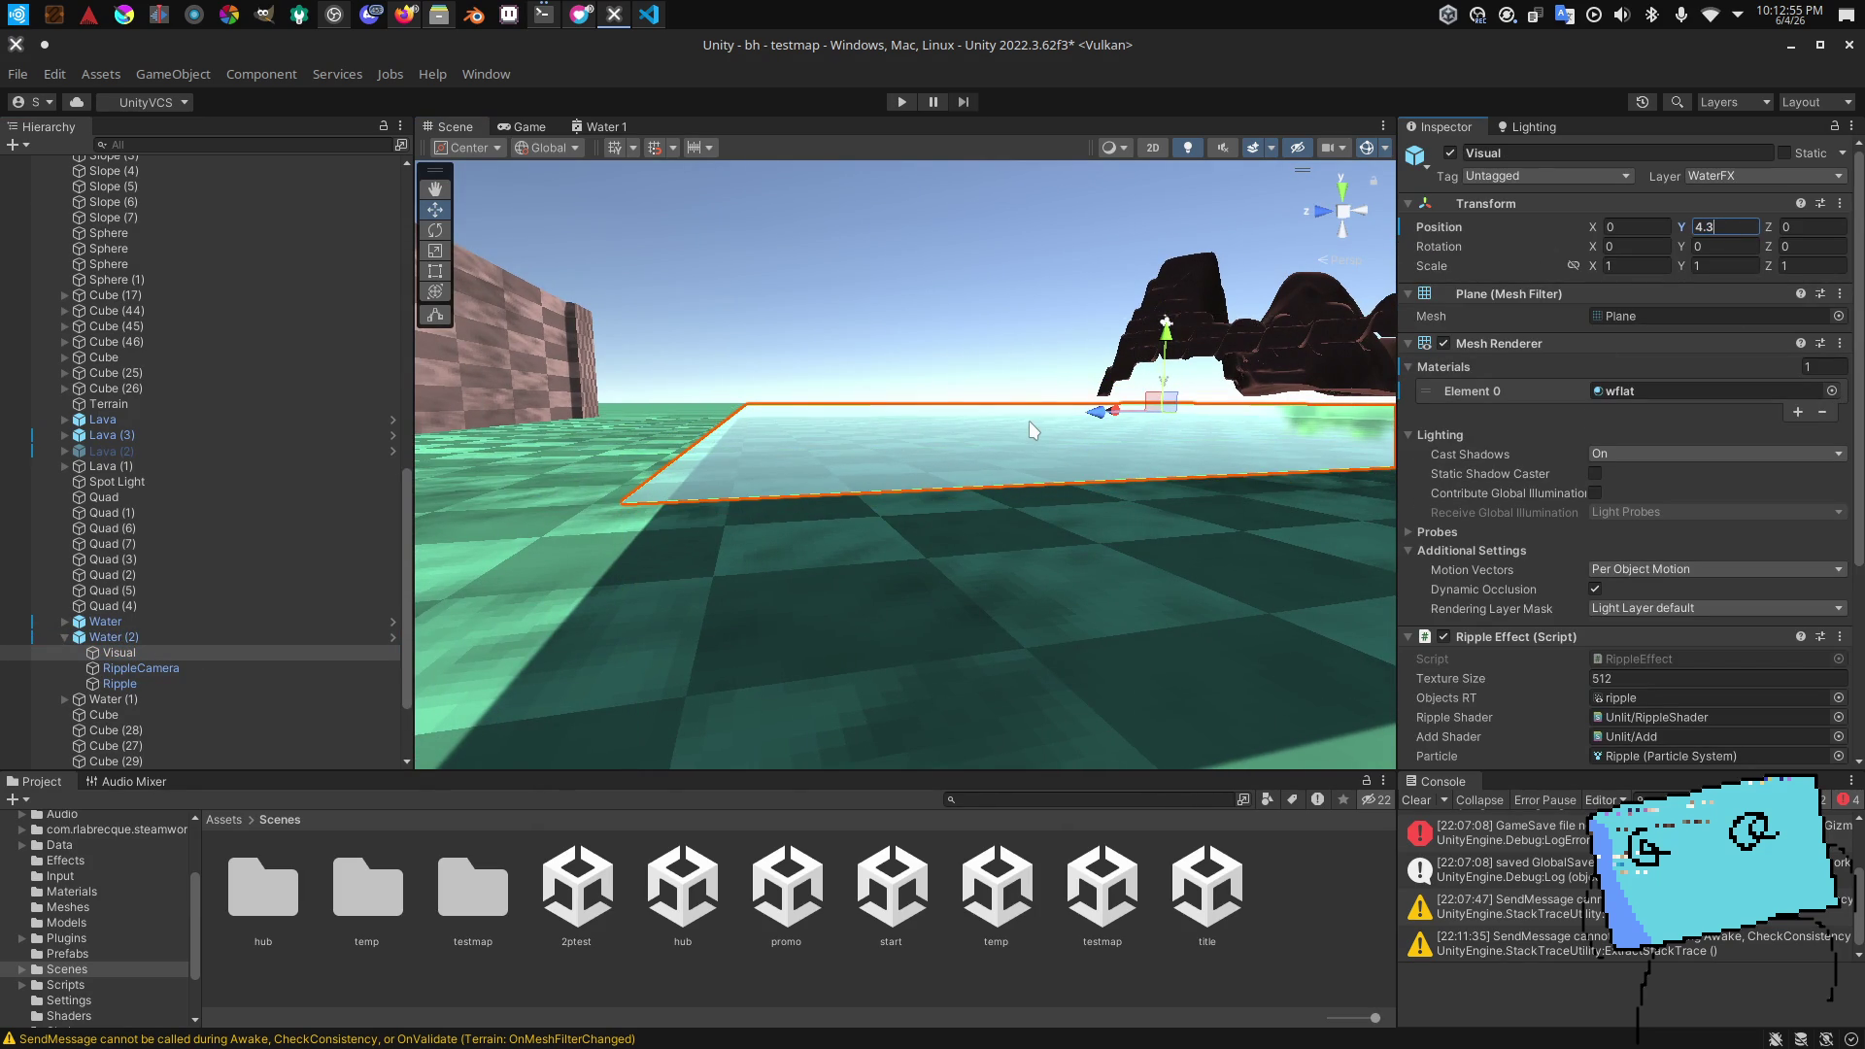
Step: Set the Visual plane's Position Y to 4.5, save testmap, and switch to Twitch
key("BackSpace")
type("45")
left_click(155, 653)
key("BackSpace")
key("BackSpace")
type("5")
key("Return")
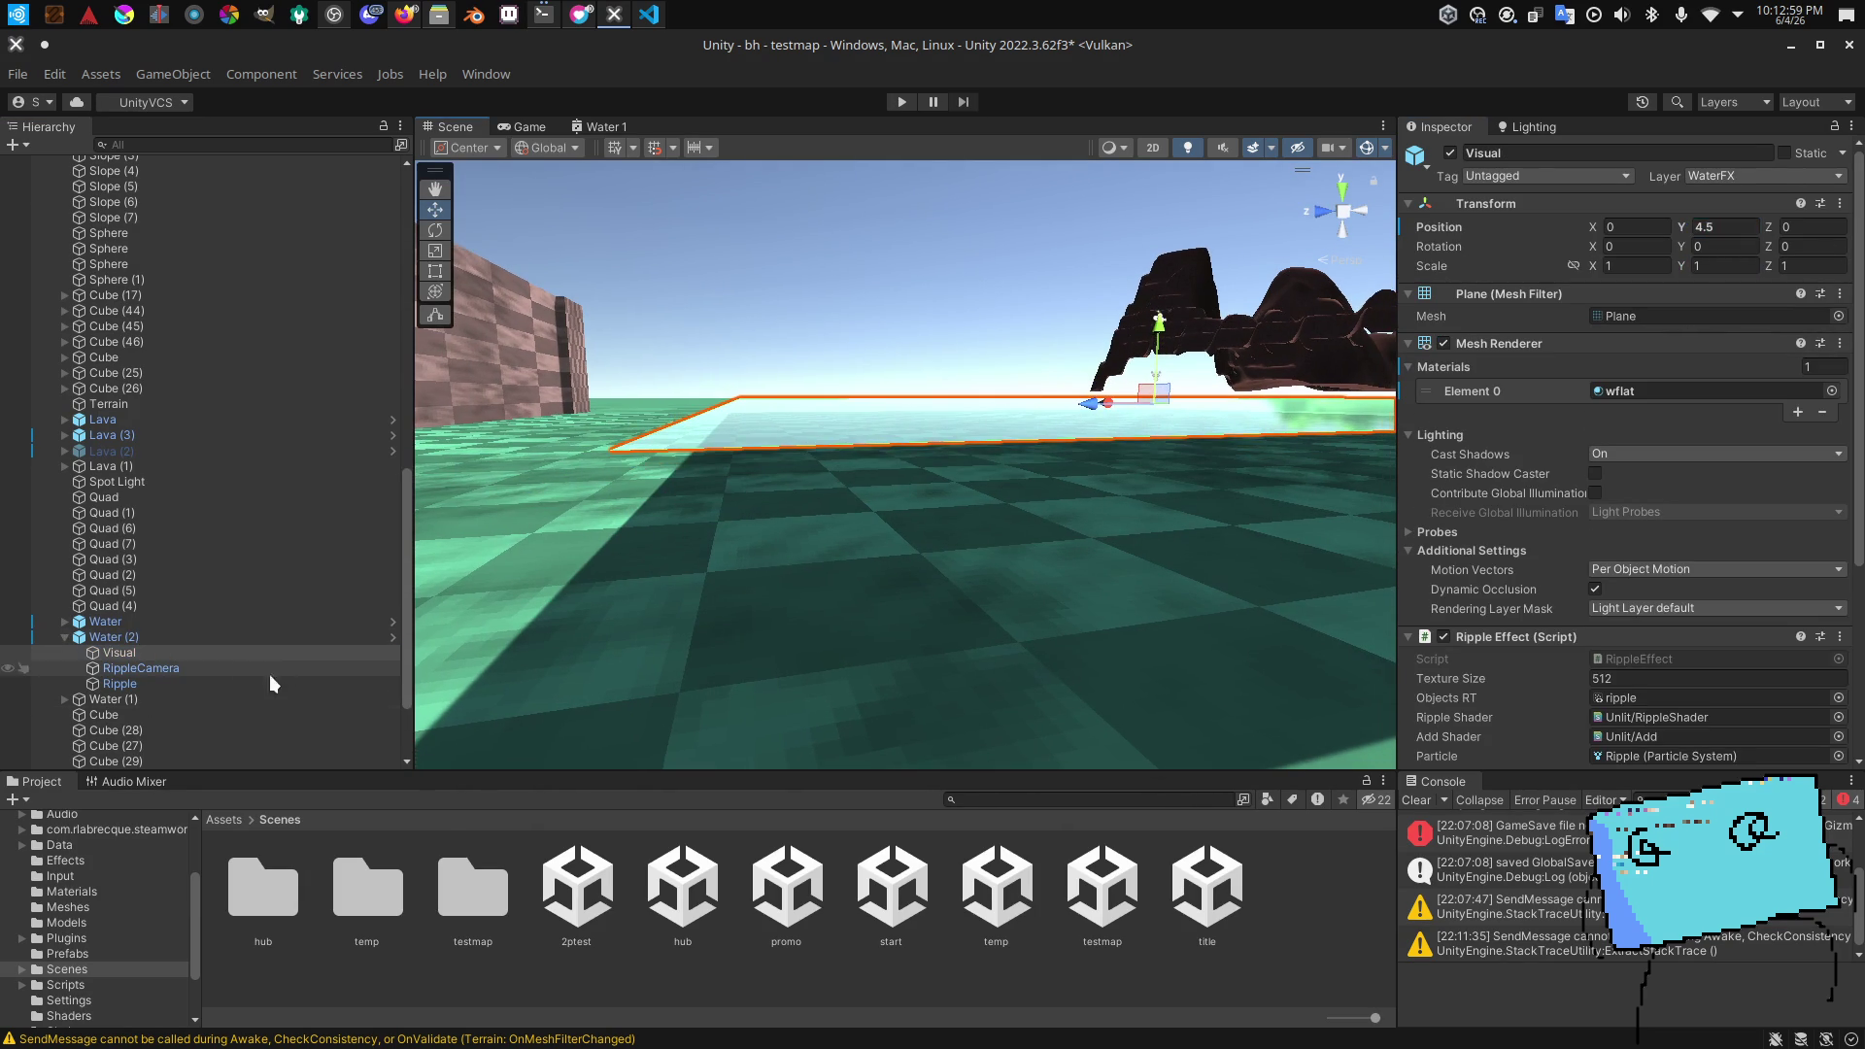
key("ctrl+s")
key("alt+Tab")
key("alt+Tab")
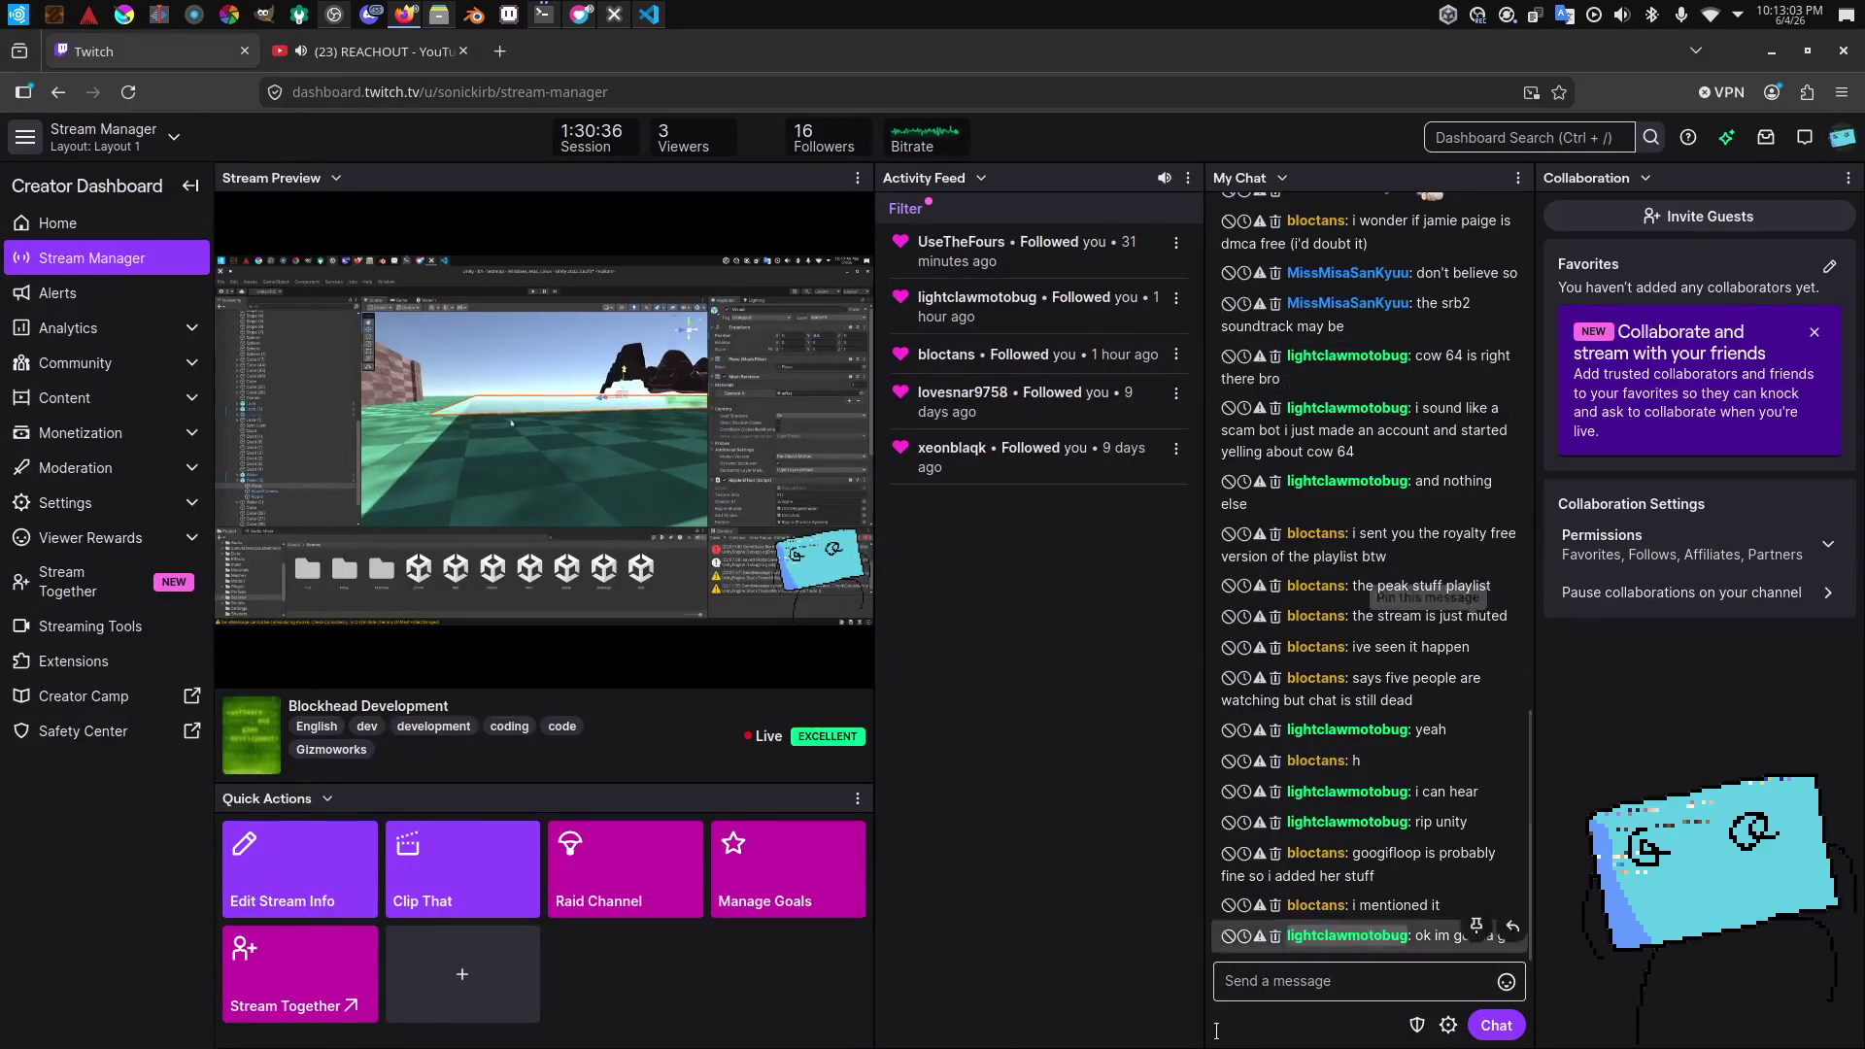
Step: Glance at the Twitch Stream Manager, then return to Unity's testmap water view
key("alt+Tab")
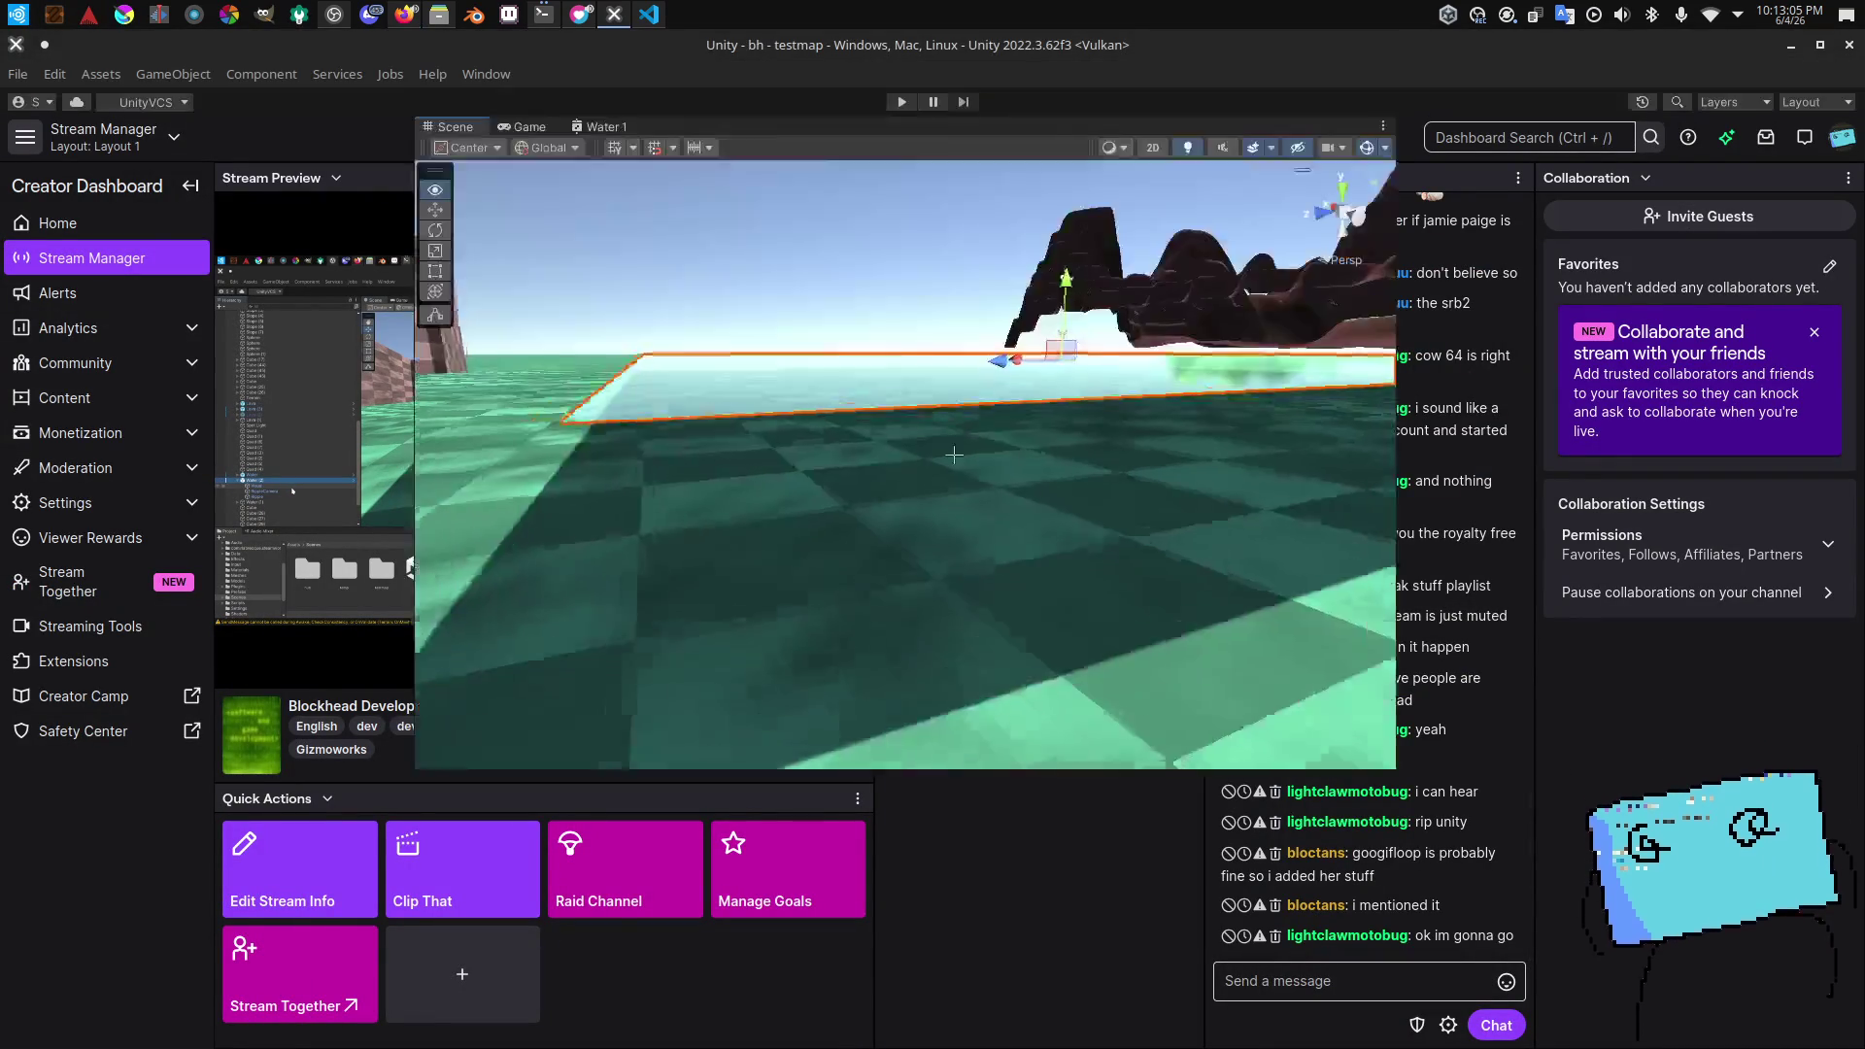
key("alt+Tab")
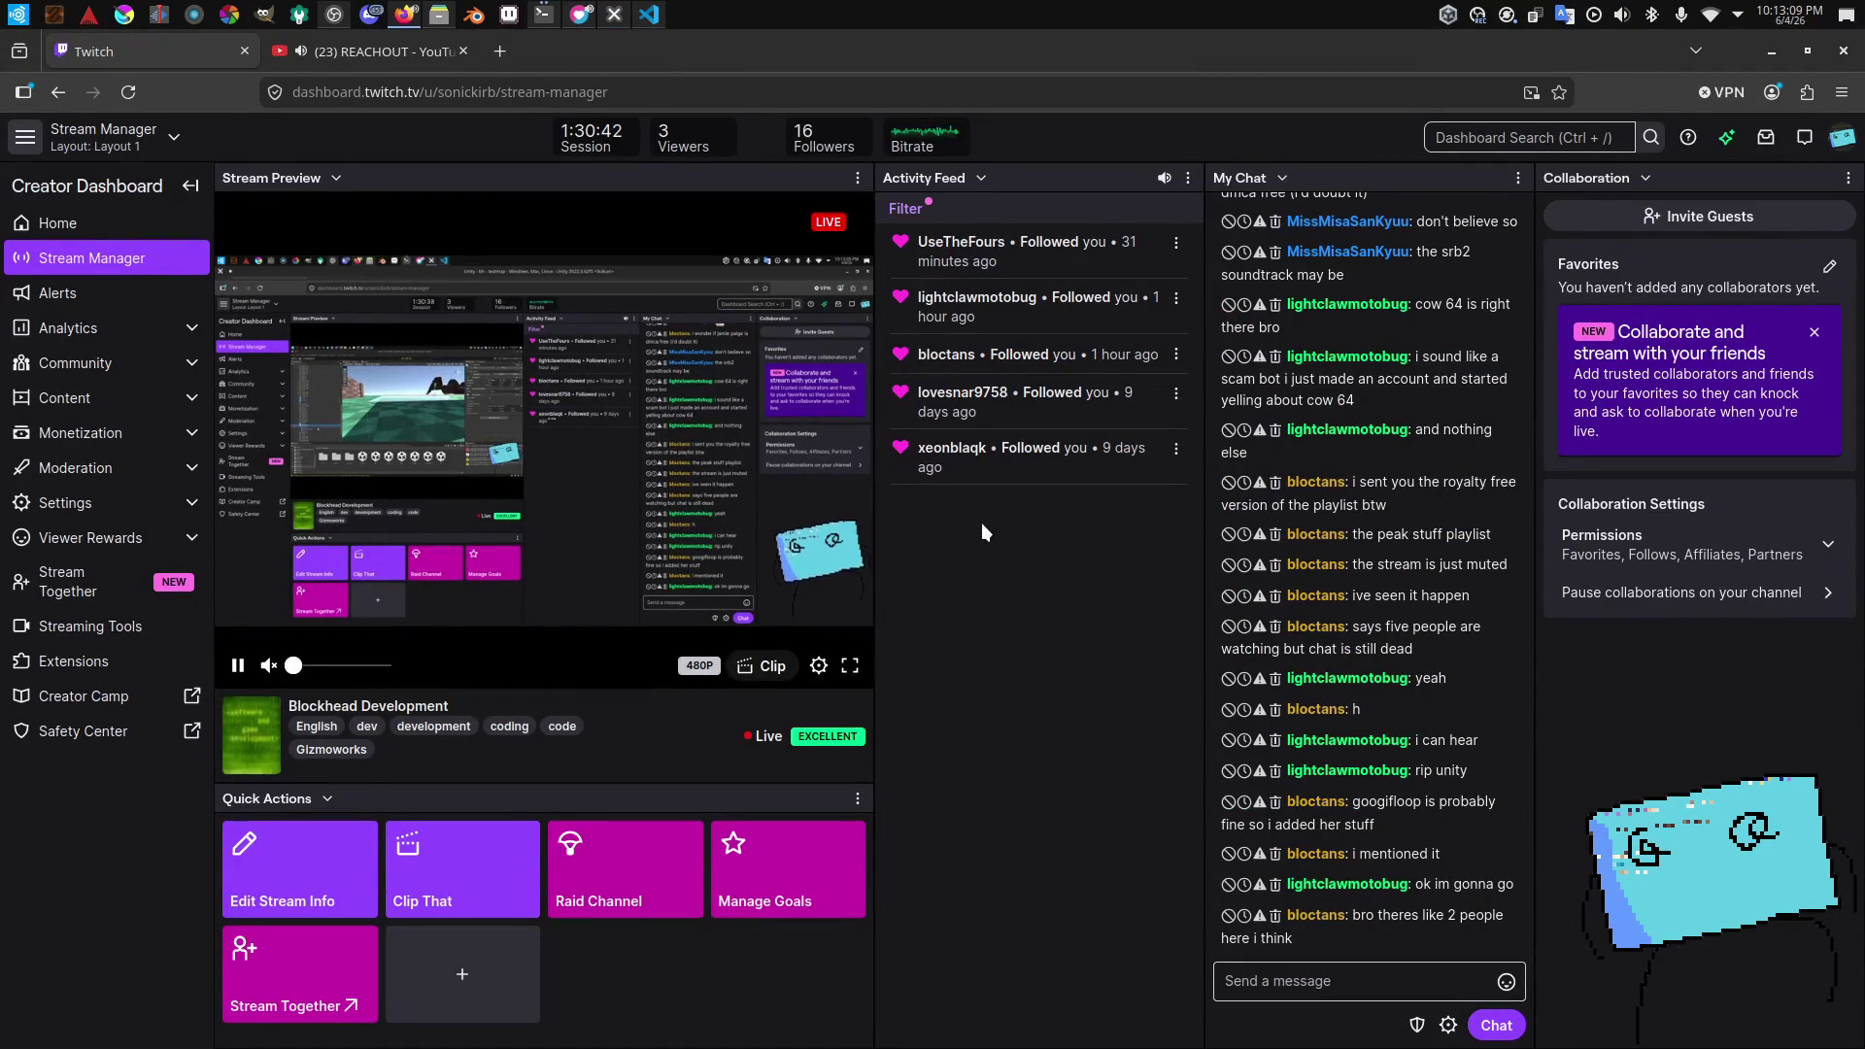
key("alt+Tab")
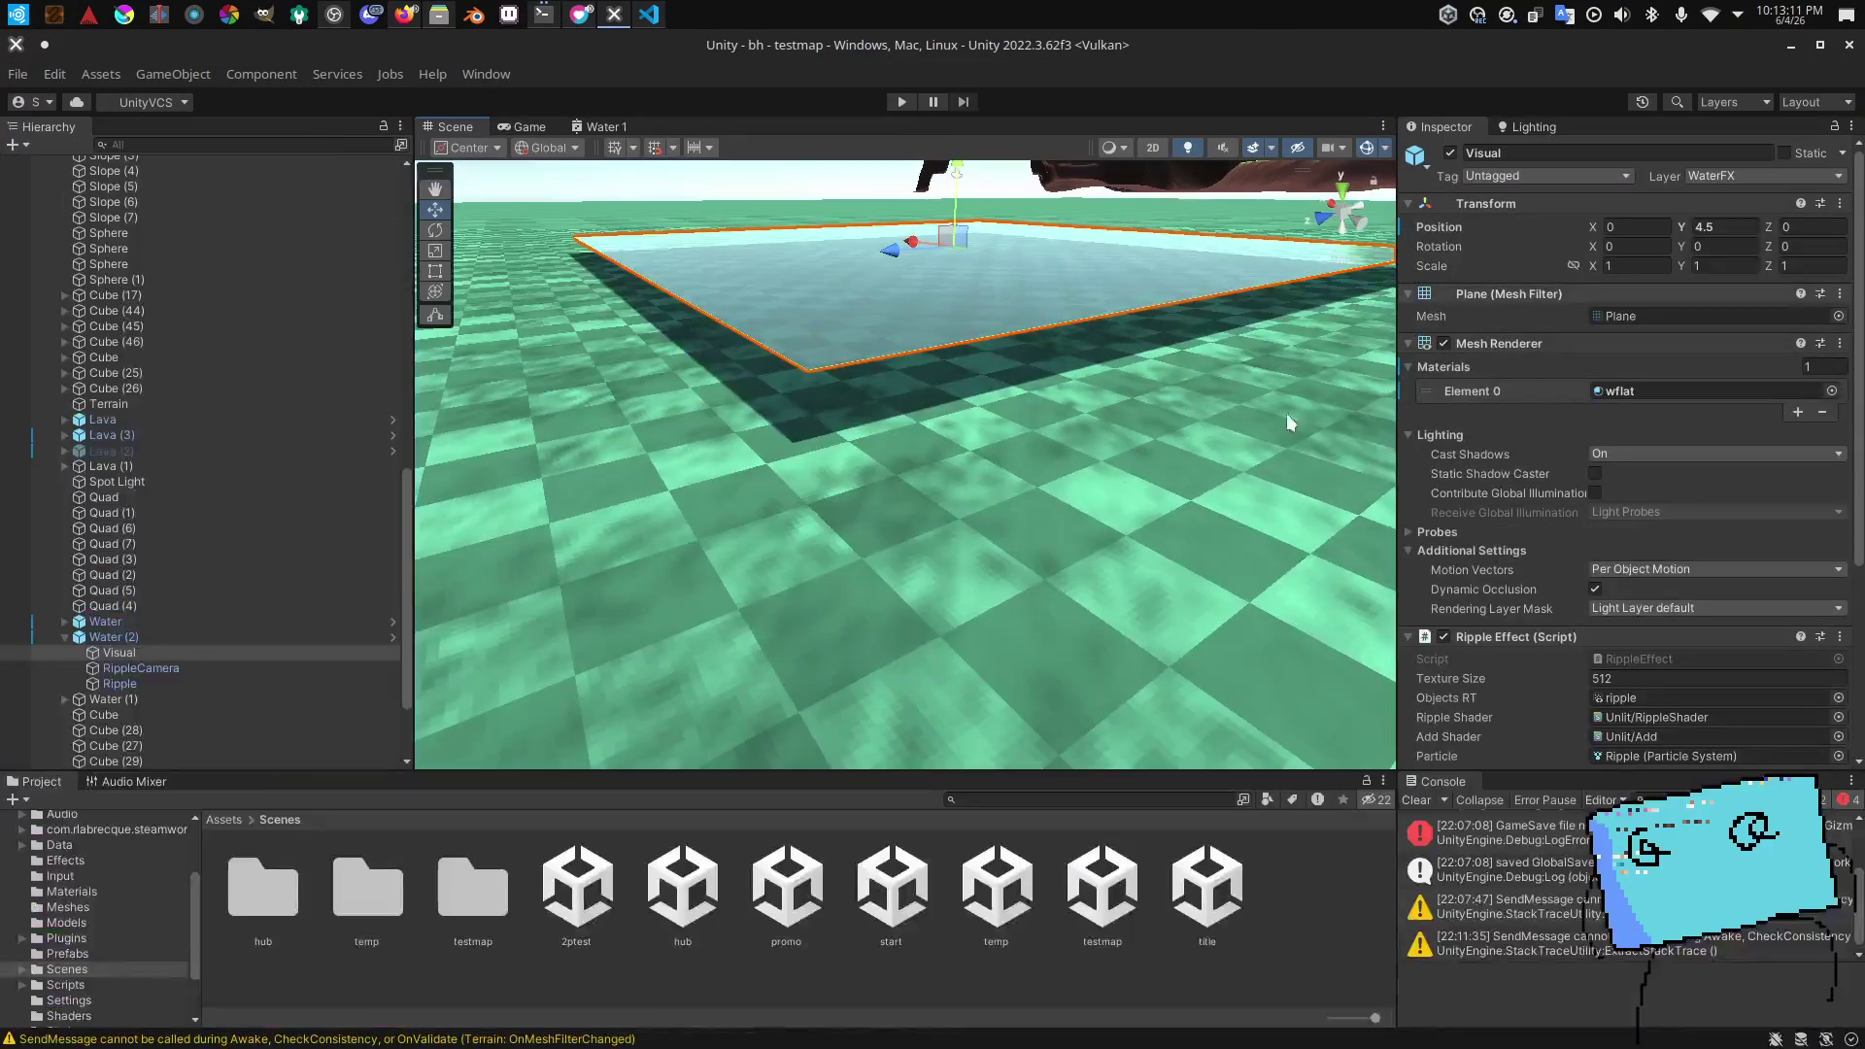
mouse_move(787, 391)
left_mouse_down()
mouse_move(884, 461)
mouse_move(834, 389)
left_mouse_up()
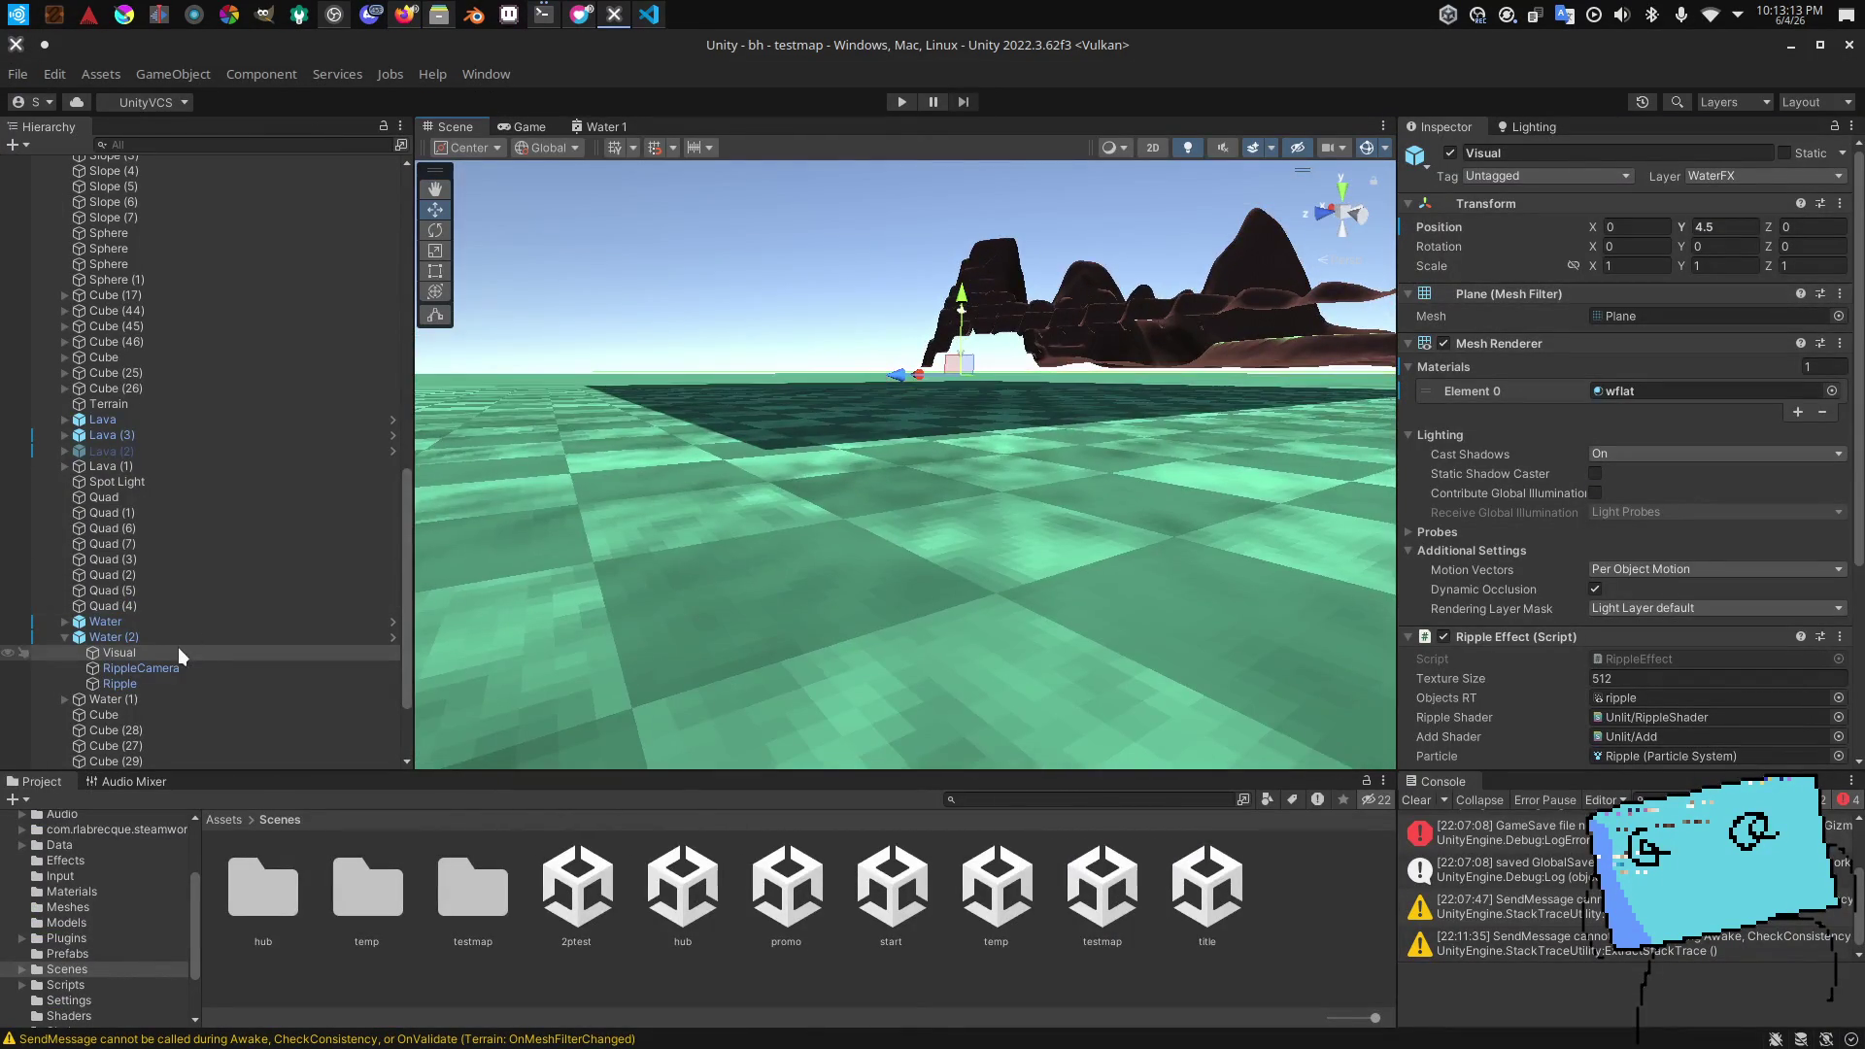
Step: Set Water (2)'s Position Y to -7.475
double_click(252, 653)
double_click(159, 638)
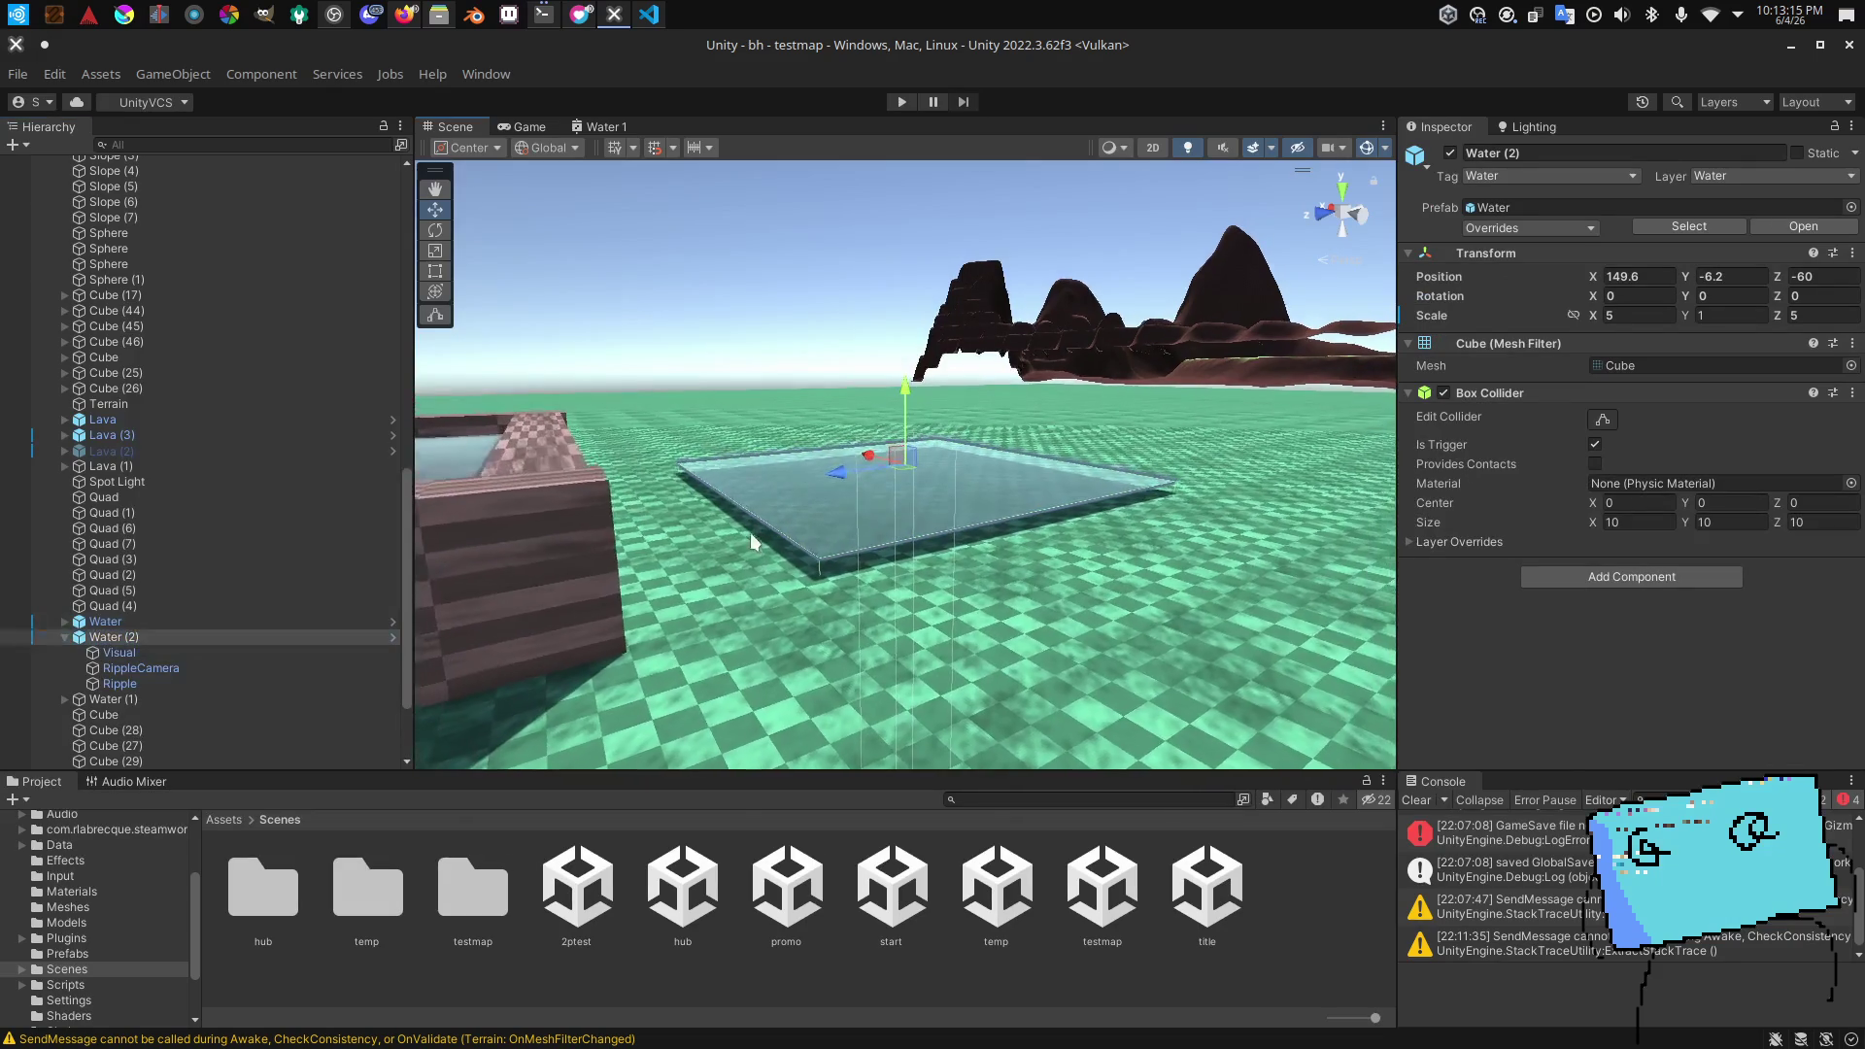
mouse_move(902, 416)
left_mouse_down()
mouse_move(1170, 406)
mouse_move(1174, 449)
mouse_move(1263, 417)
left_mouse_up()
left_click(1731, 276)
type("-7.55")
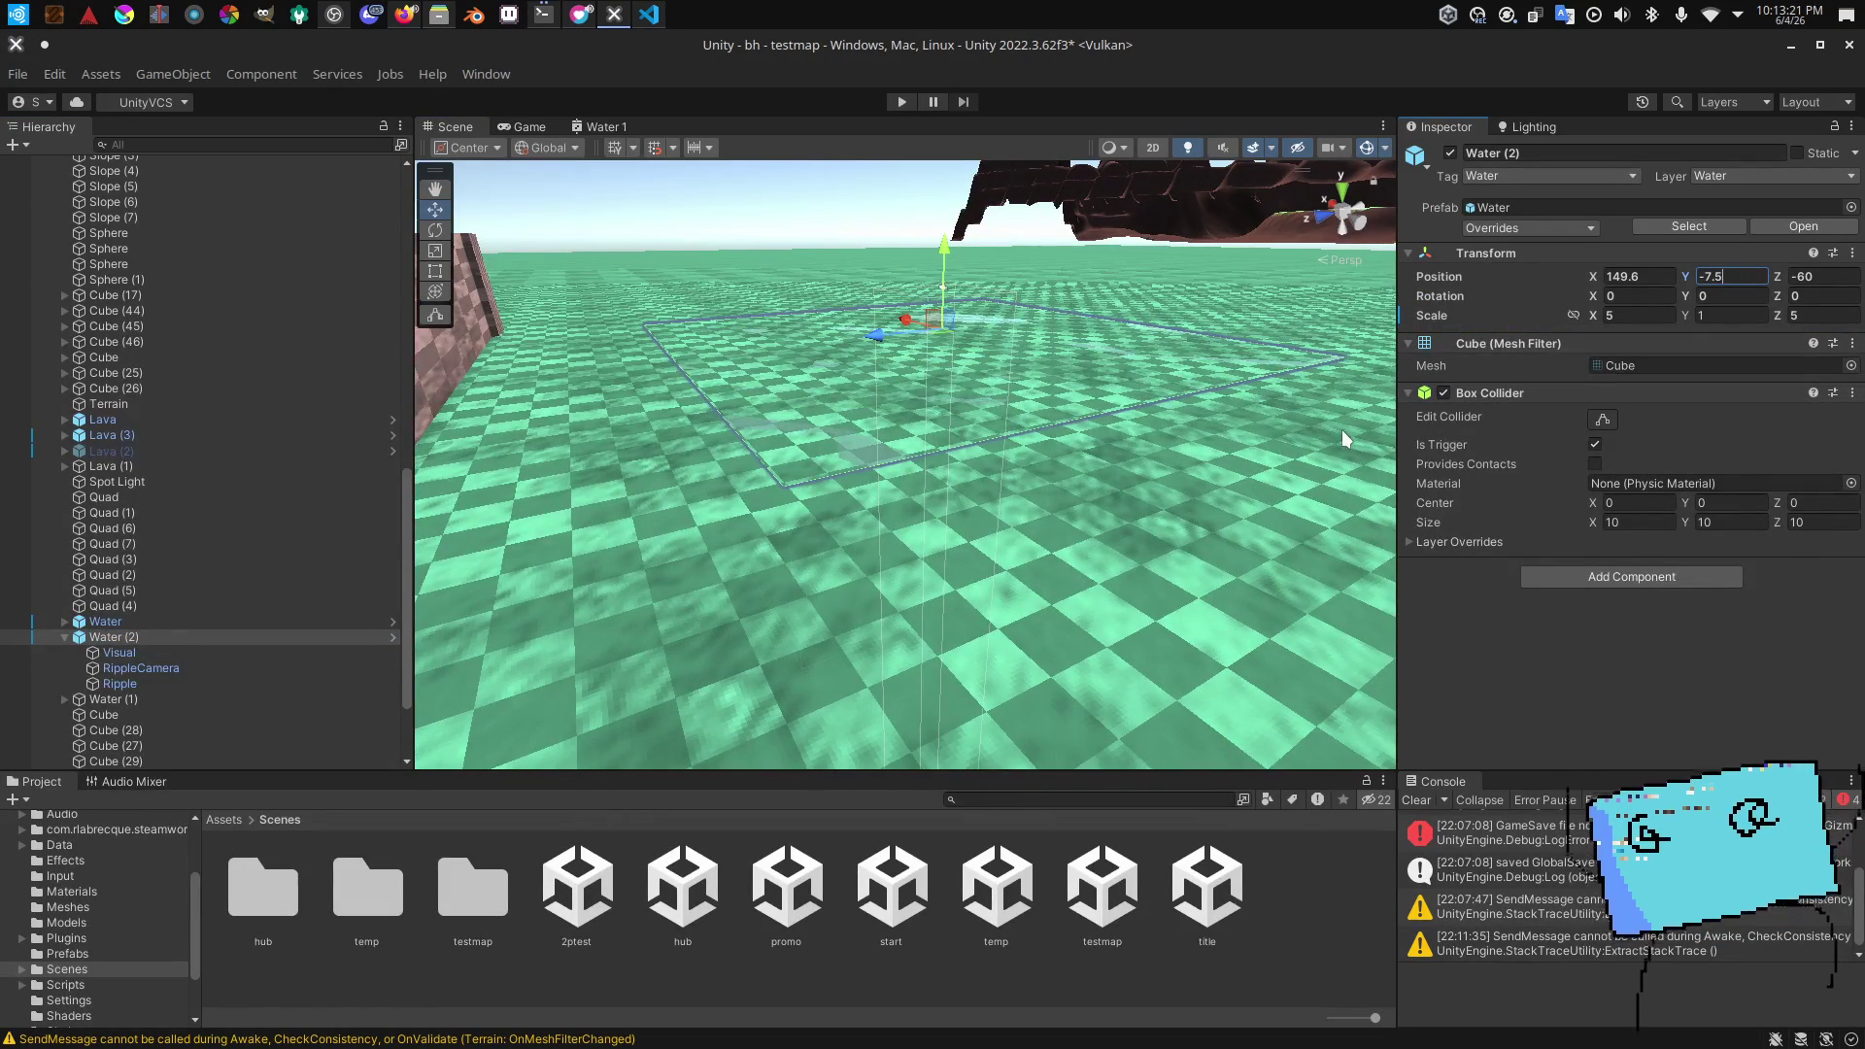
key("BackSpace")
key("BackSpace")
type("45")
mouse_move(1100, 429)
left_mouse_down()
mouse_move(997, 395)
mouse_move(1118, 330)
left_mouse_up()
type("765")
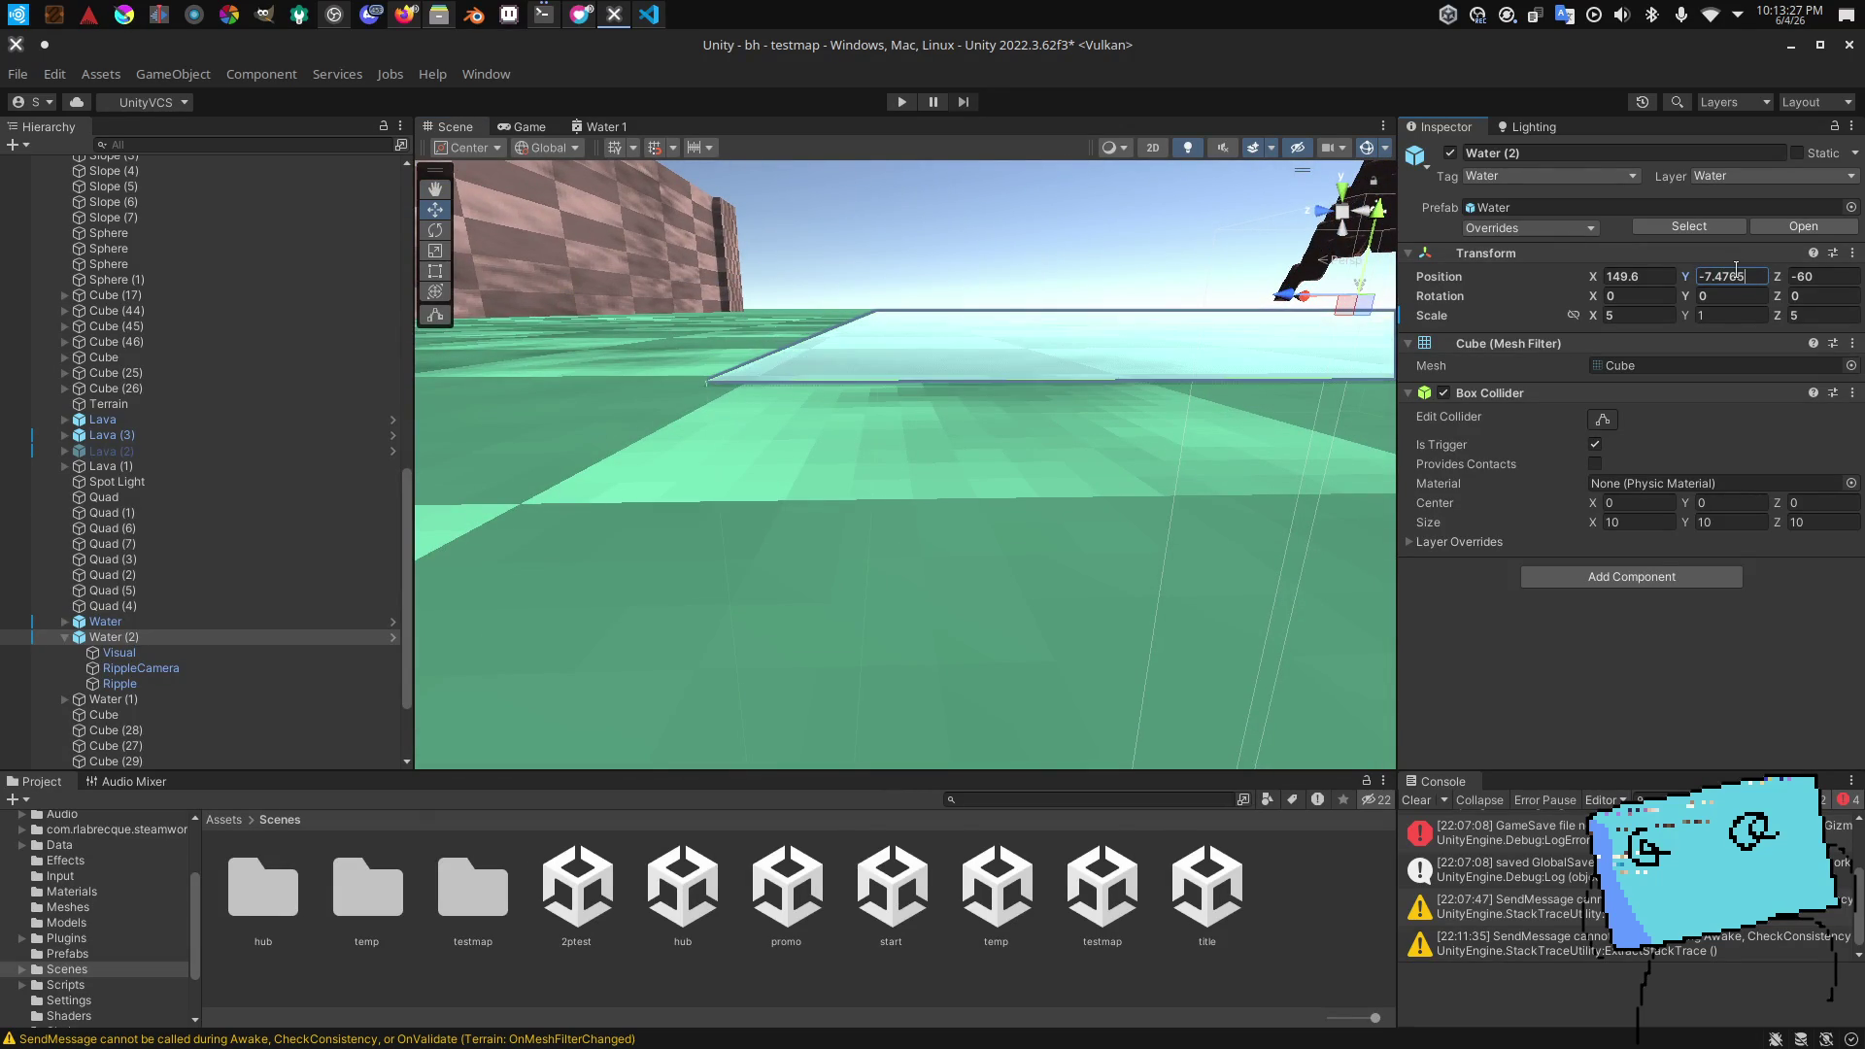
key("BackSpace")
key("BackSpace")
type("5")
mouse_move(880, 389)
left_mouse_down()
mouse_move(1003, 390)
mouse_move(1165, 680)
left_mouse_up()
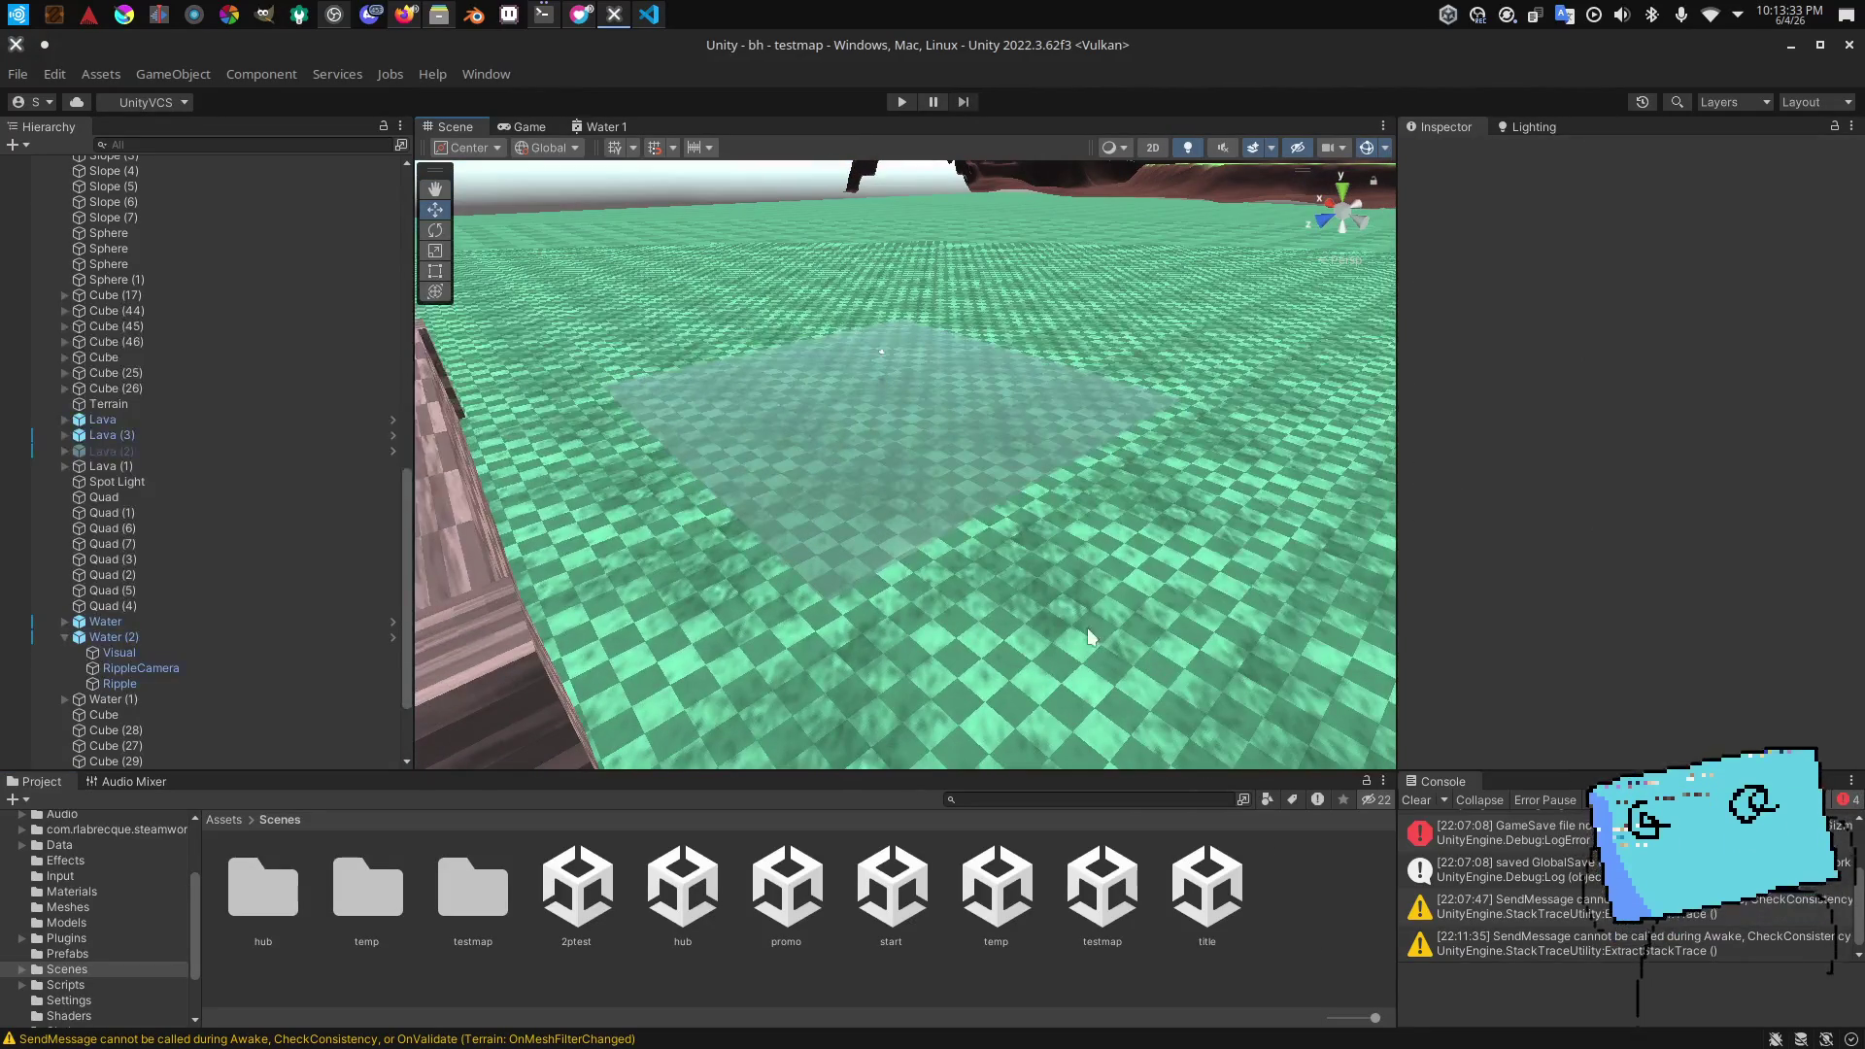
Step: Save the project, open the start scene and launch the game in Play mode
left_click(17, 73)
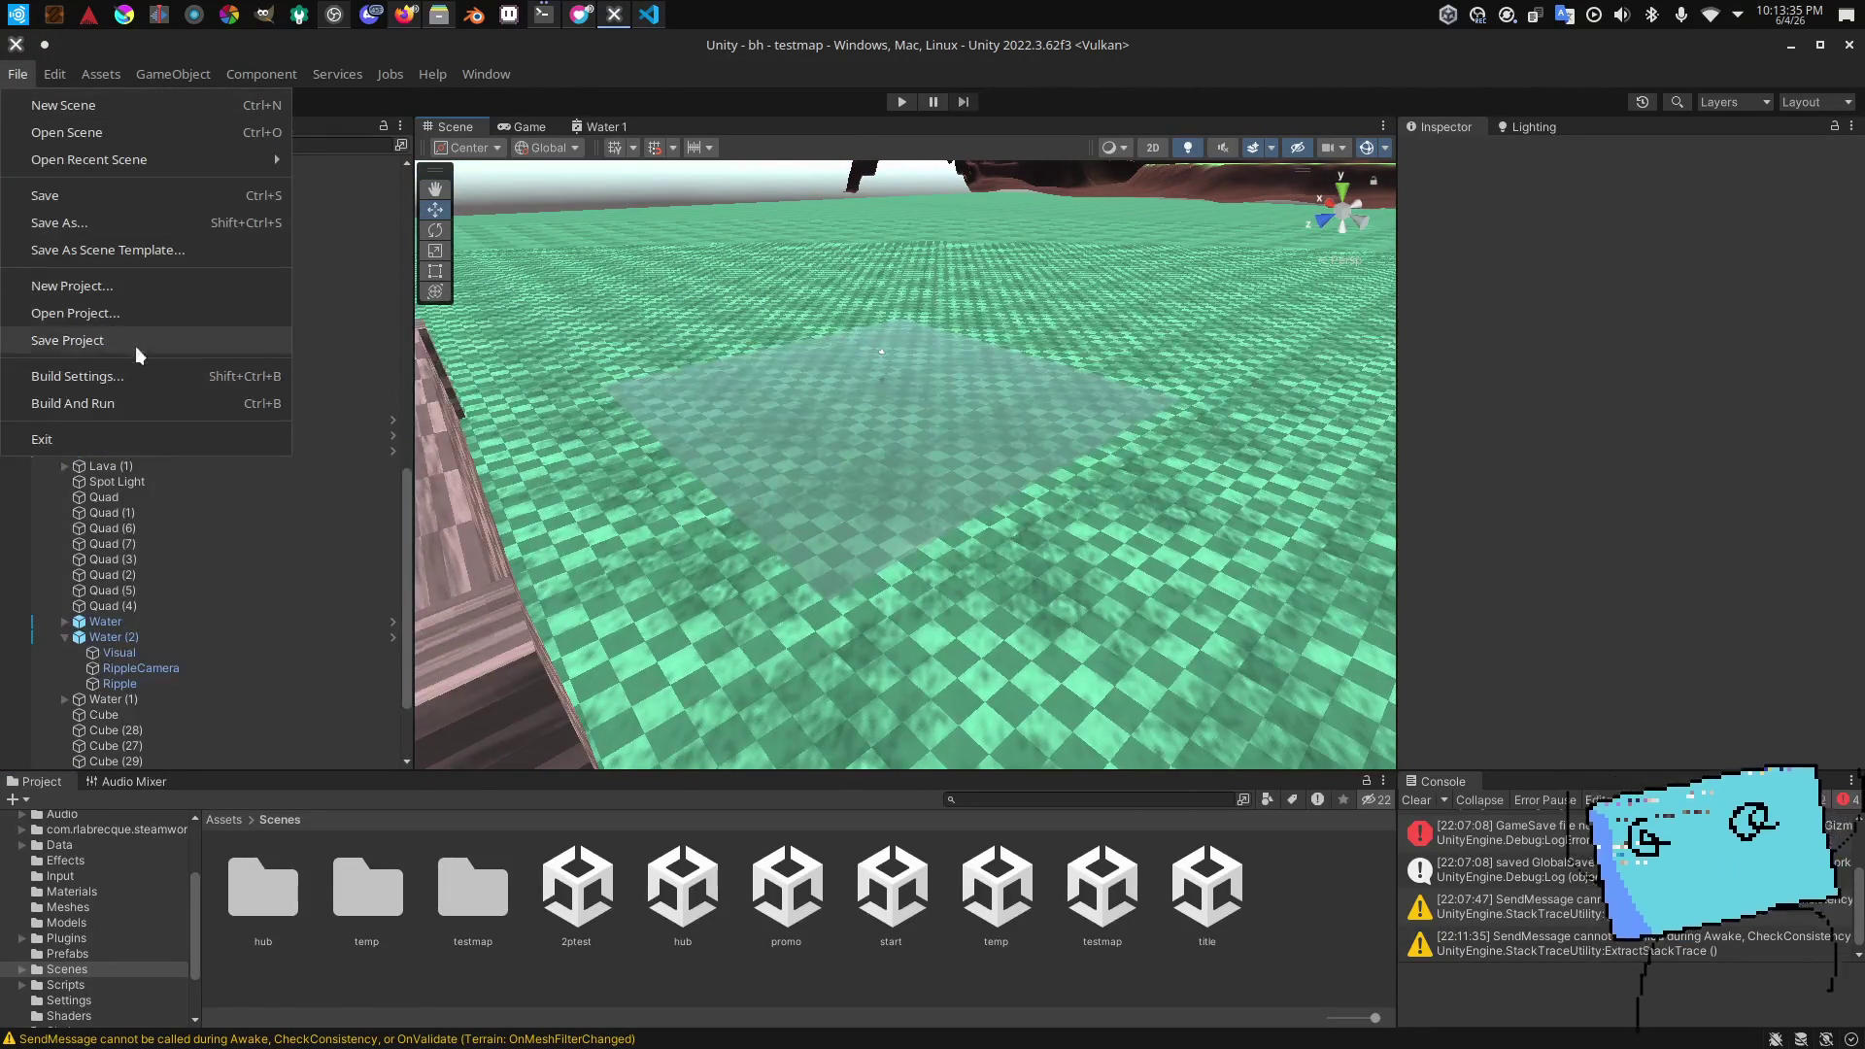
key("Escape")
left_click(521, 126)
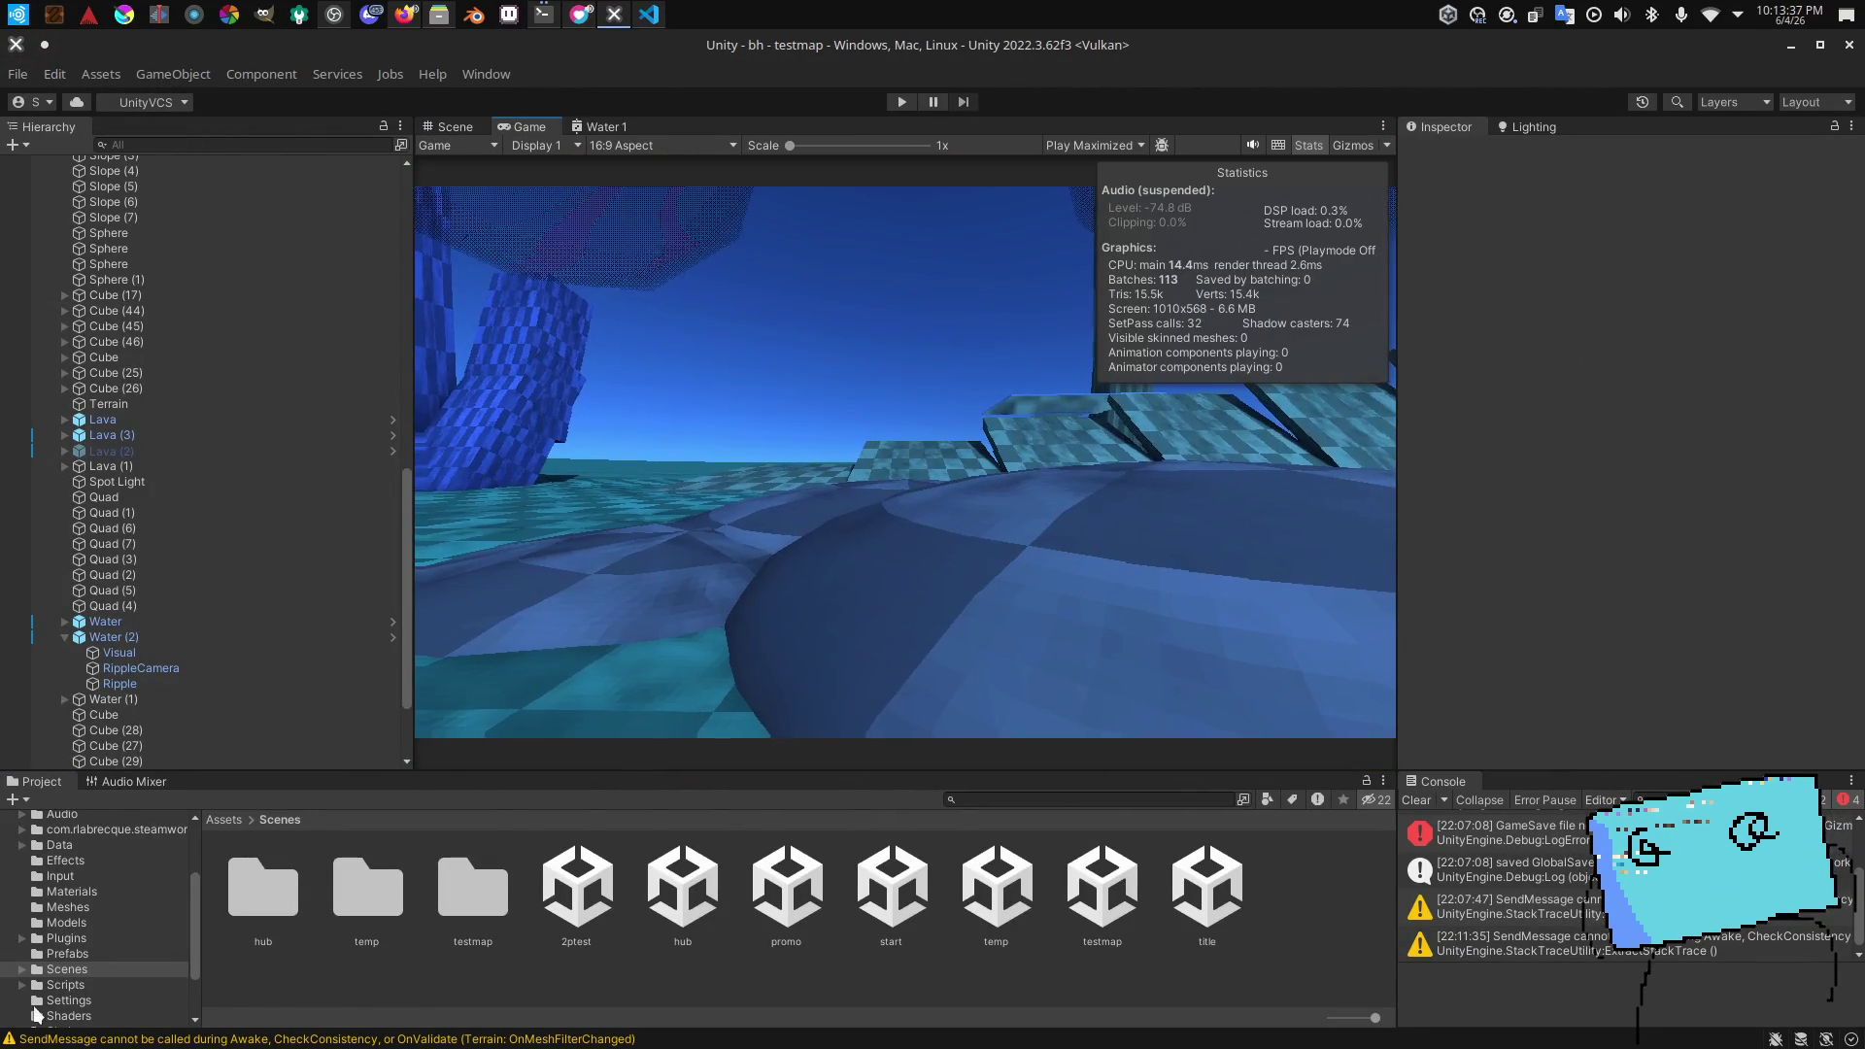
double_click(890, 884)
left_click(902, 101)
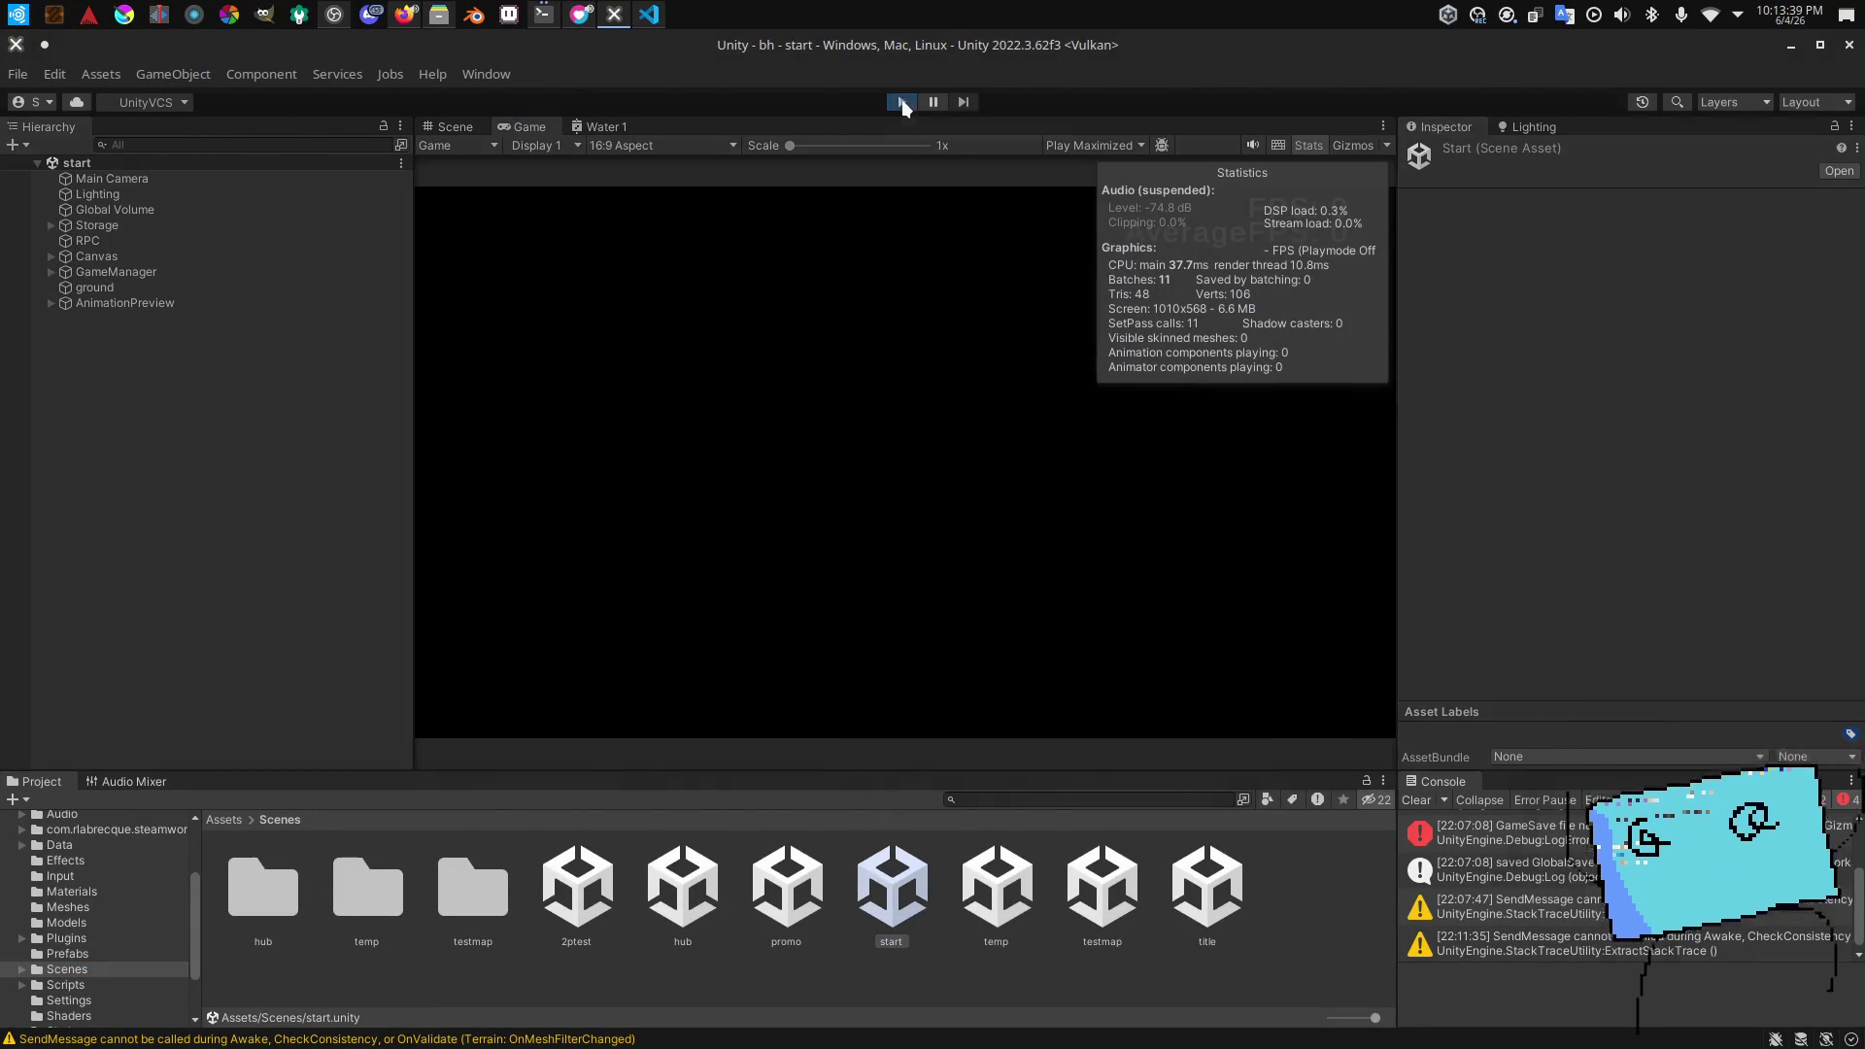
key("alt+Tab")
key("alt+Tab")
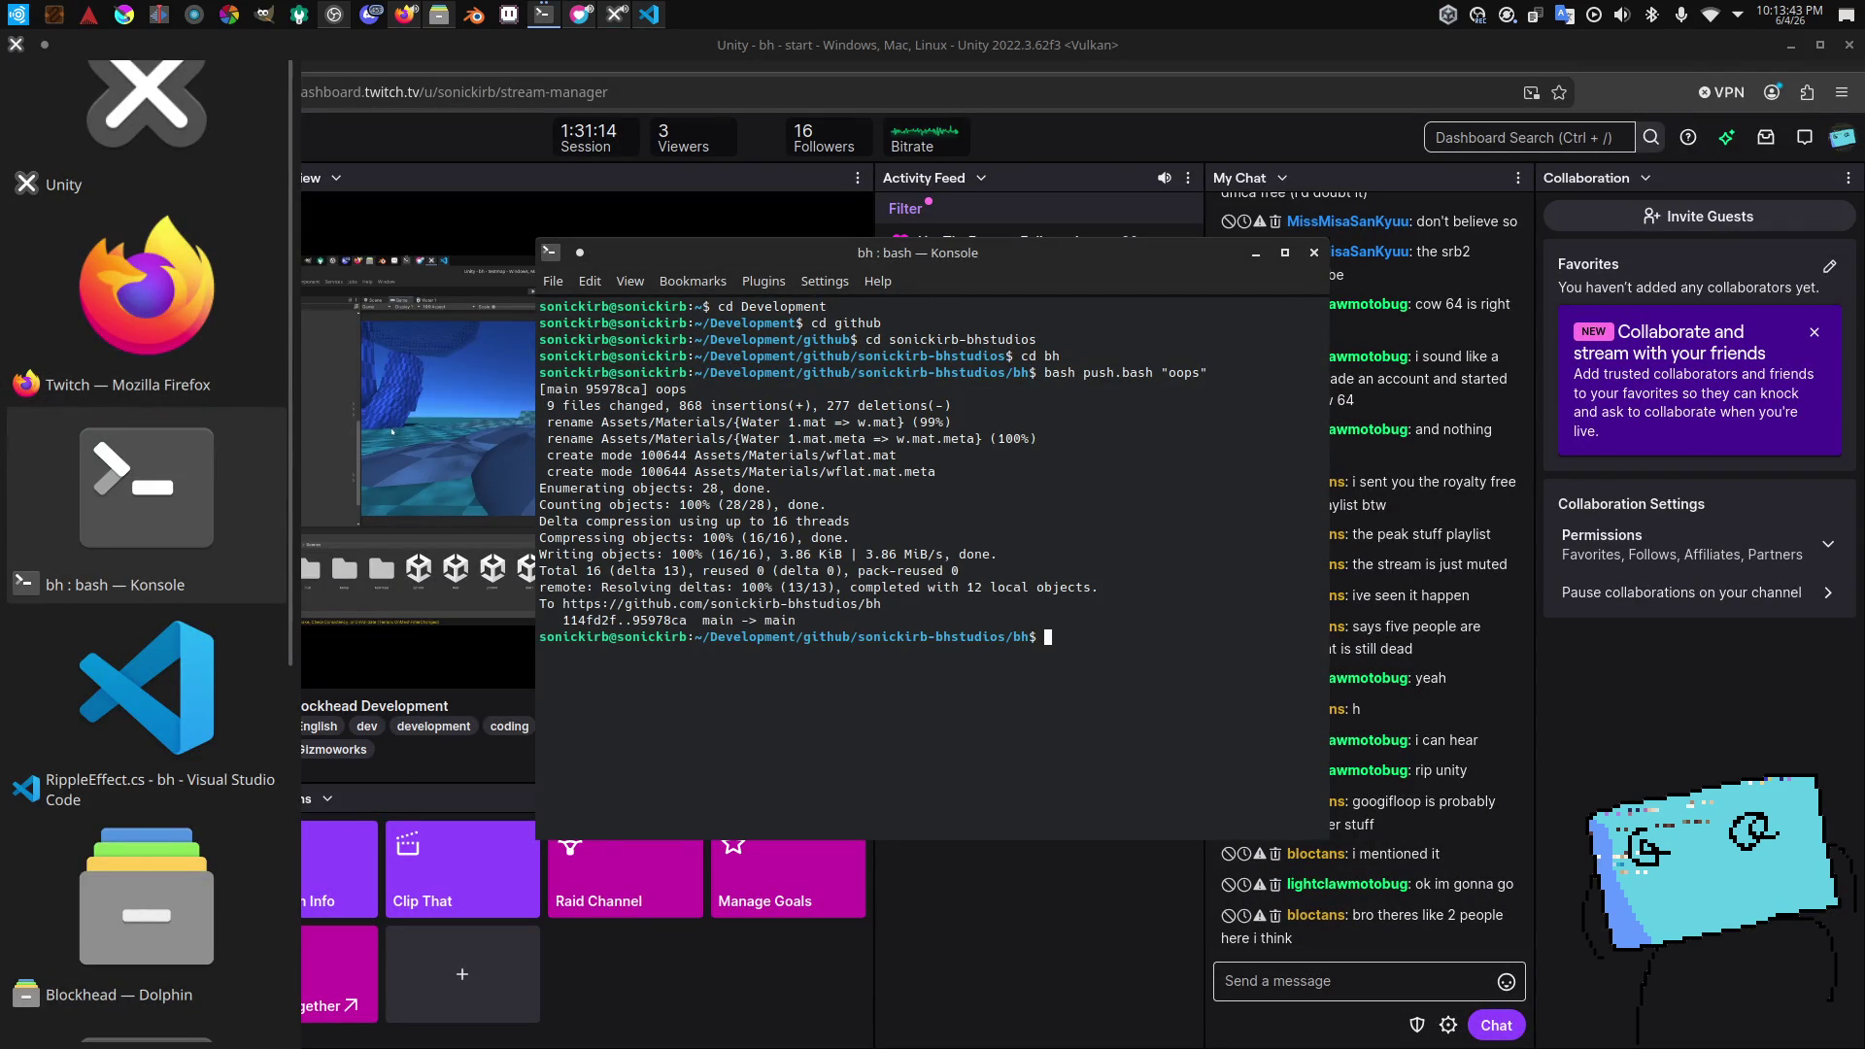
key("Escape")
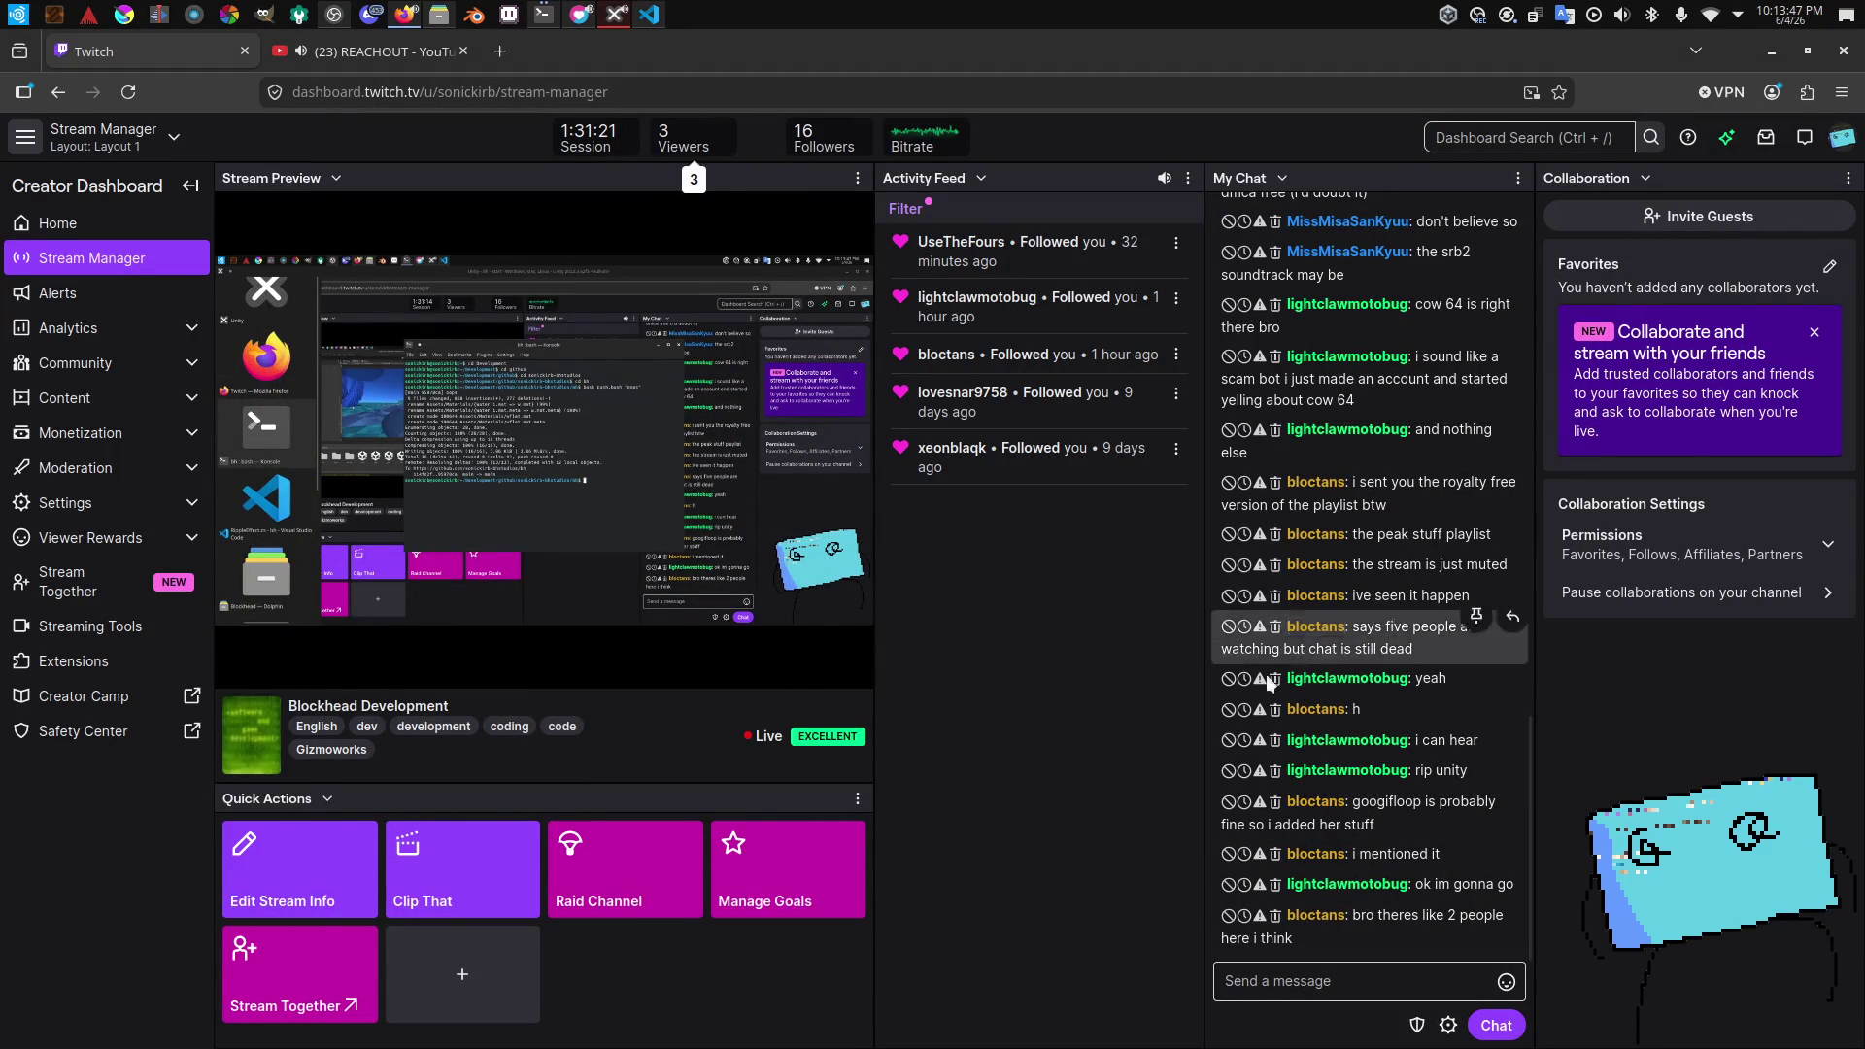
Step: Check the Twitch Stream Manager, then start the game from the title screen into the hub
key("alt+Tab")
key("Tab")
key("Tab")
key("Tab")
key("alt+Tab")
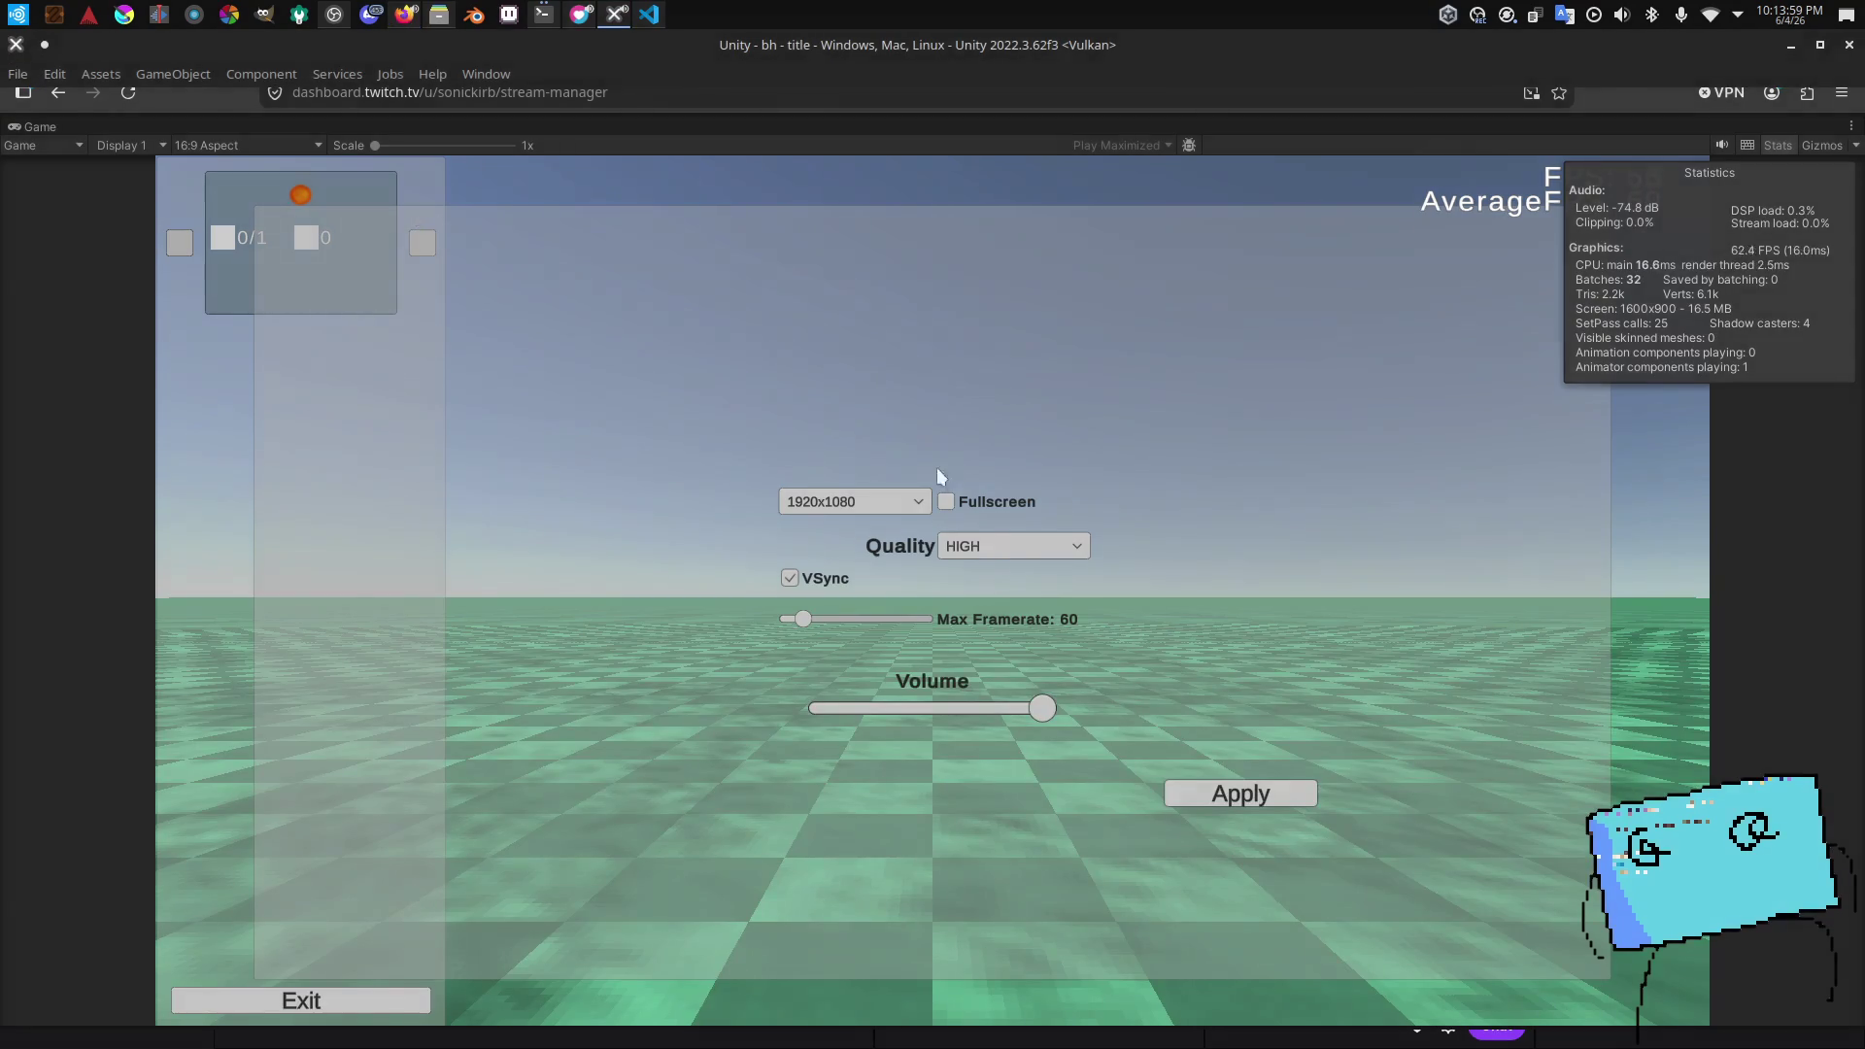
left_click(942, 479)
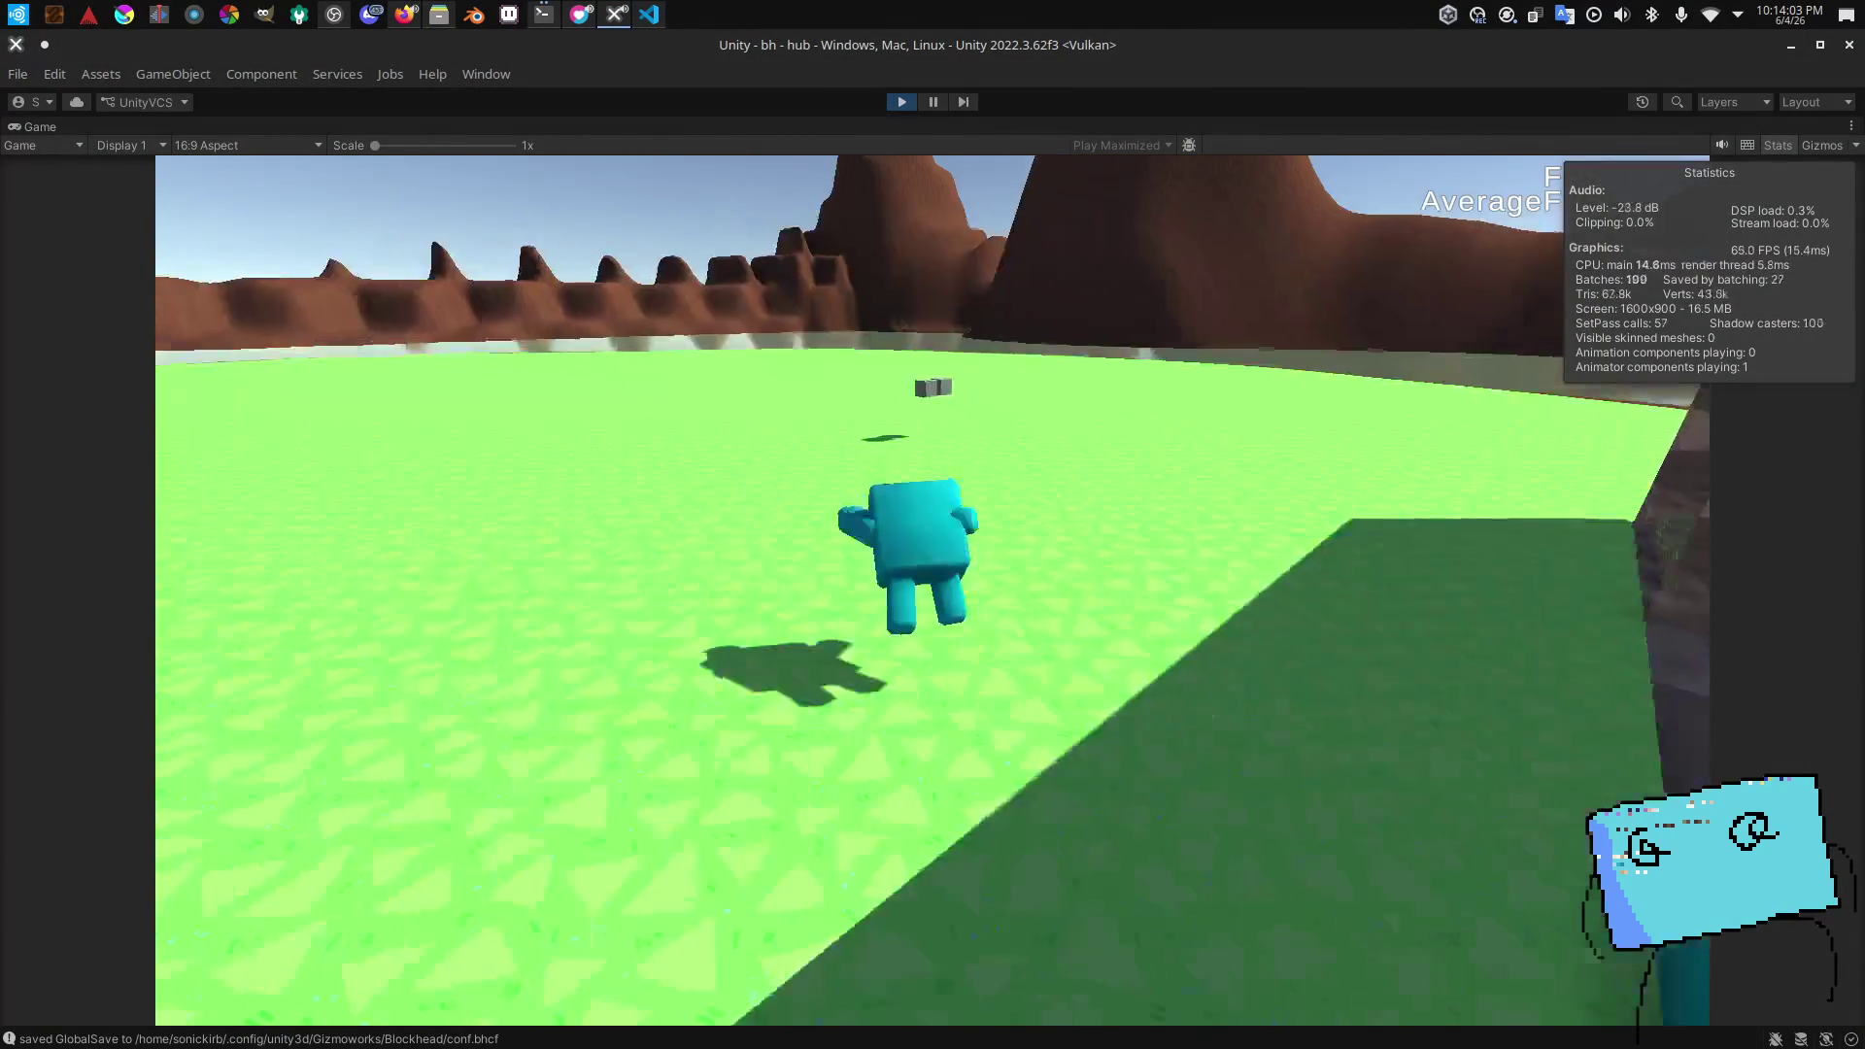
Step: Walk the character from the hub into testmap's pool, then pause the game
key("alt+Tab")
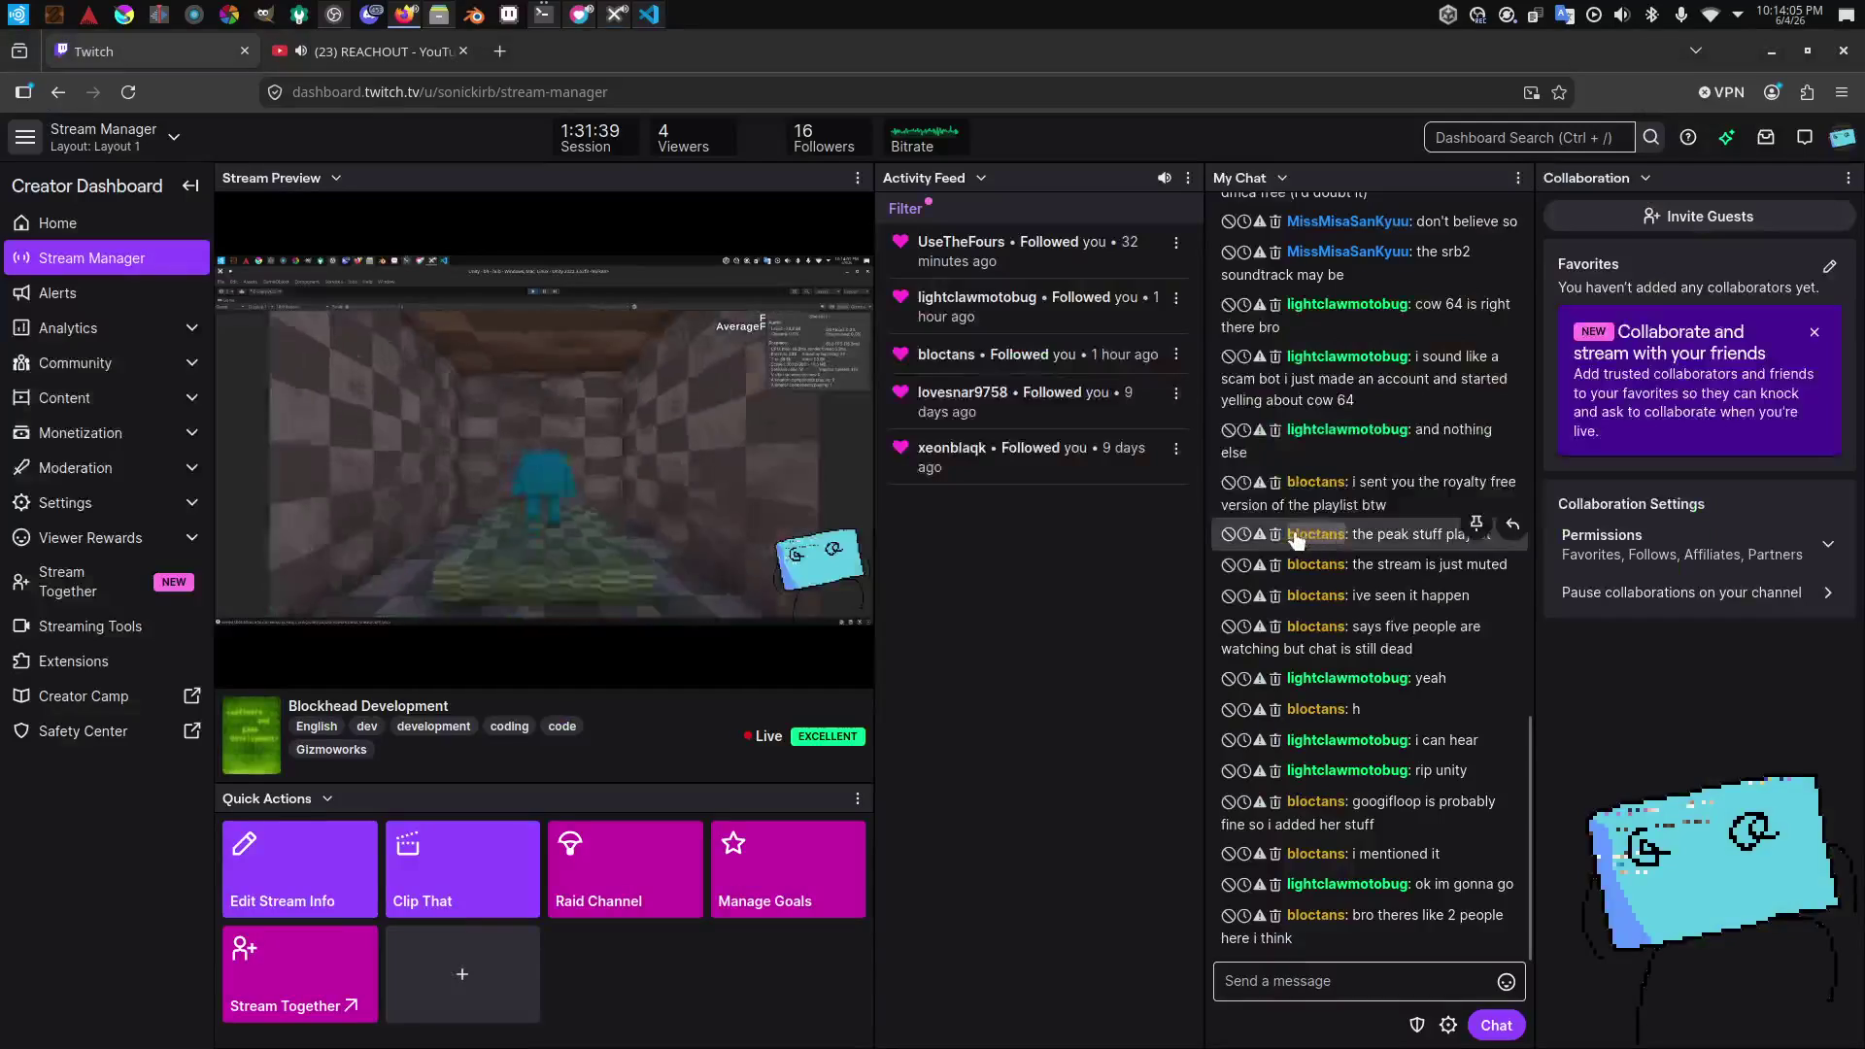
key("alt+Tab")
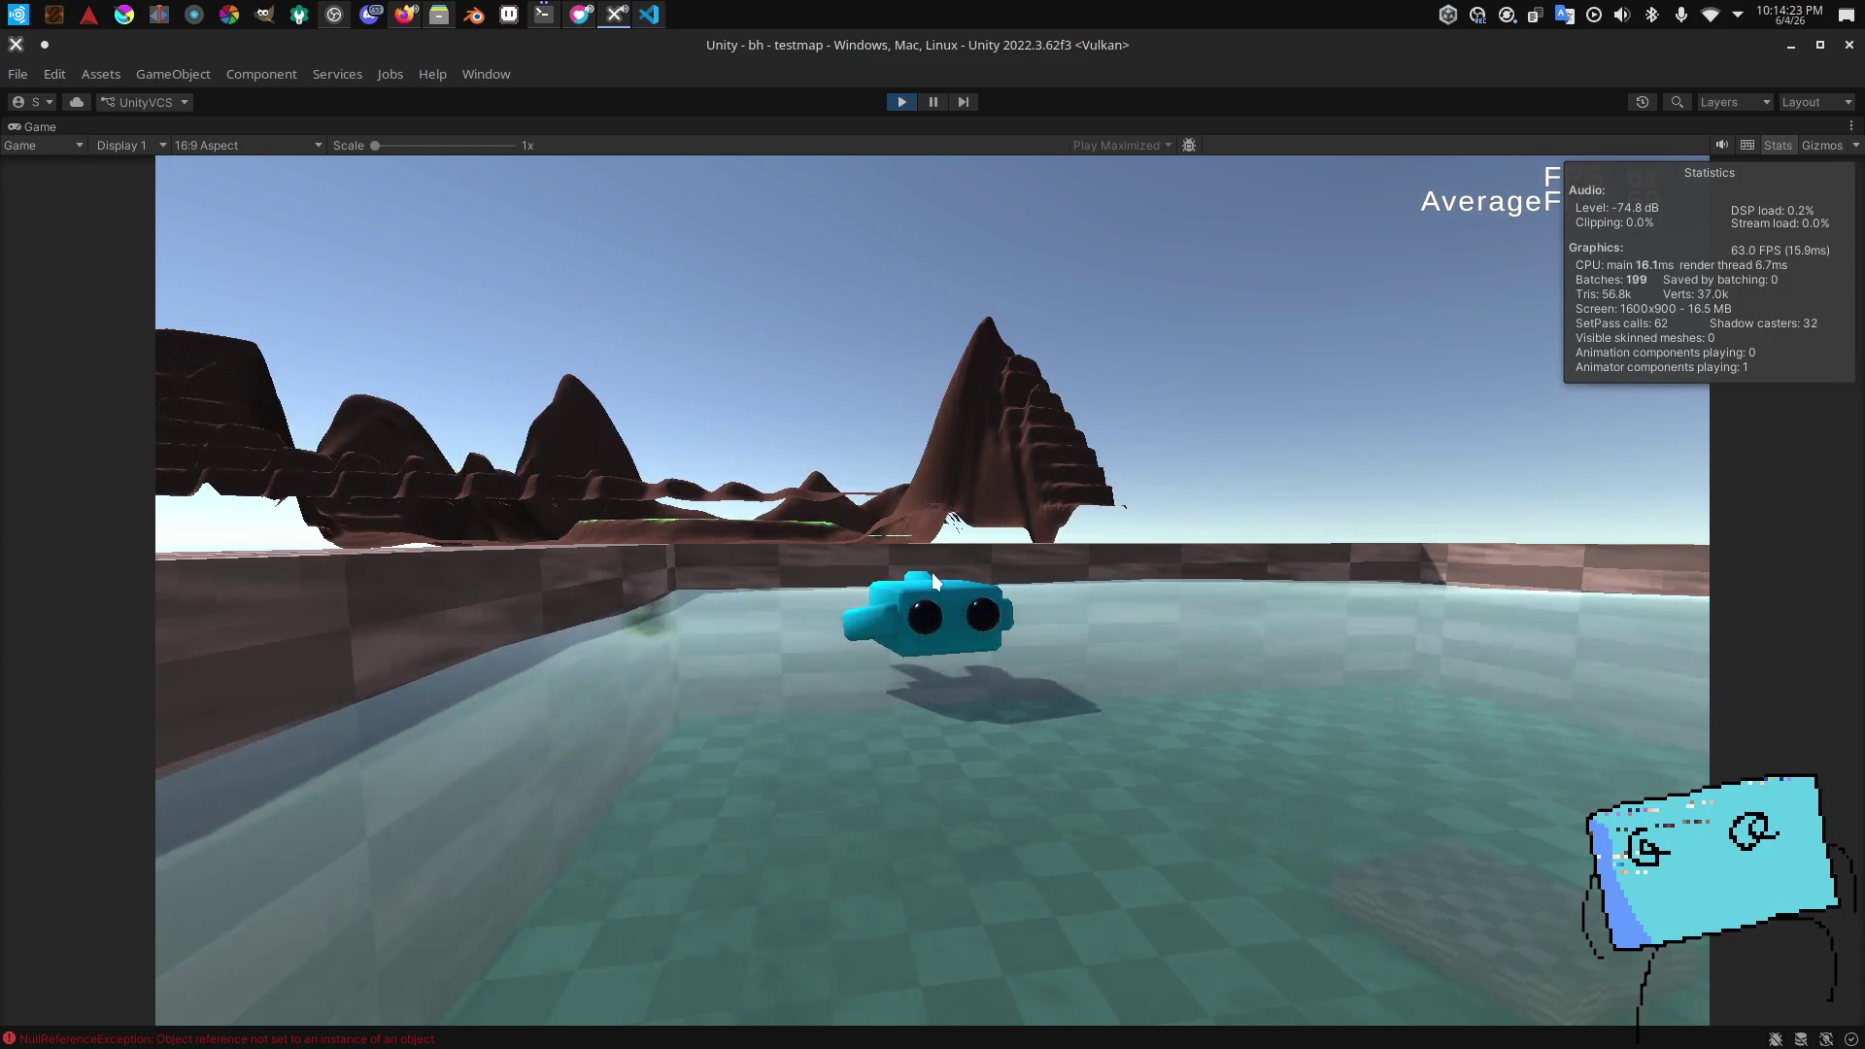
left_click(931, 573)
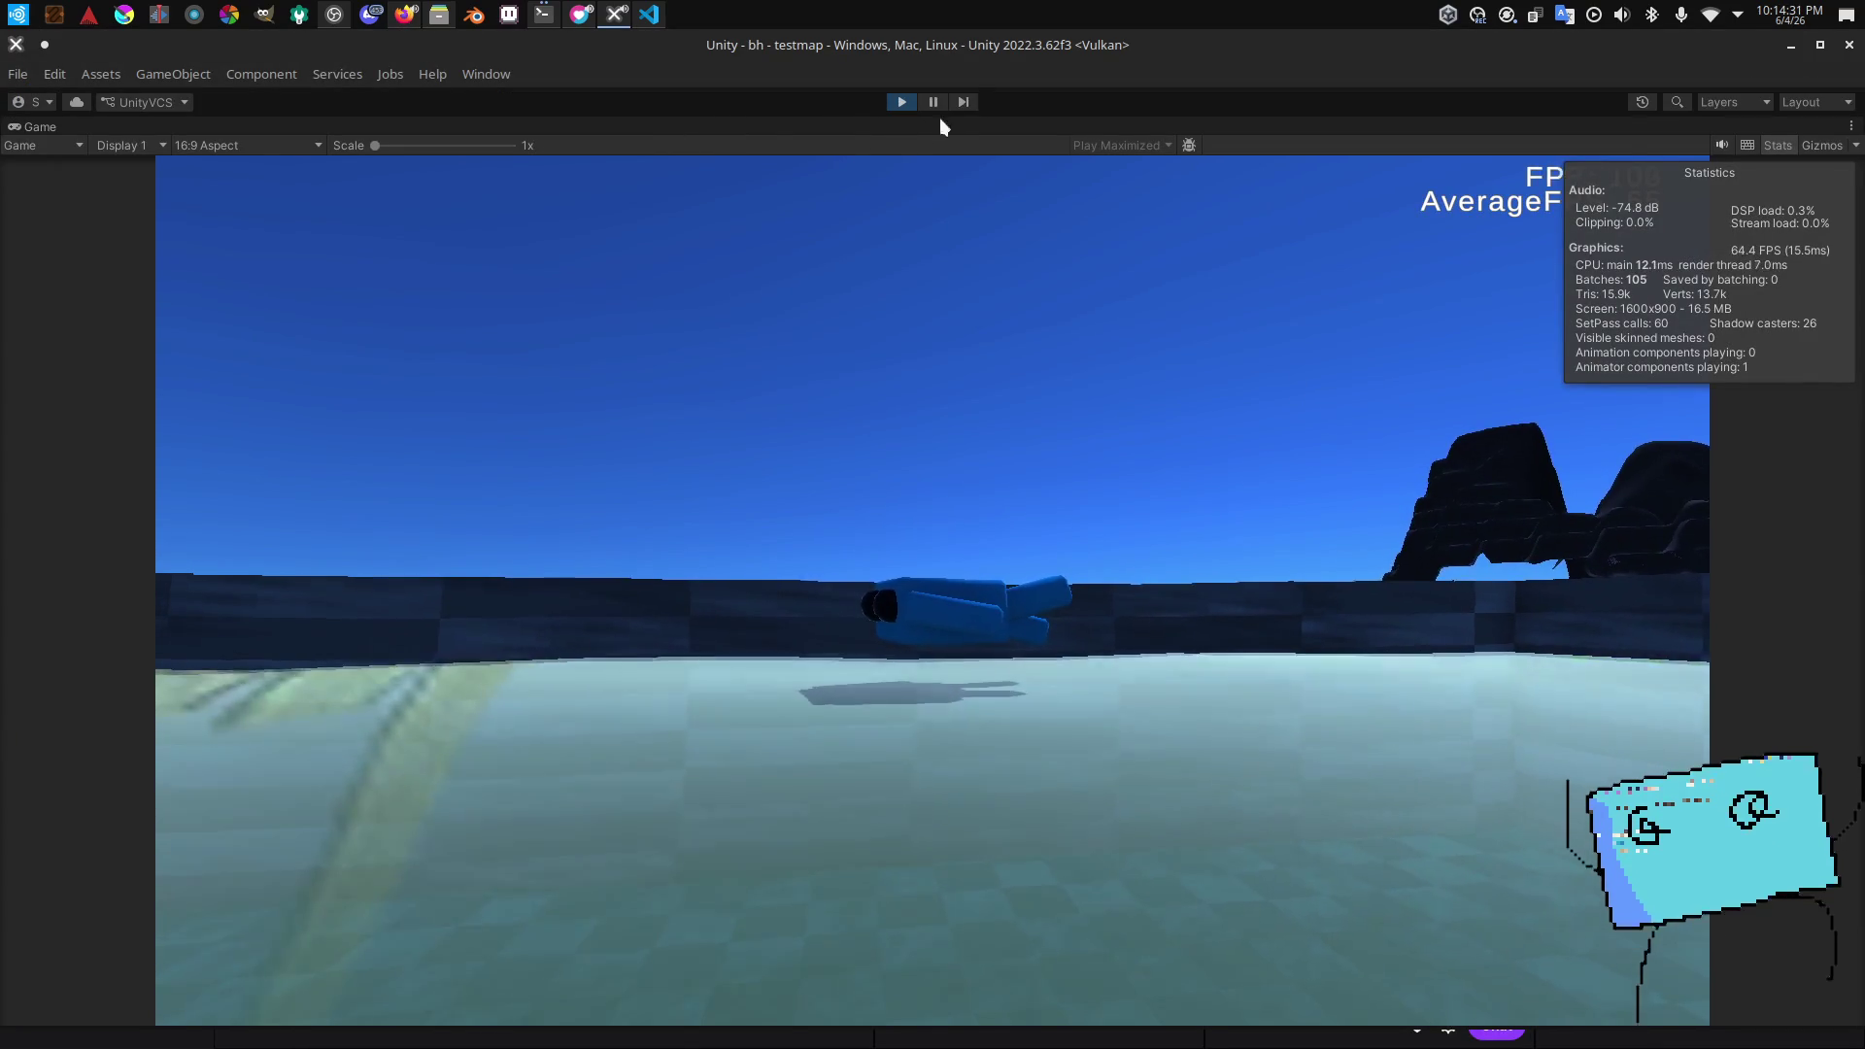
left_click(930, 103)
Step: Select the pool's Visual water plane and inspect it in the Scene view during play
left_click(455, 126)
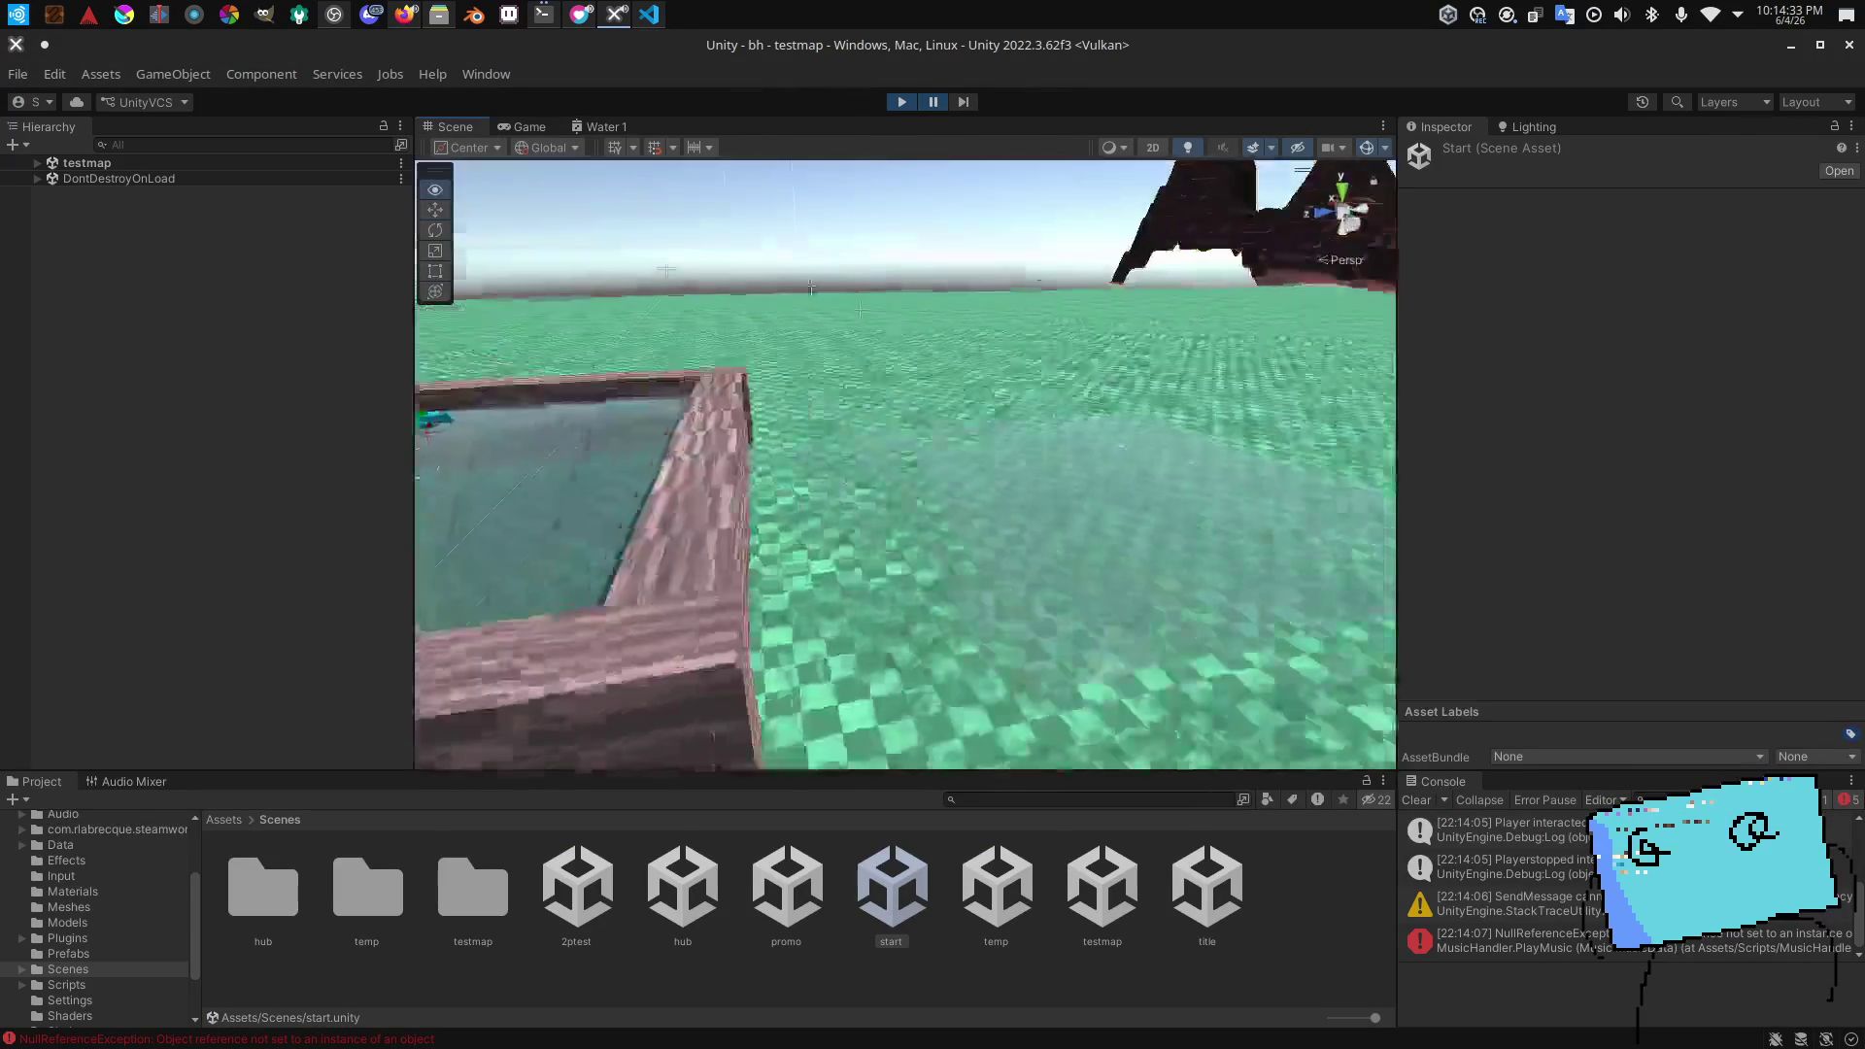
mouse_move(673, 264)
left_mouse_down()
mouse_move(614, 247)
mouse_move(1020, 454)
mouse_move(821, 458)
left_mouse_up()
scroll(609, 245, "up", 6)
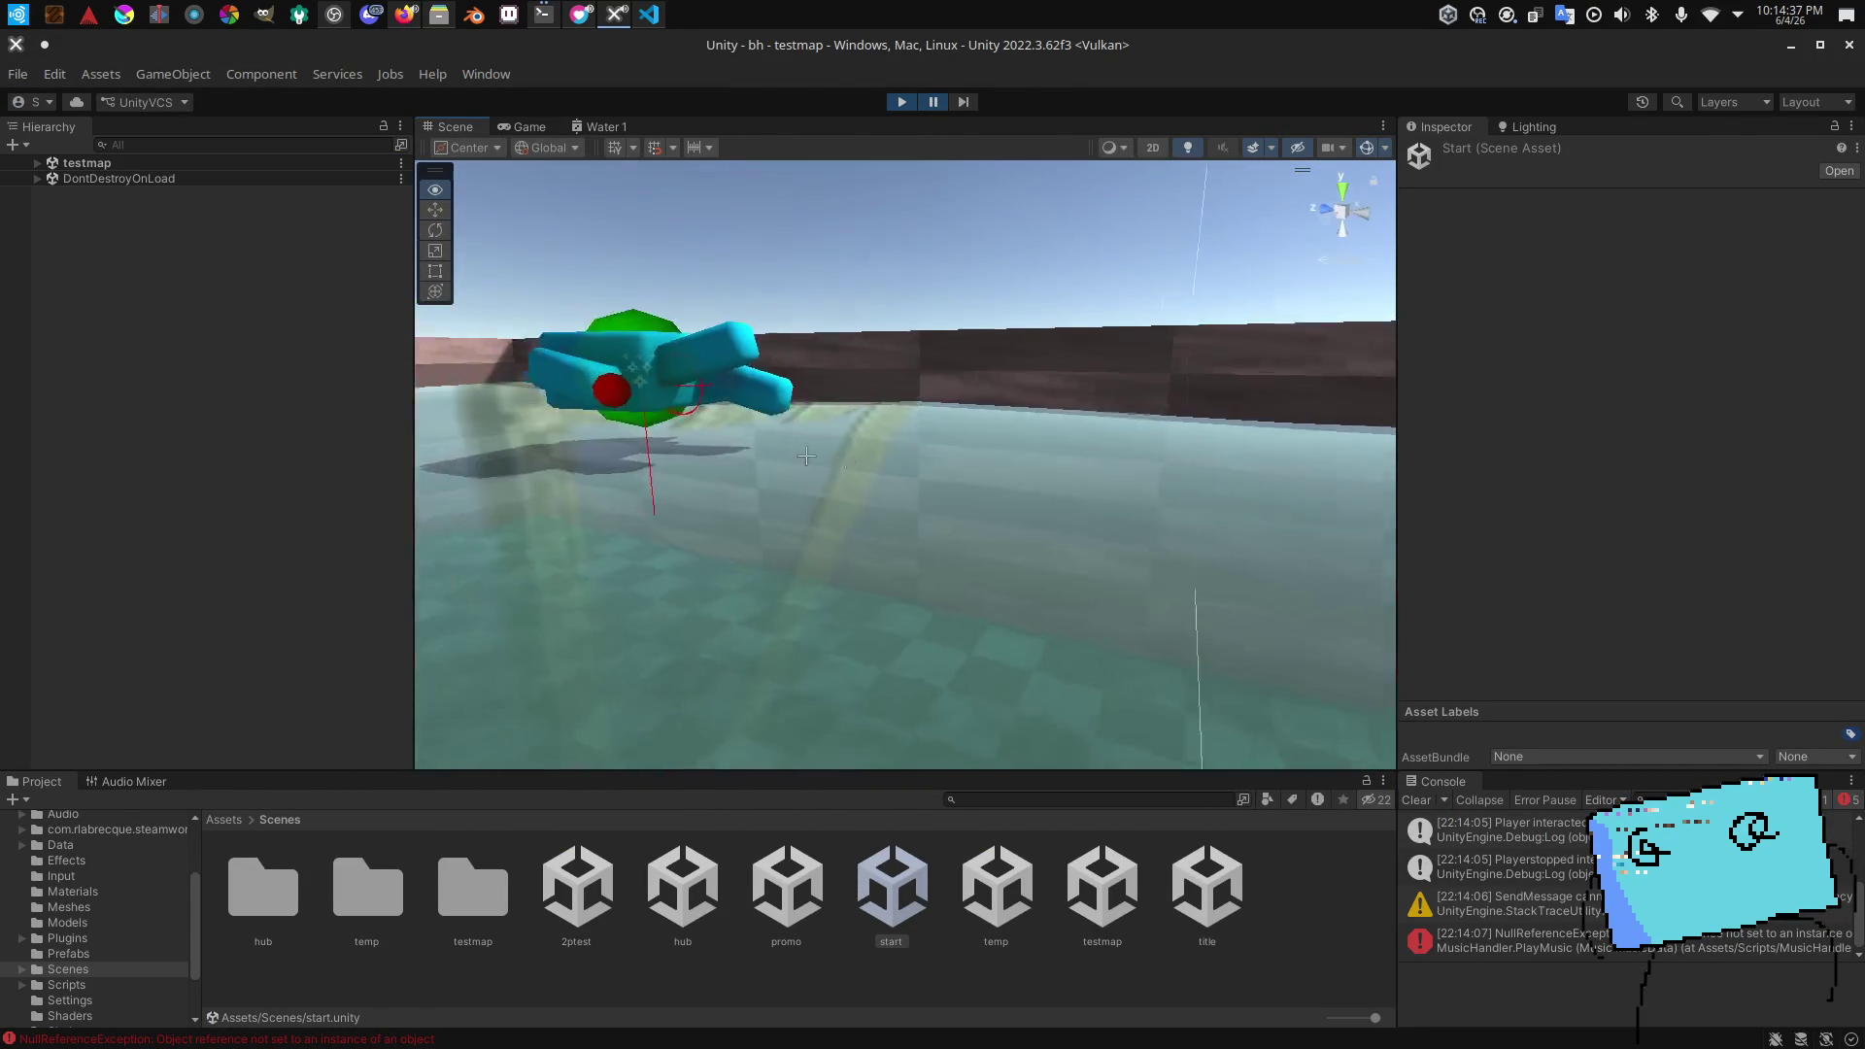
left_click(595, 509)
mouse_move(239, 591)
left_mouse_down()
mouse_move(347, 506)
mouse_move(719, 495)
left_mouse_up()
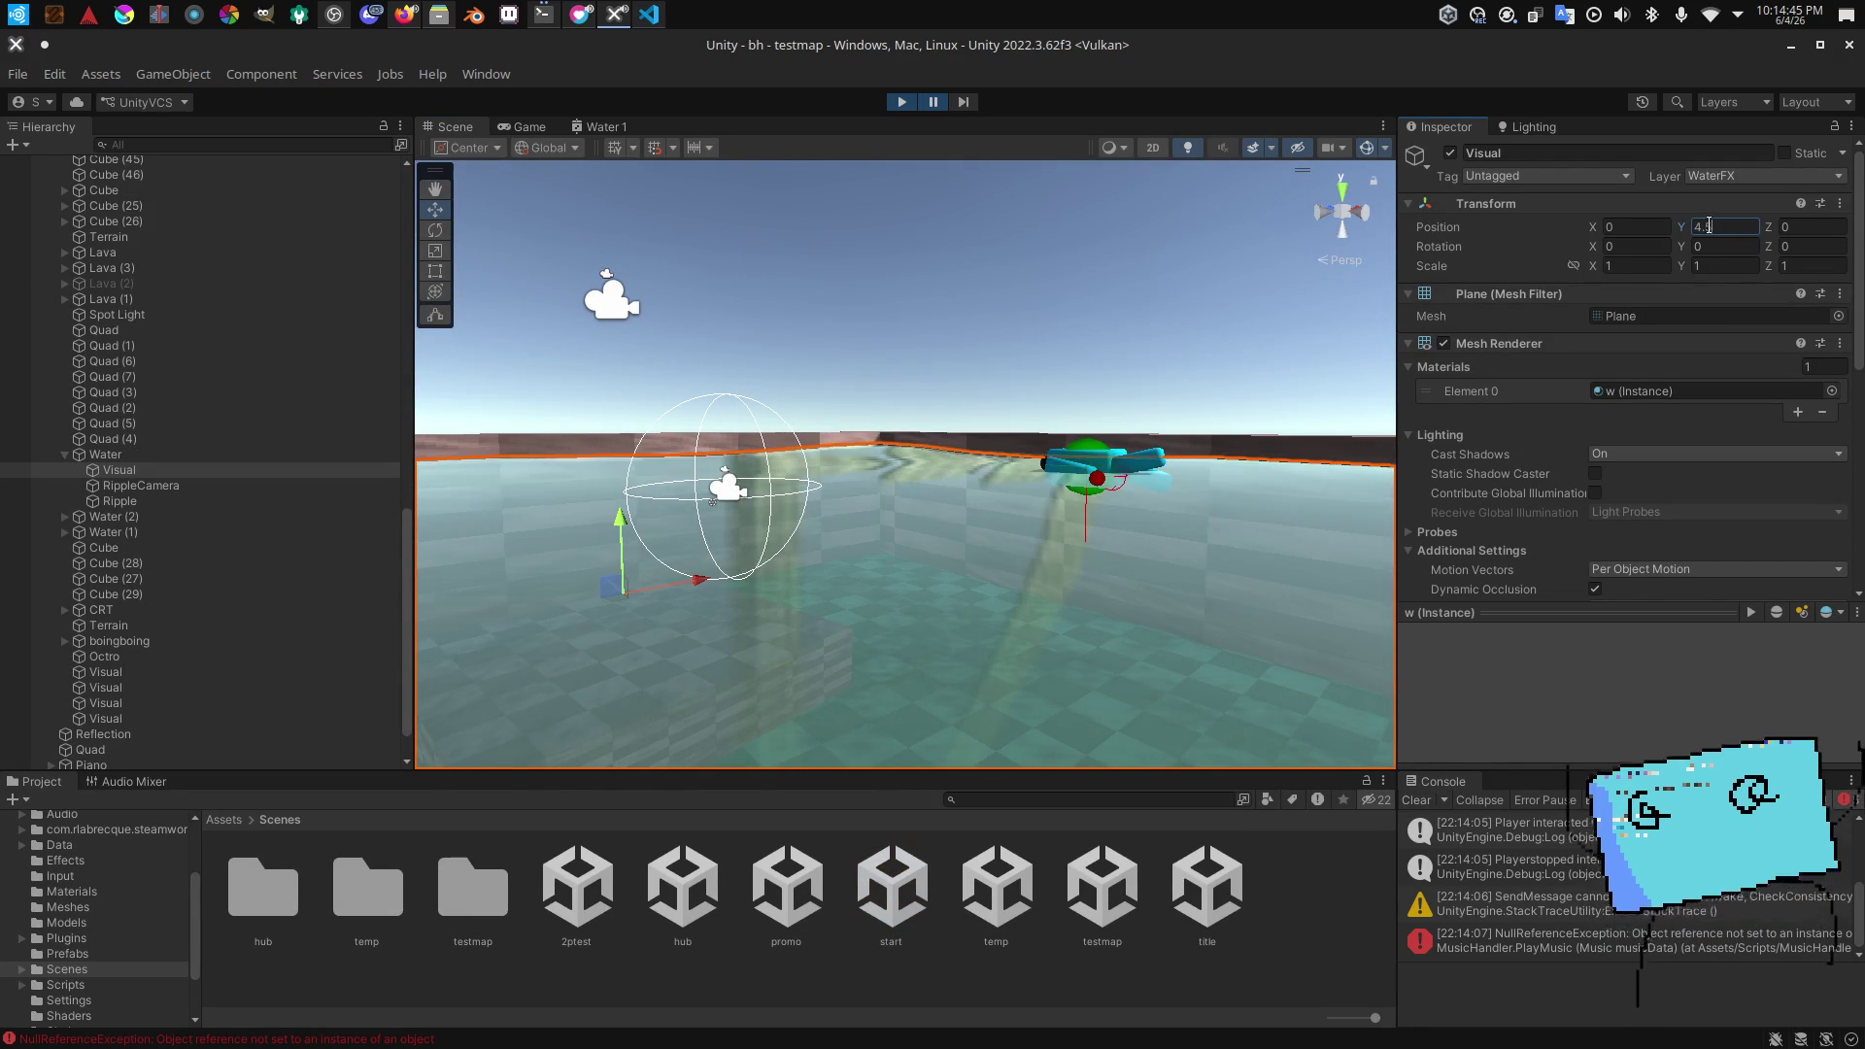
left_click_drag(988, 384, 1048, 416)
scroll(1048, 416, "up", 3)
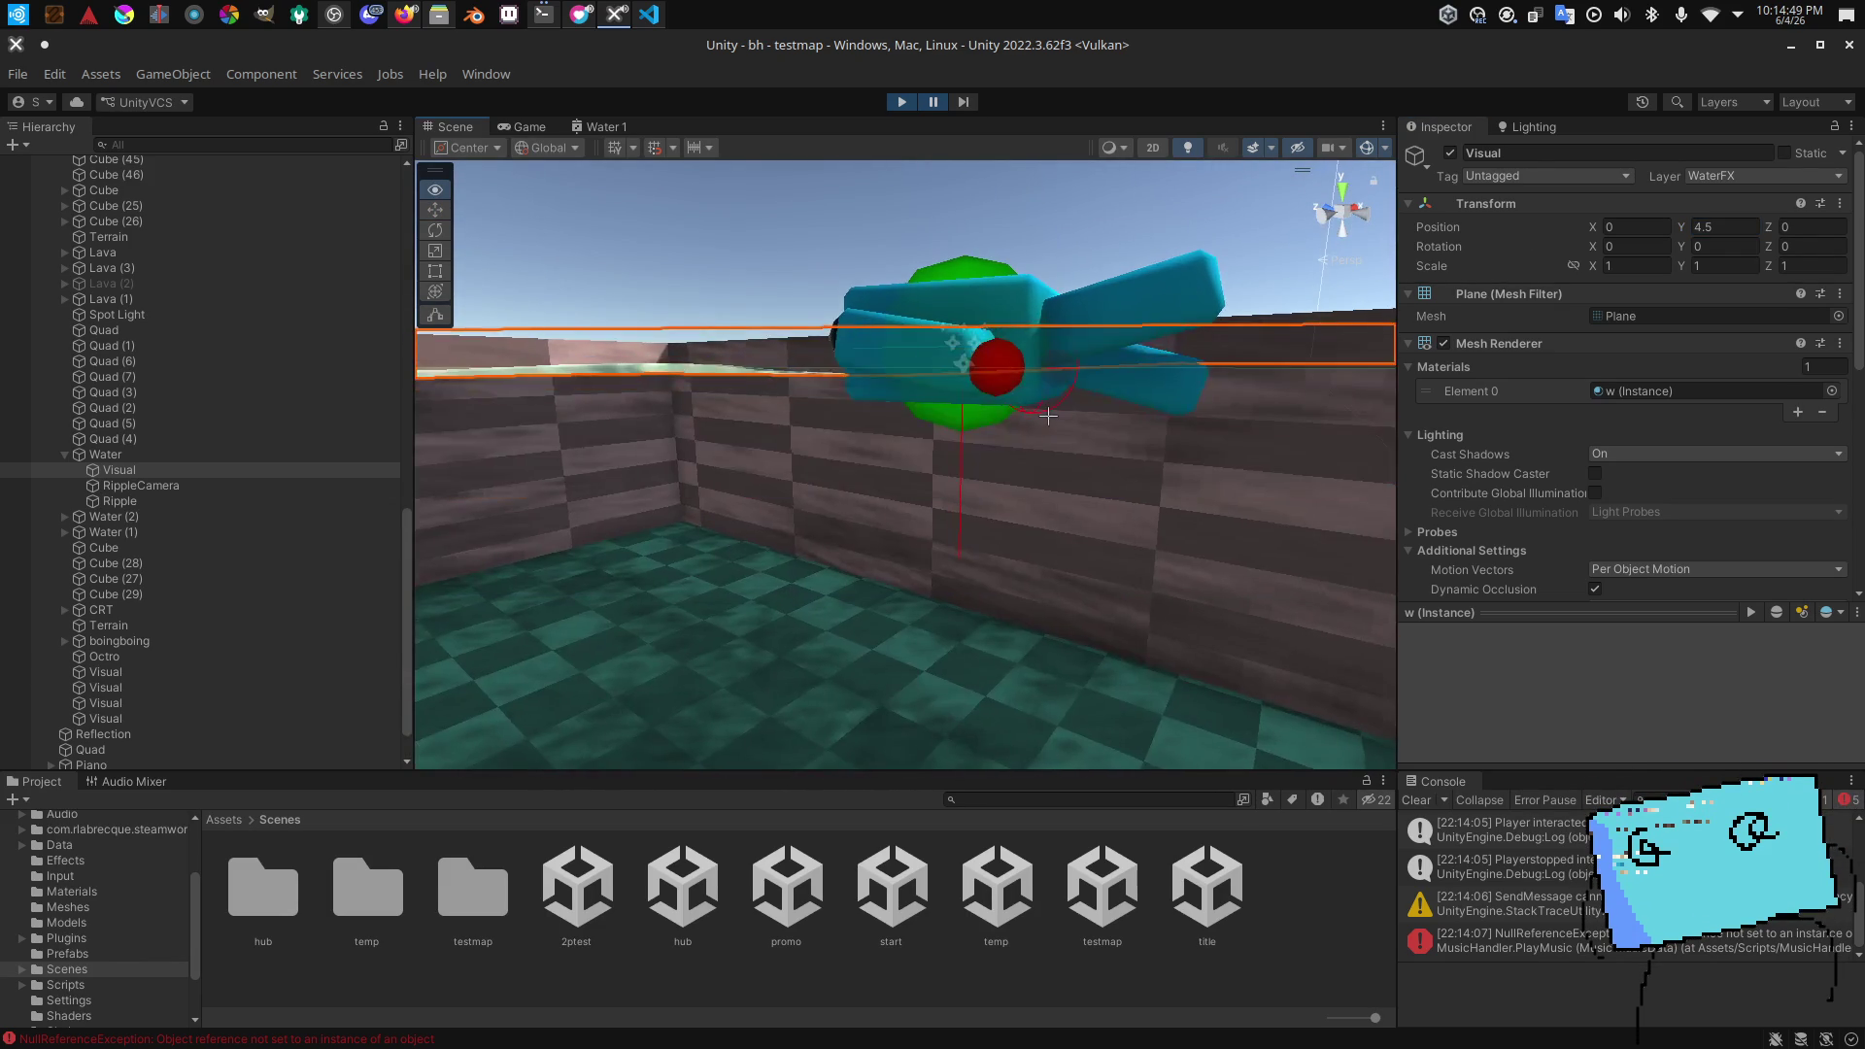
scroll(1048, 415, "down", 3)
scroll(1049, 416, "up", 2)
scroll(1017, 425, "down", 2)
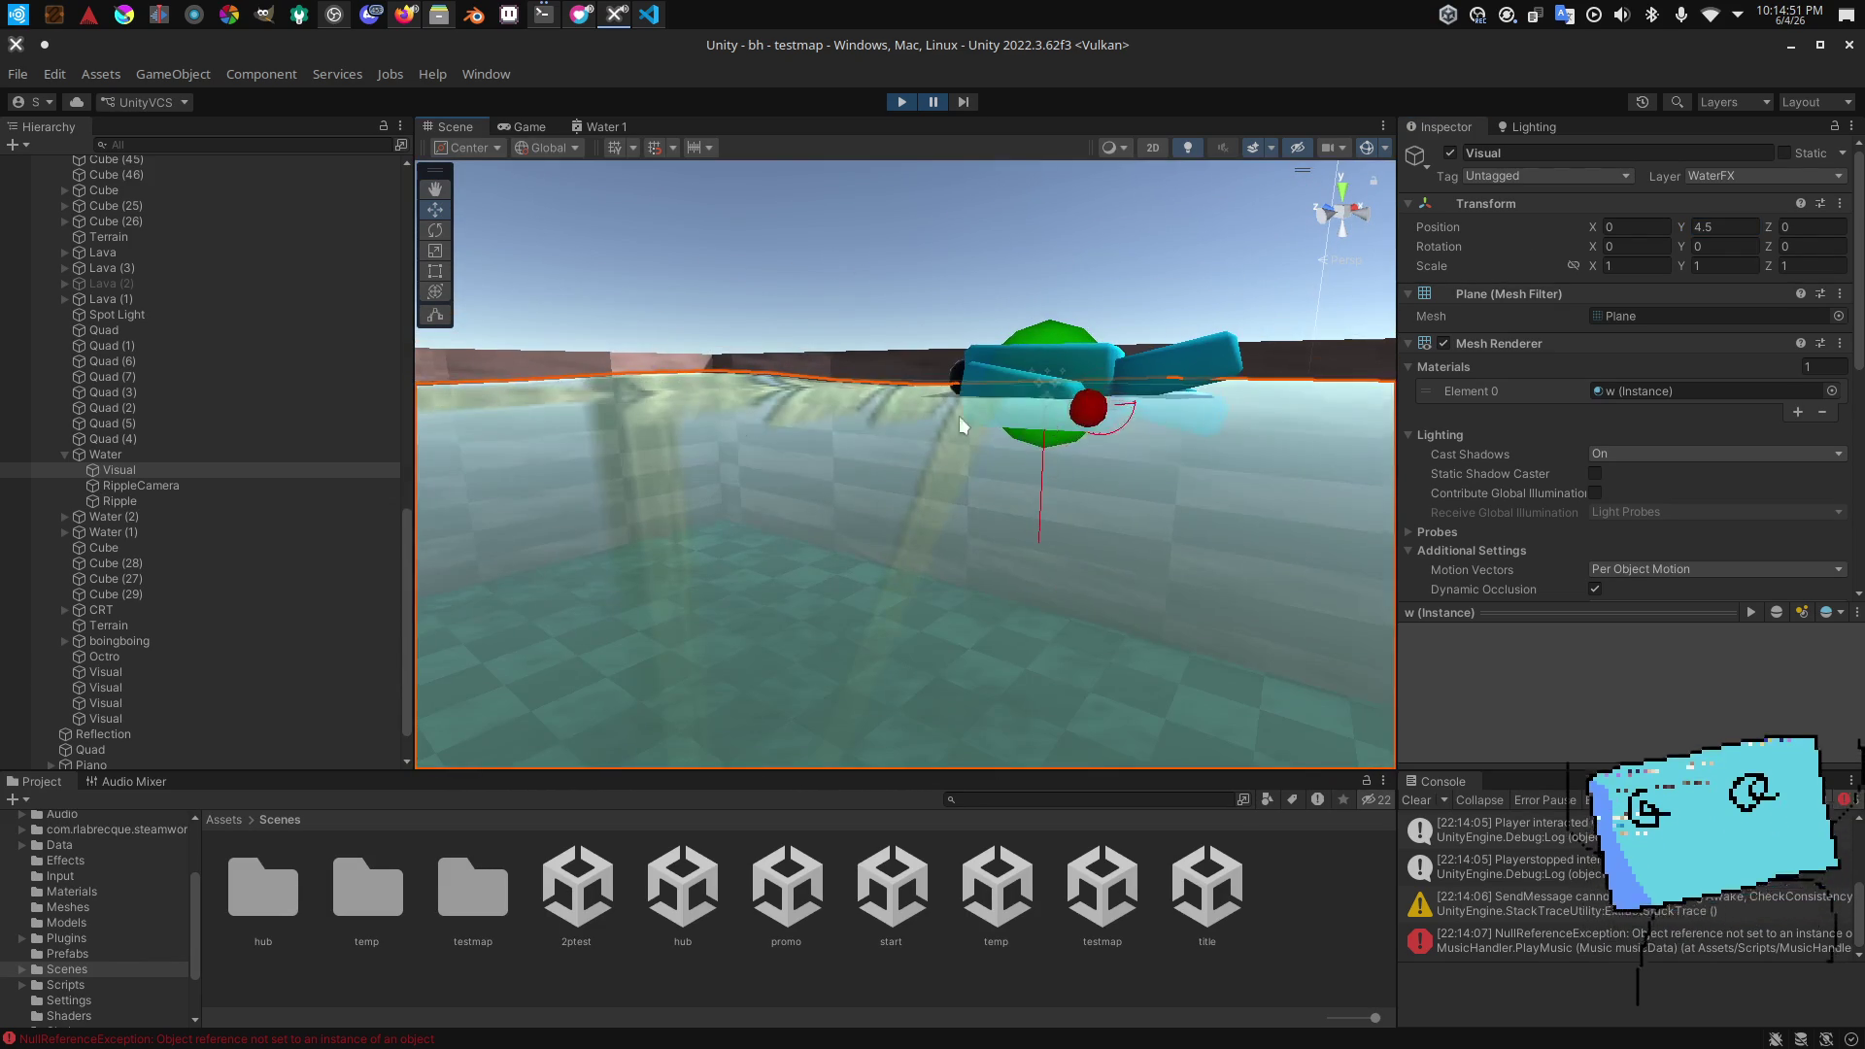
scroll(603, 468, "down", 5)
Step: Inspect the Water trigger object, watch the game, then pause and reselect the Visual plane
left_click(146, 454)
scroll(641, 458, "up", 5)
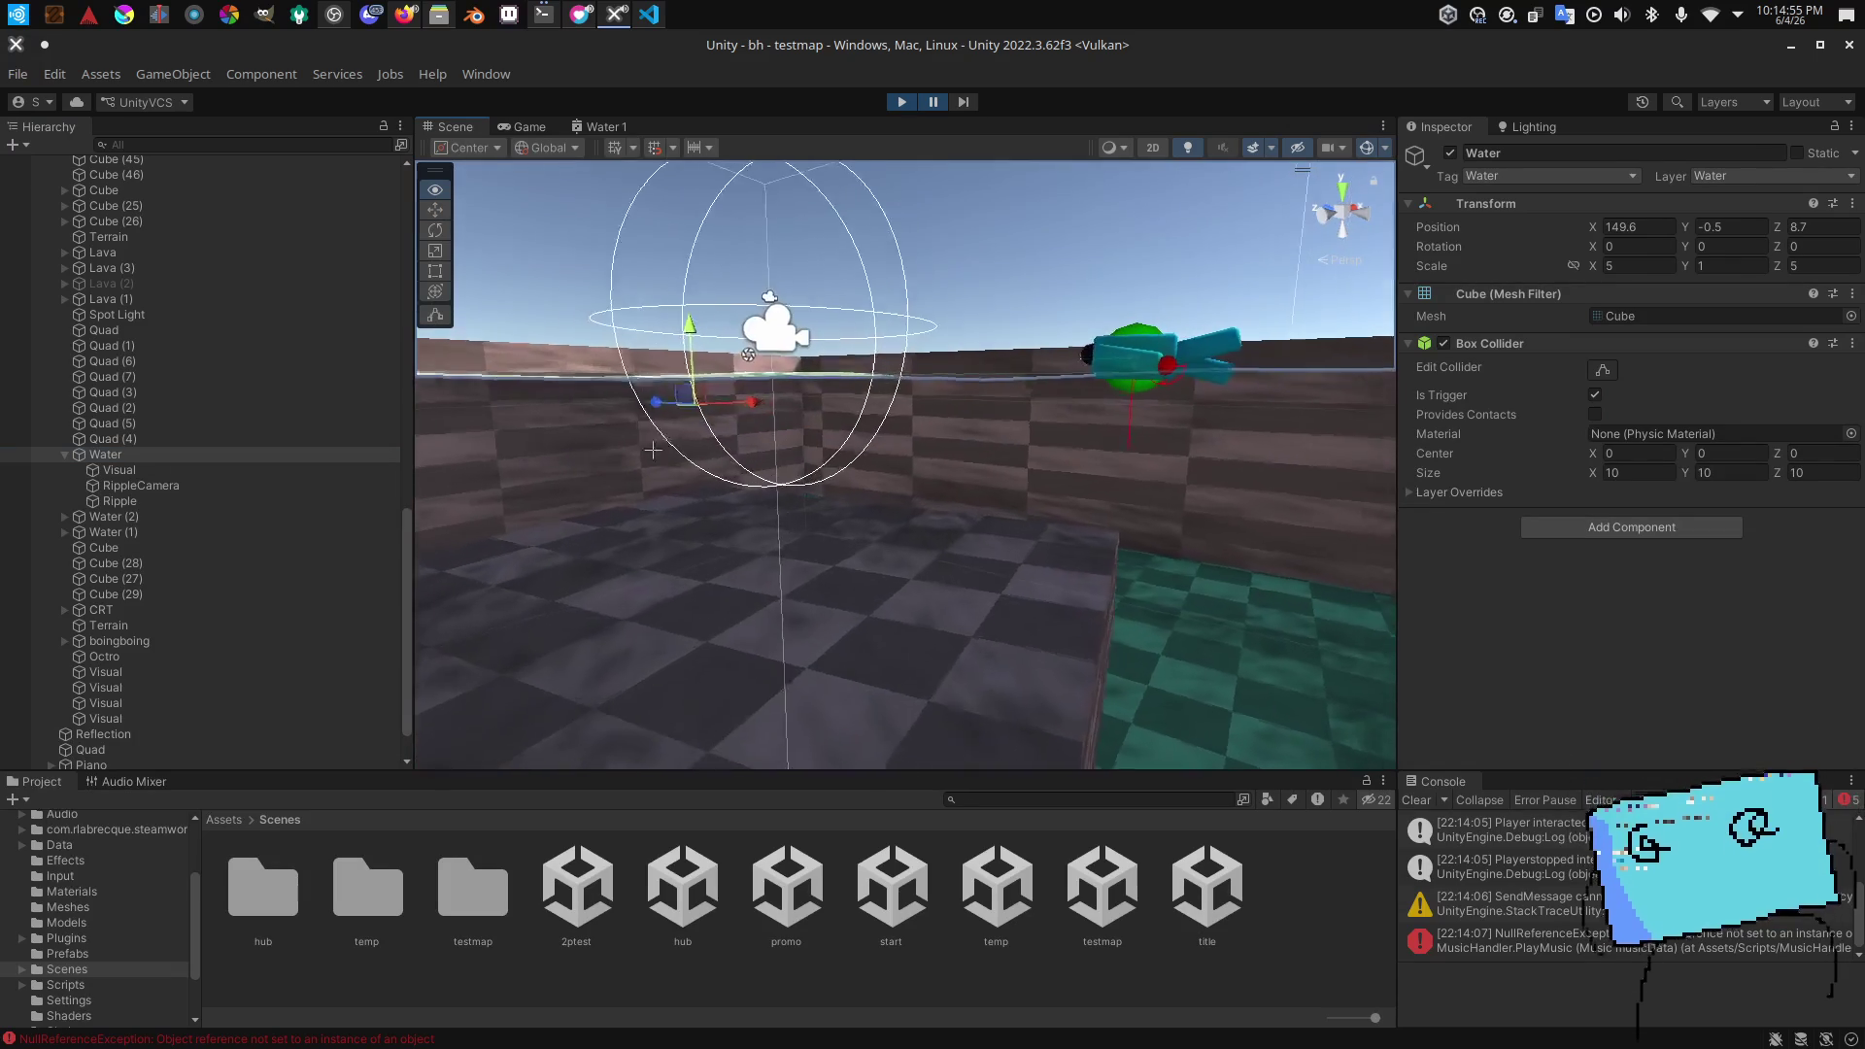
left_click(533, 126)
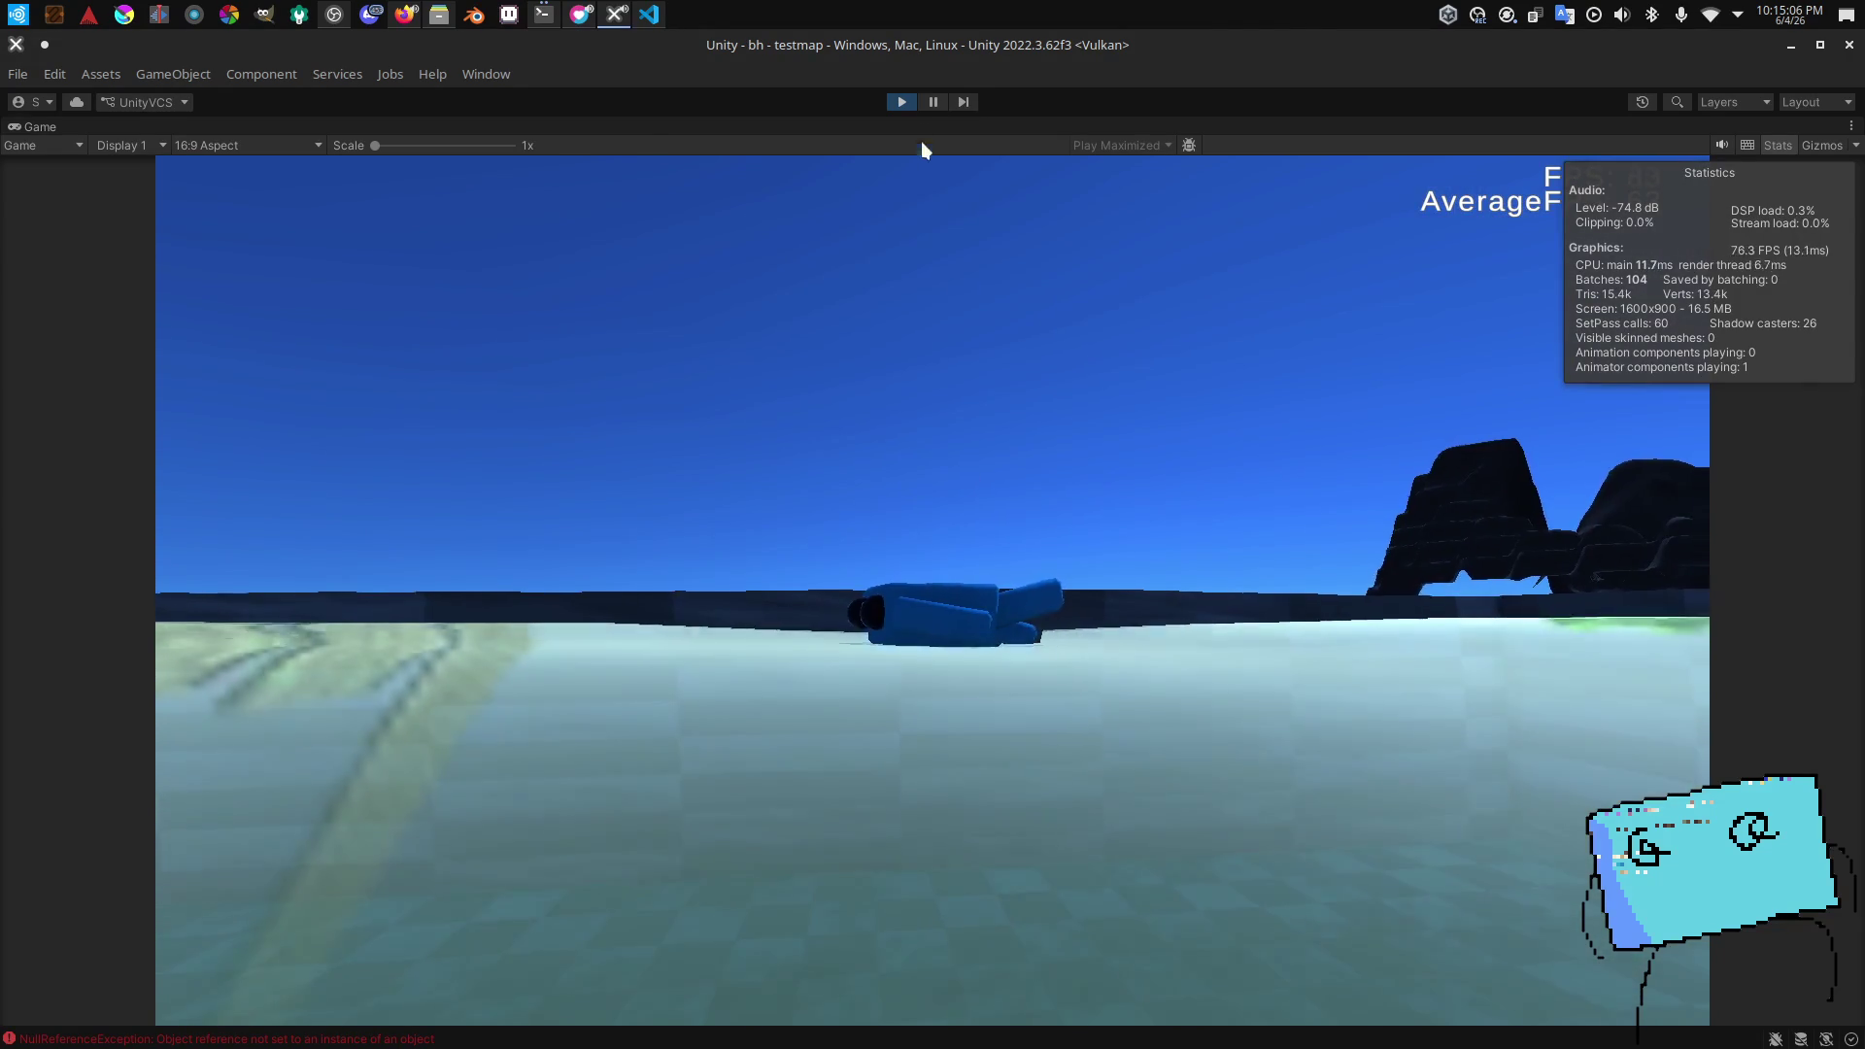
left_click(933, 102)
left_click(437, 147)
left_click(462, 126)
left_click(239, 466)
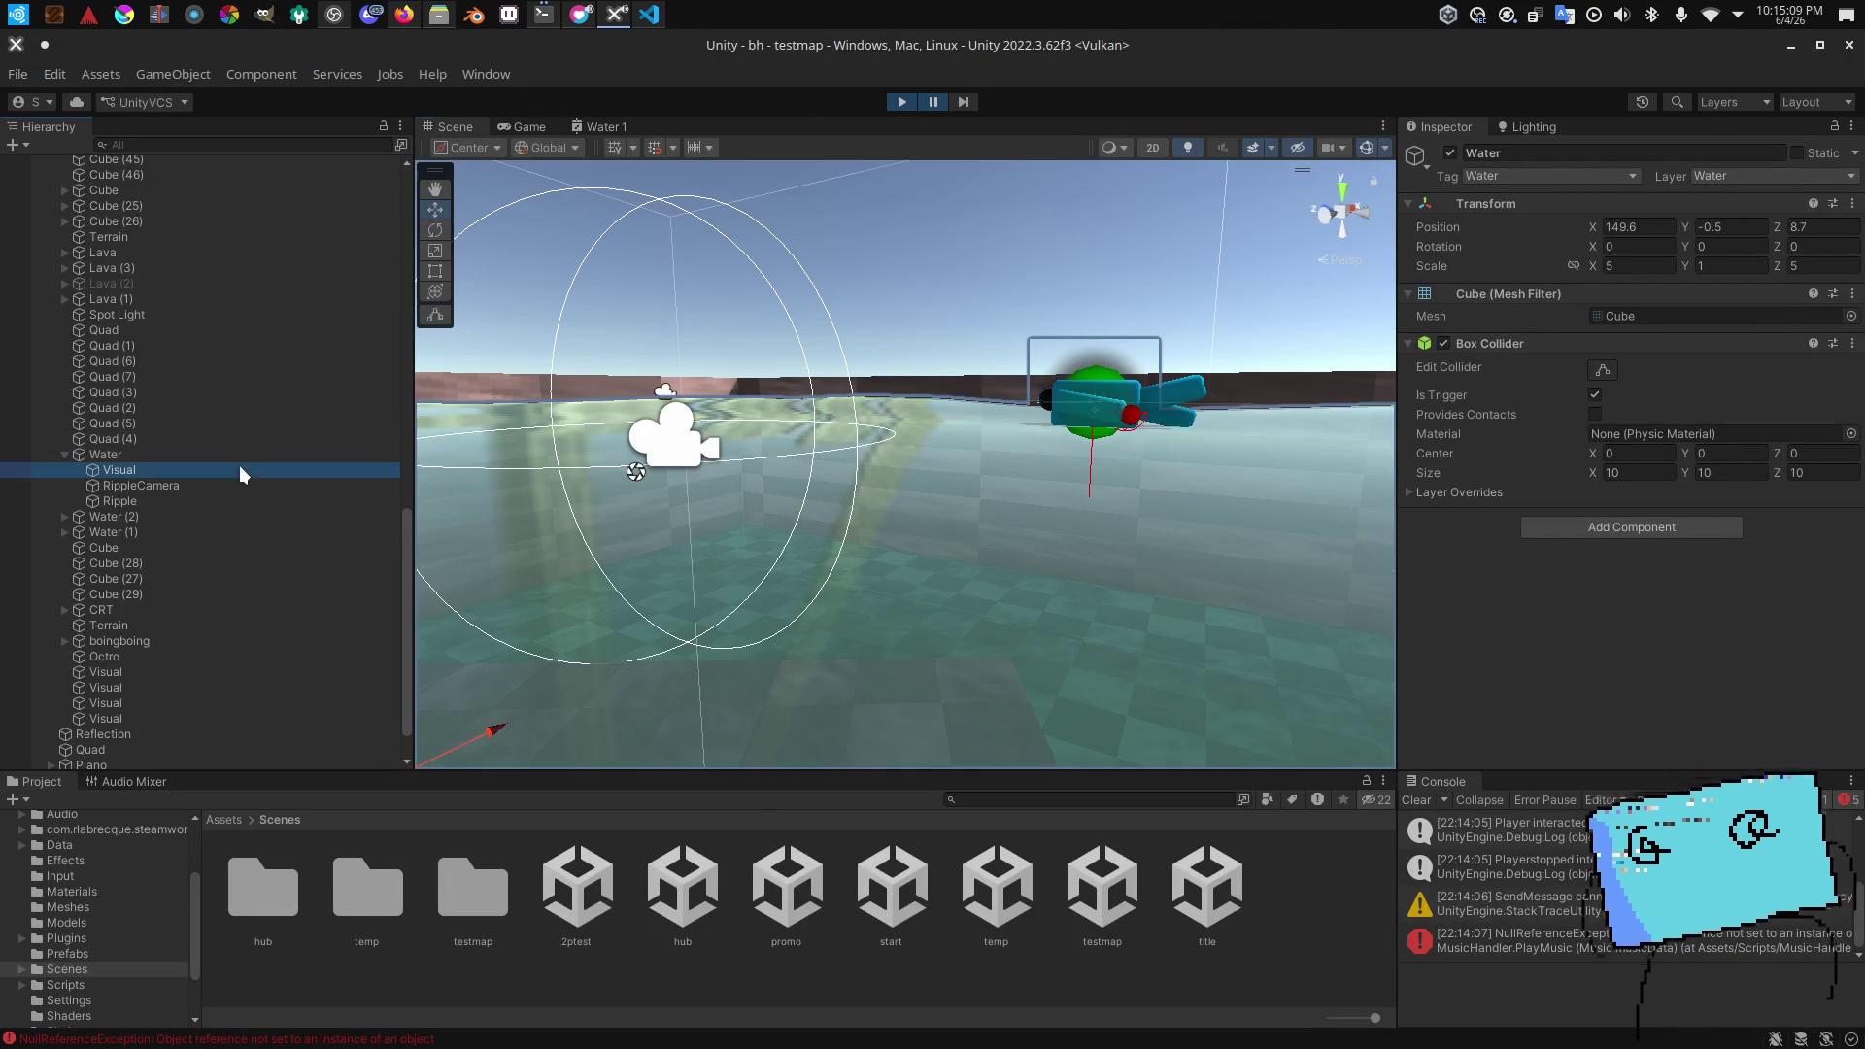
Step: Review the w material in Materials, RippleCamera and Ripple, then raise Visual's Y toward 4.625
left_click(149, 875)
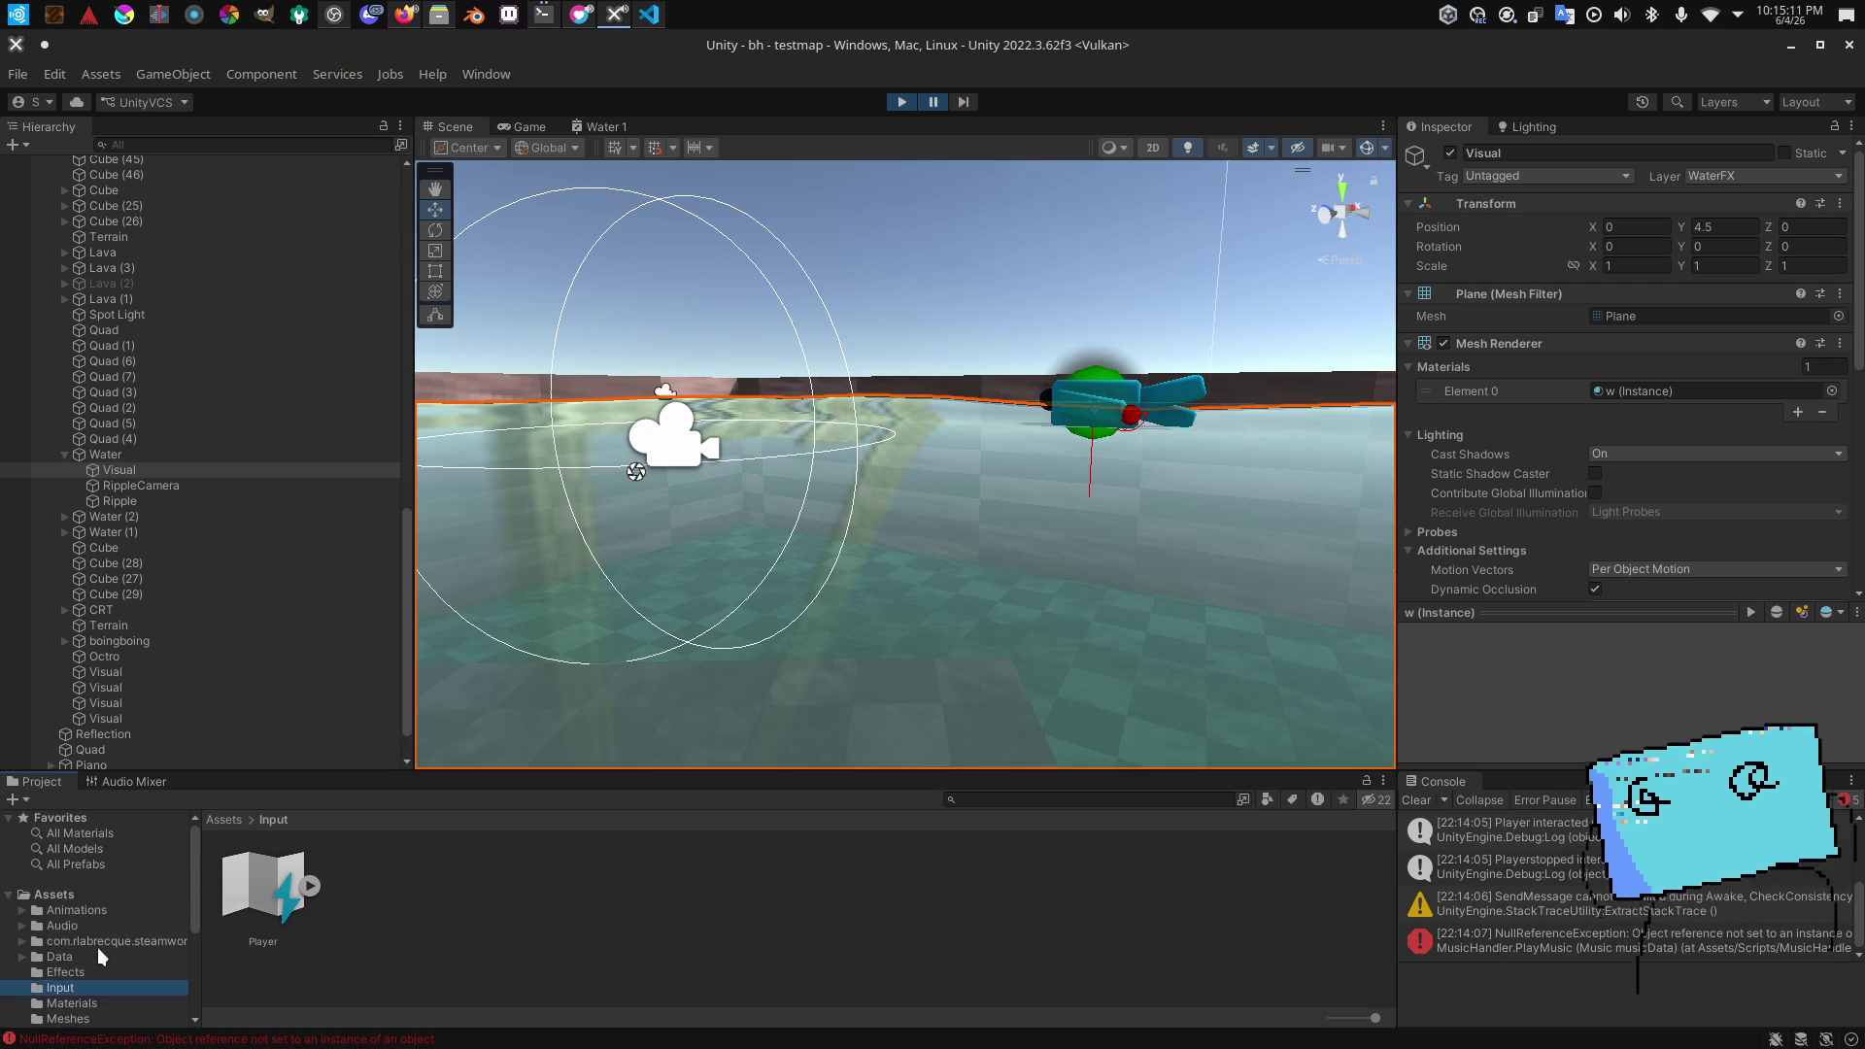
scroll(66, 907, "down", 3)
left_click(64, 947)
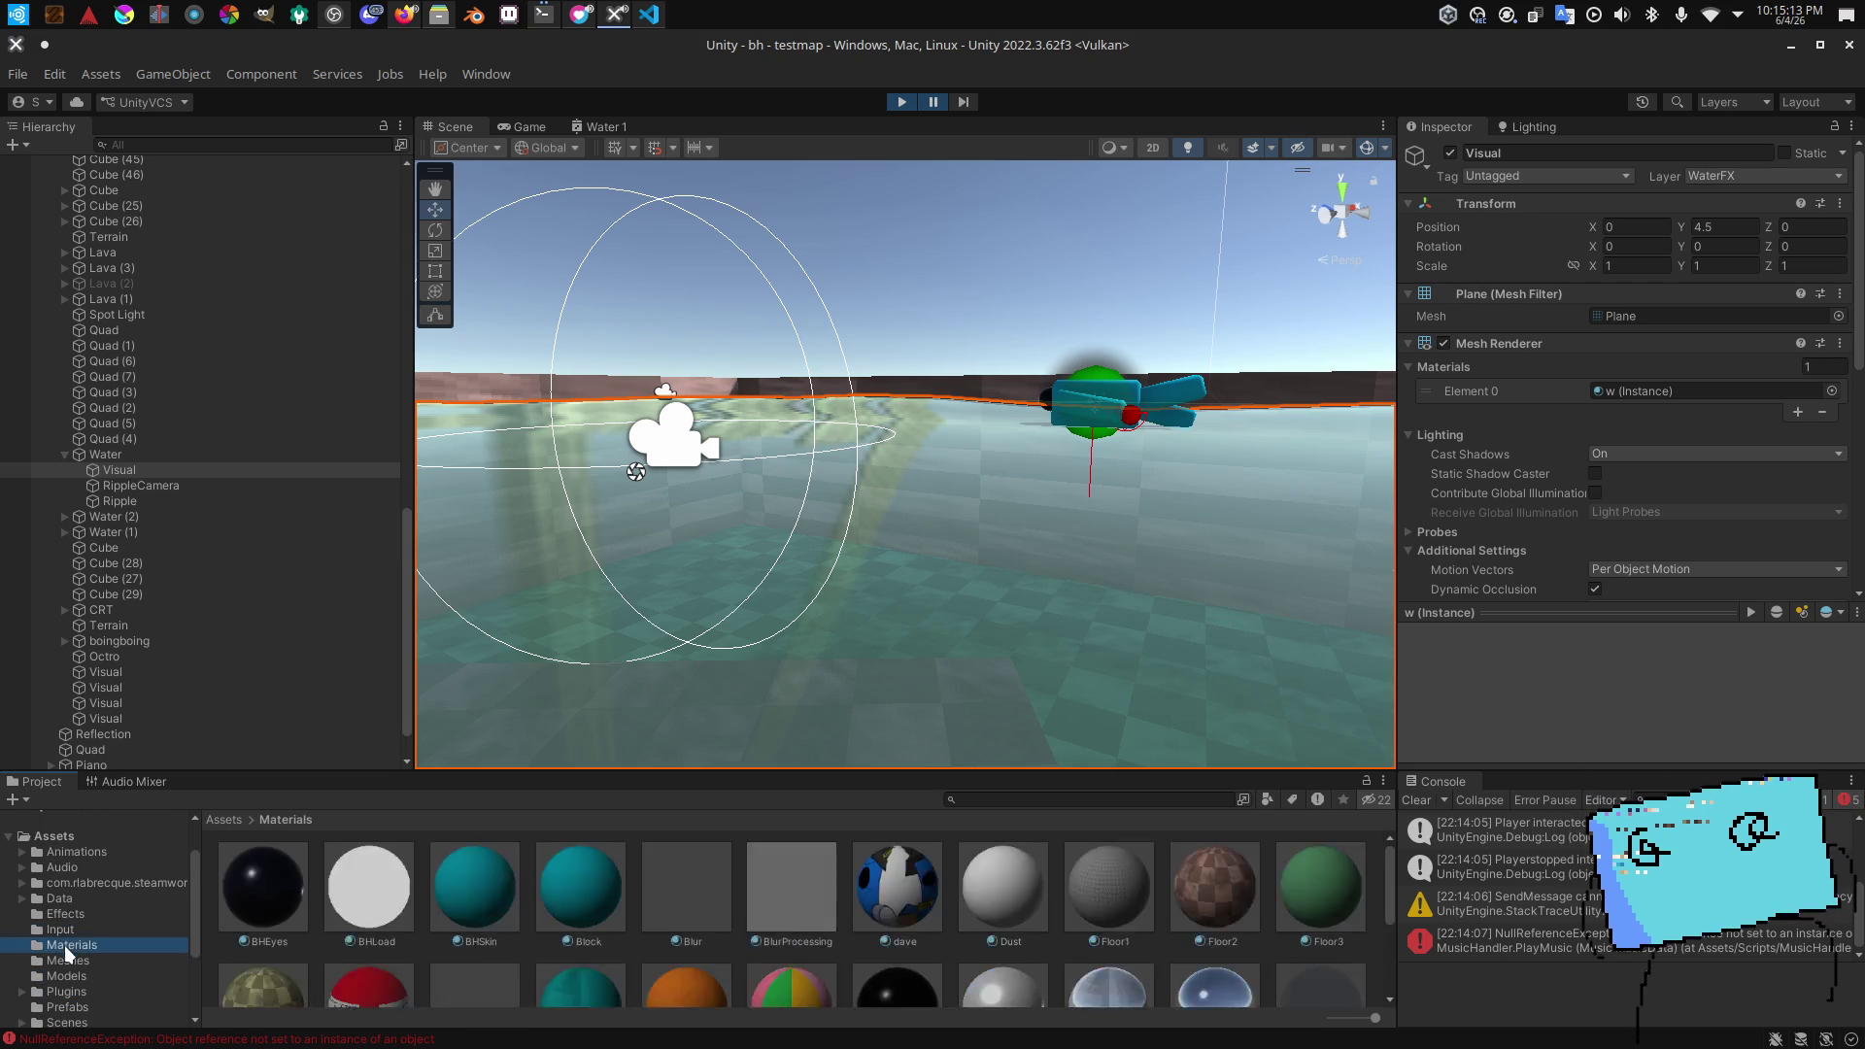
scroll(551, 925, "down", 1)
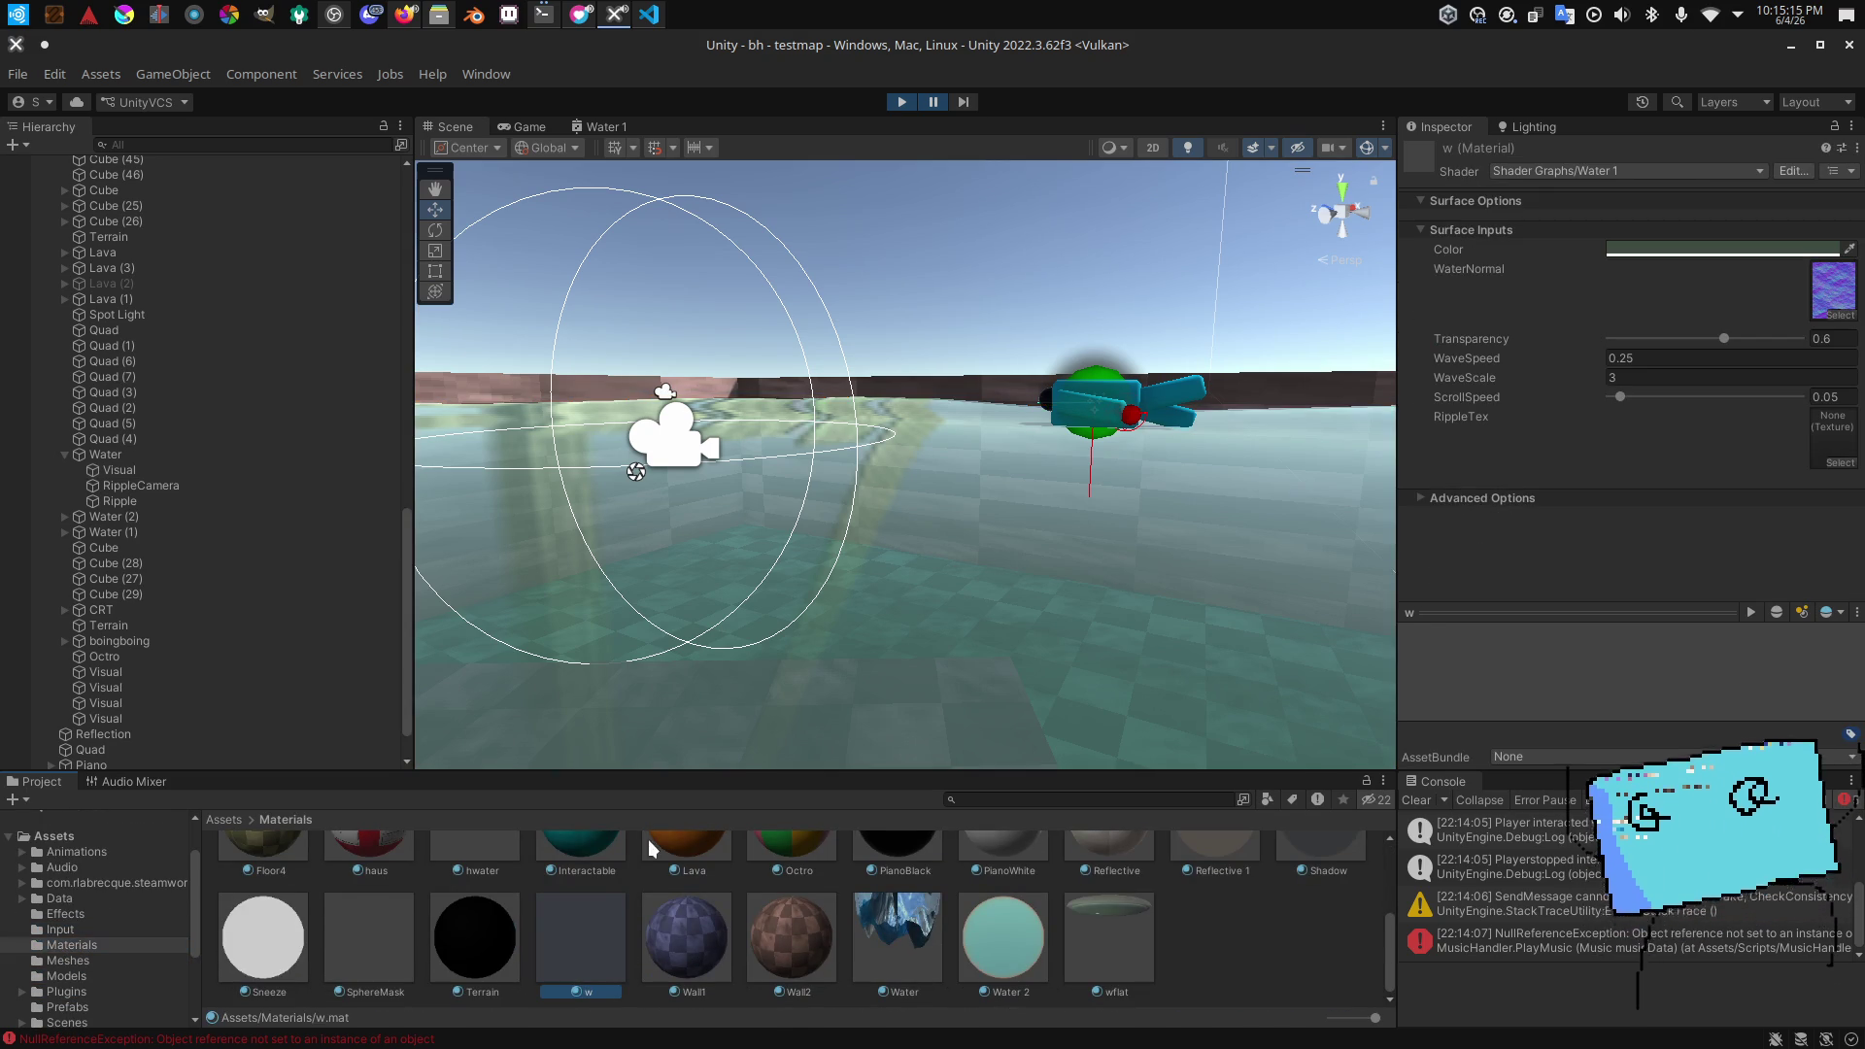
left_click(132, 484)
left_click(155, 498)
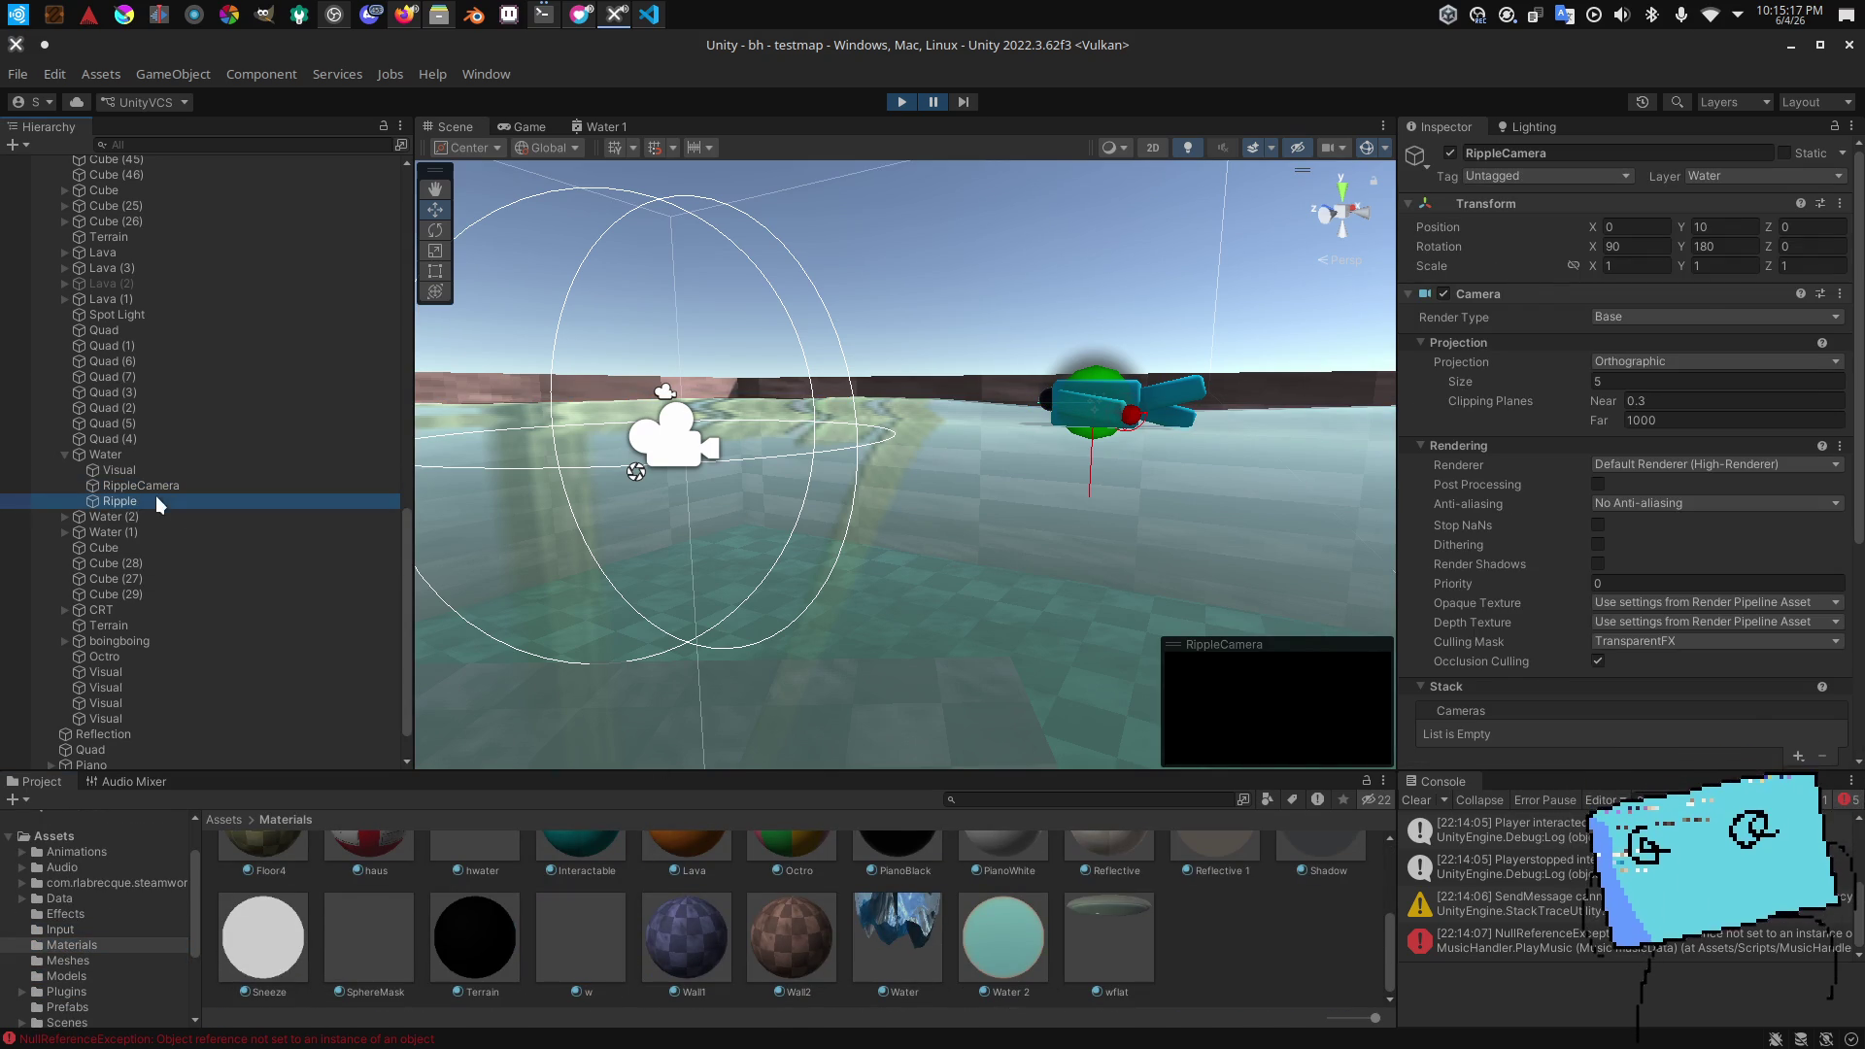
left_click(126, 481)
left_click(109, 470)
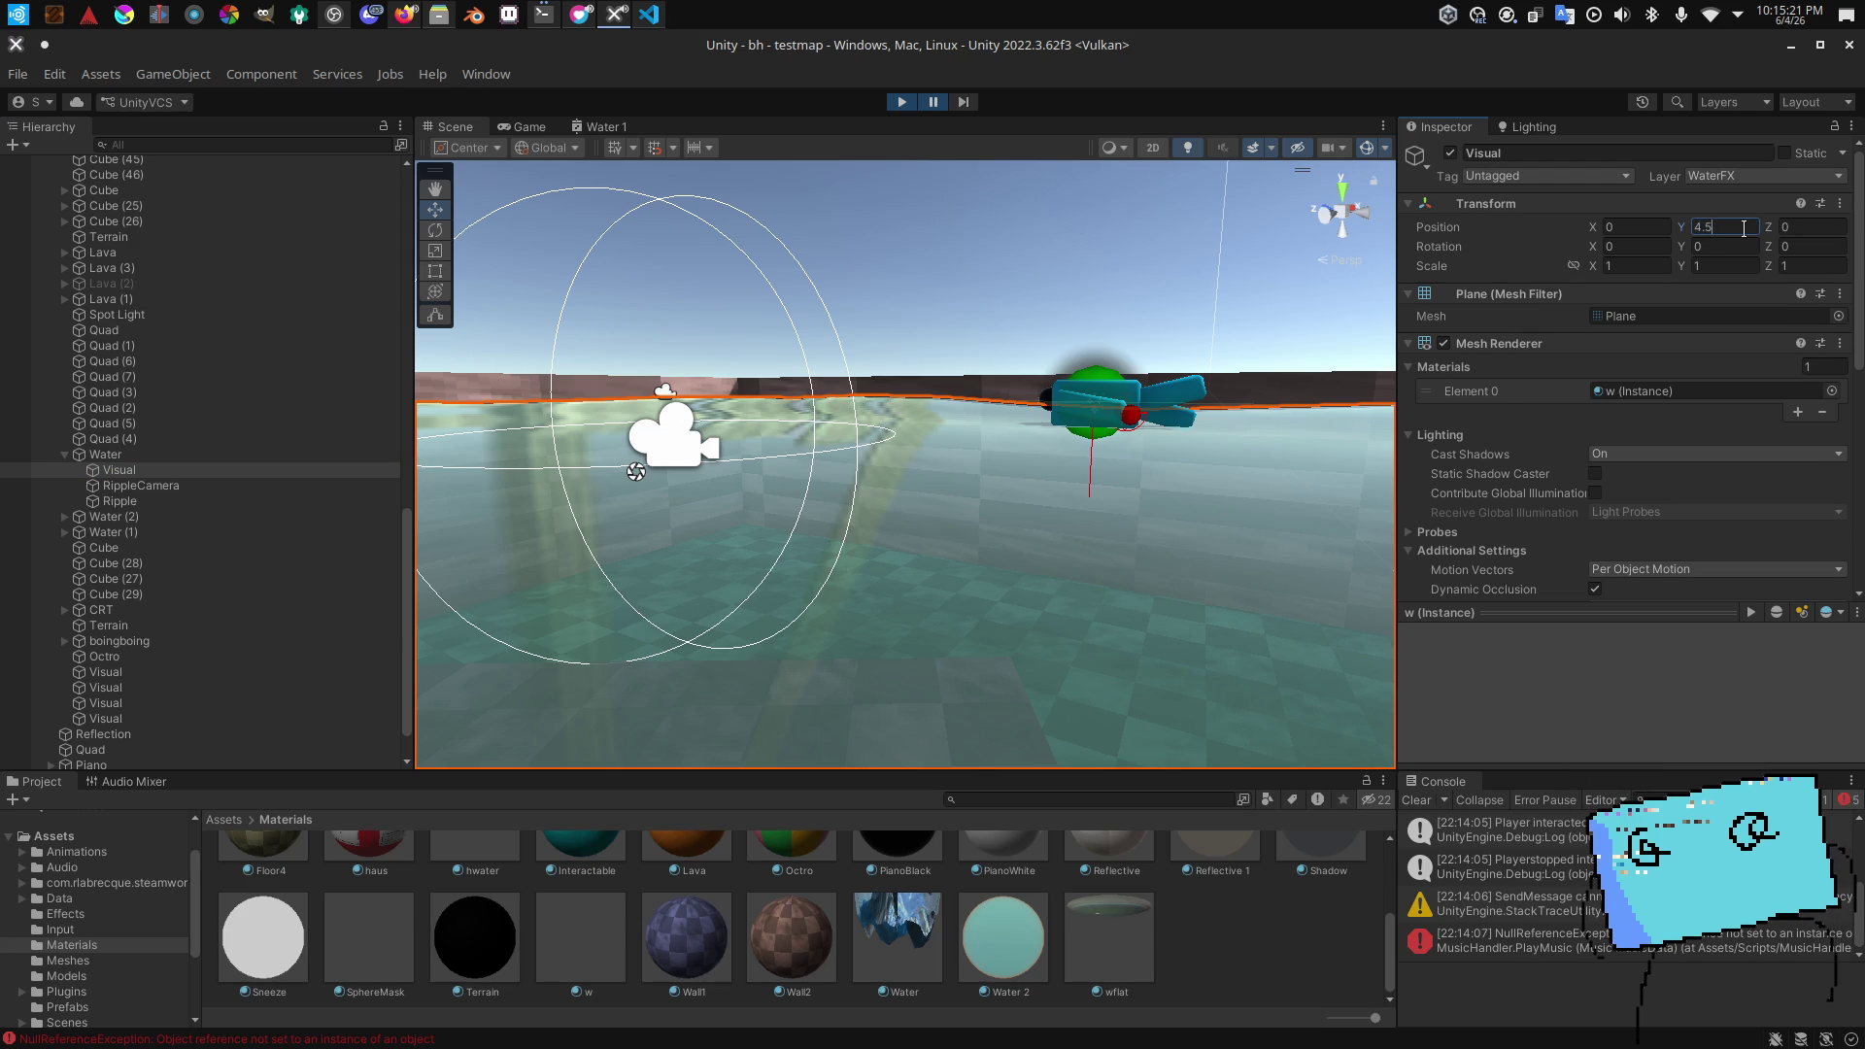
type("25")
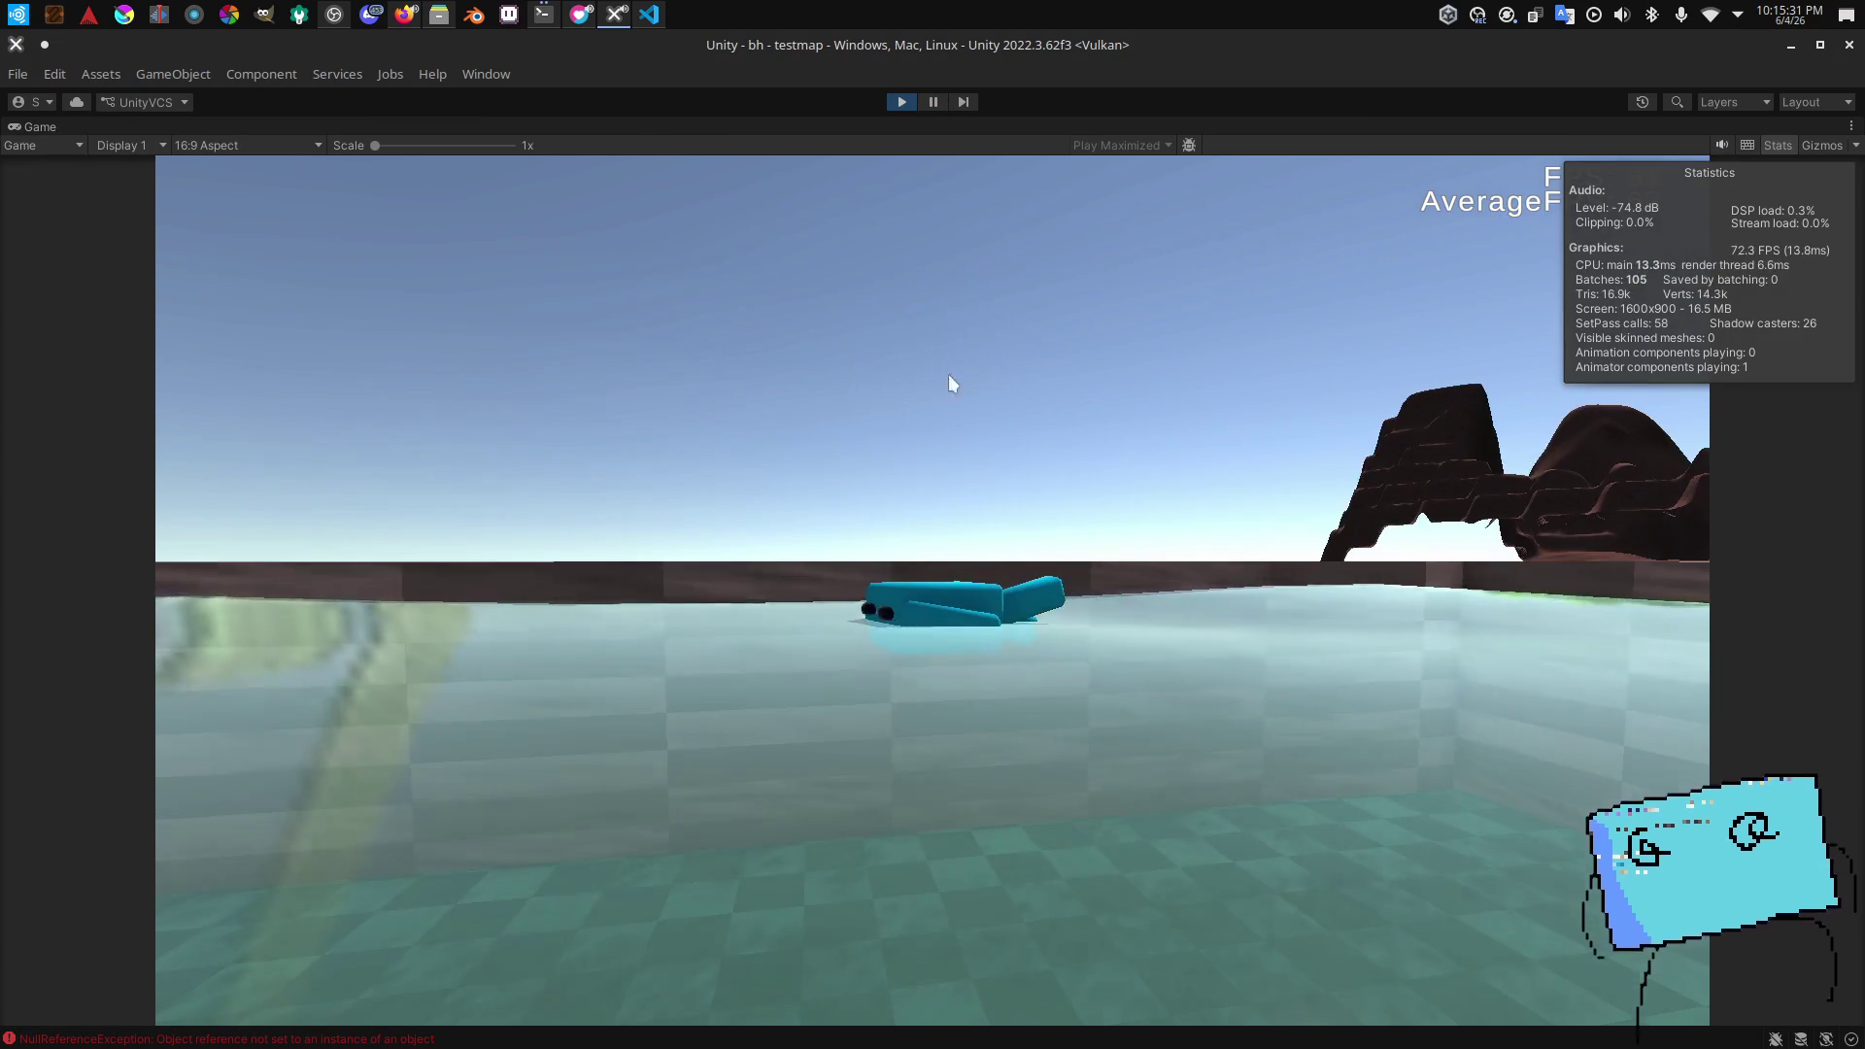
Step: Pause, commit the Visual plane's Position Y of 4.65, and resume the game to test it
left_click(929, 109)
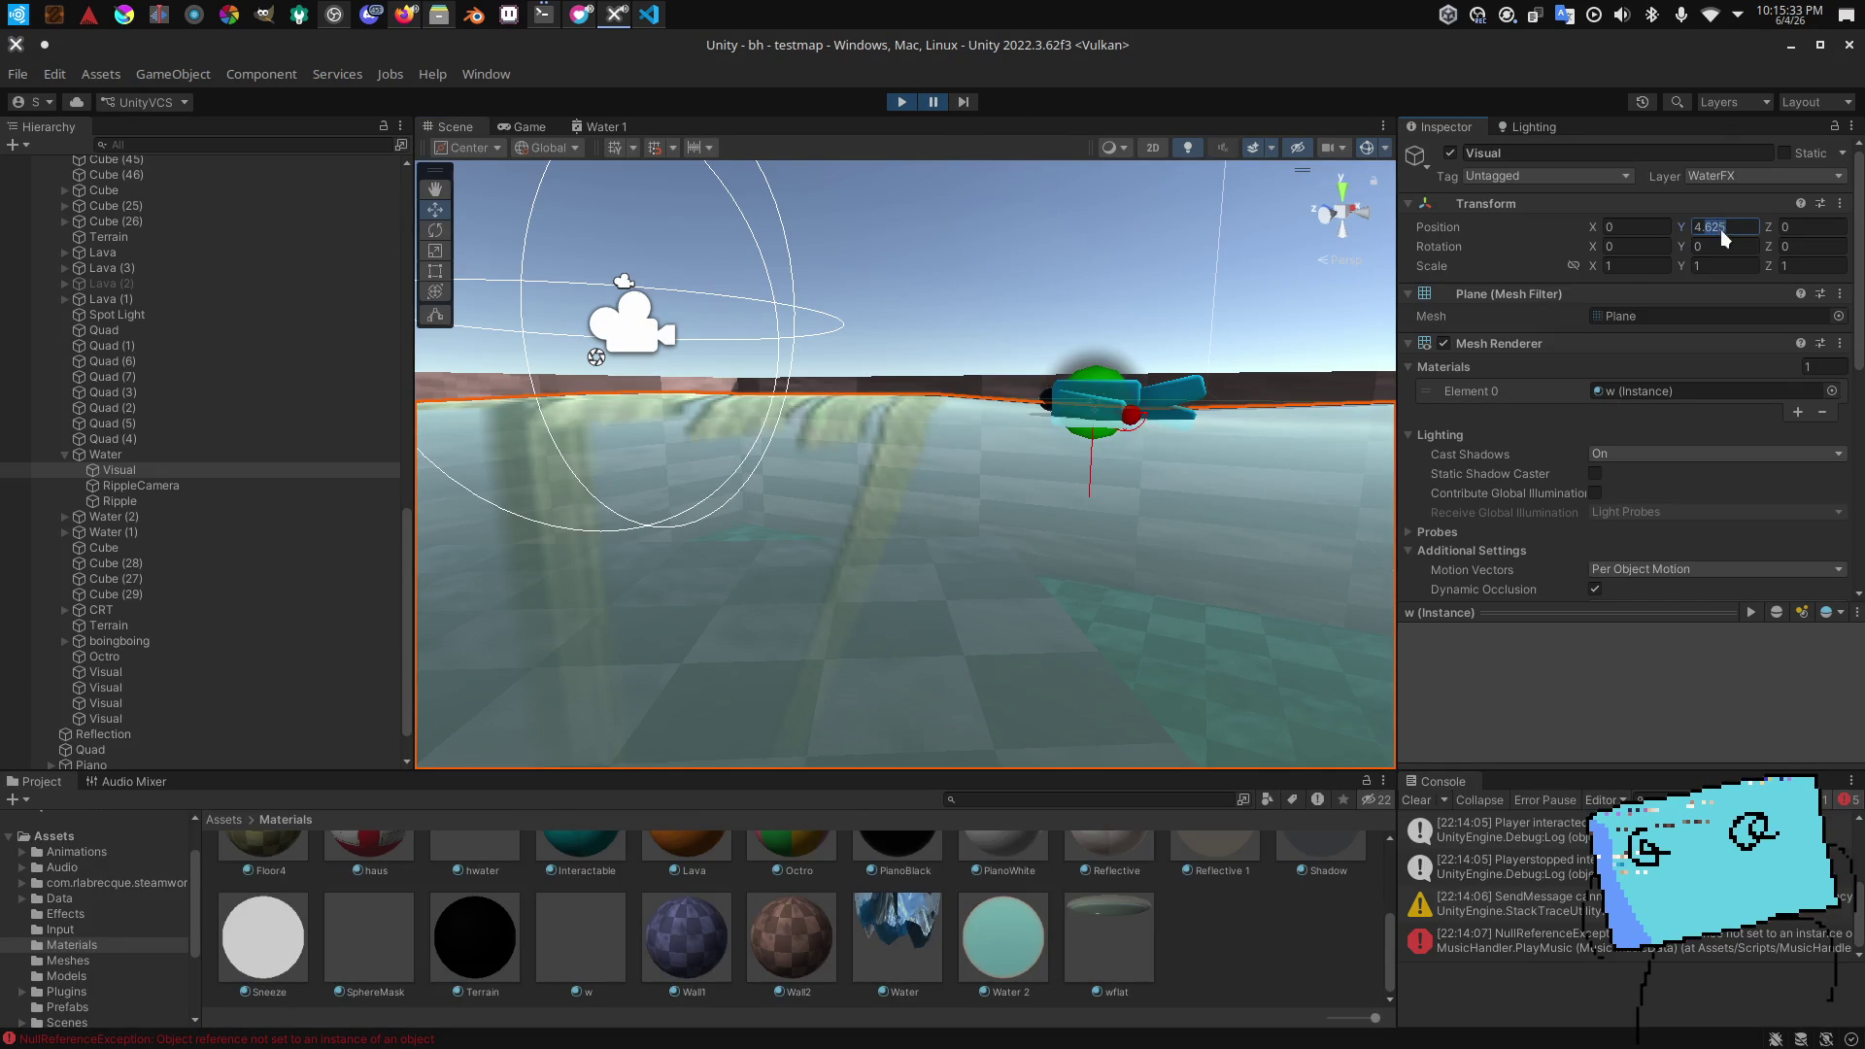
left_click(960, 100)
left_click(932, 102)
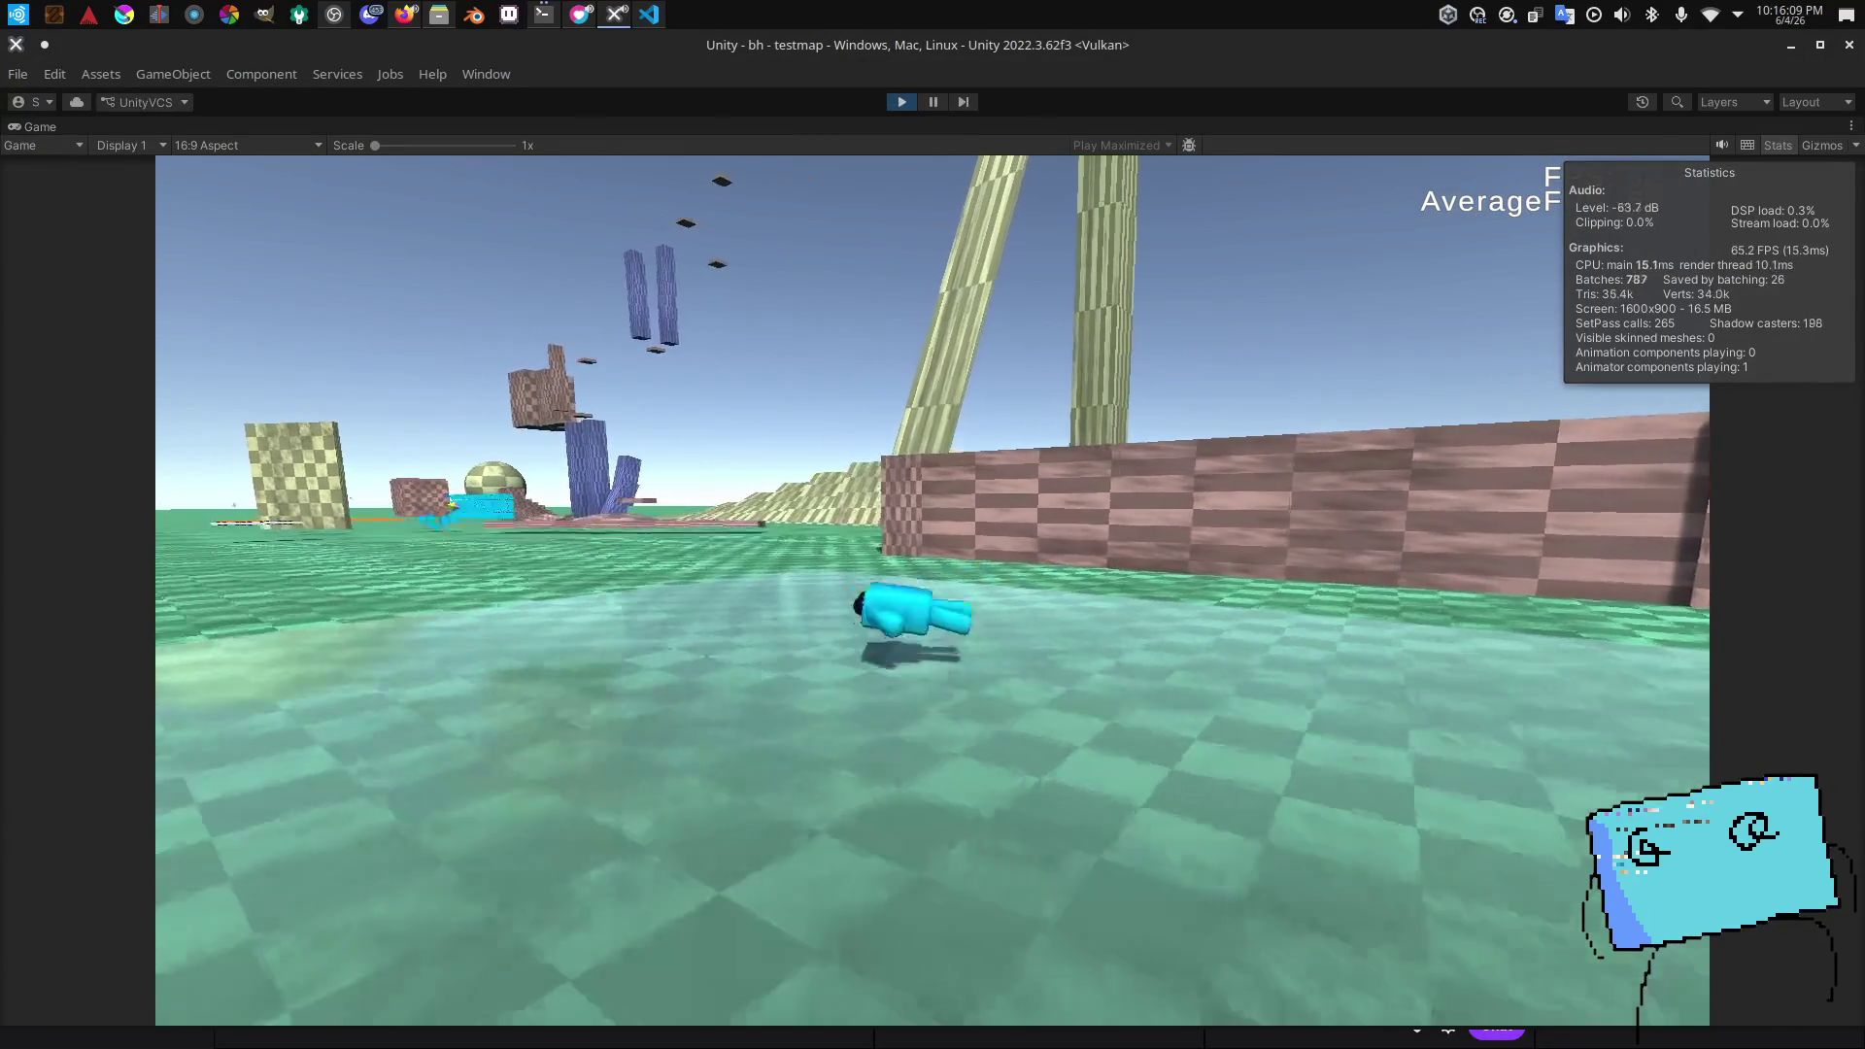
Step: Climb the character over the pool wall and swim across the pool toward the far corner
key("alt+Tab")
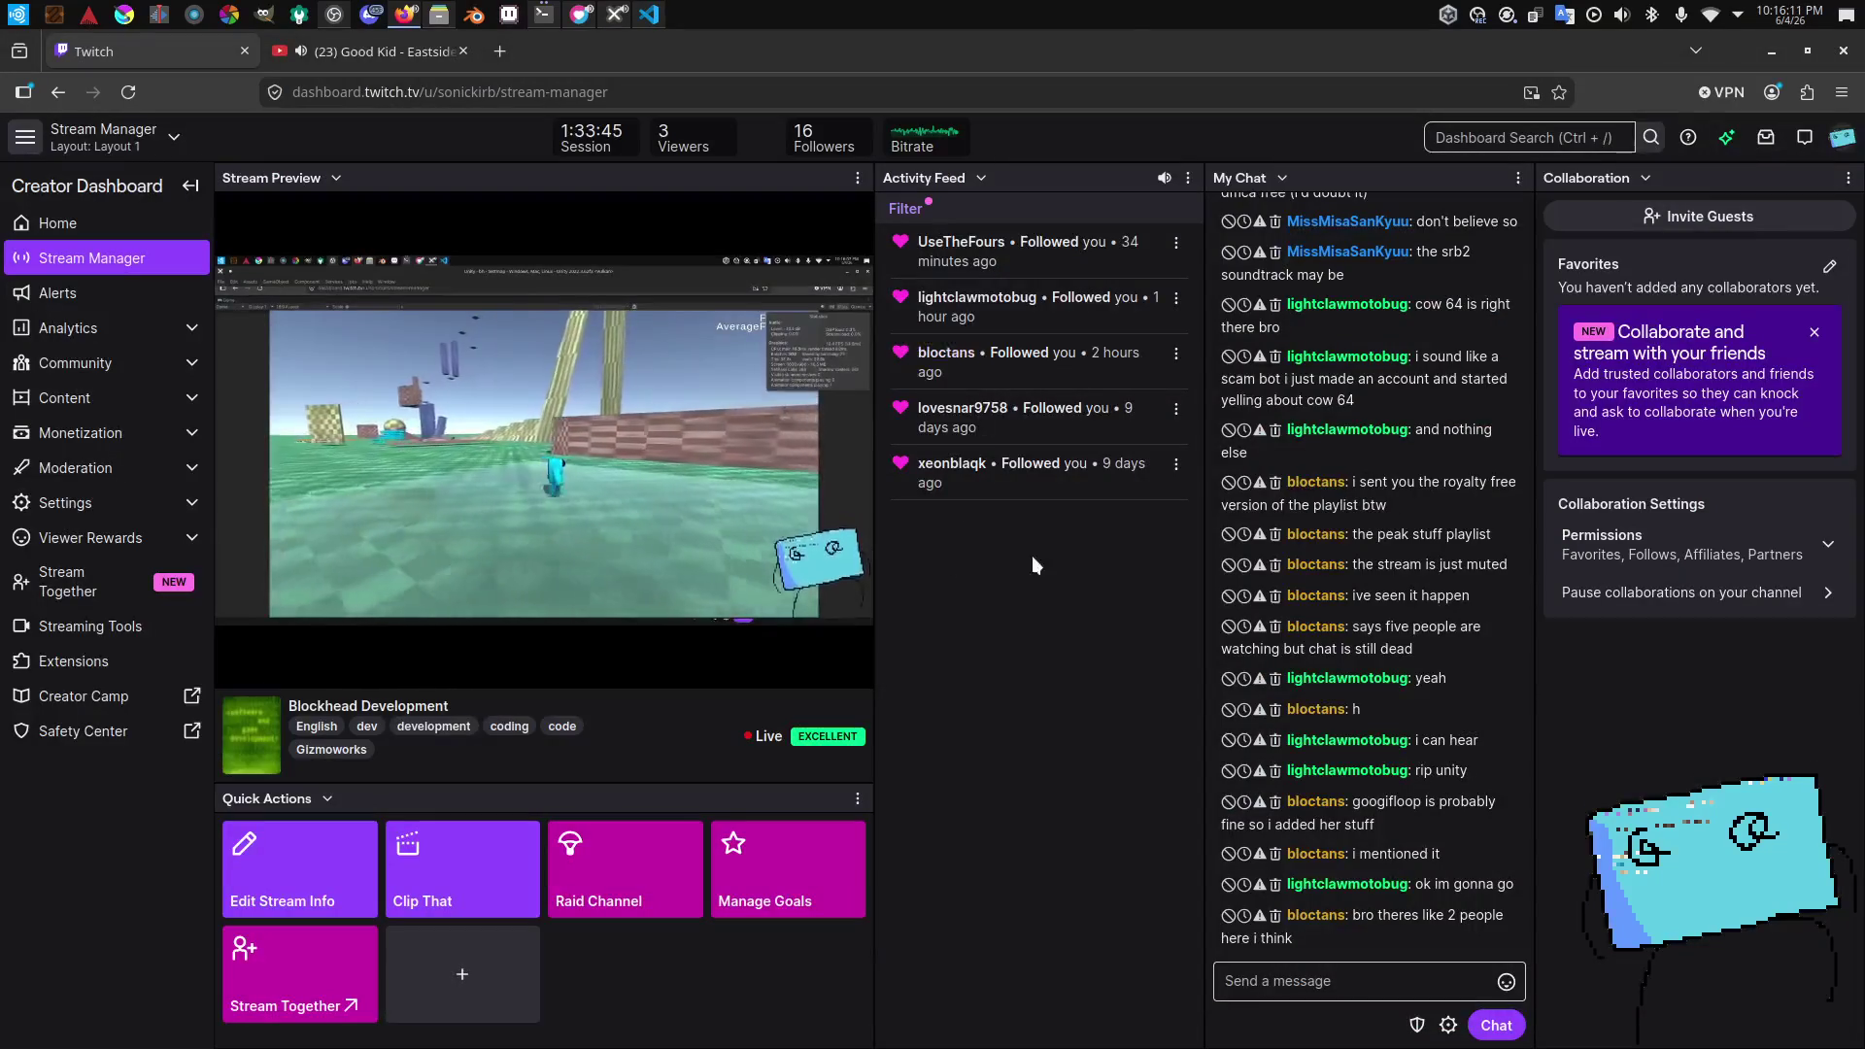
key("alt+Tab")
key("w")
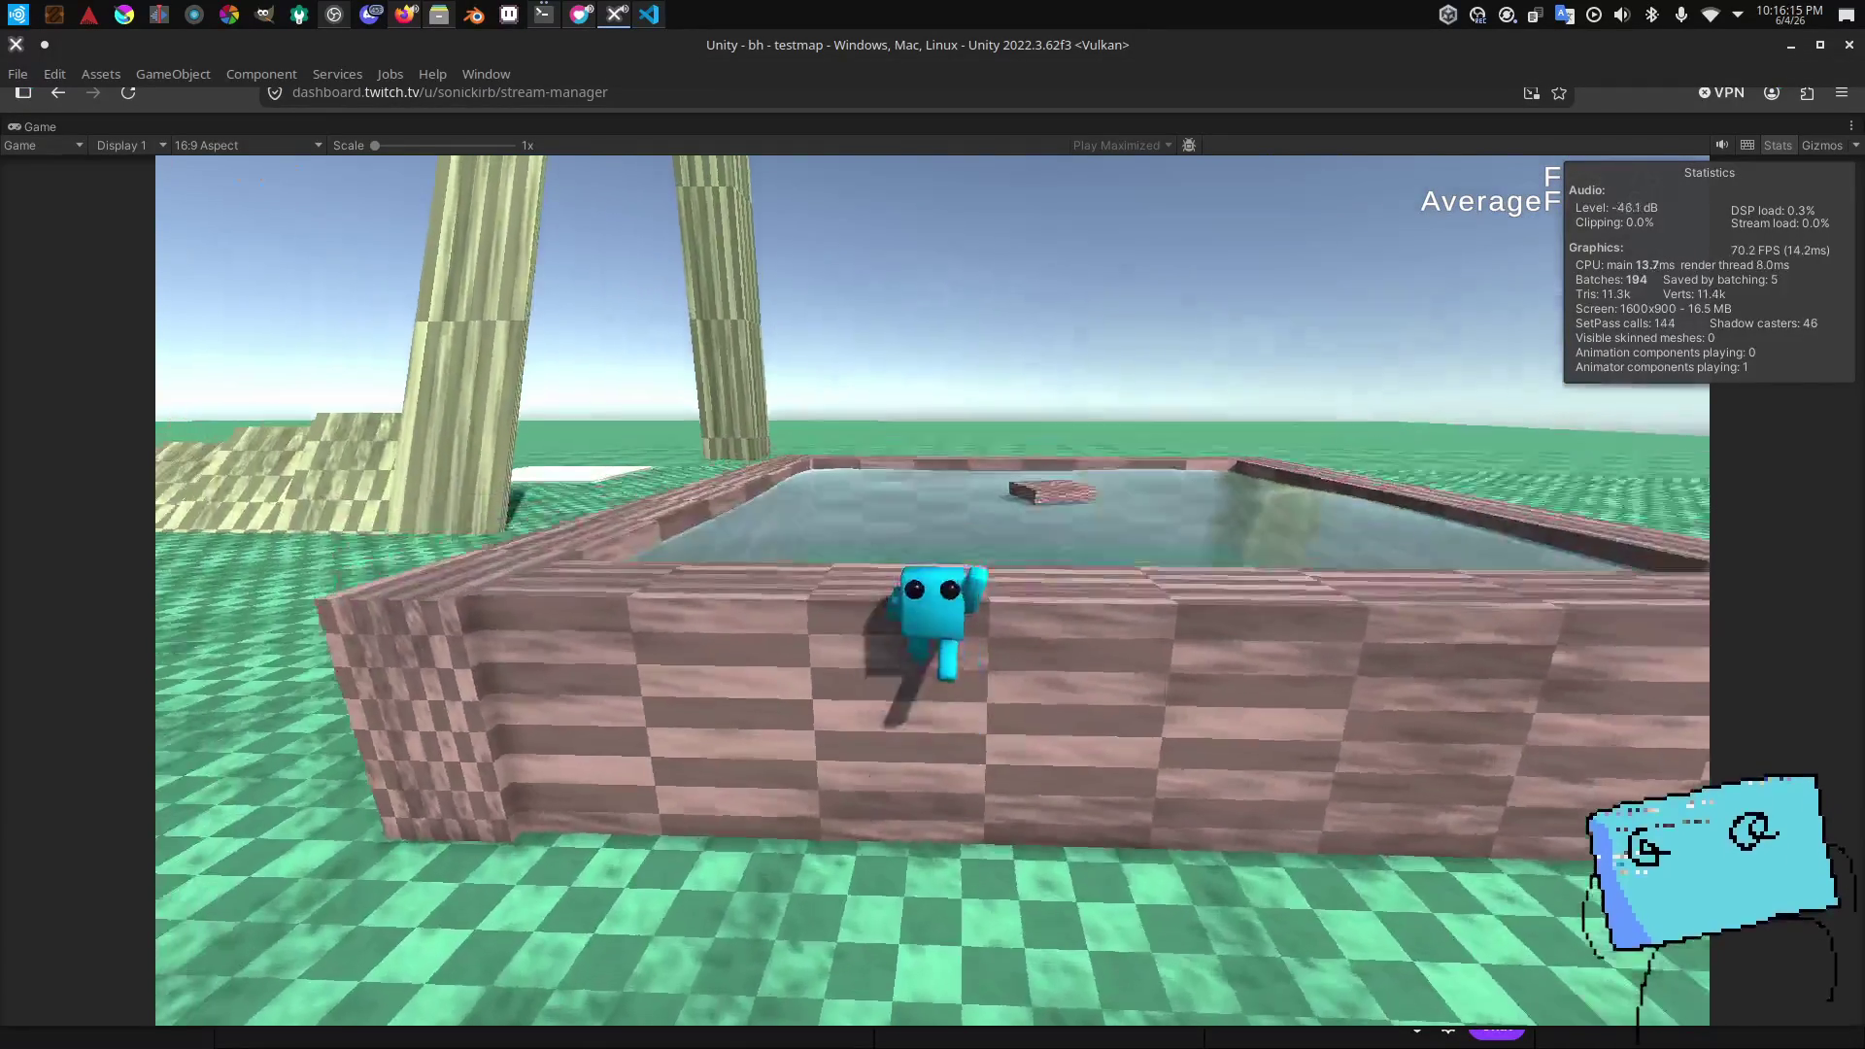
key("space")
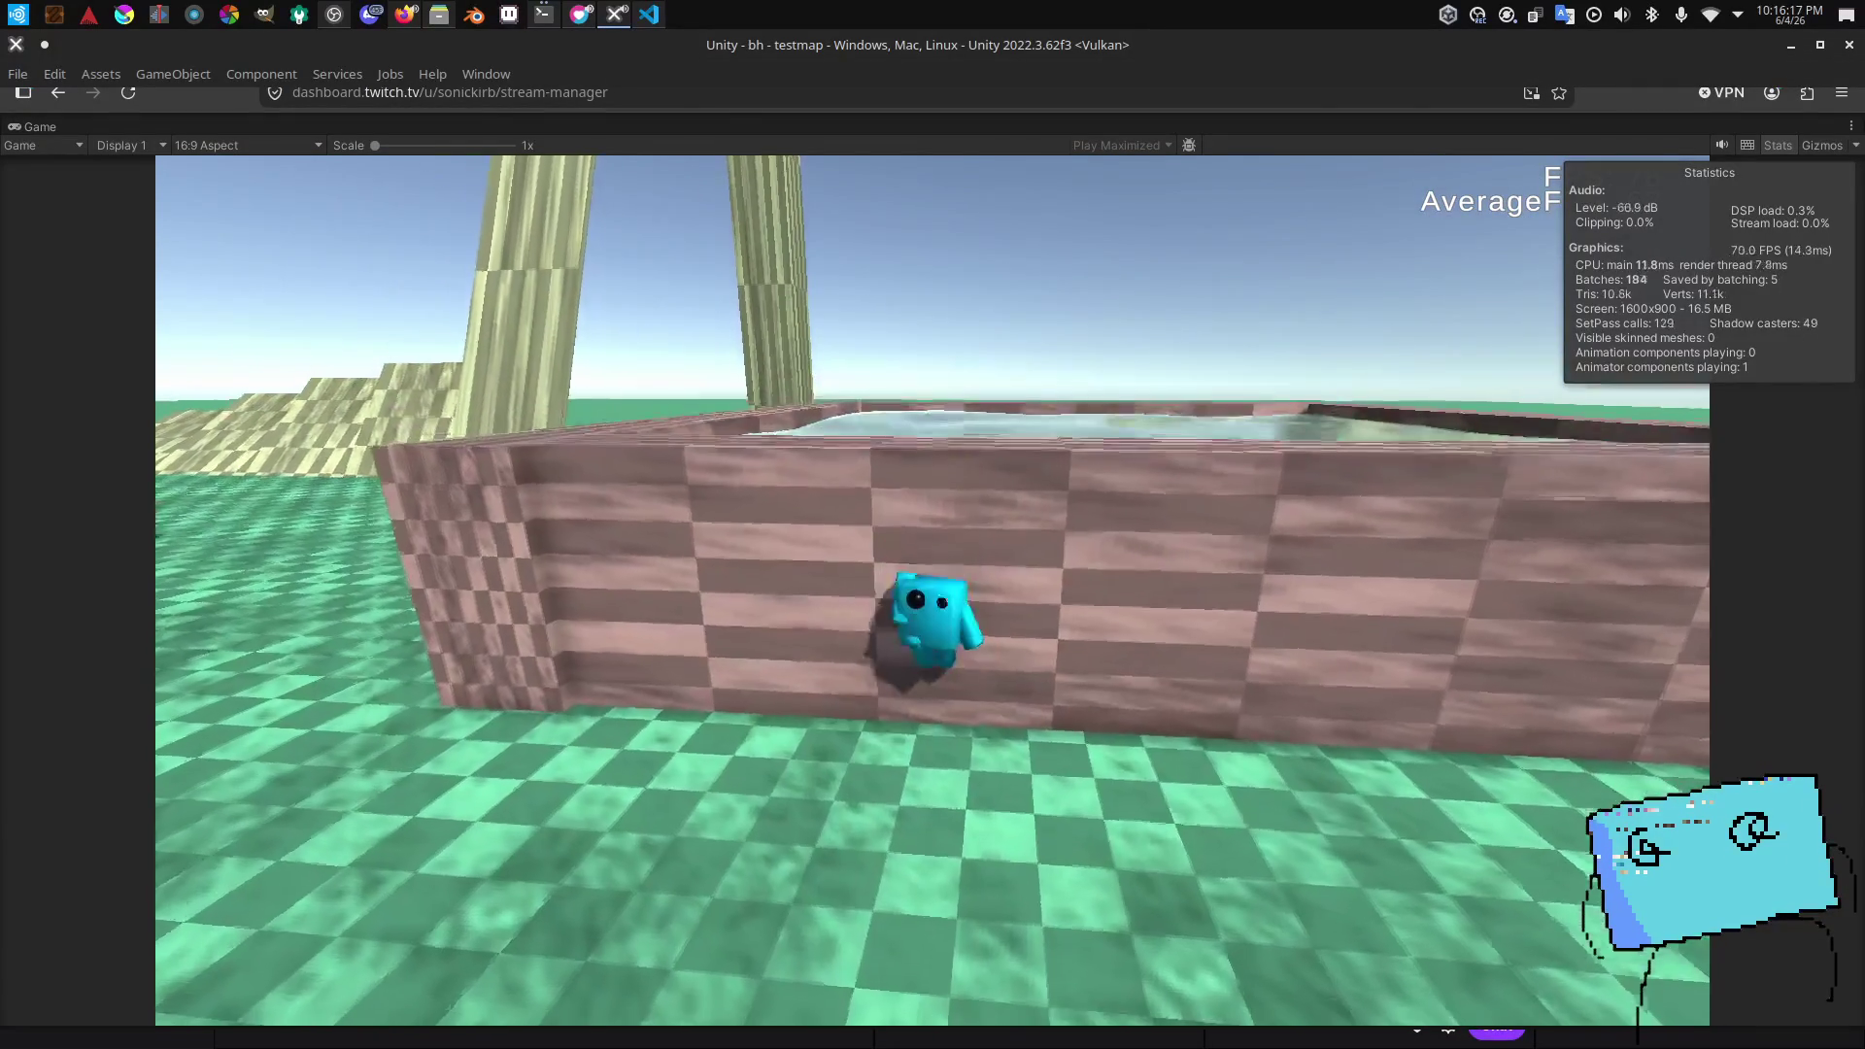
key("w")
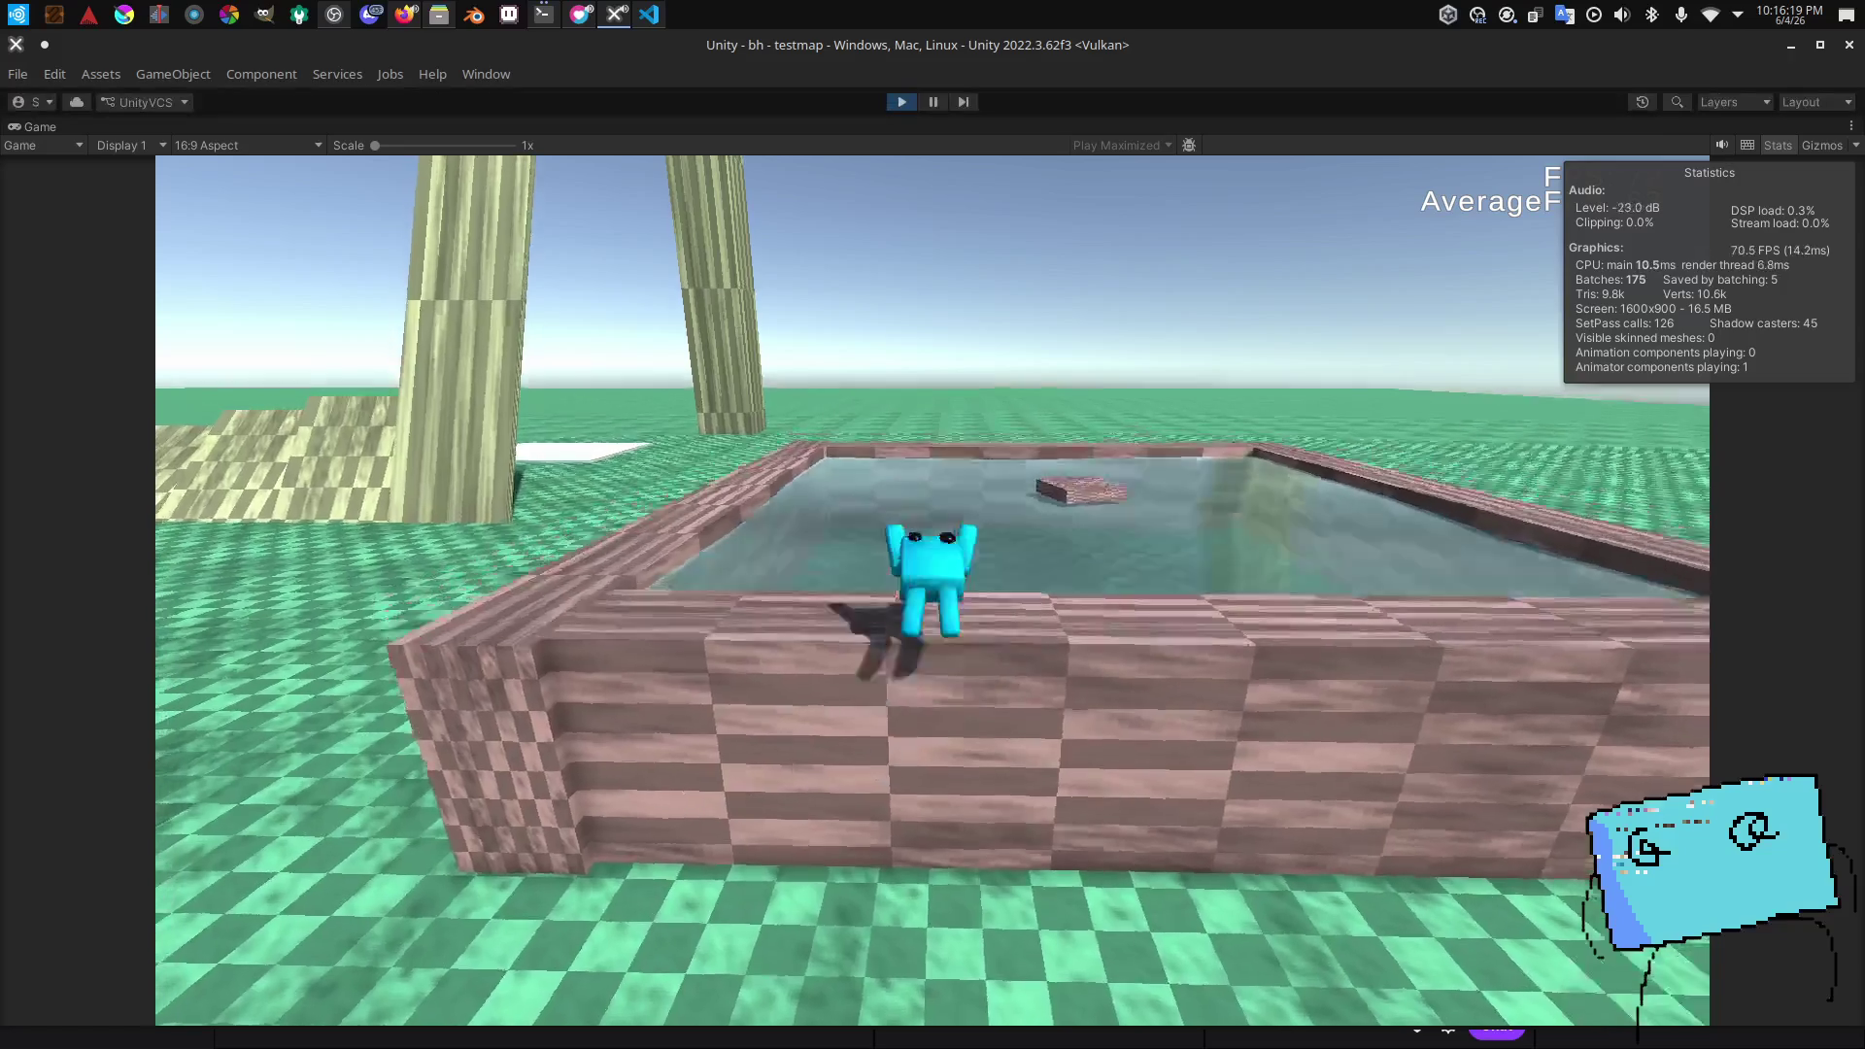
key("w")
key("w")
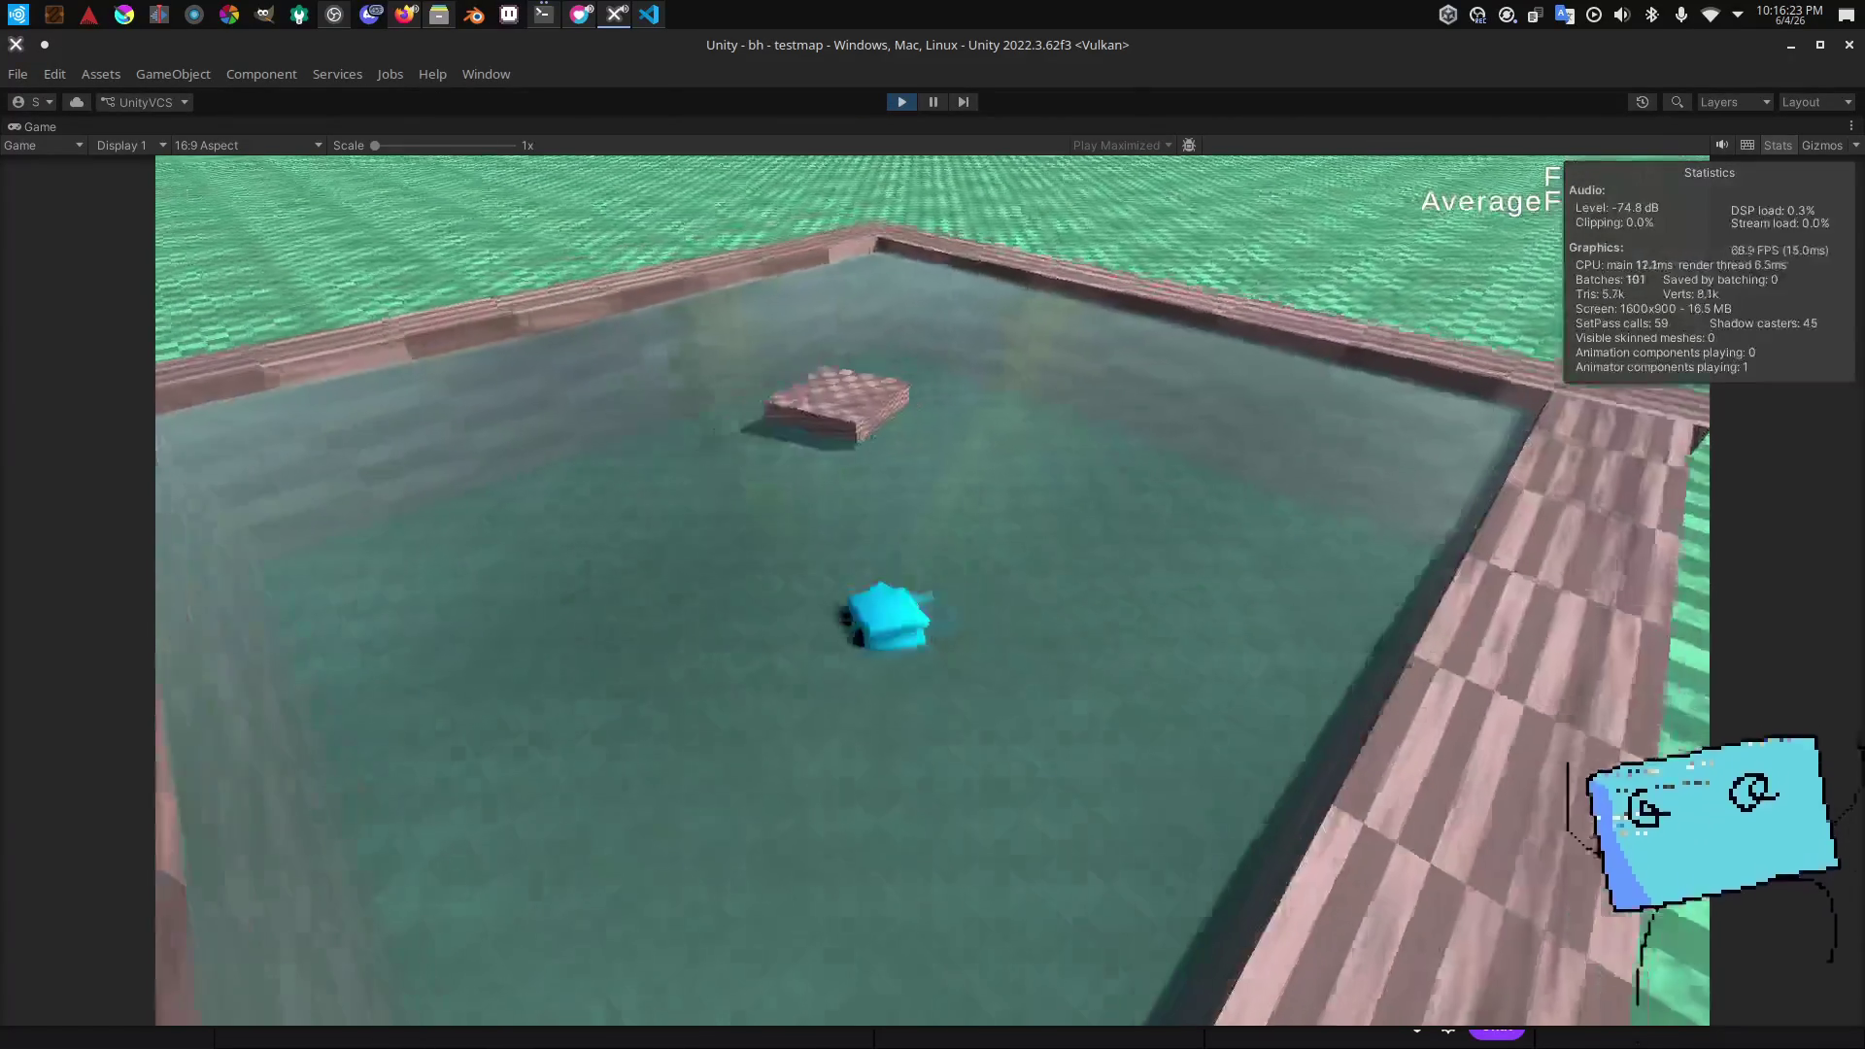
key("w")
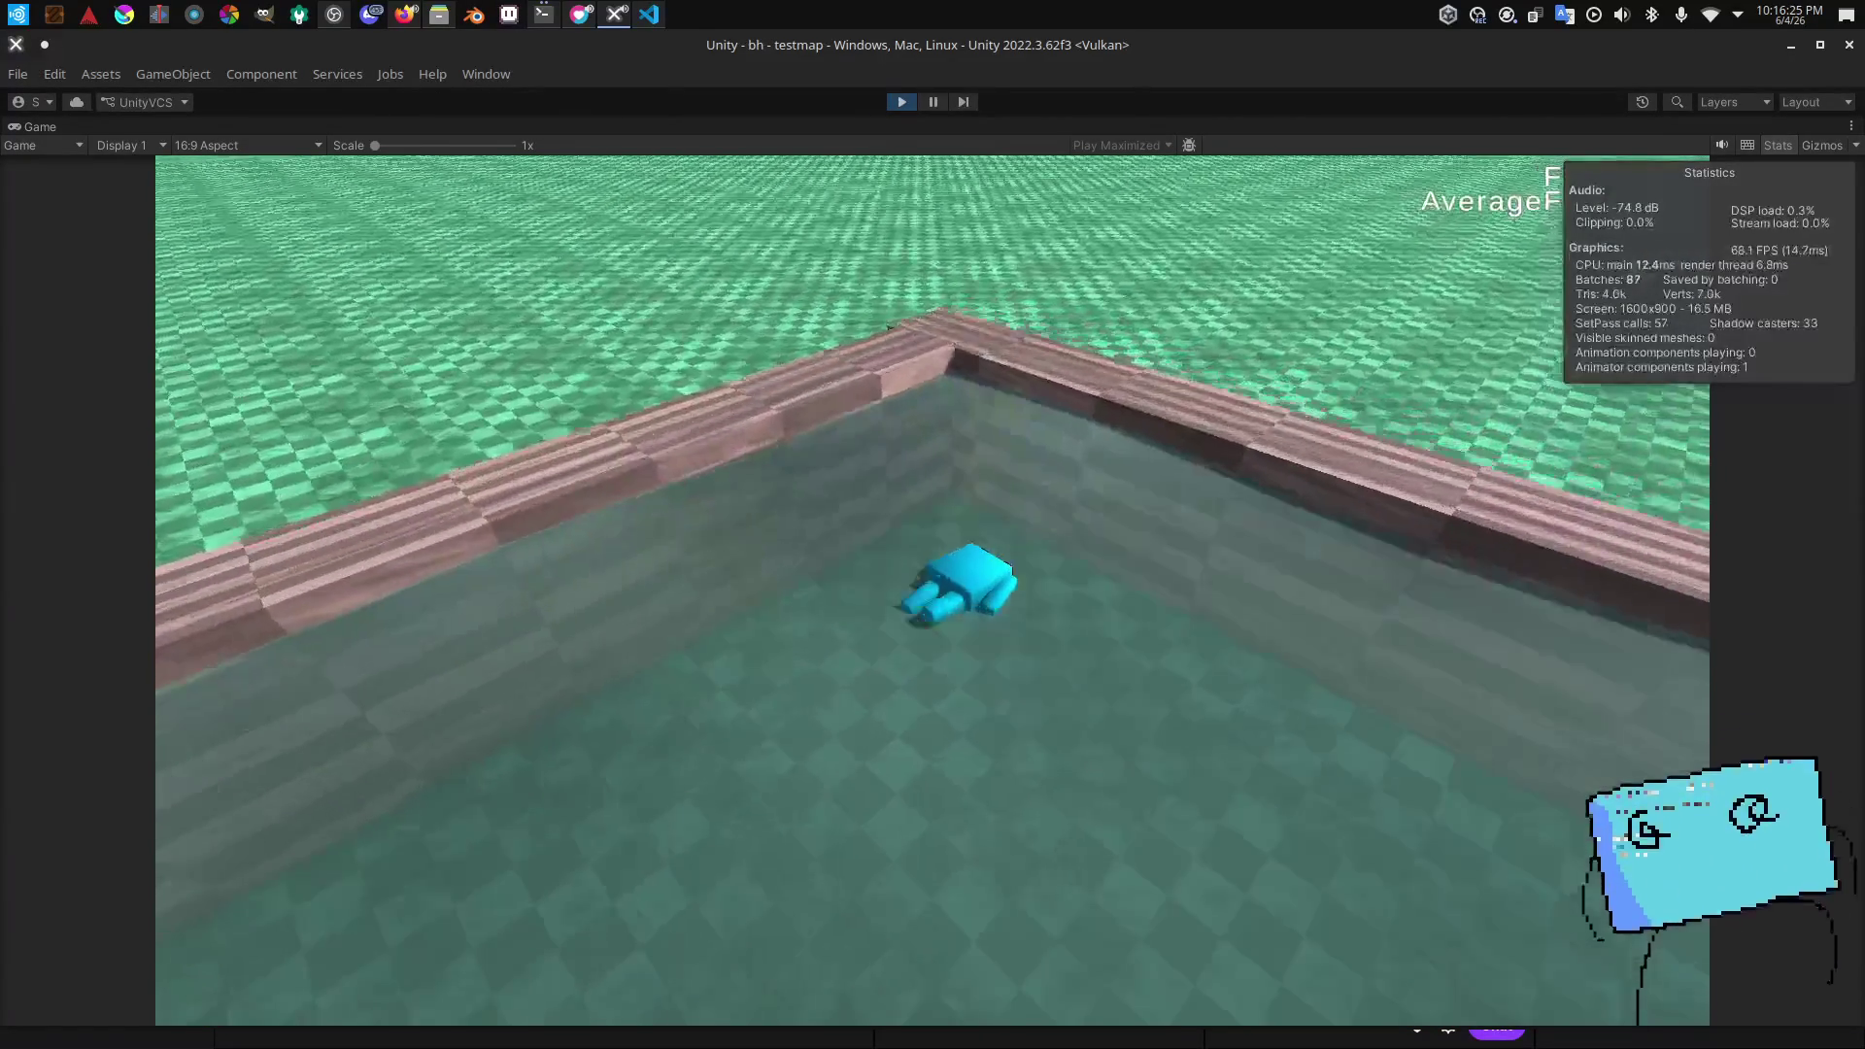
key("w")
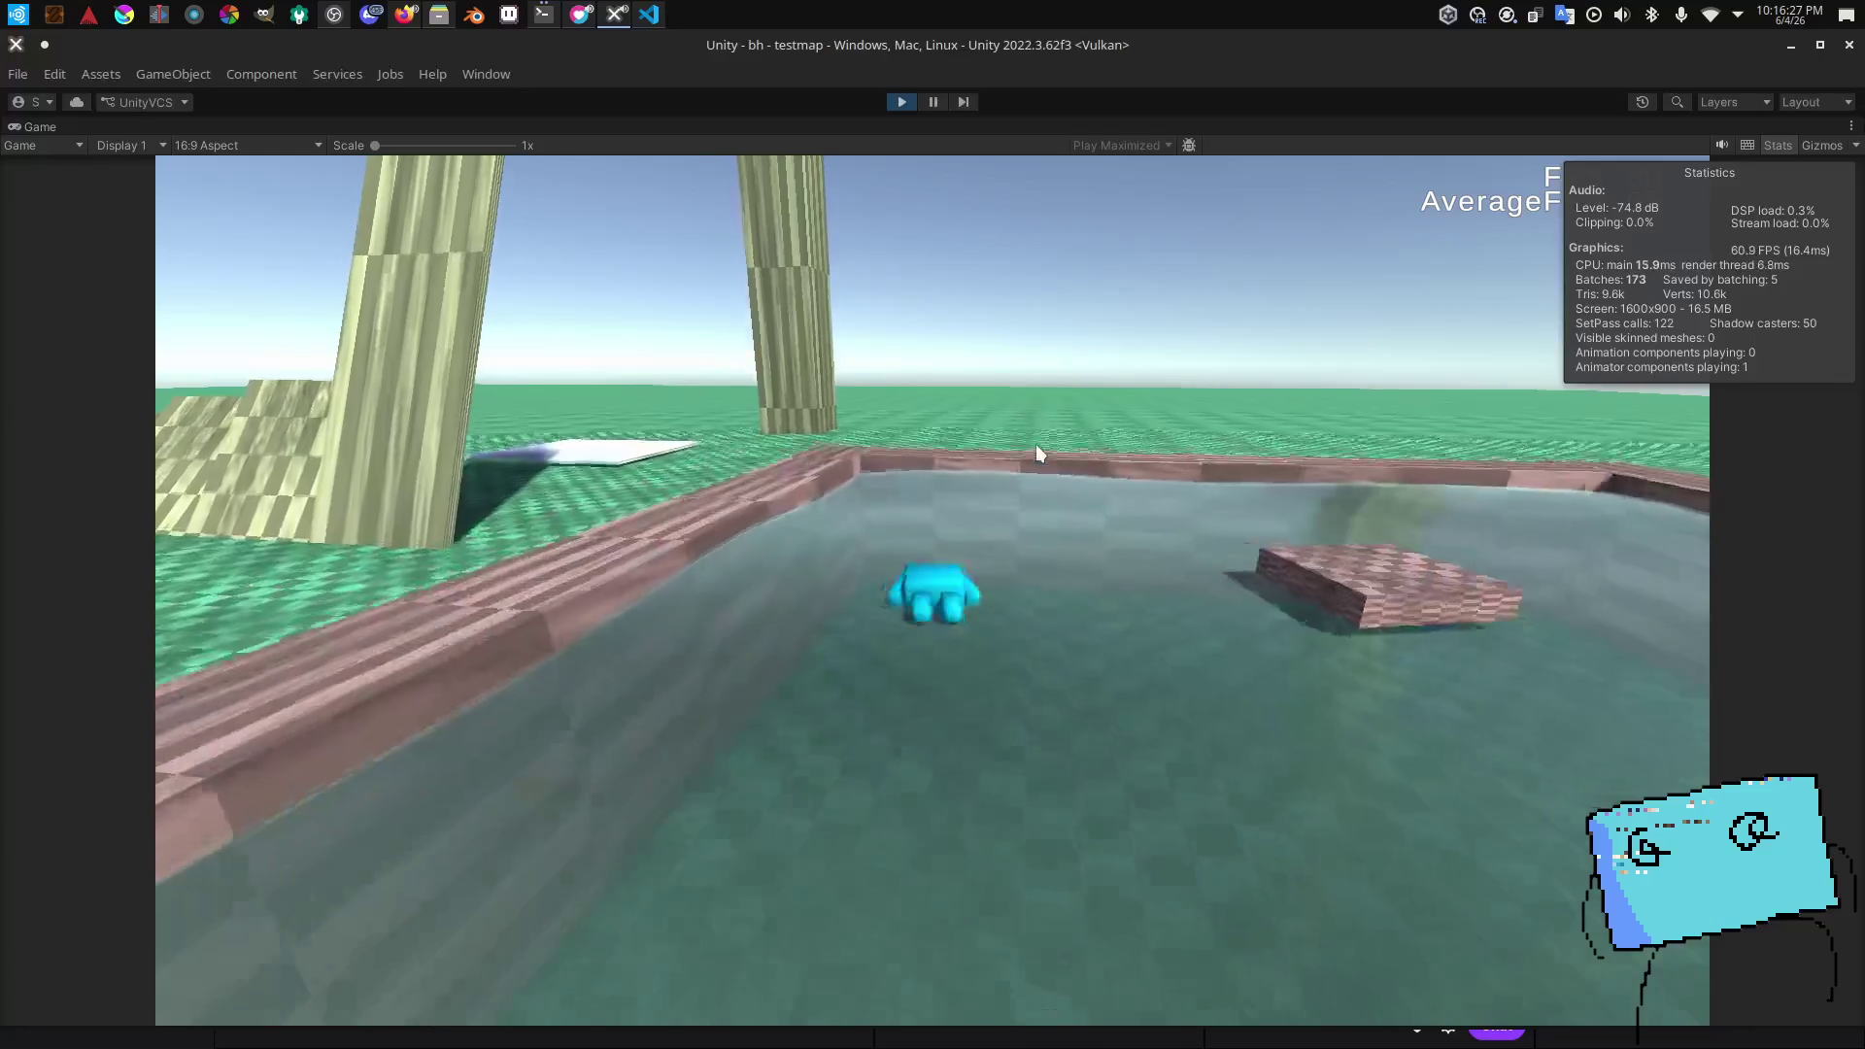
key("w")
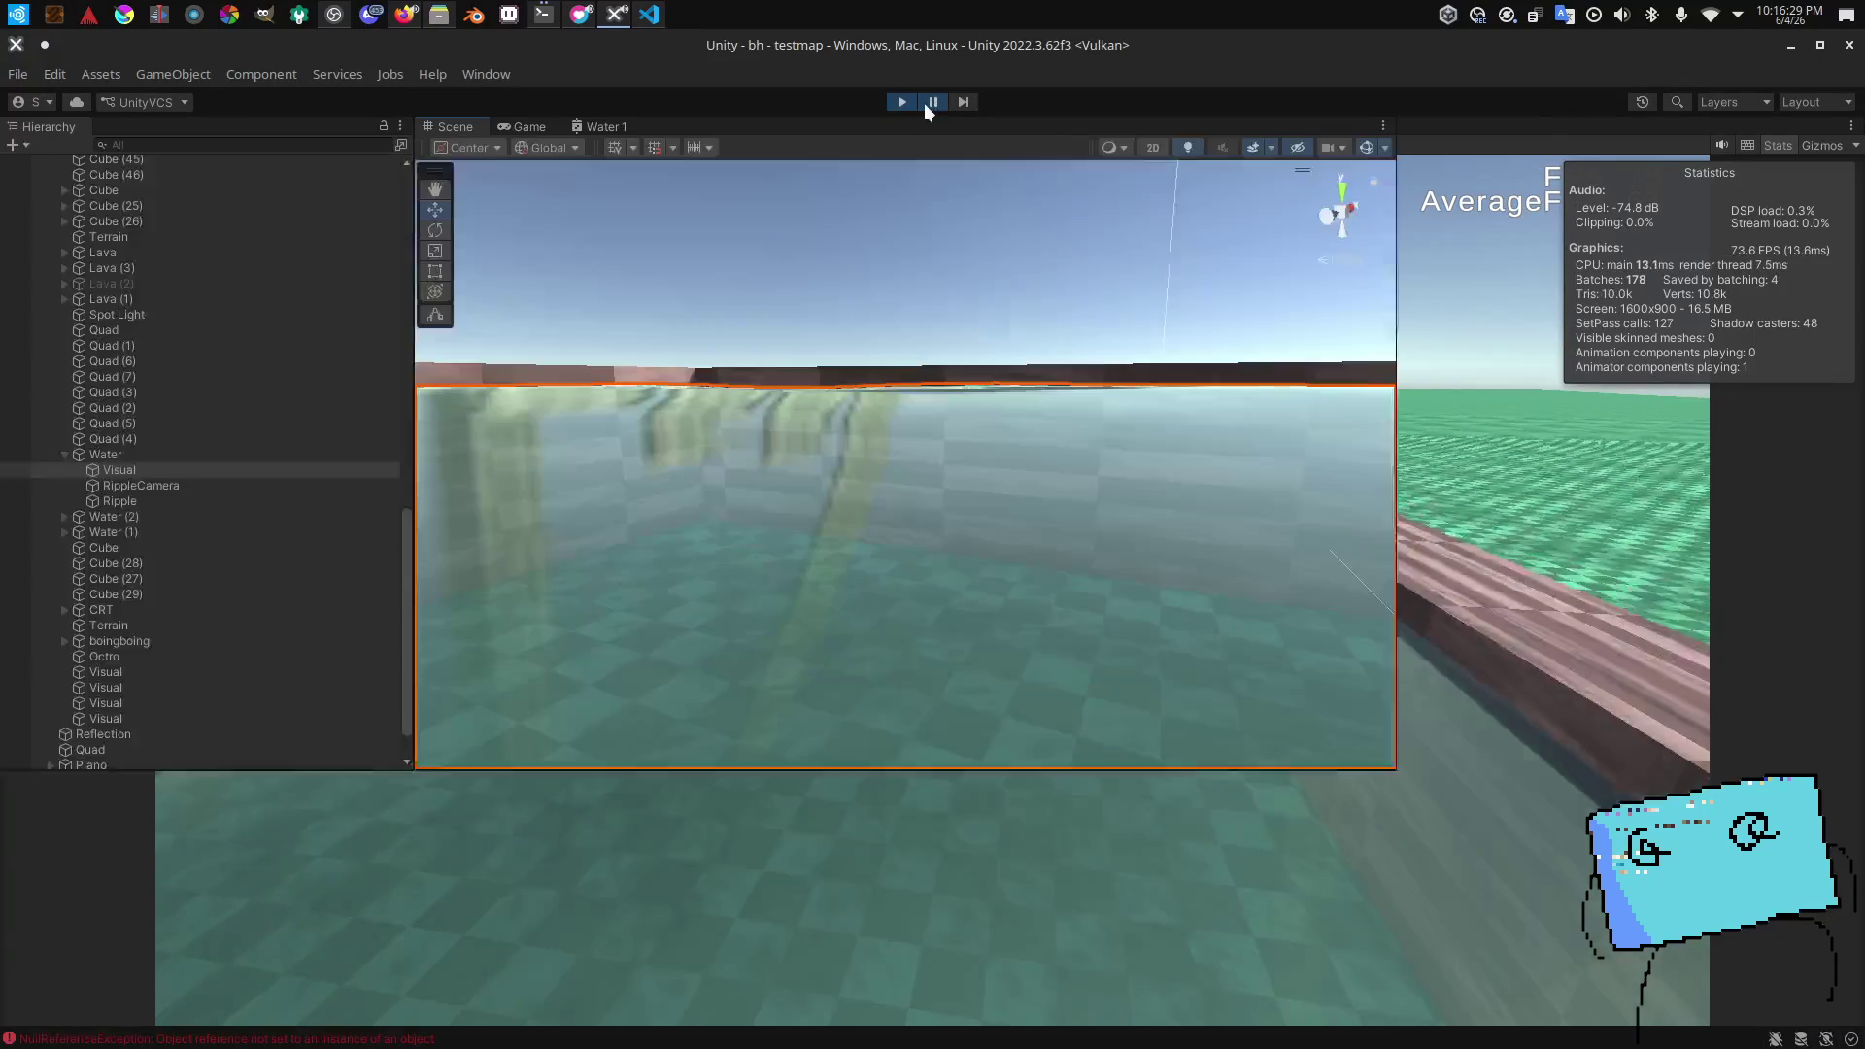
Step: Pause the game, orbit down onto the pool, and select RippleCamera in the Hierarchy
left_click(935, 103)
left_click_drag(645, 399, 793, 512)
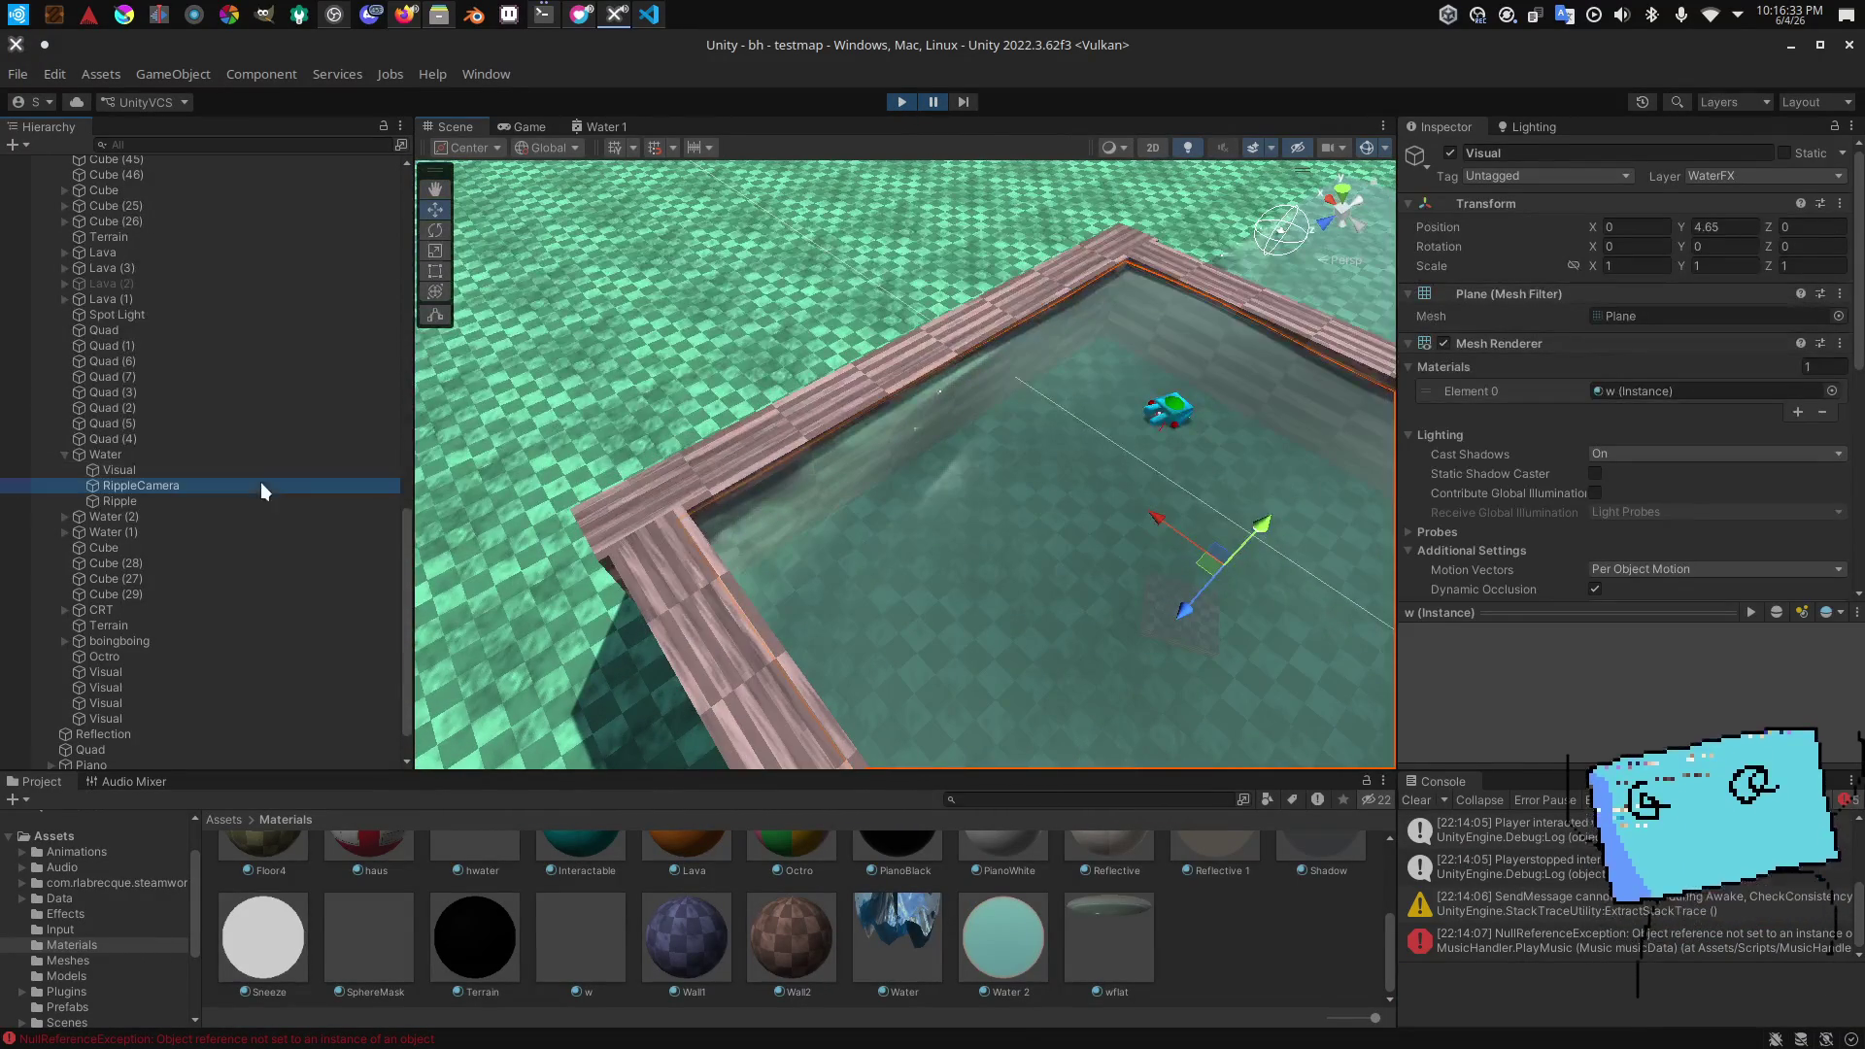
left_click(260, 486)
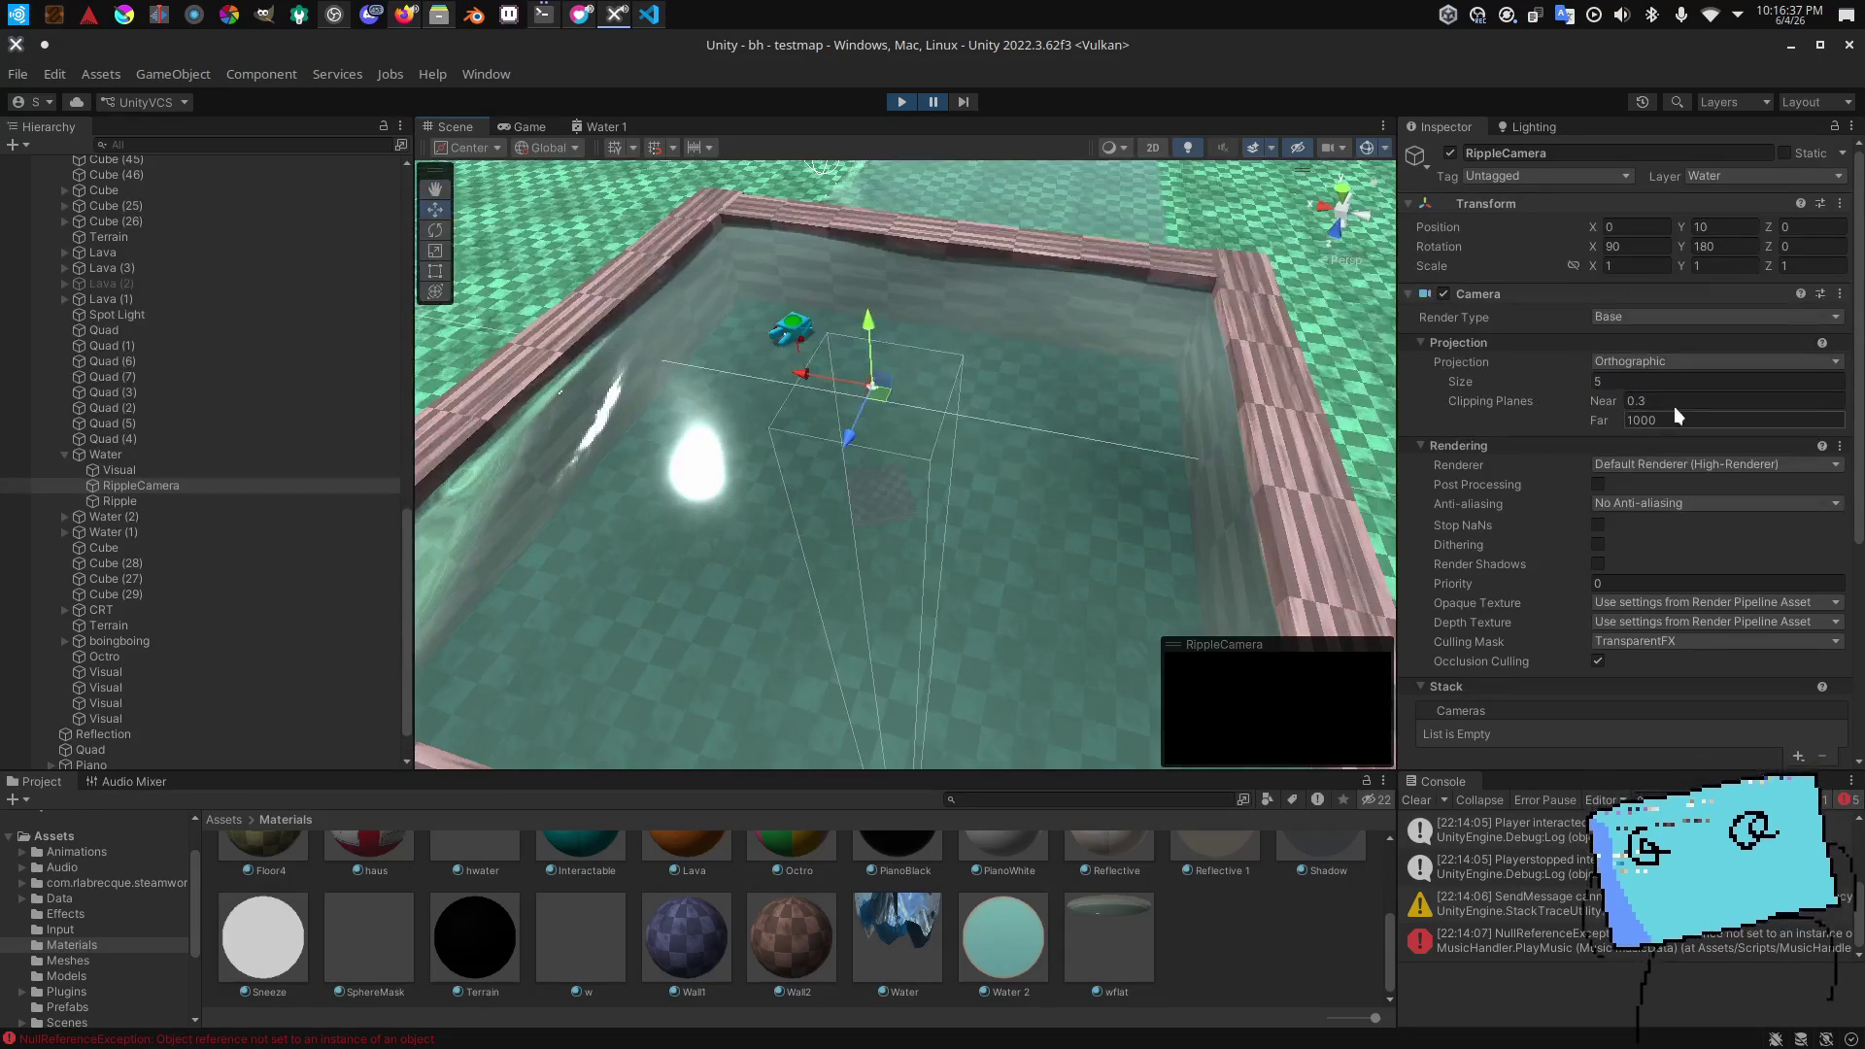
type("5*5")
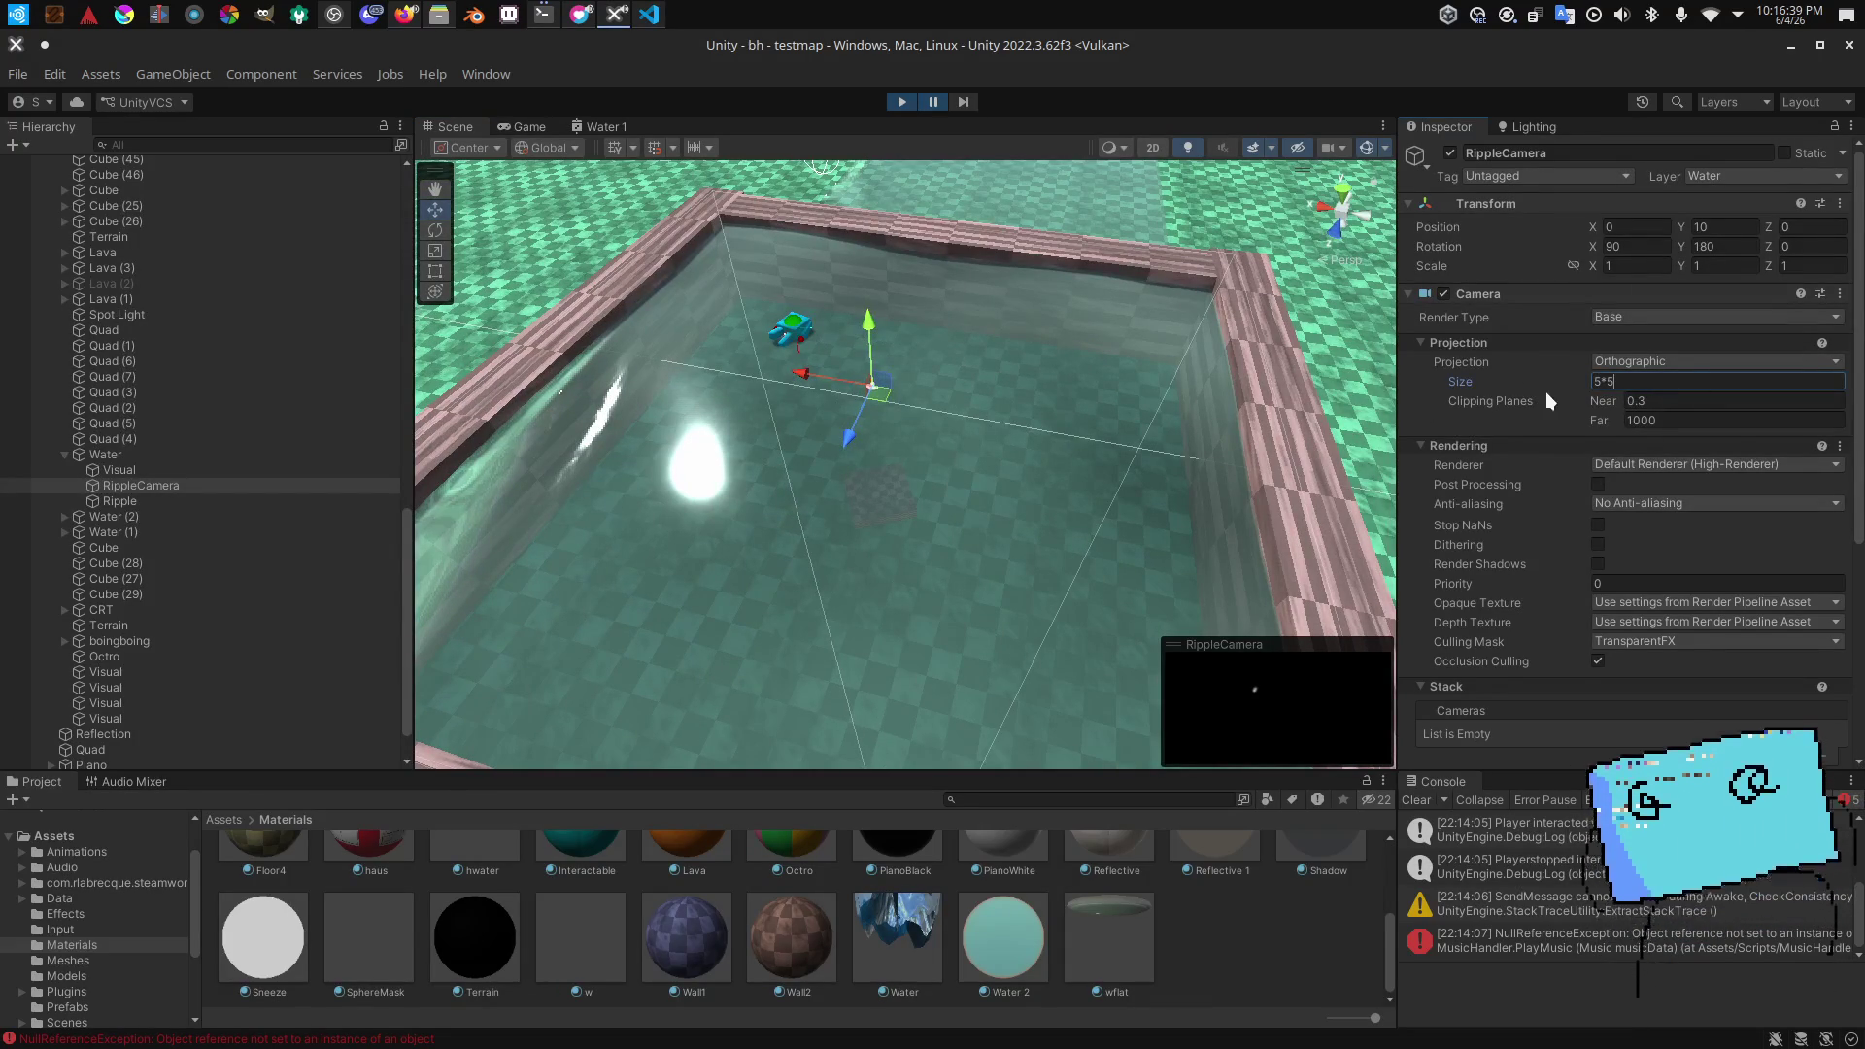
Step: Set RippleCamera's orthographic size to 25 (5*5), set the player Camera's Culling Mask to Everything, then resume
key("Return")
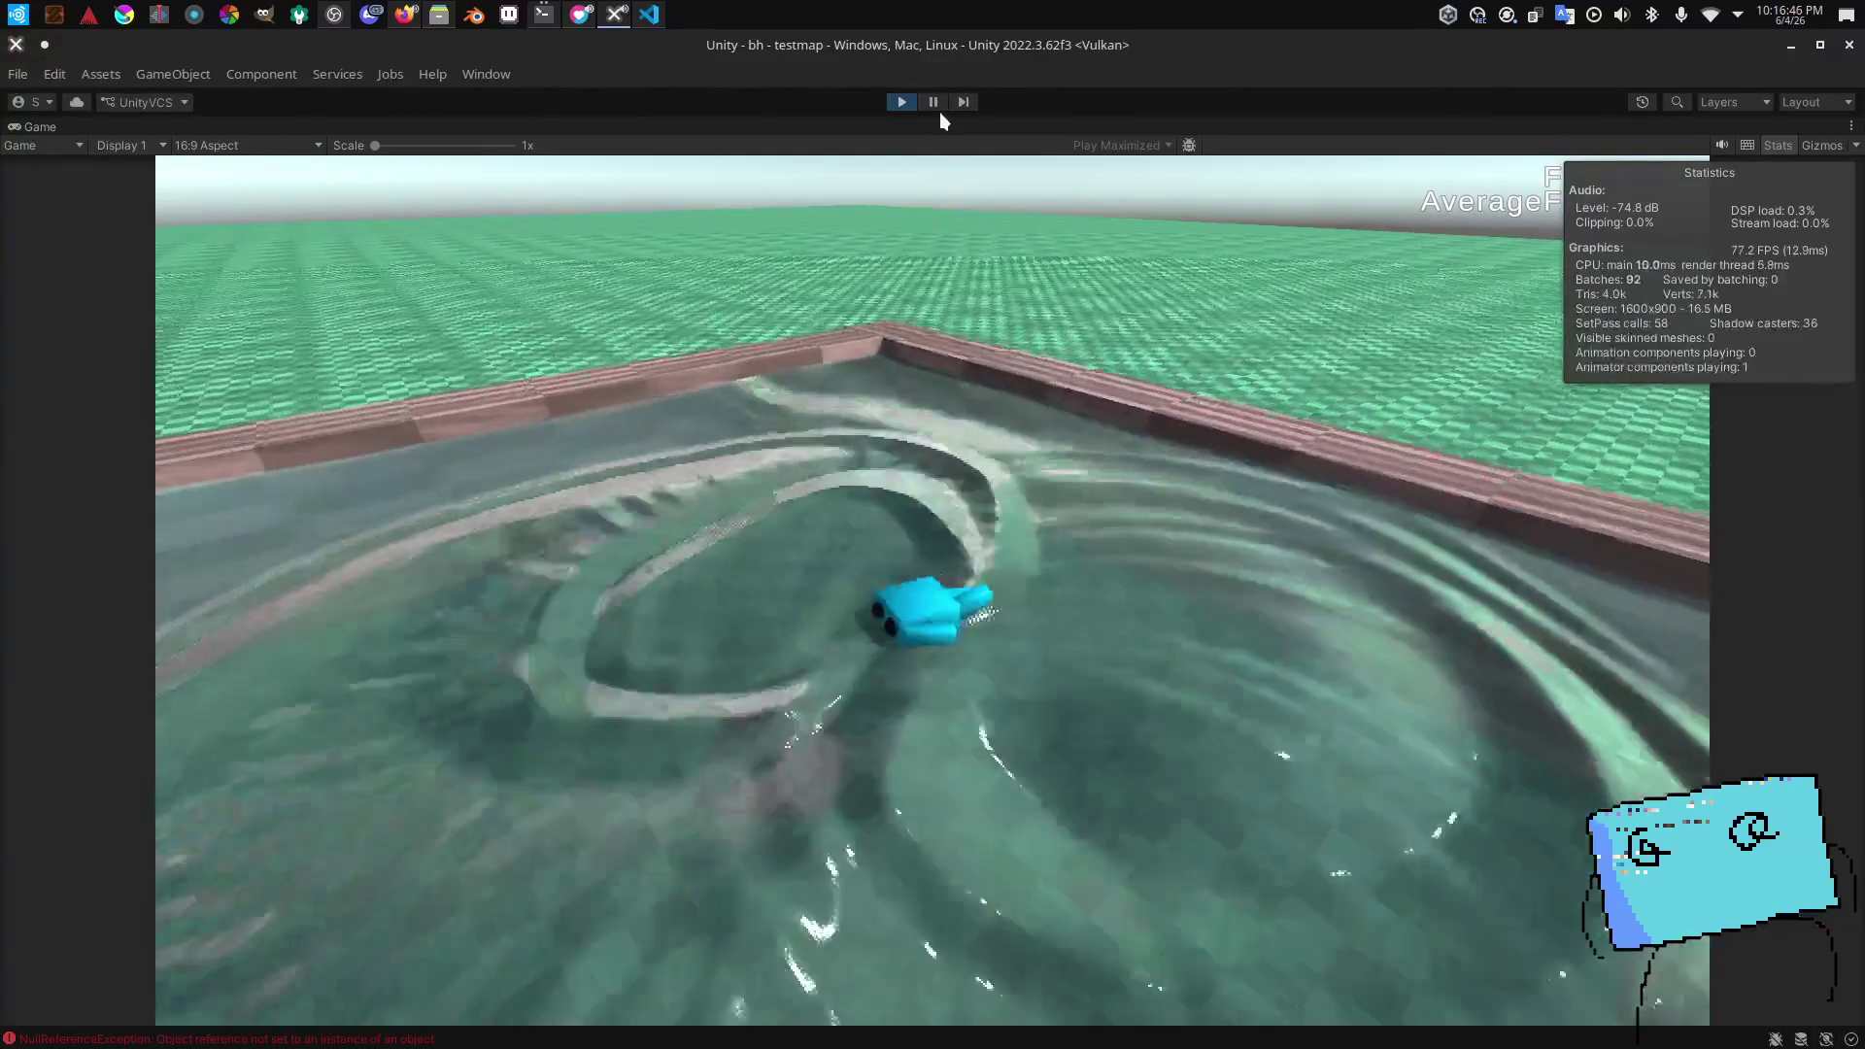
left_click(934, 103)
scroll(265, 383, "up", 15)
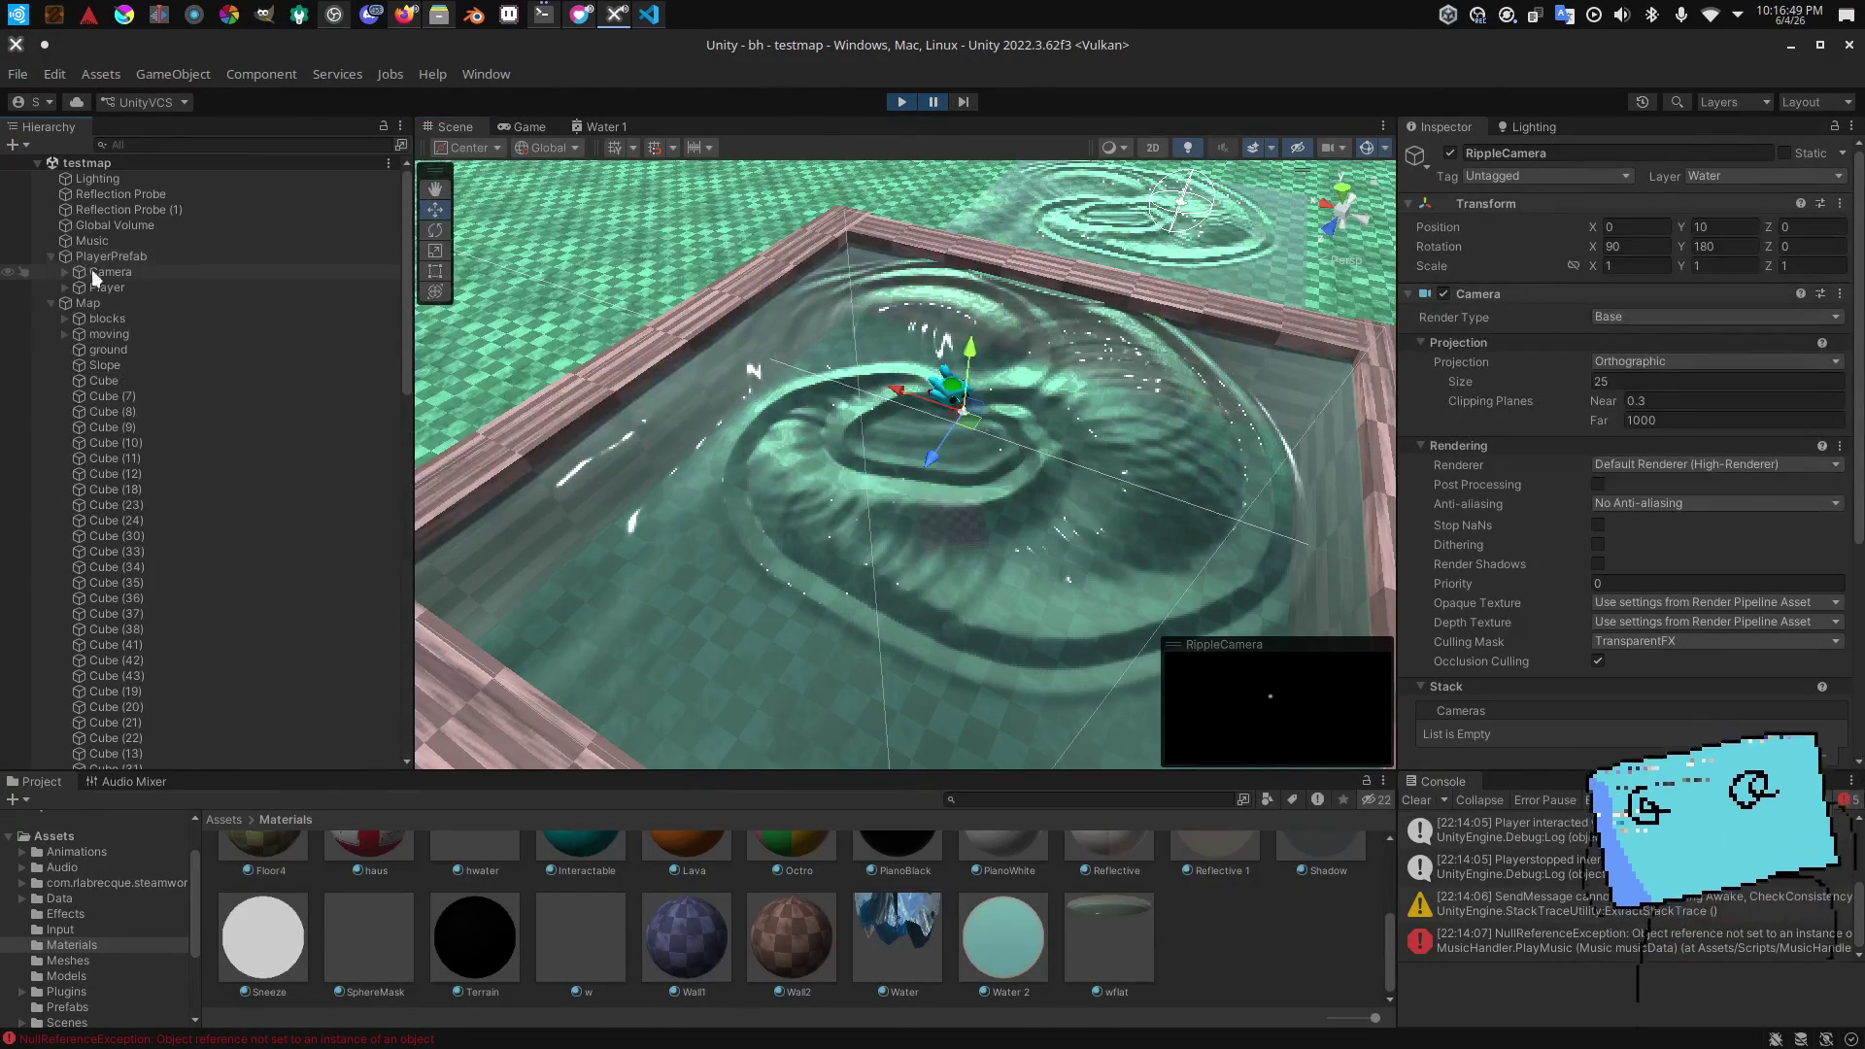
scroll(1405, 552, "down", 5)
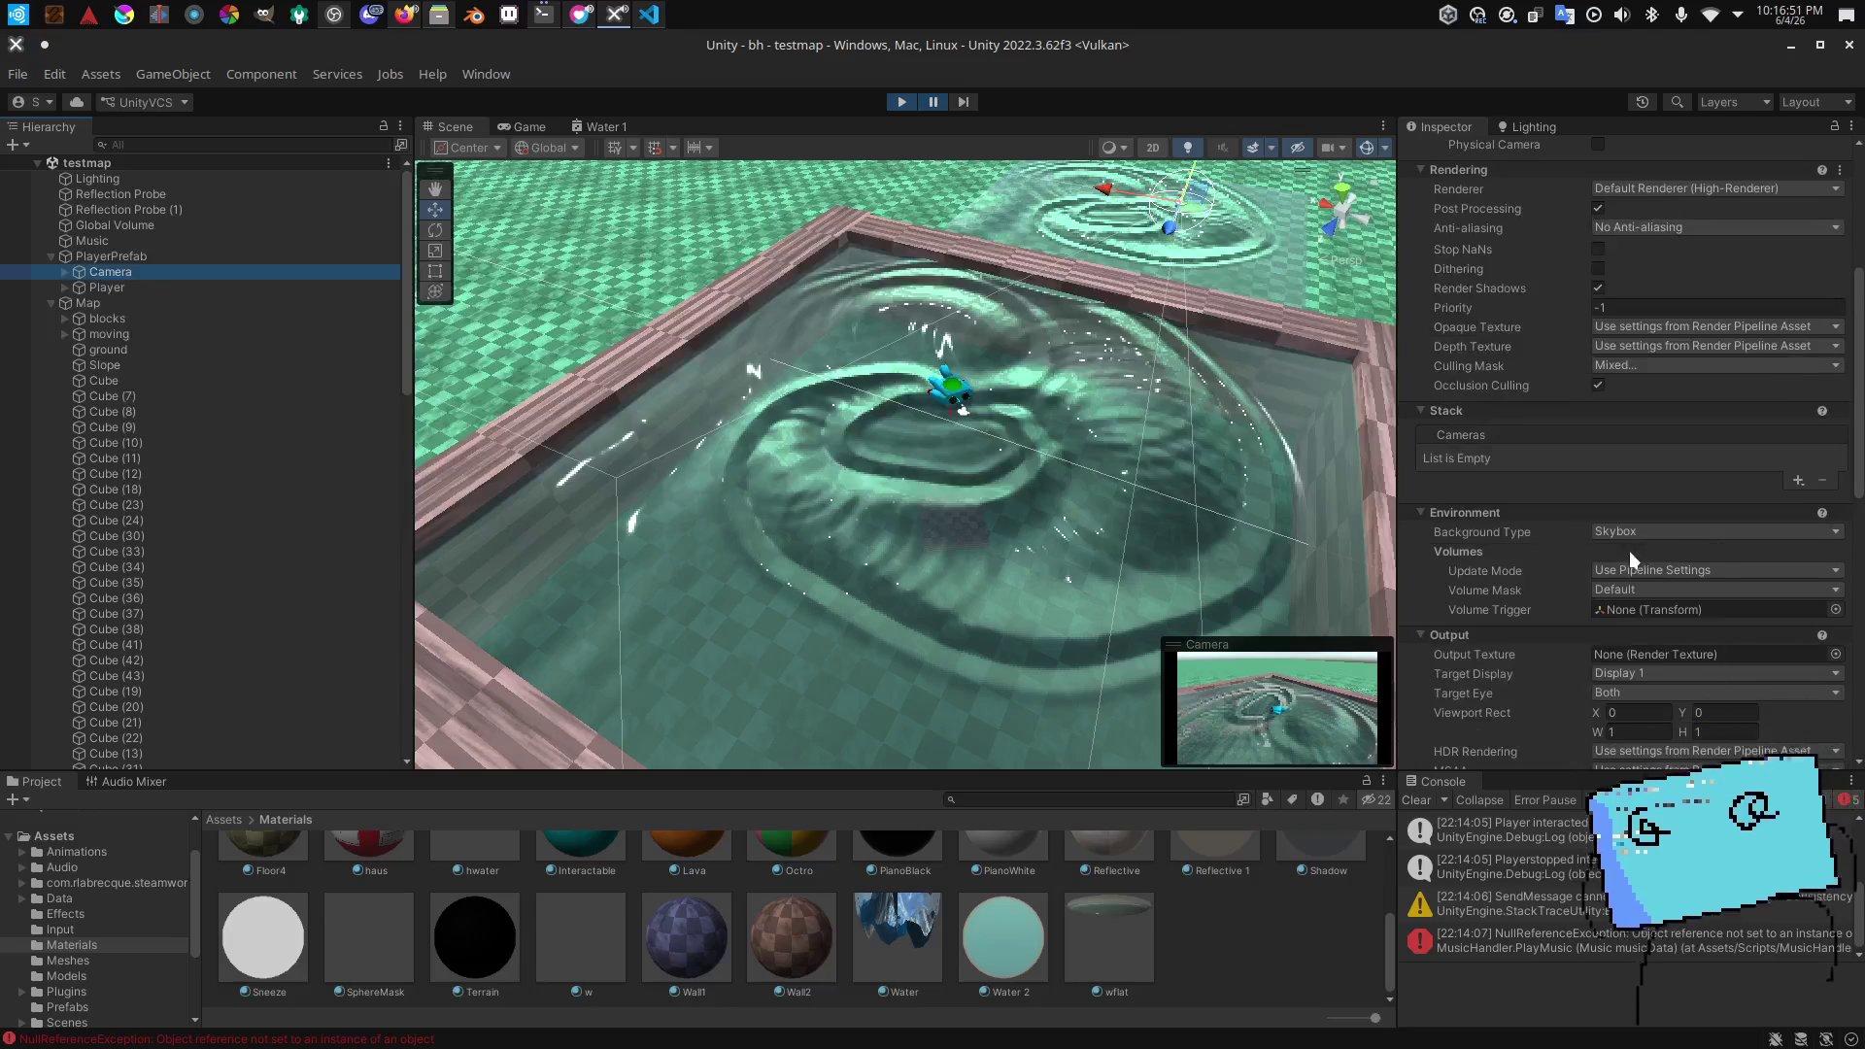
left_click(1270, 456)
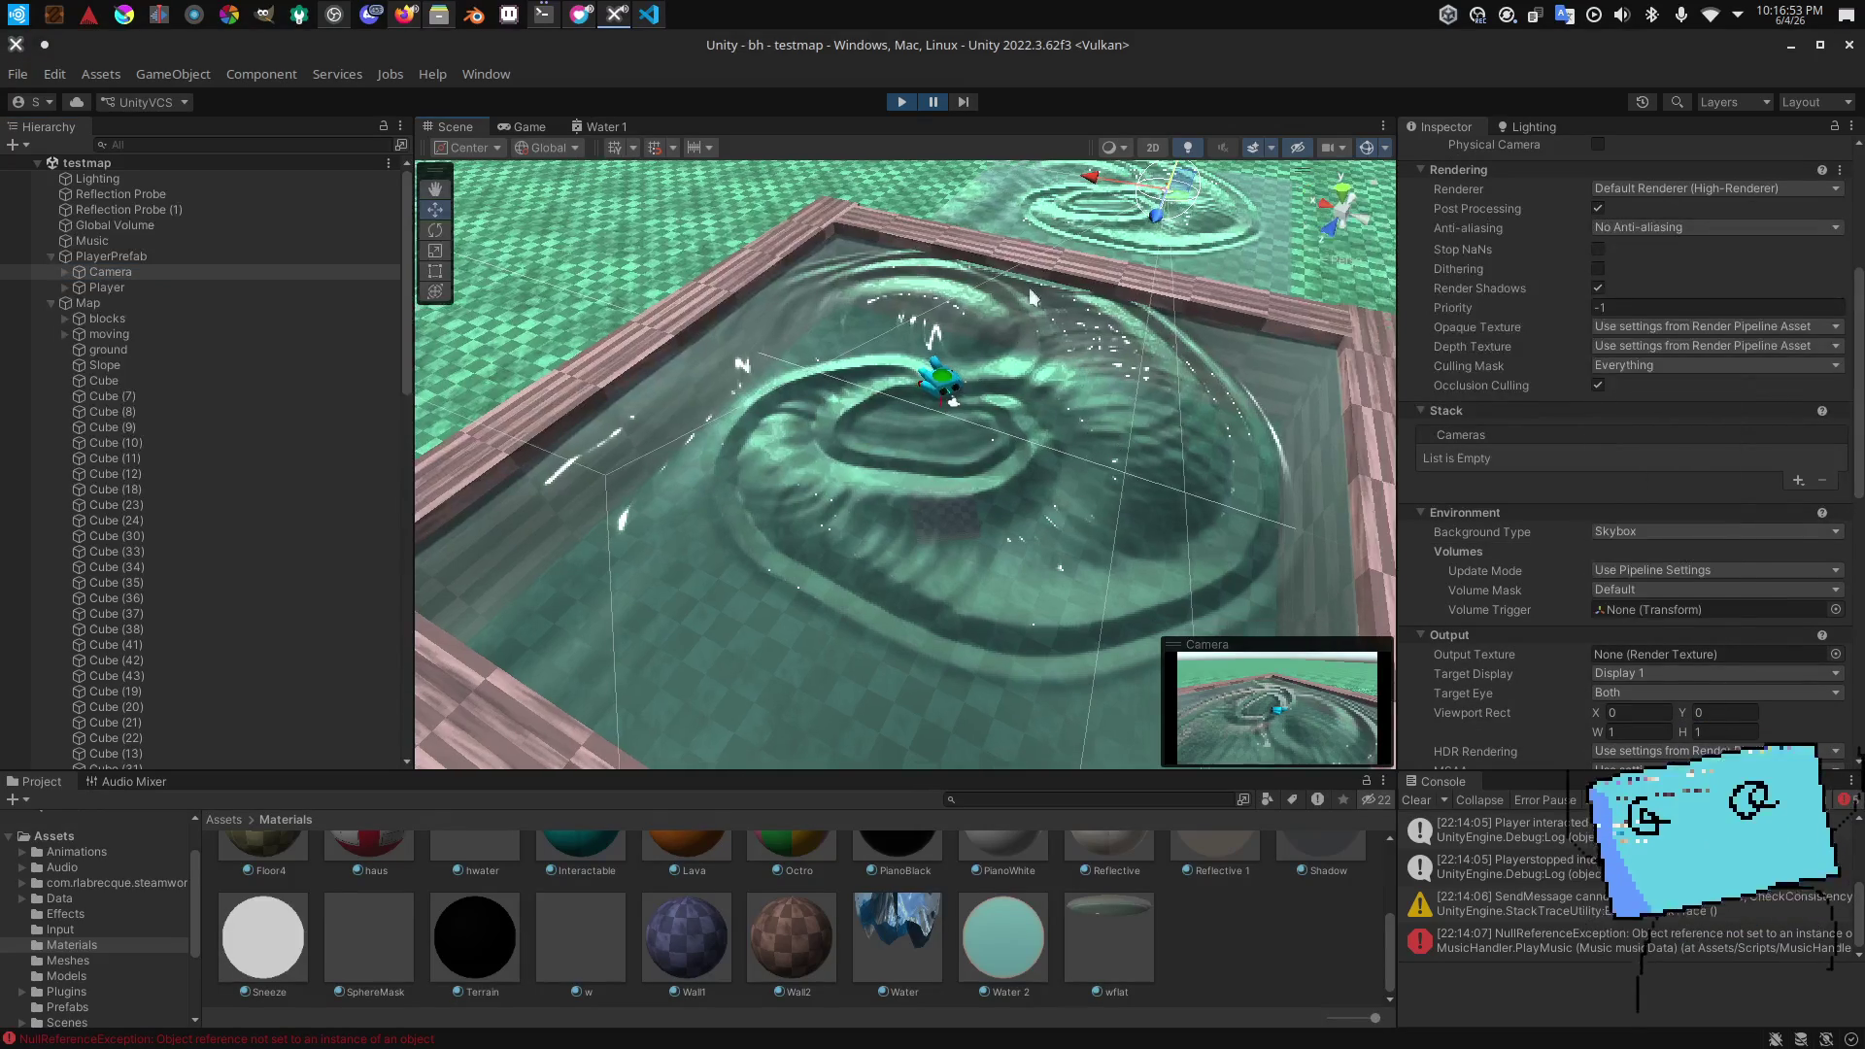
left_click(934, 101)
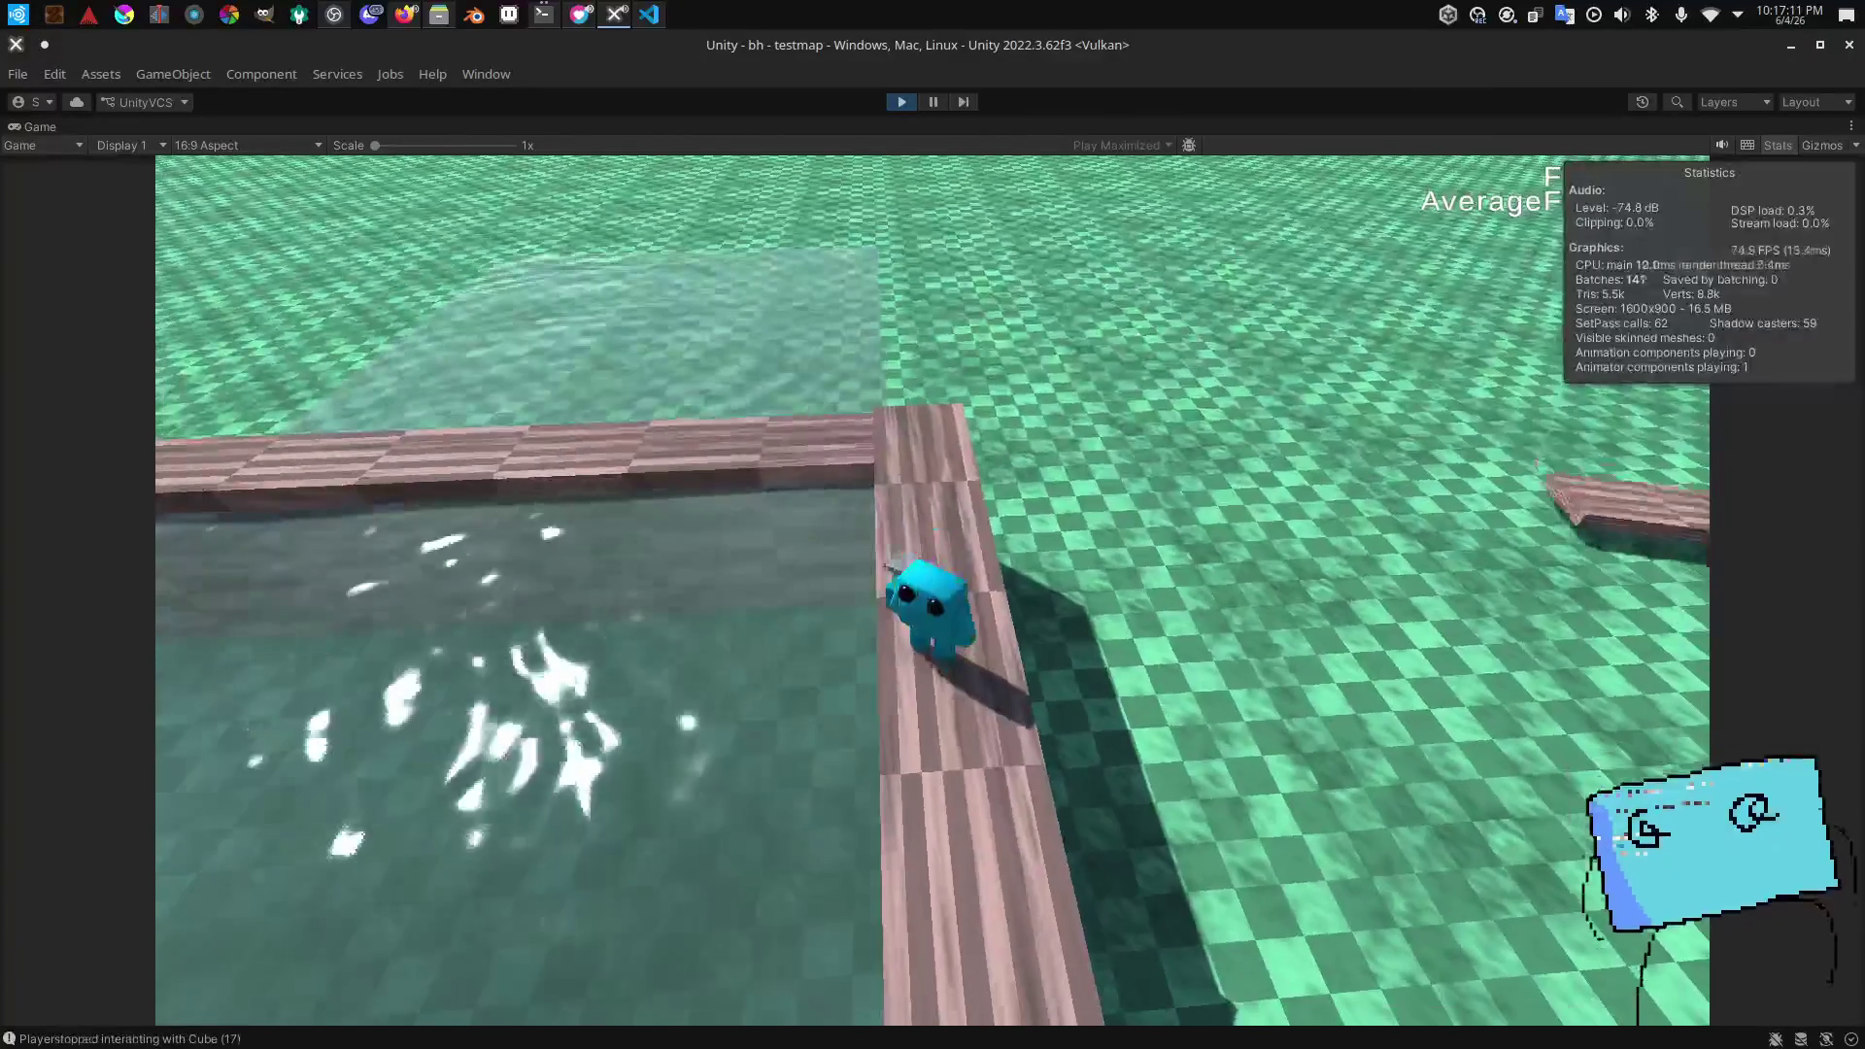
Step: Walk the character off the plank into the water and back onto the plank edge
key("a")
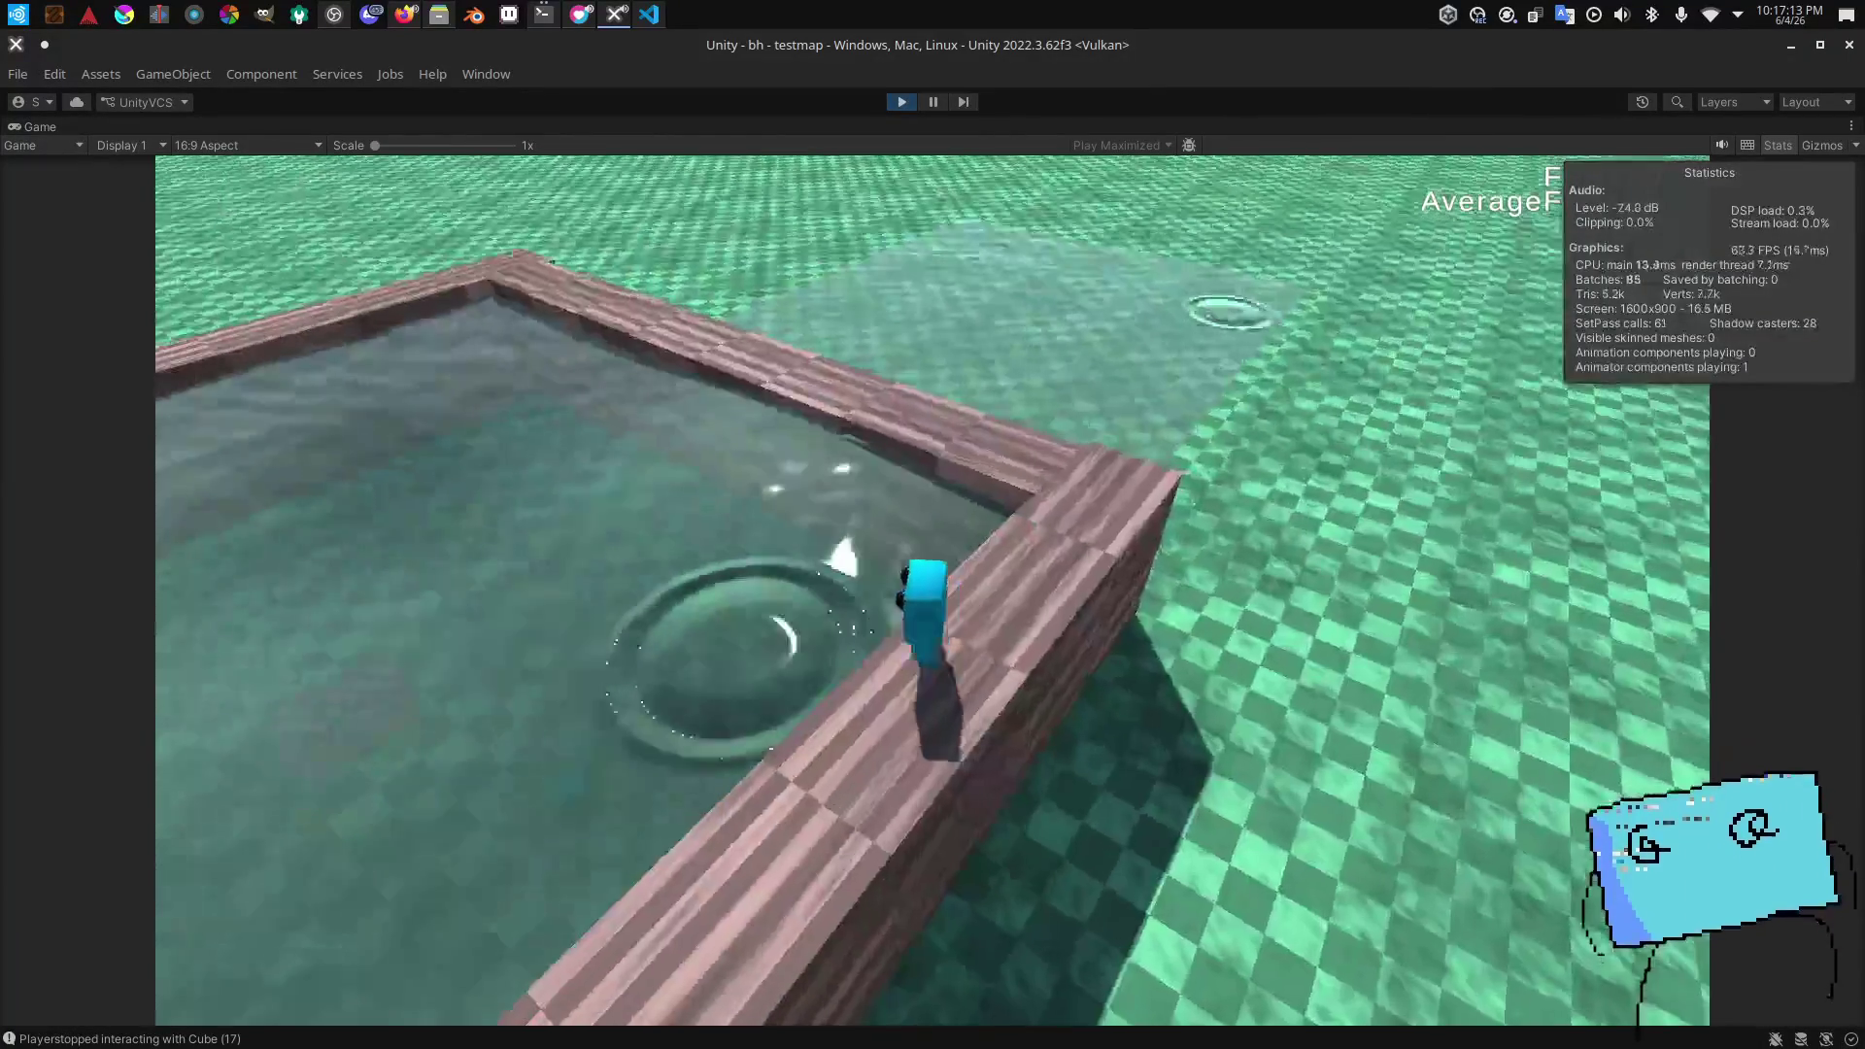
key("w")
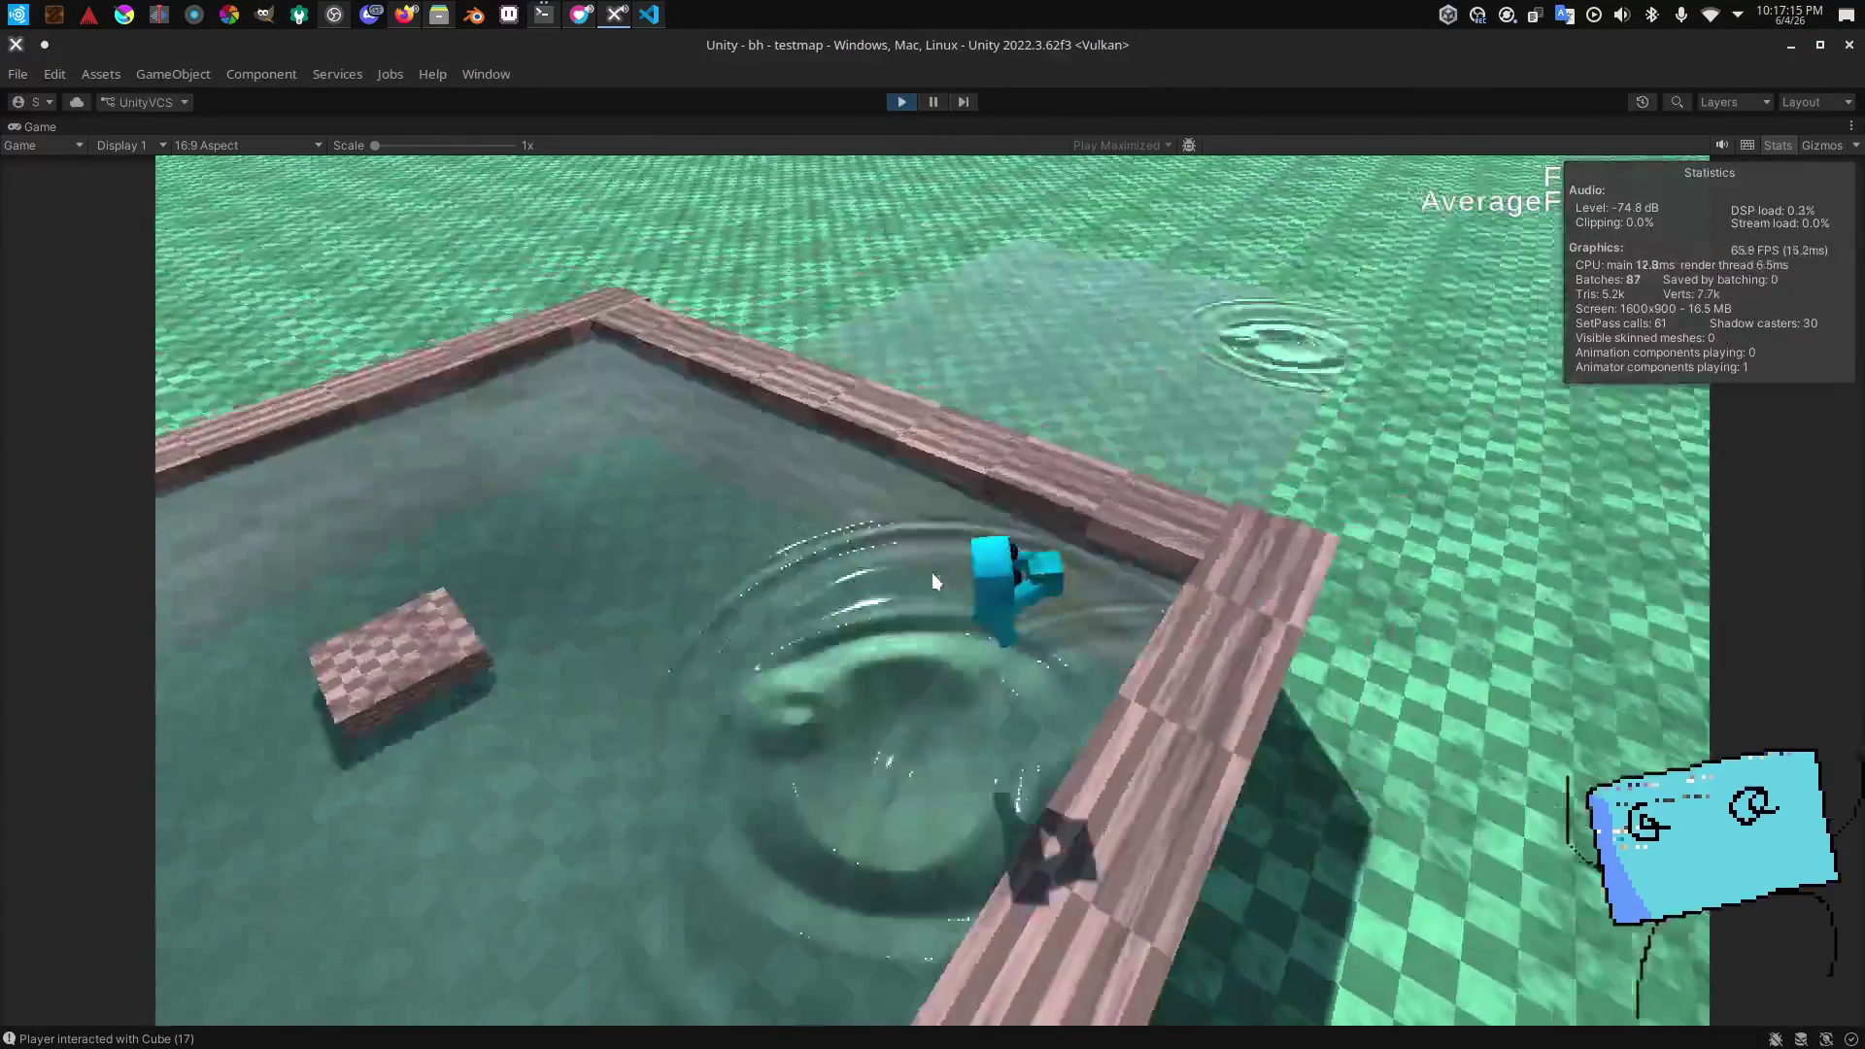
key("a")
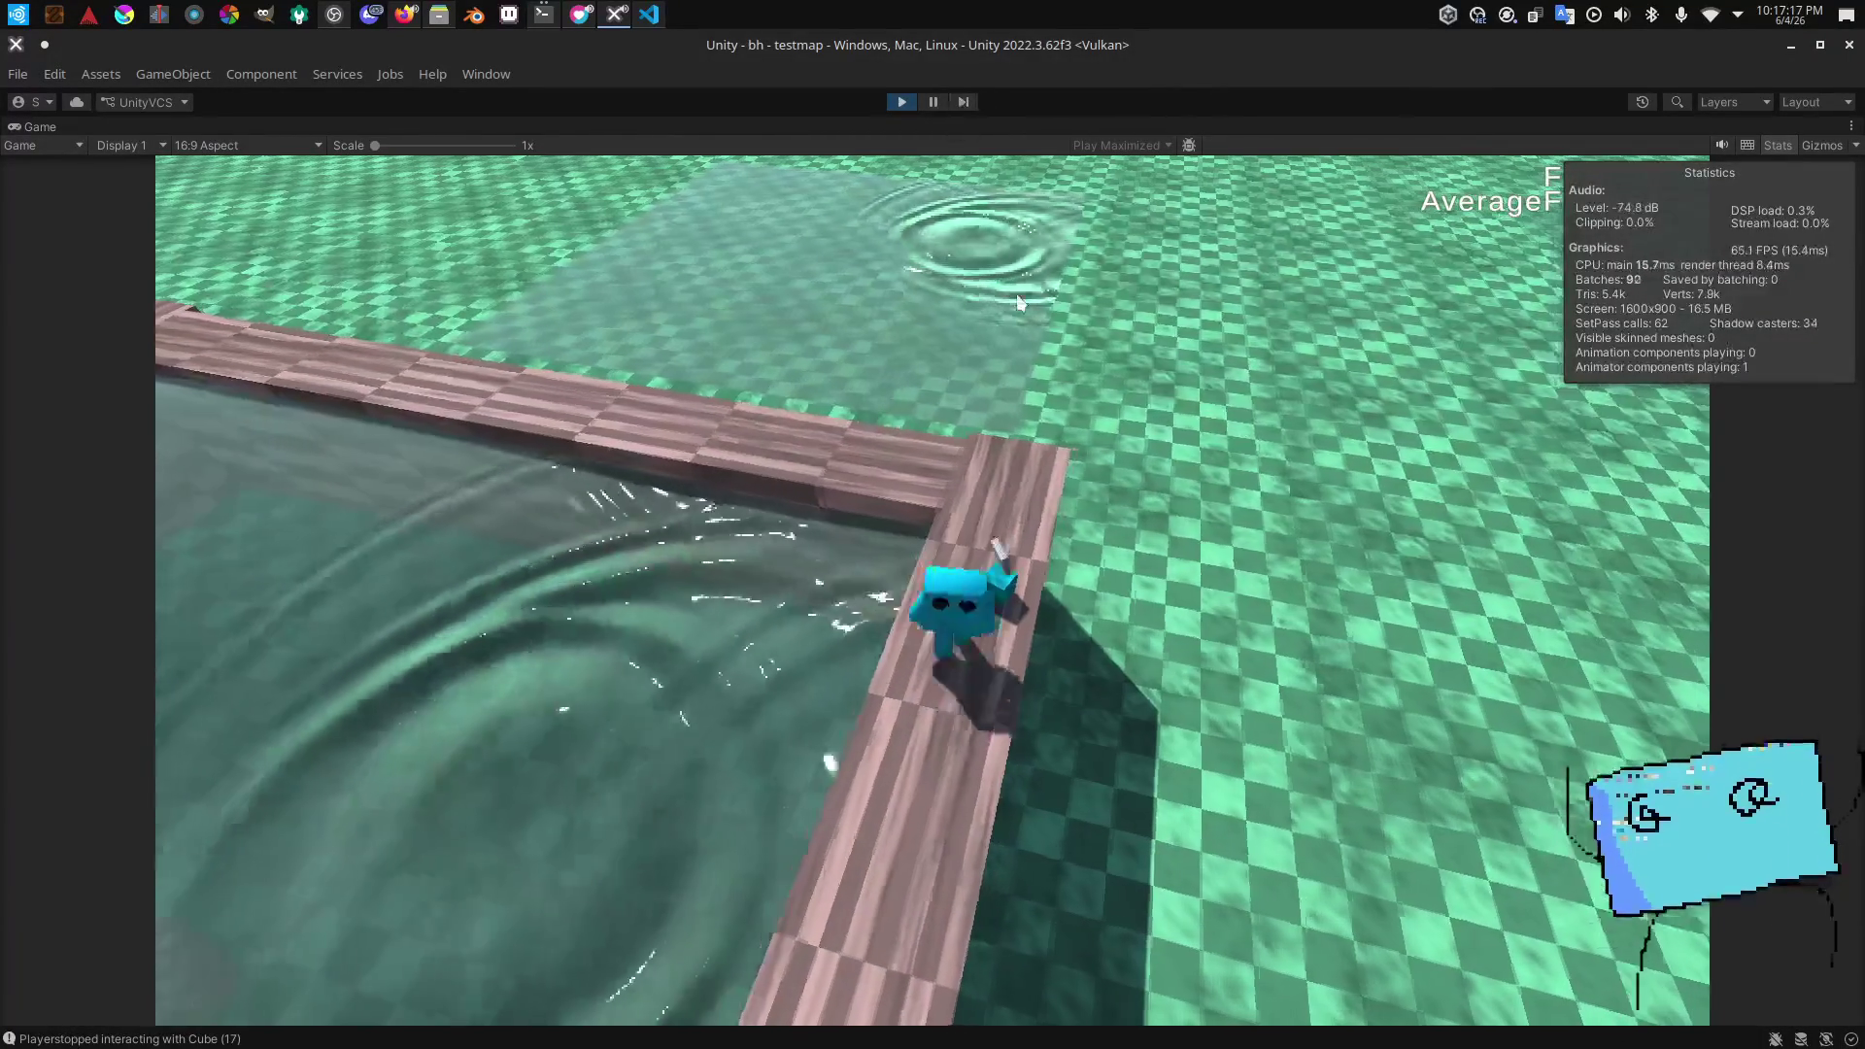
key("w")
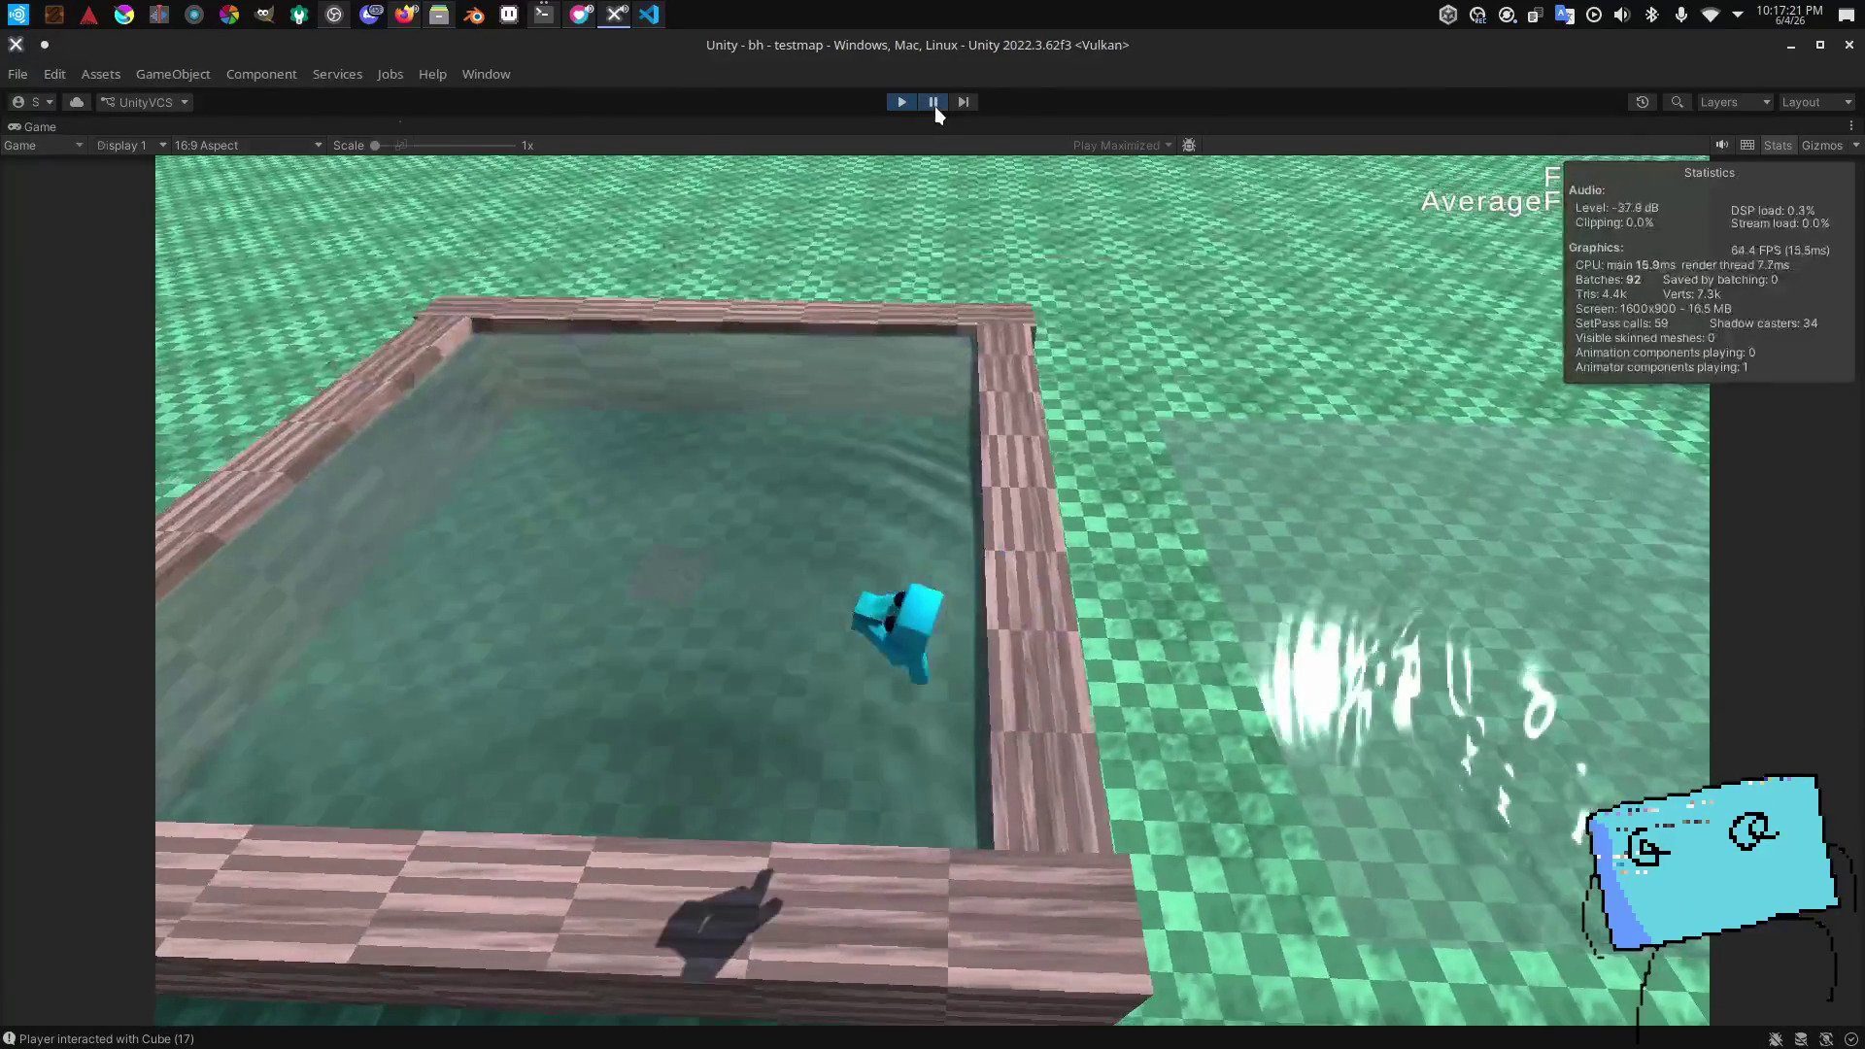
Step: Pause, show the Game view stats, select PlayerPrefab, resume in full-size view, then pause again
left_click(934, 107)
key("ctrl+2")
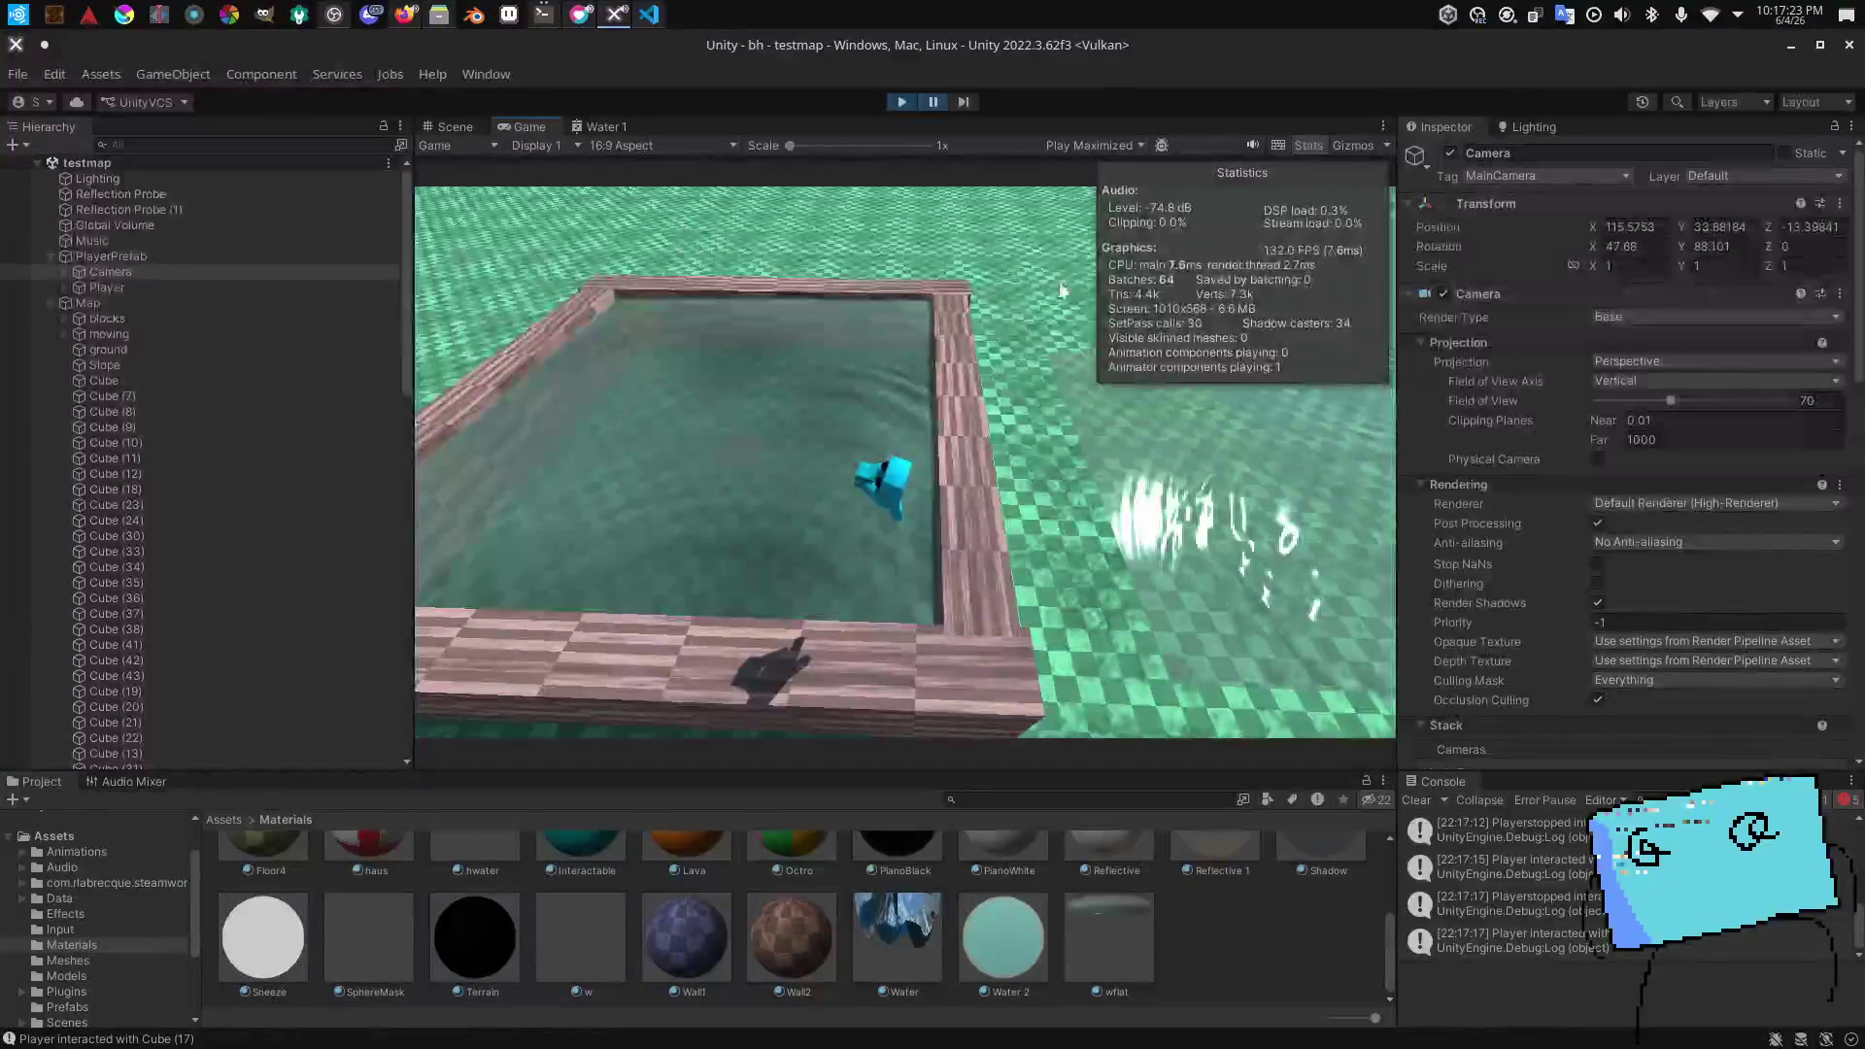
left_click(258, 258)
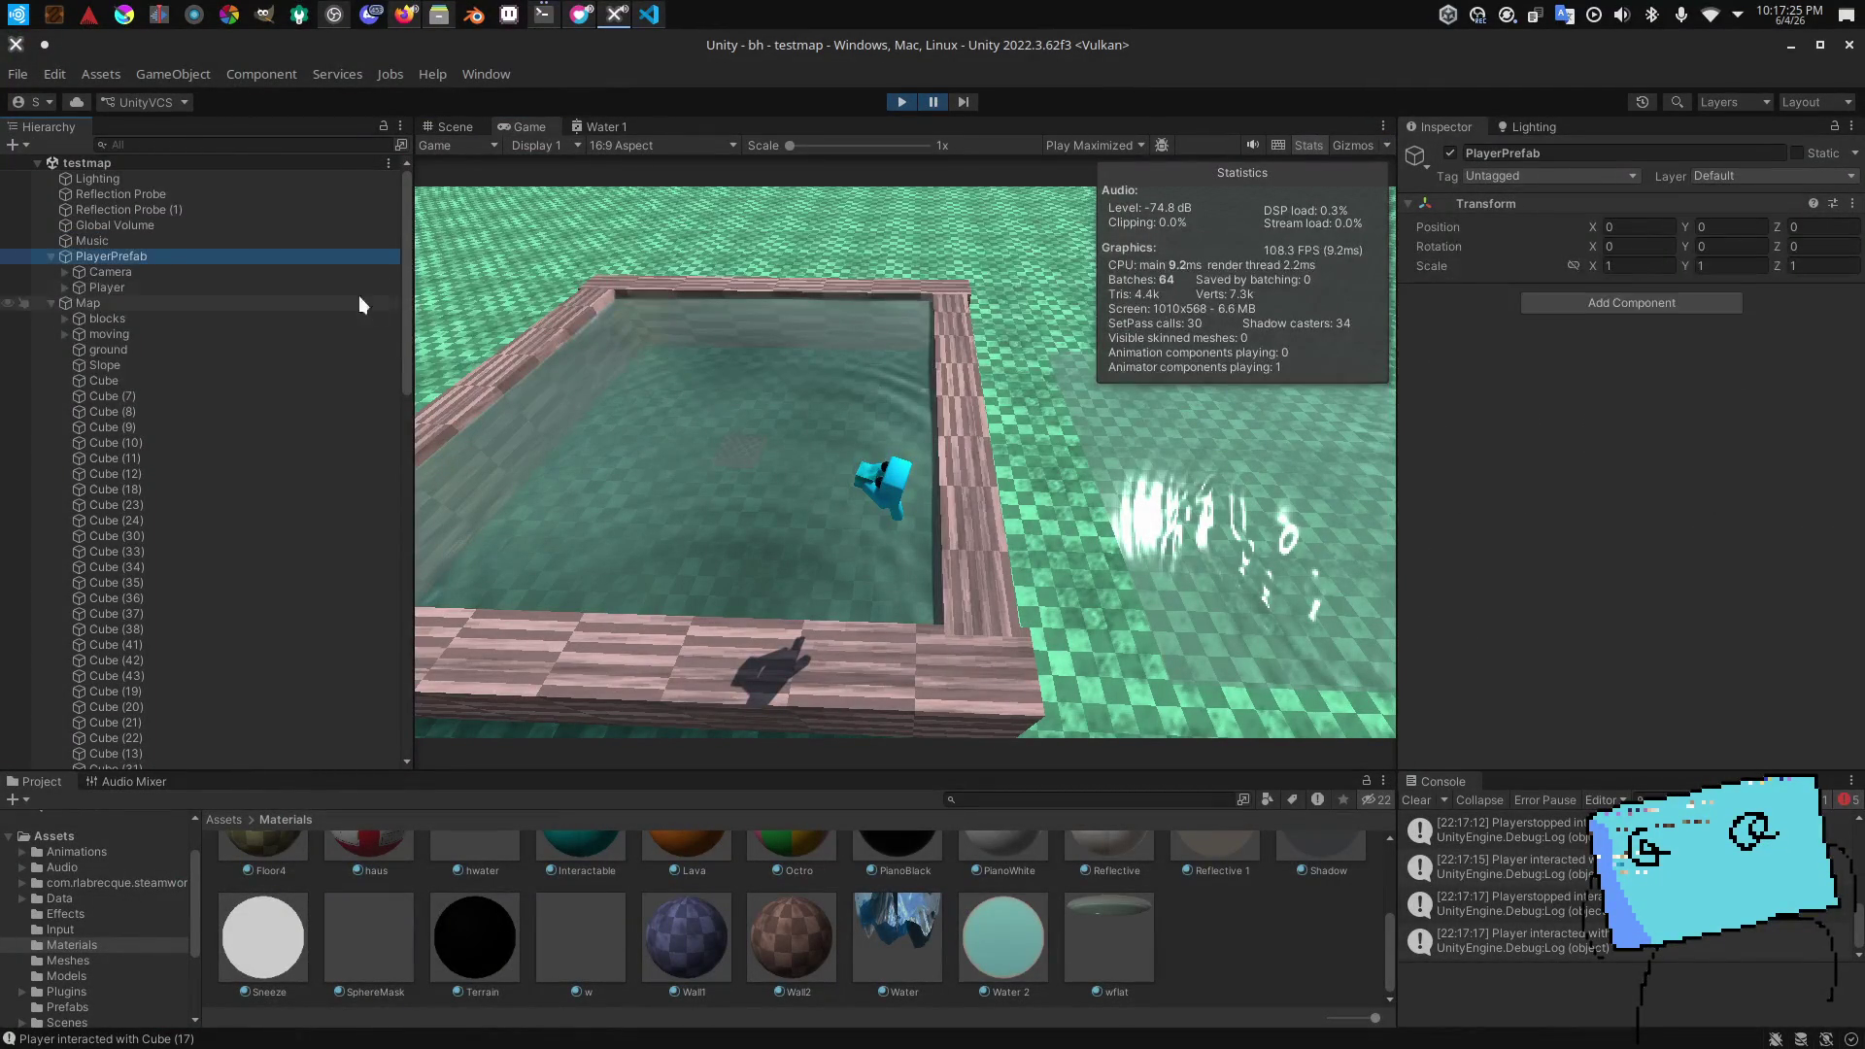
key("ctrl+shift+p")
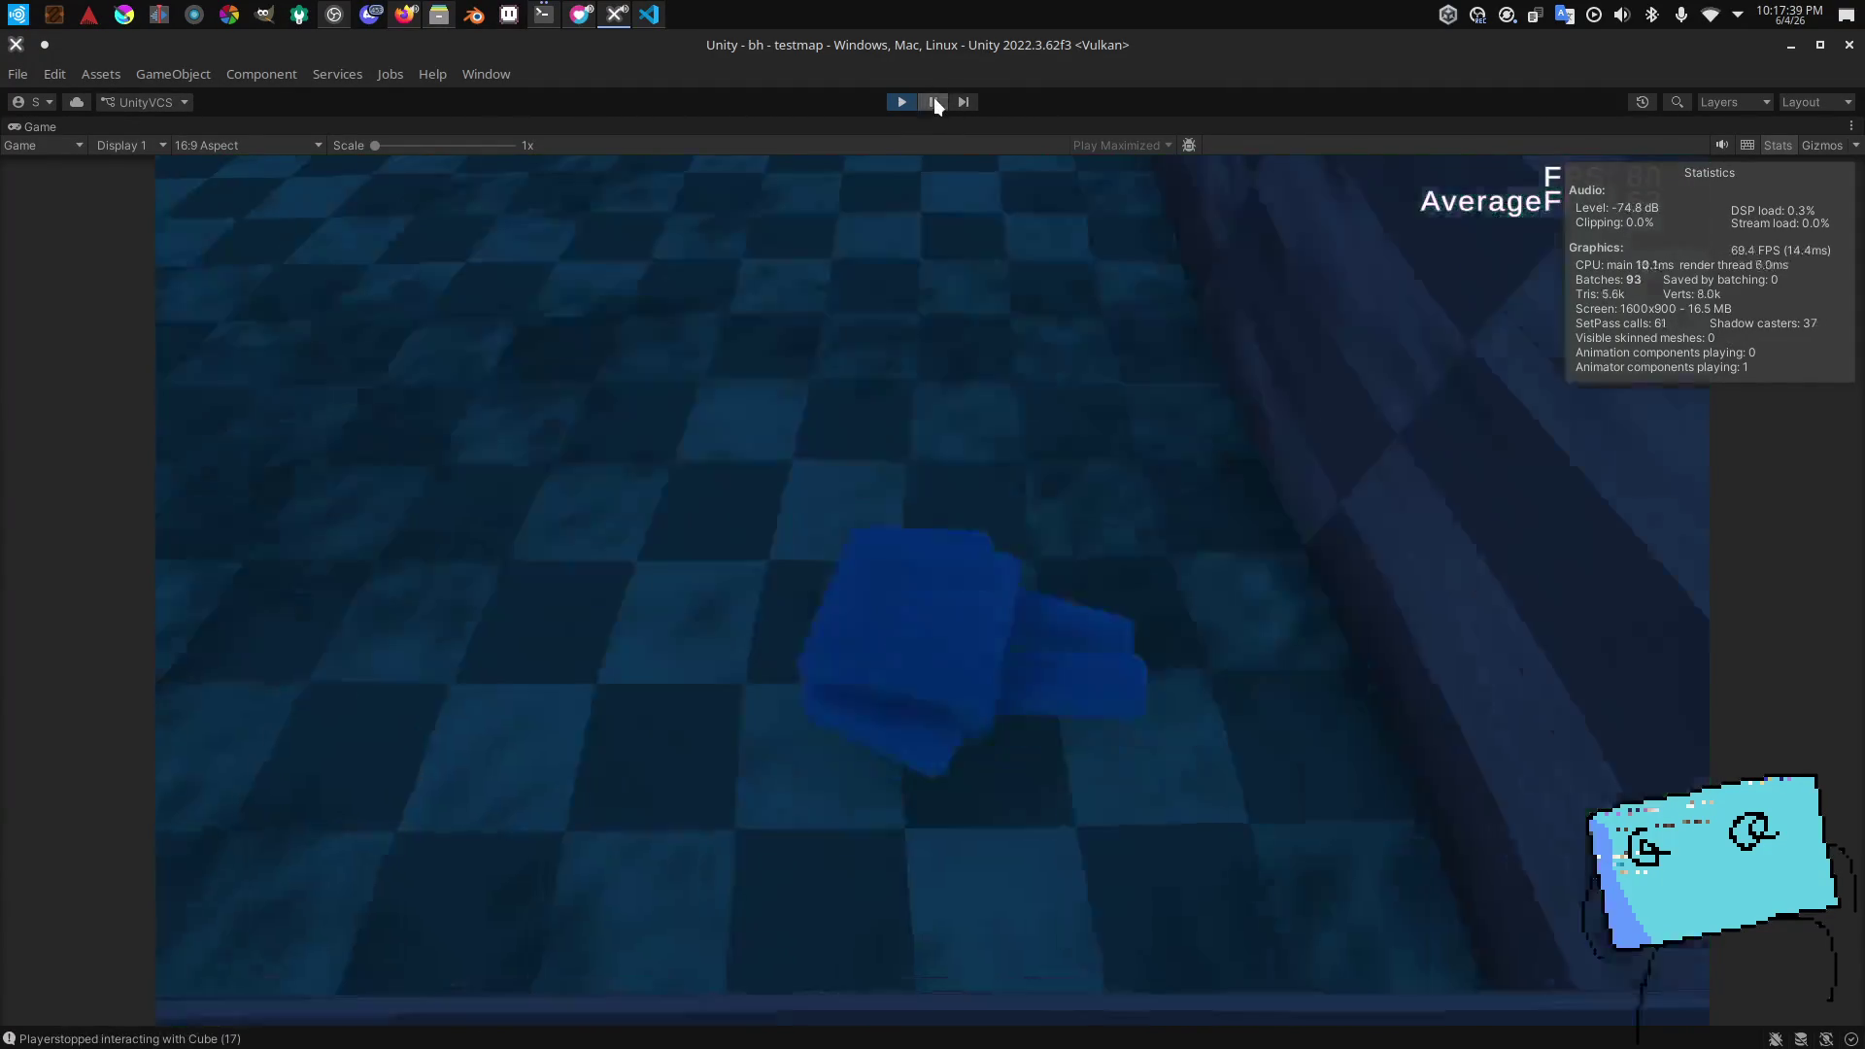
left_click(934, 101)
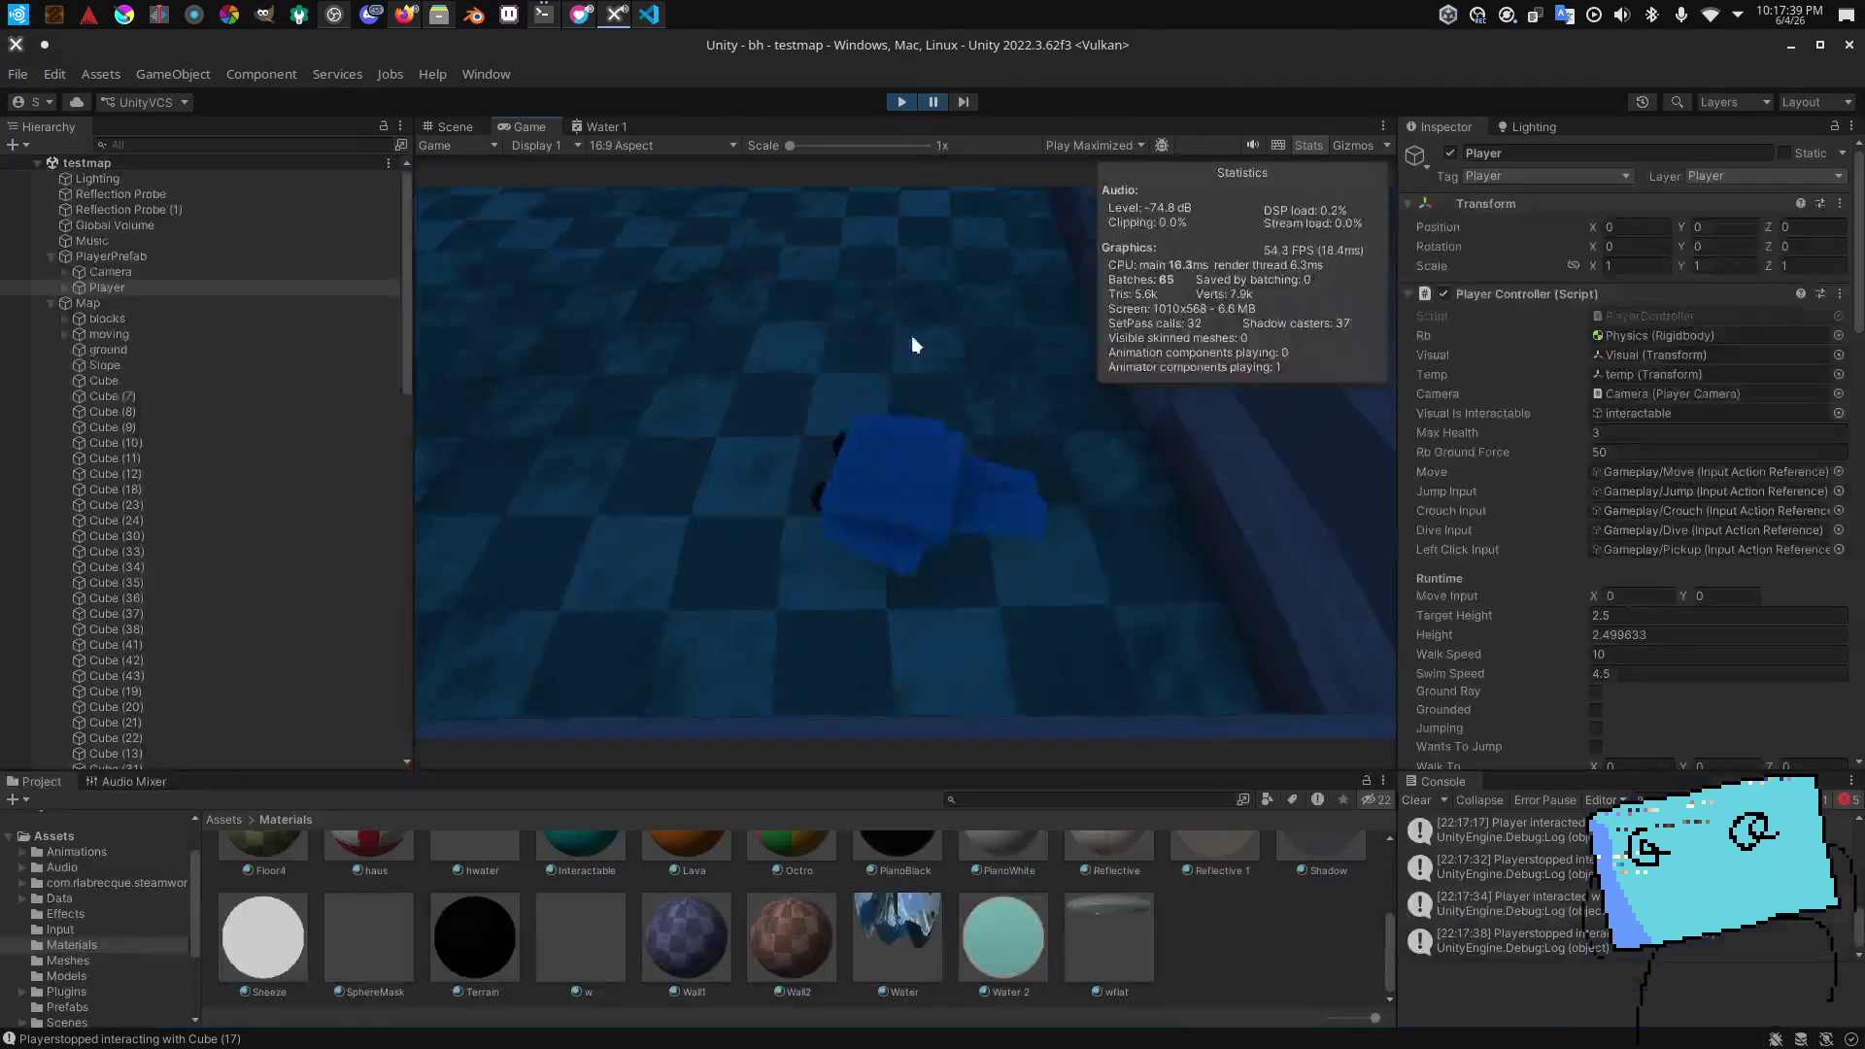
Step: In the Scene view, select Cube (17) and lift it high above the middle of the pool
left_click(453, 127)
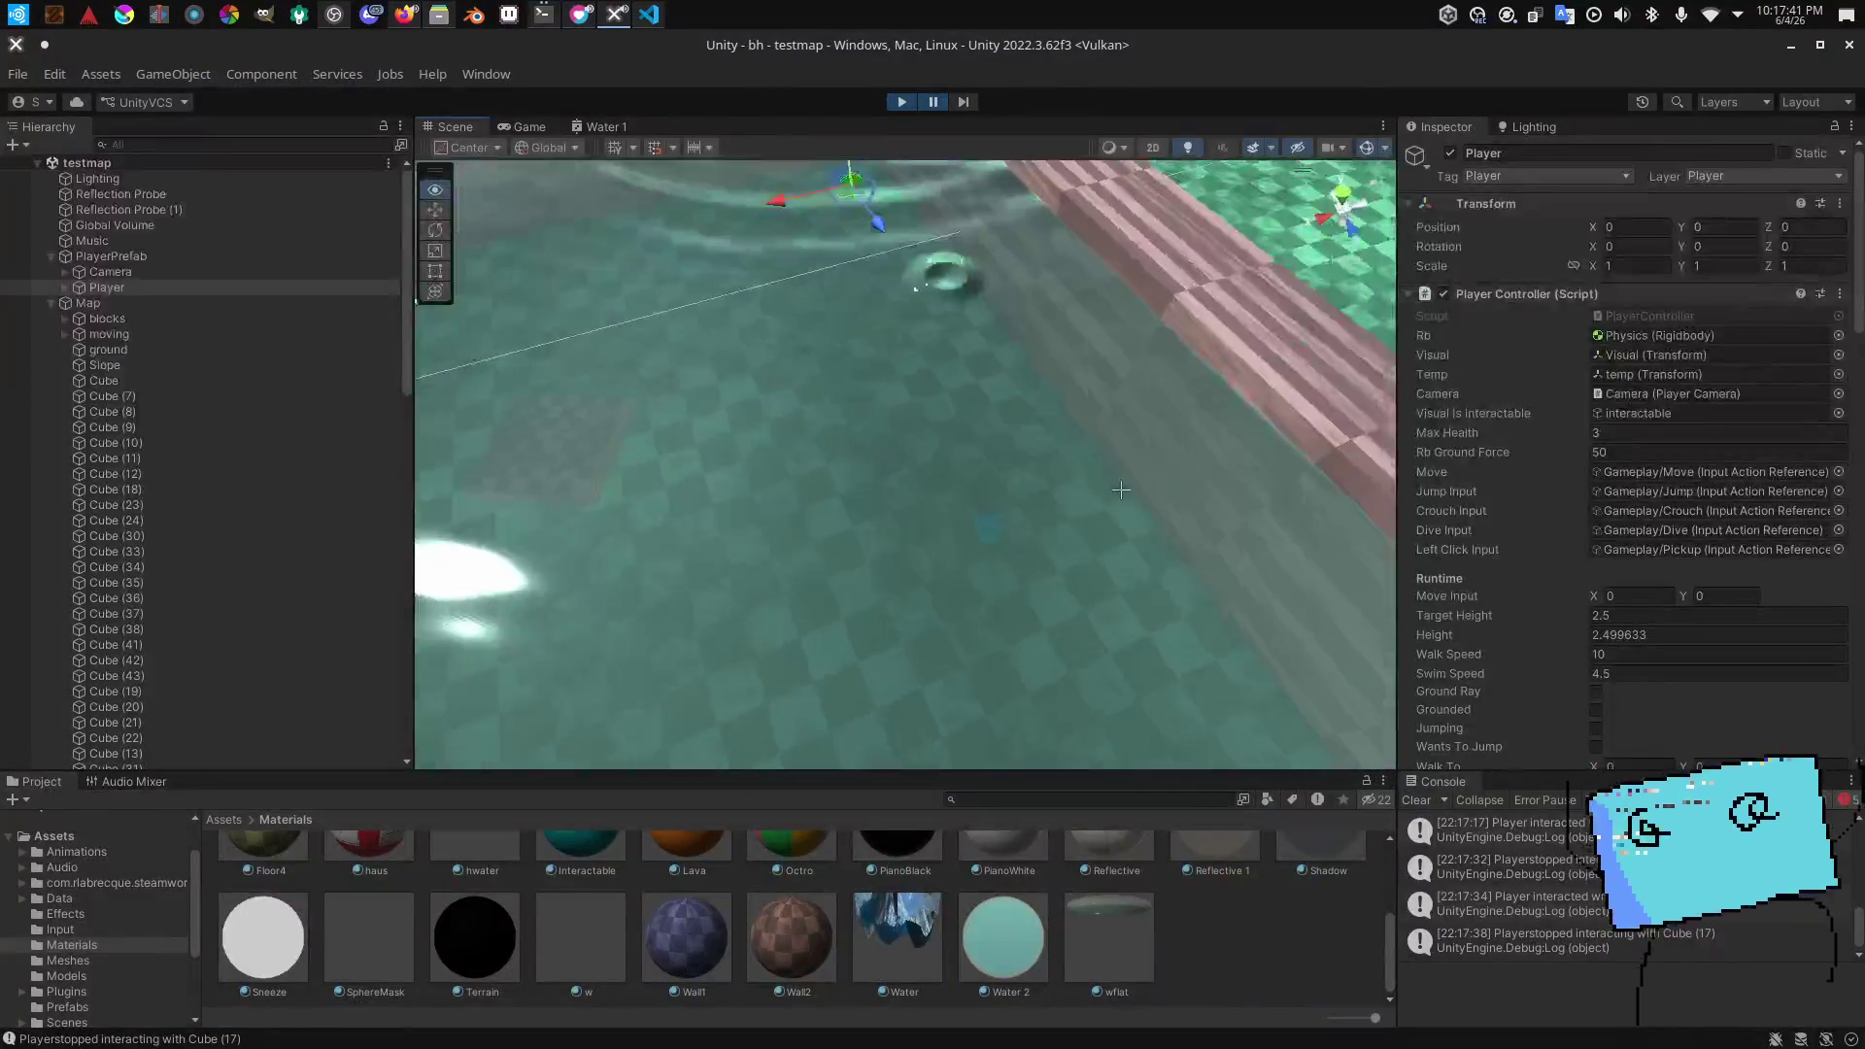
left_click(1012, 447)
scroll(277, 465, "up", 10)
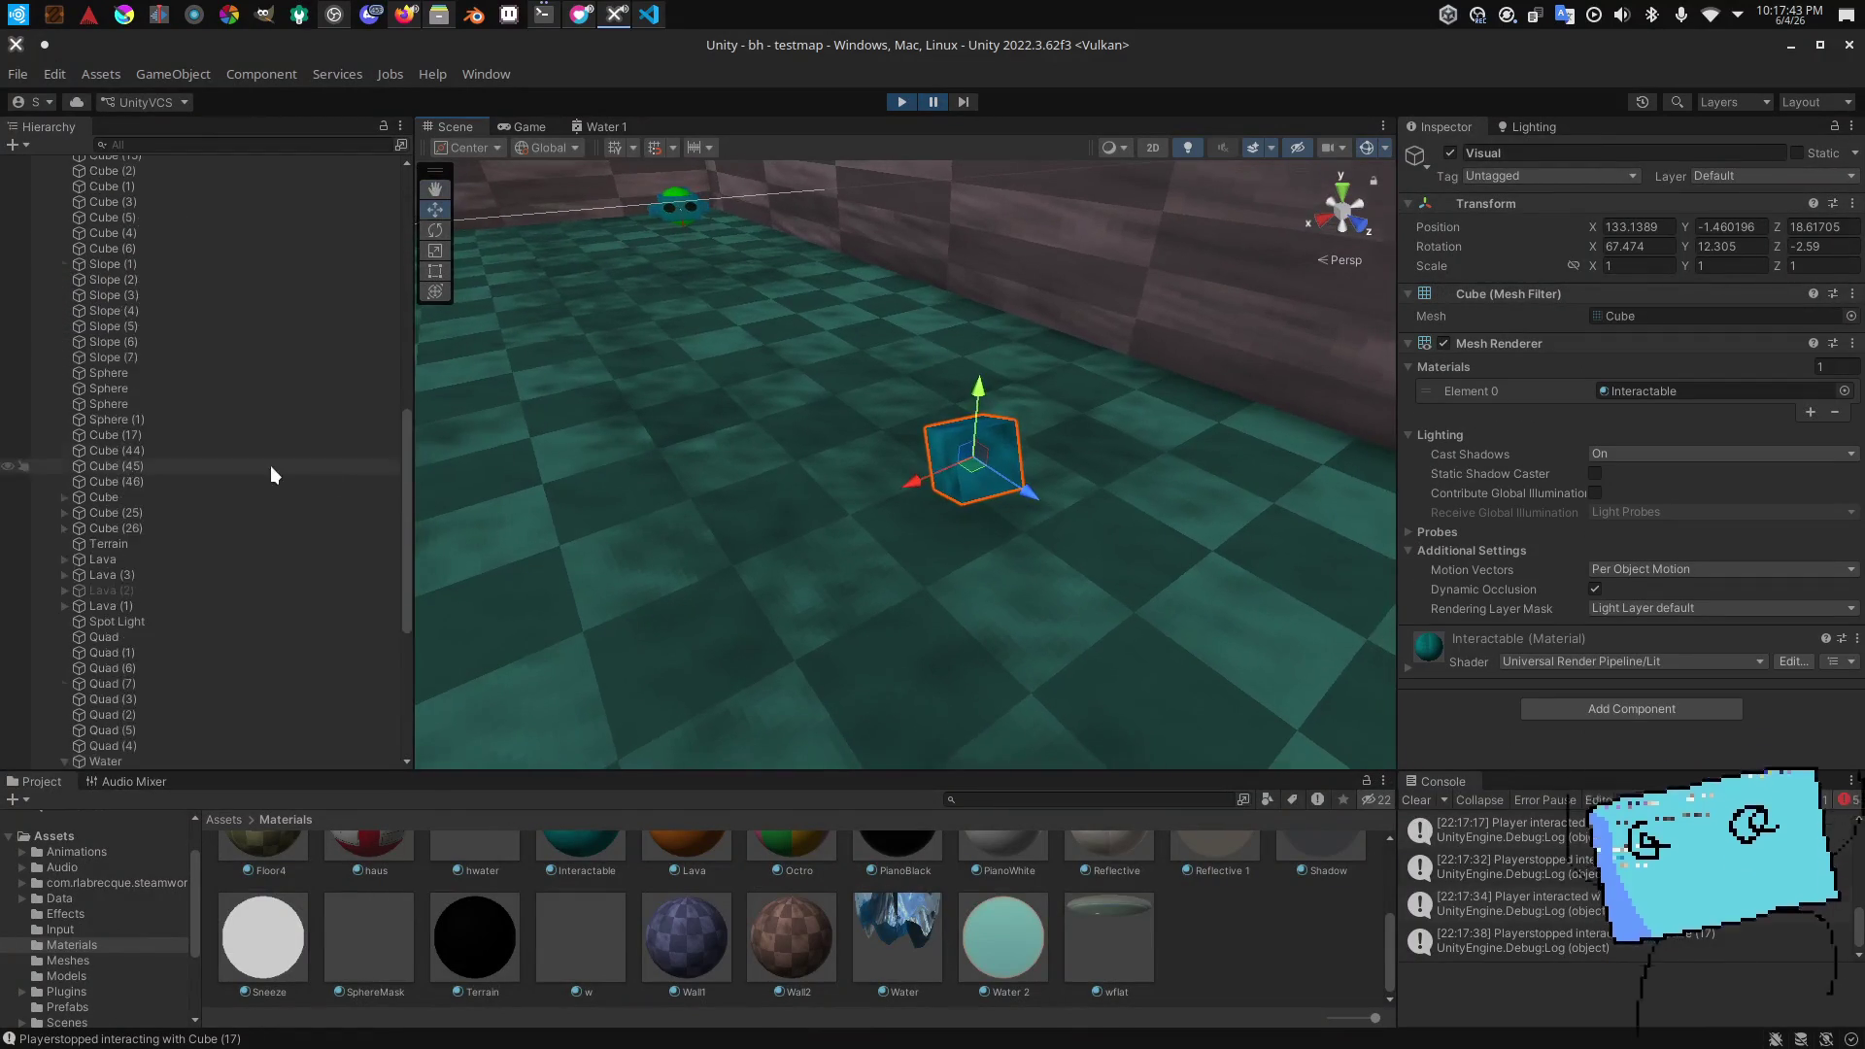
double_click(196, 668)
scroll(830, 561, "down", 5)
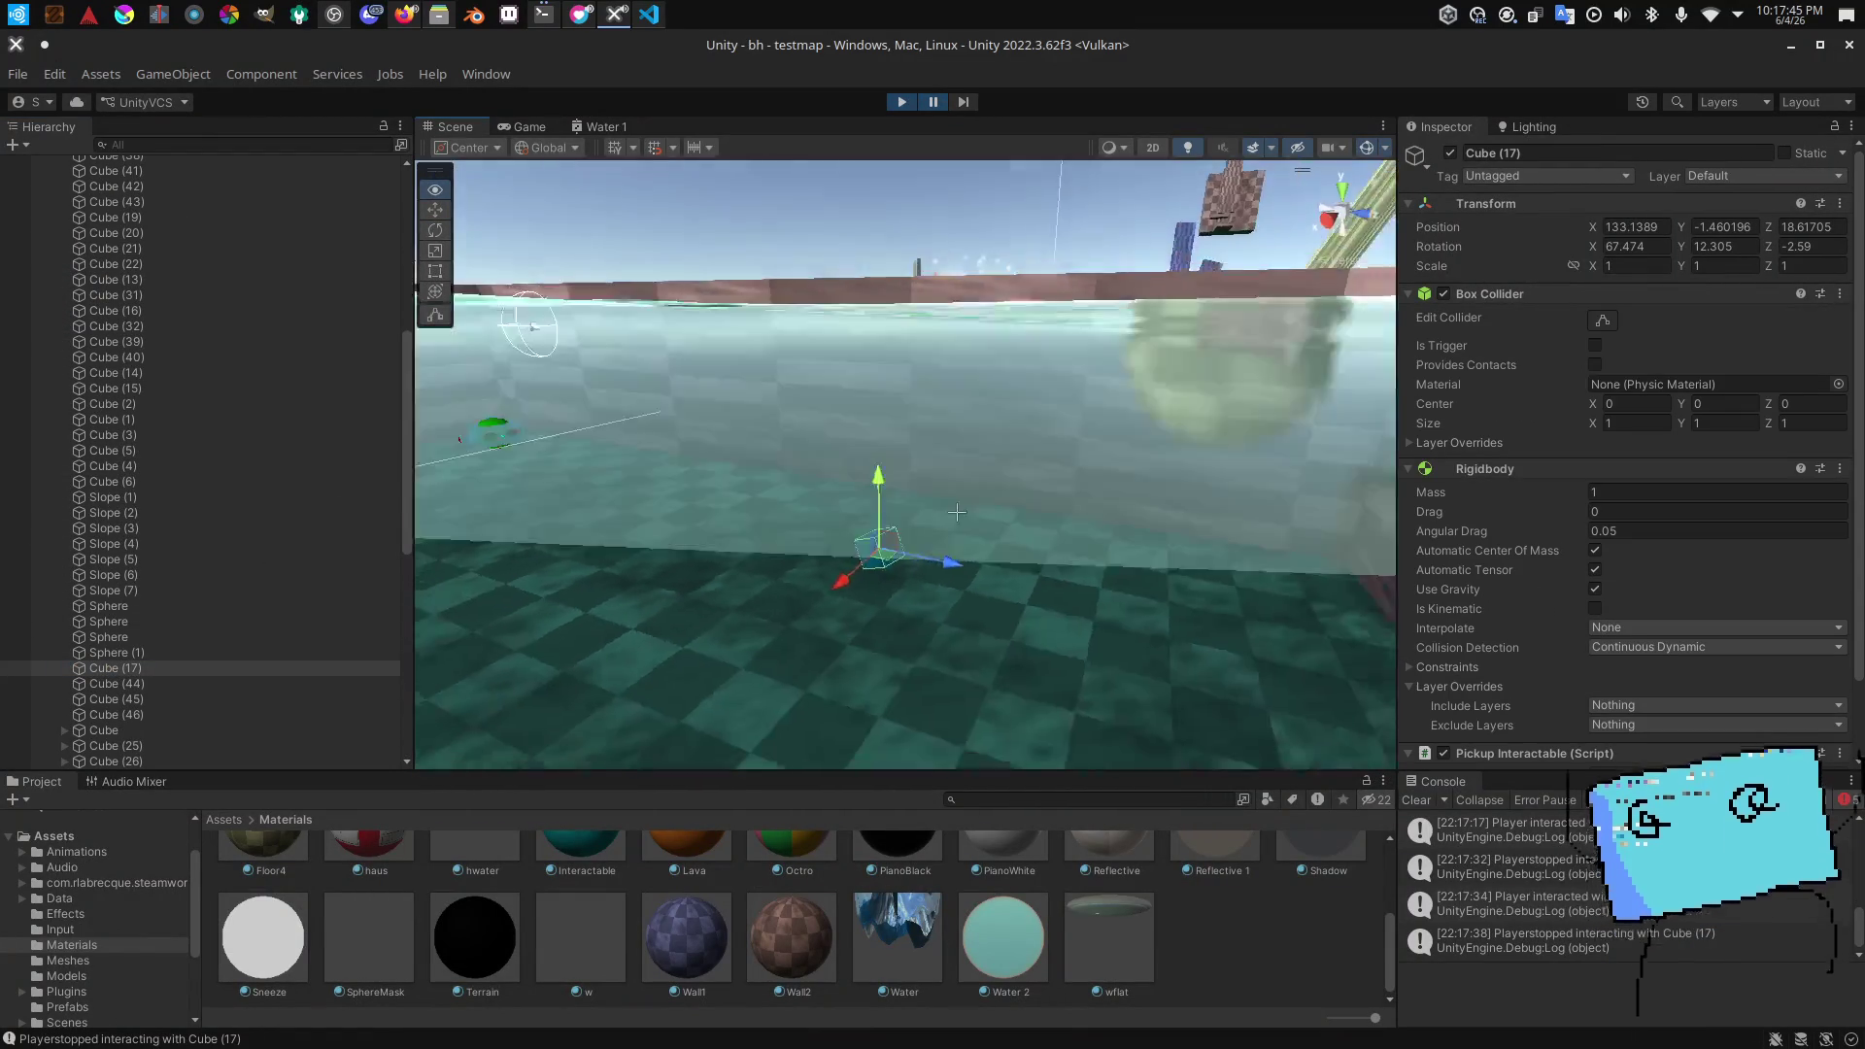
left_click_drag(958, 517, 940, 222)
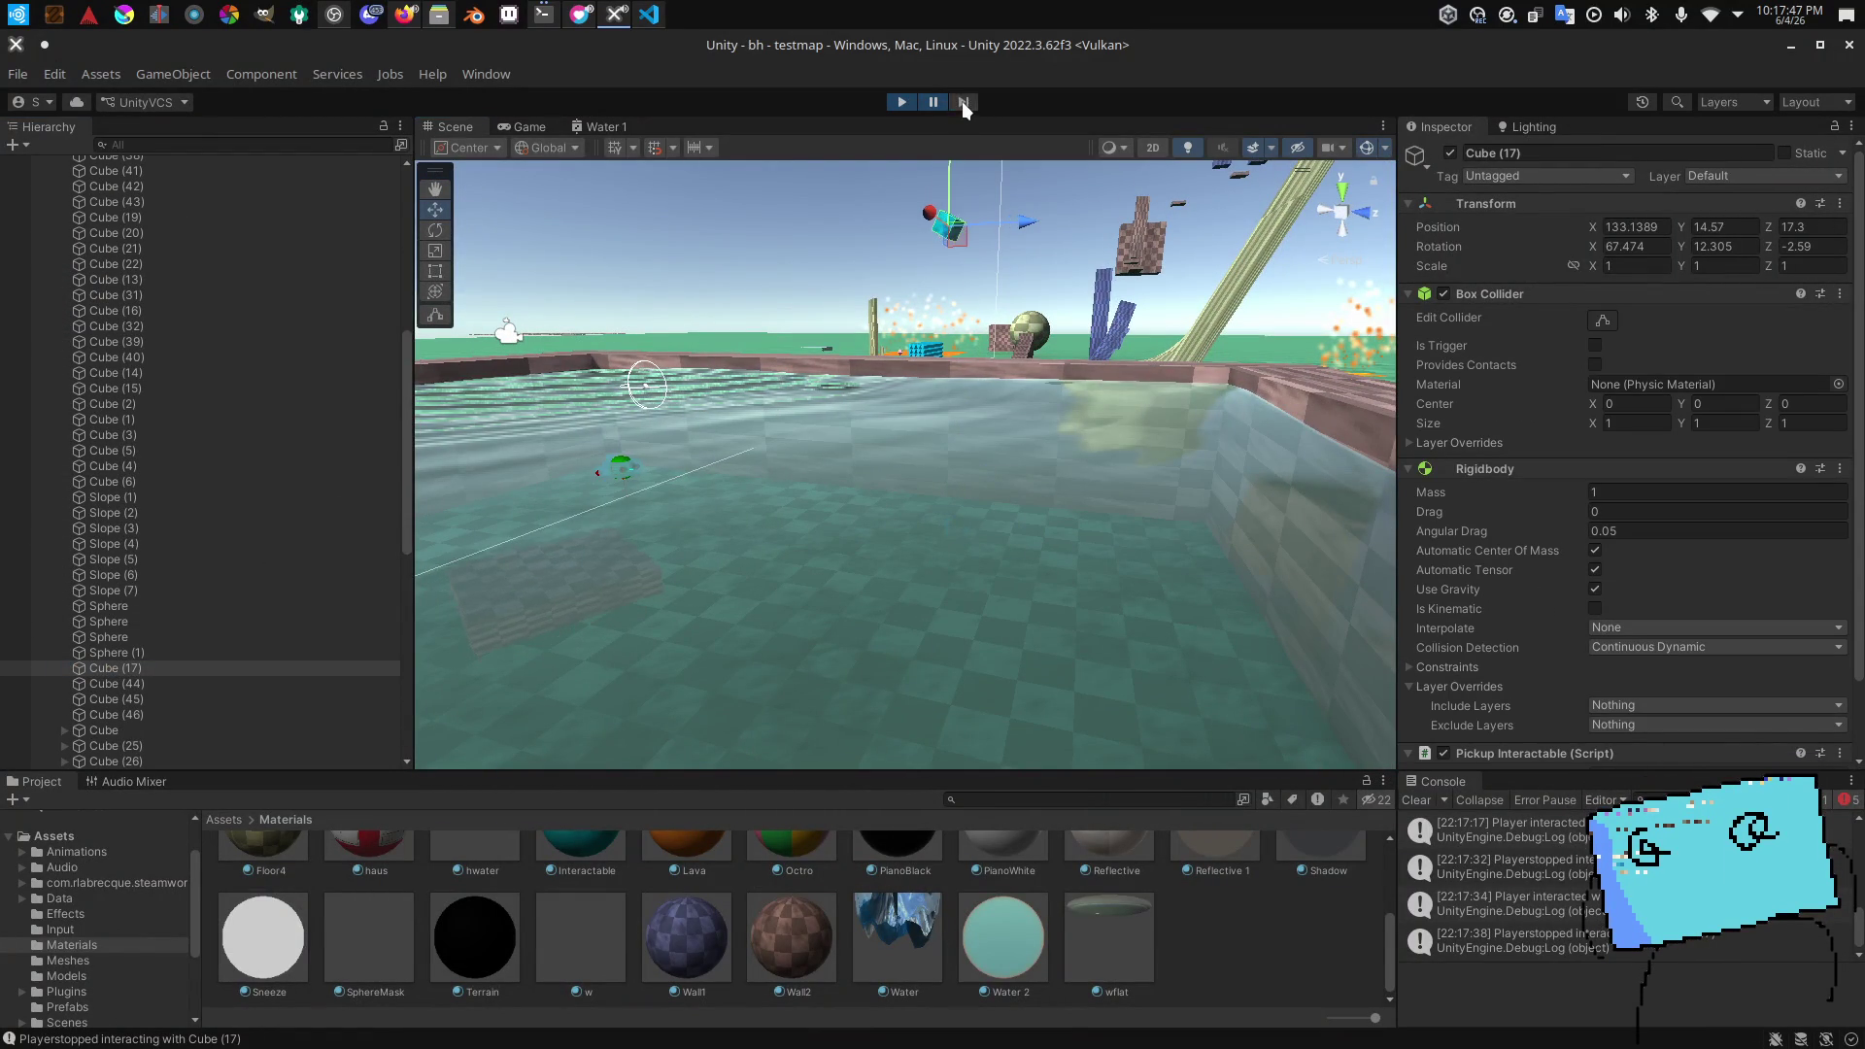
left_click_drag(1023, 261, 754, 289)
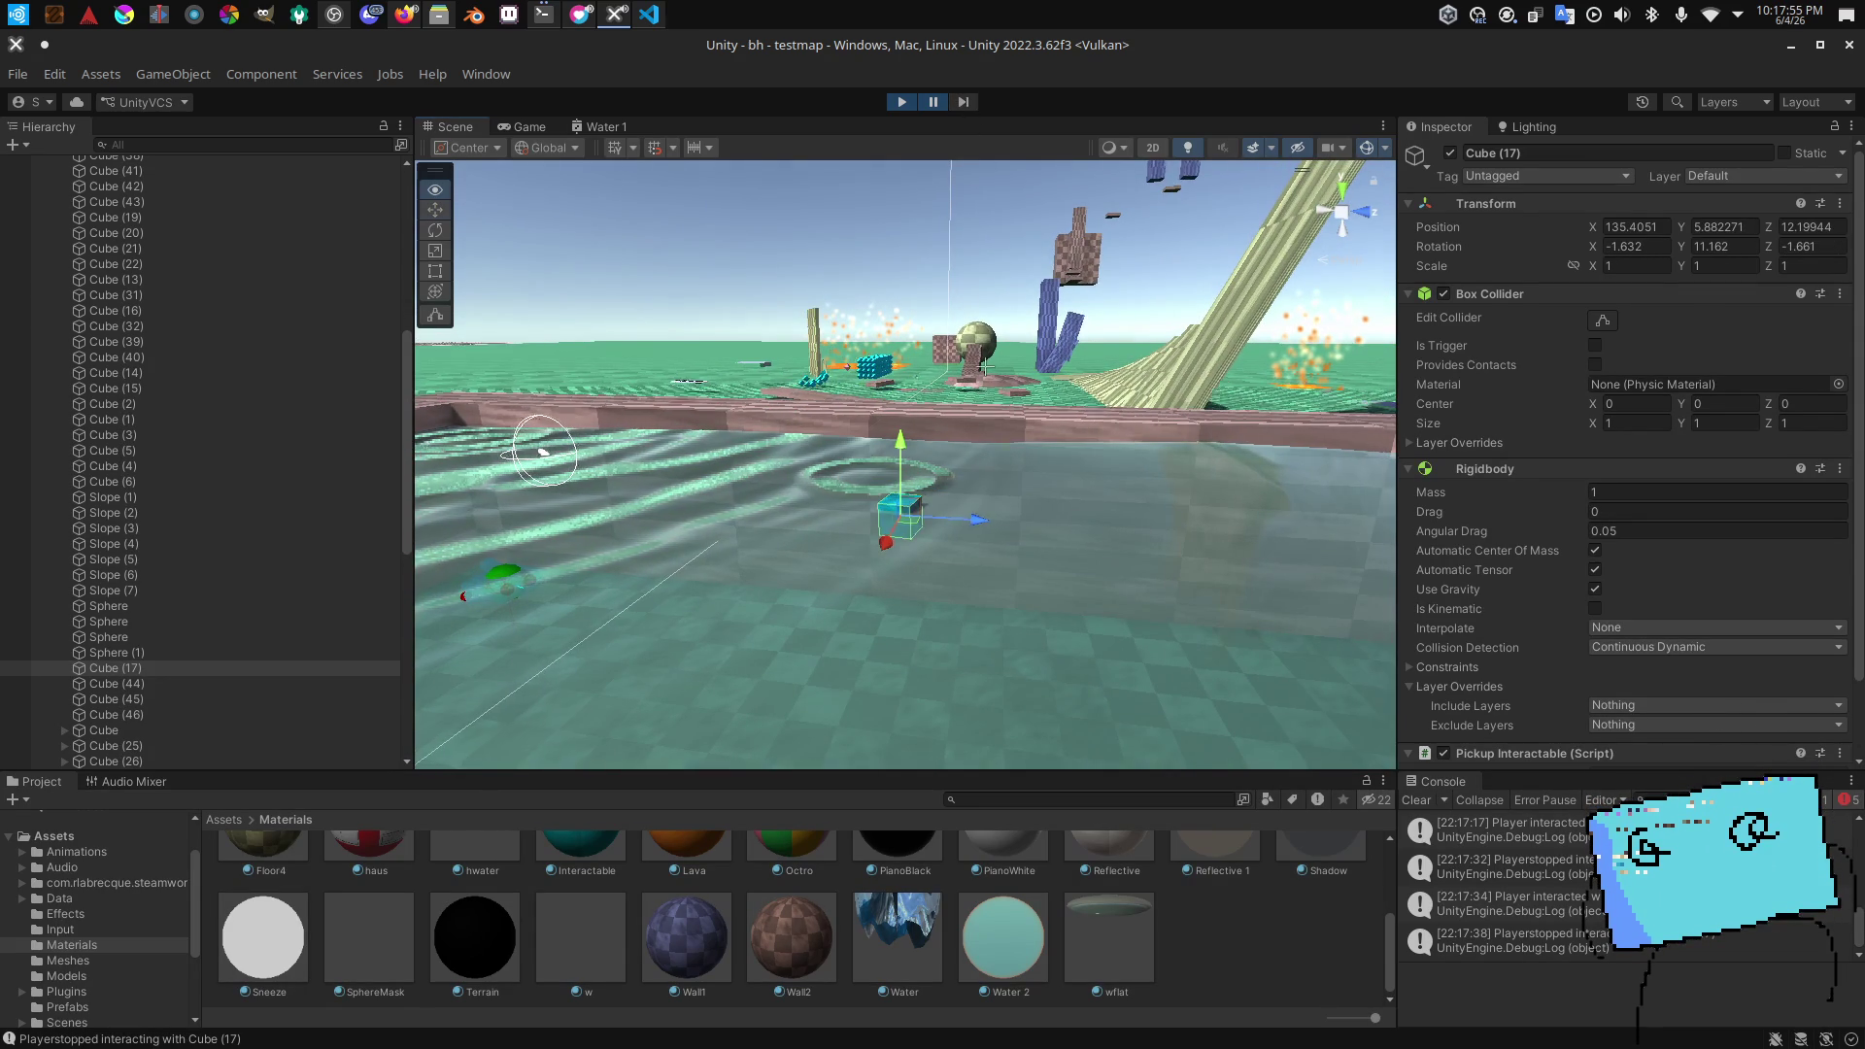
Step: Watch Cube (17) drop into the water and leave ripple rings, then select the player's Camera
key("w")
key("s")
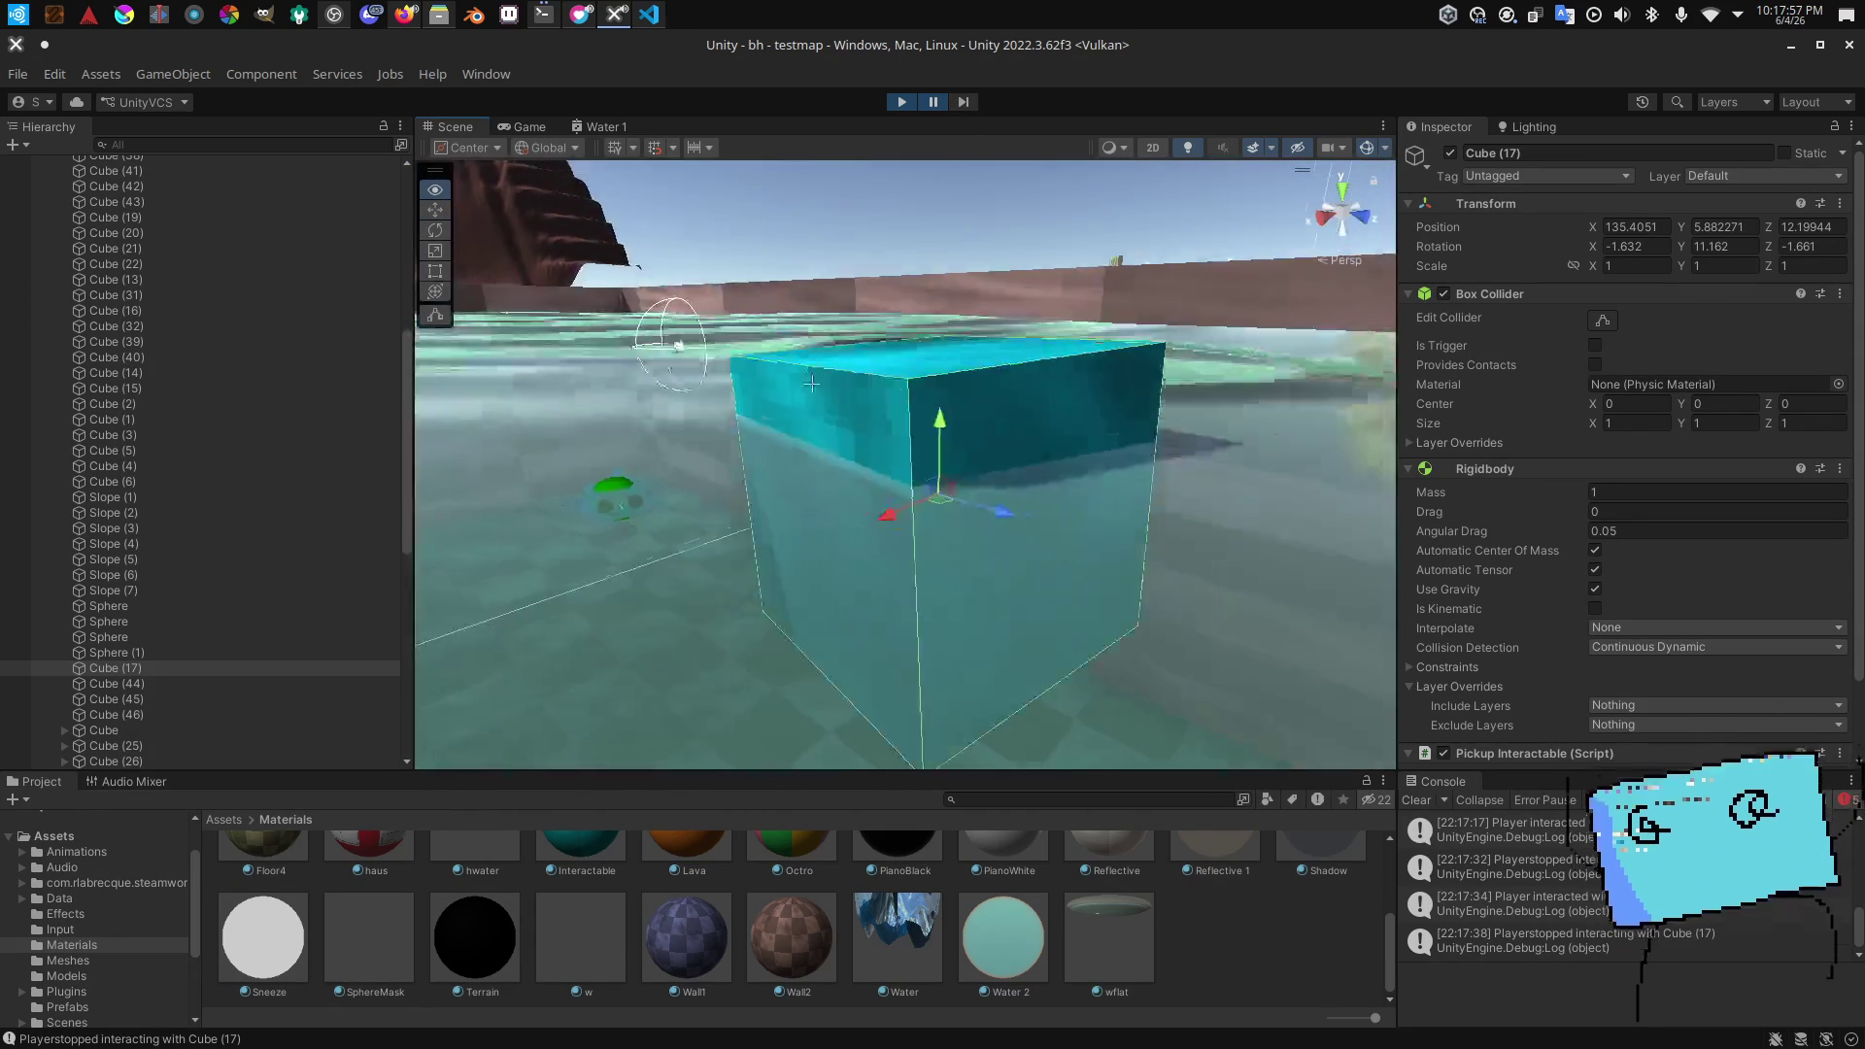
key("s")
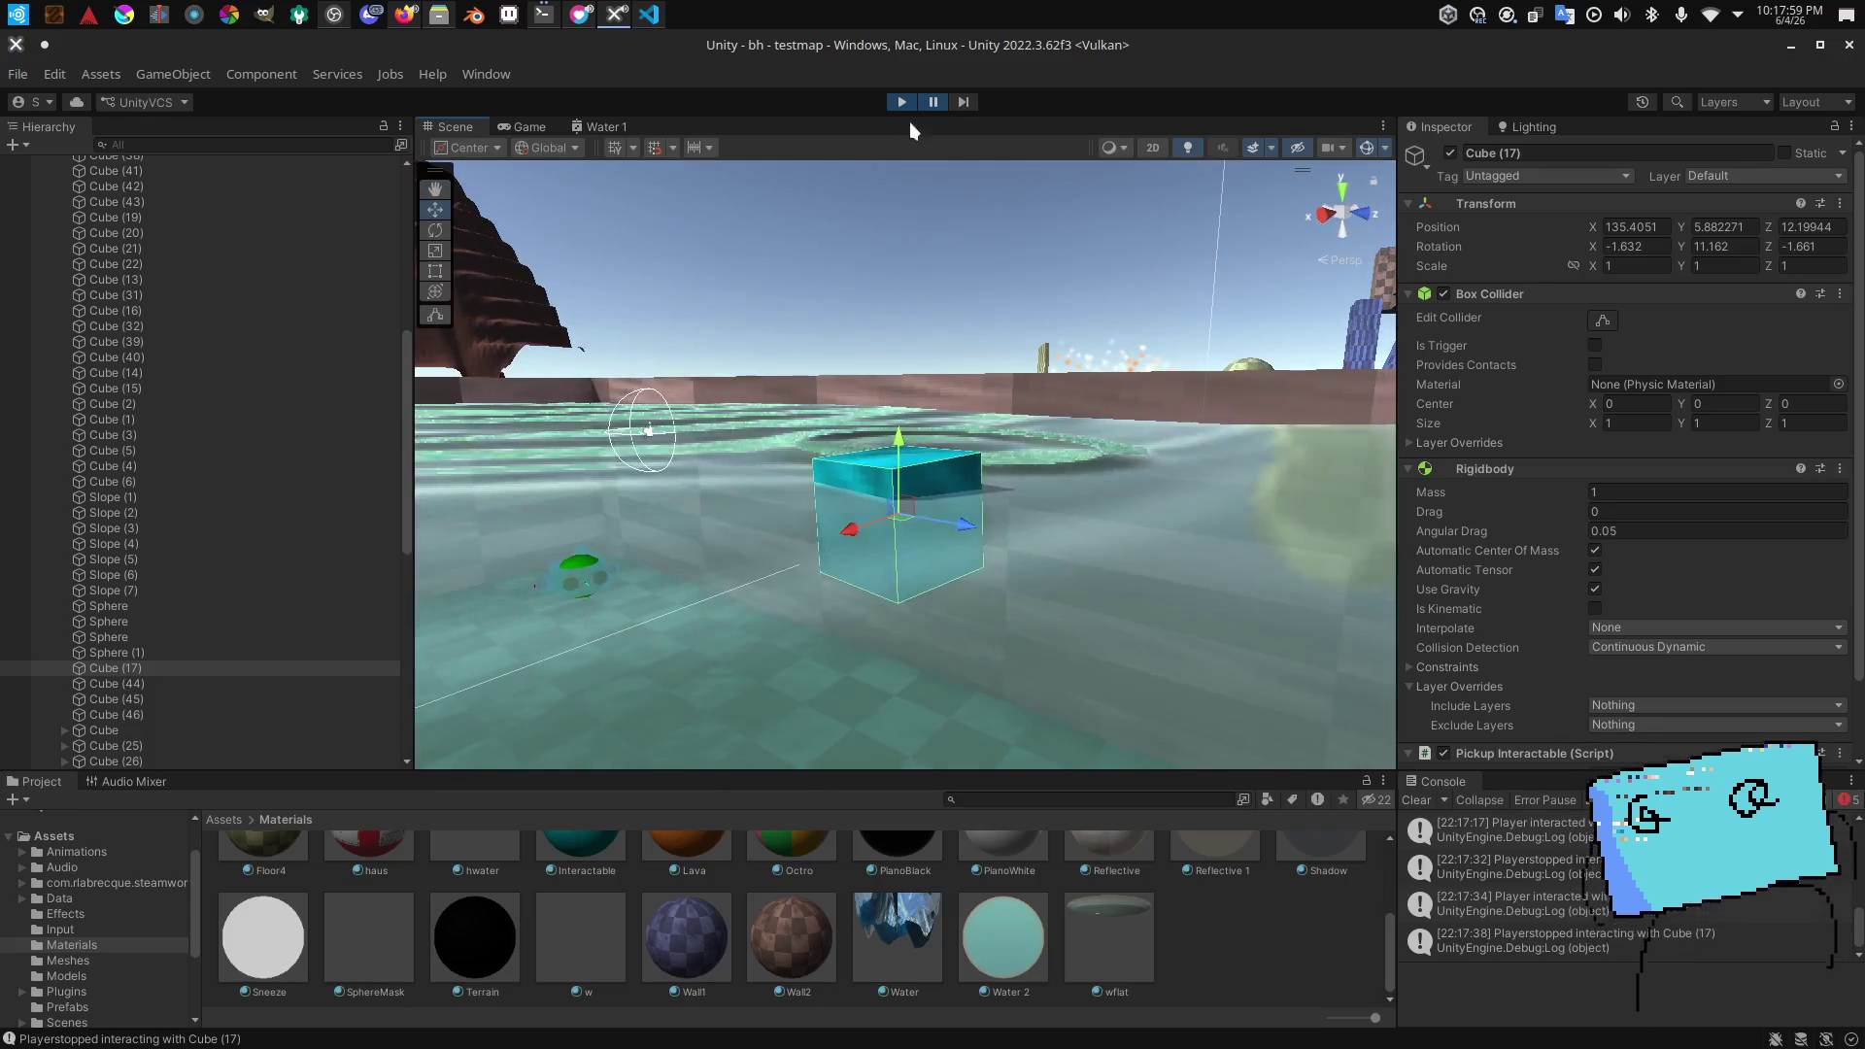
mouse_move(972, 437)
left_mouse_down()
mouse_move(996, 593)
mouse_move(683, 725)
mouse_move(845, 624)
left_mouse_up()
key("alt+Tab")
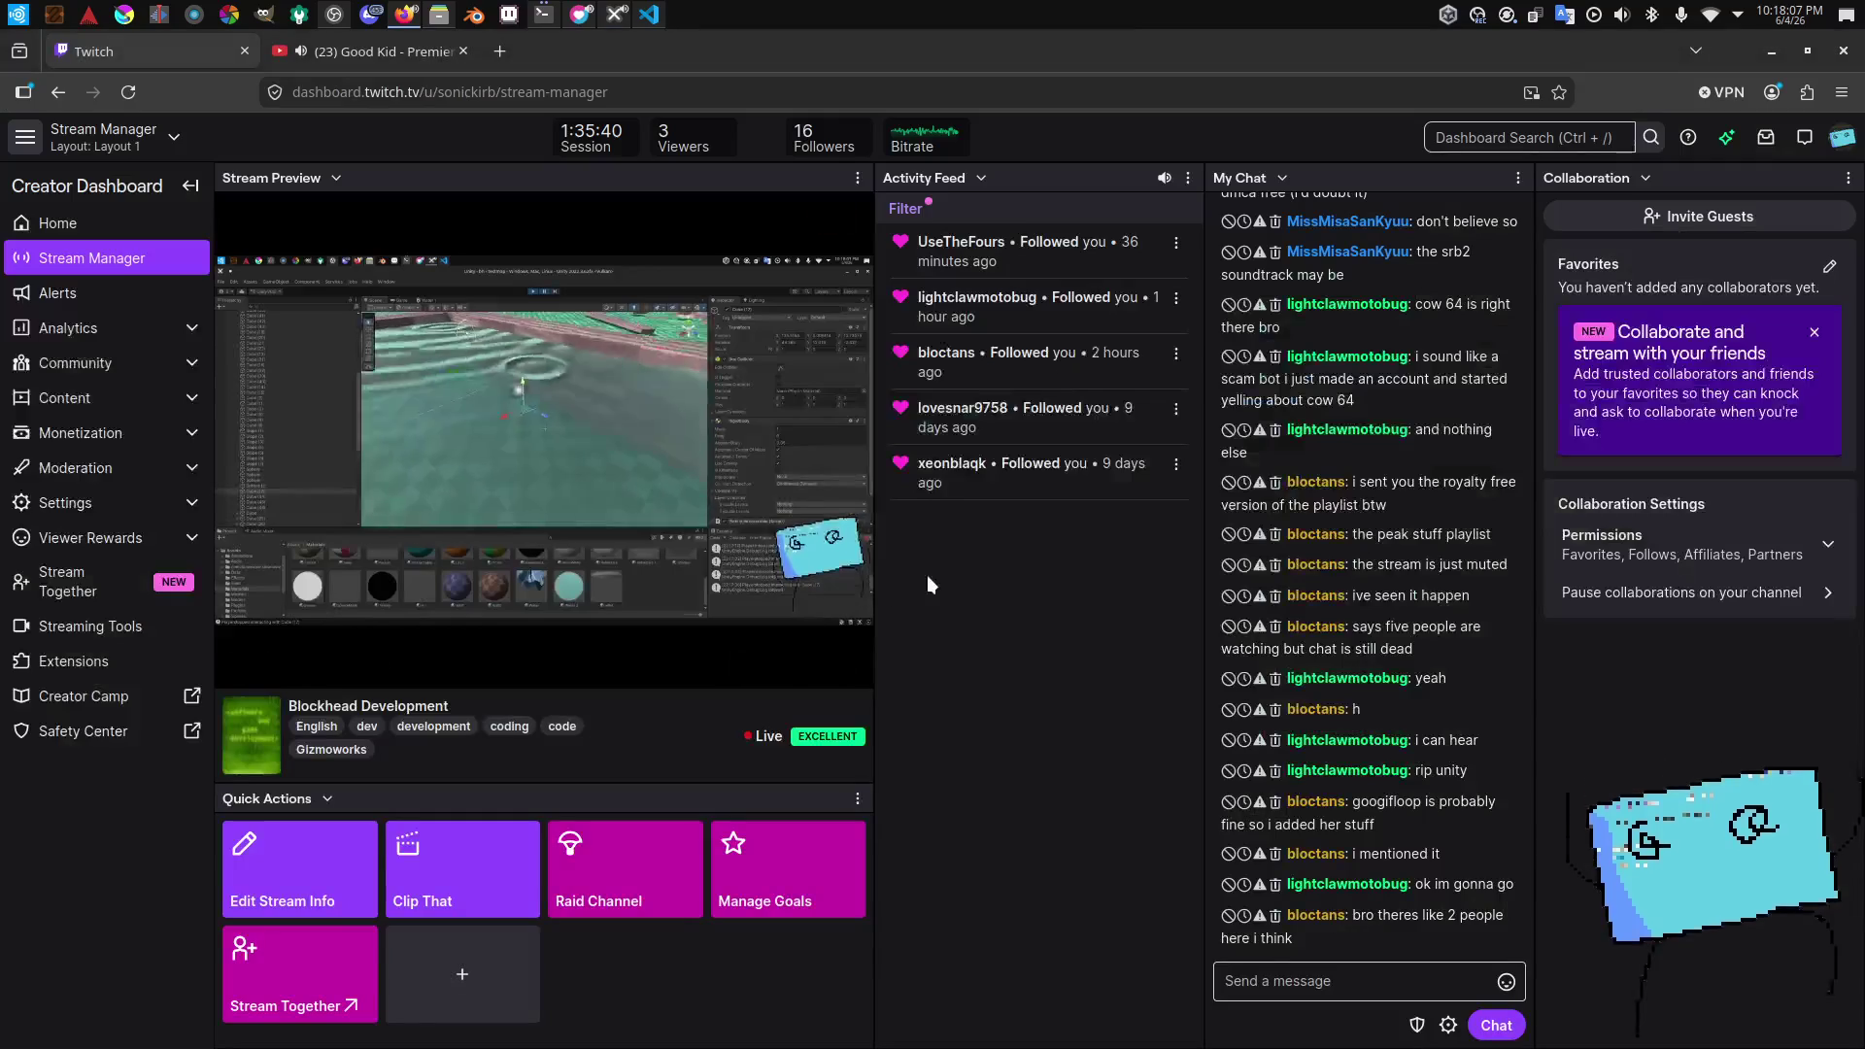
key("alt+Tab")
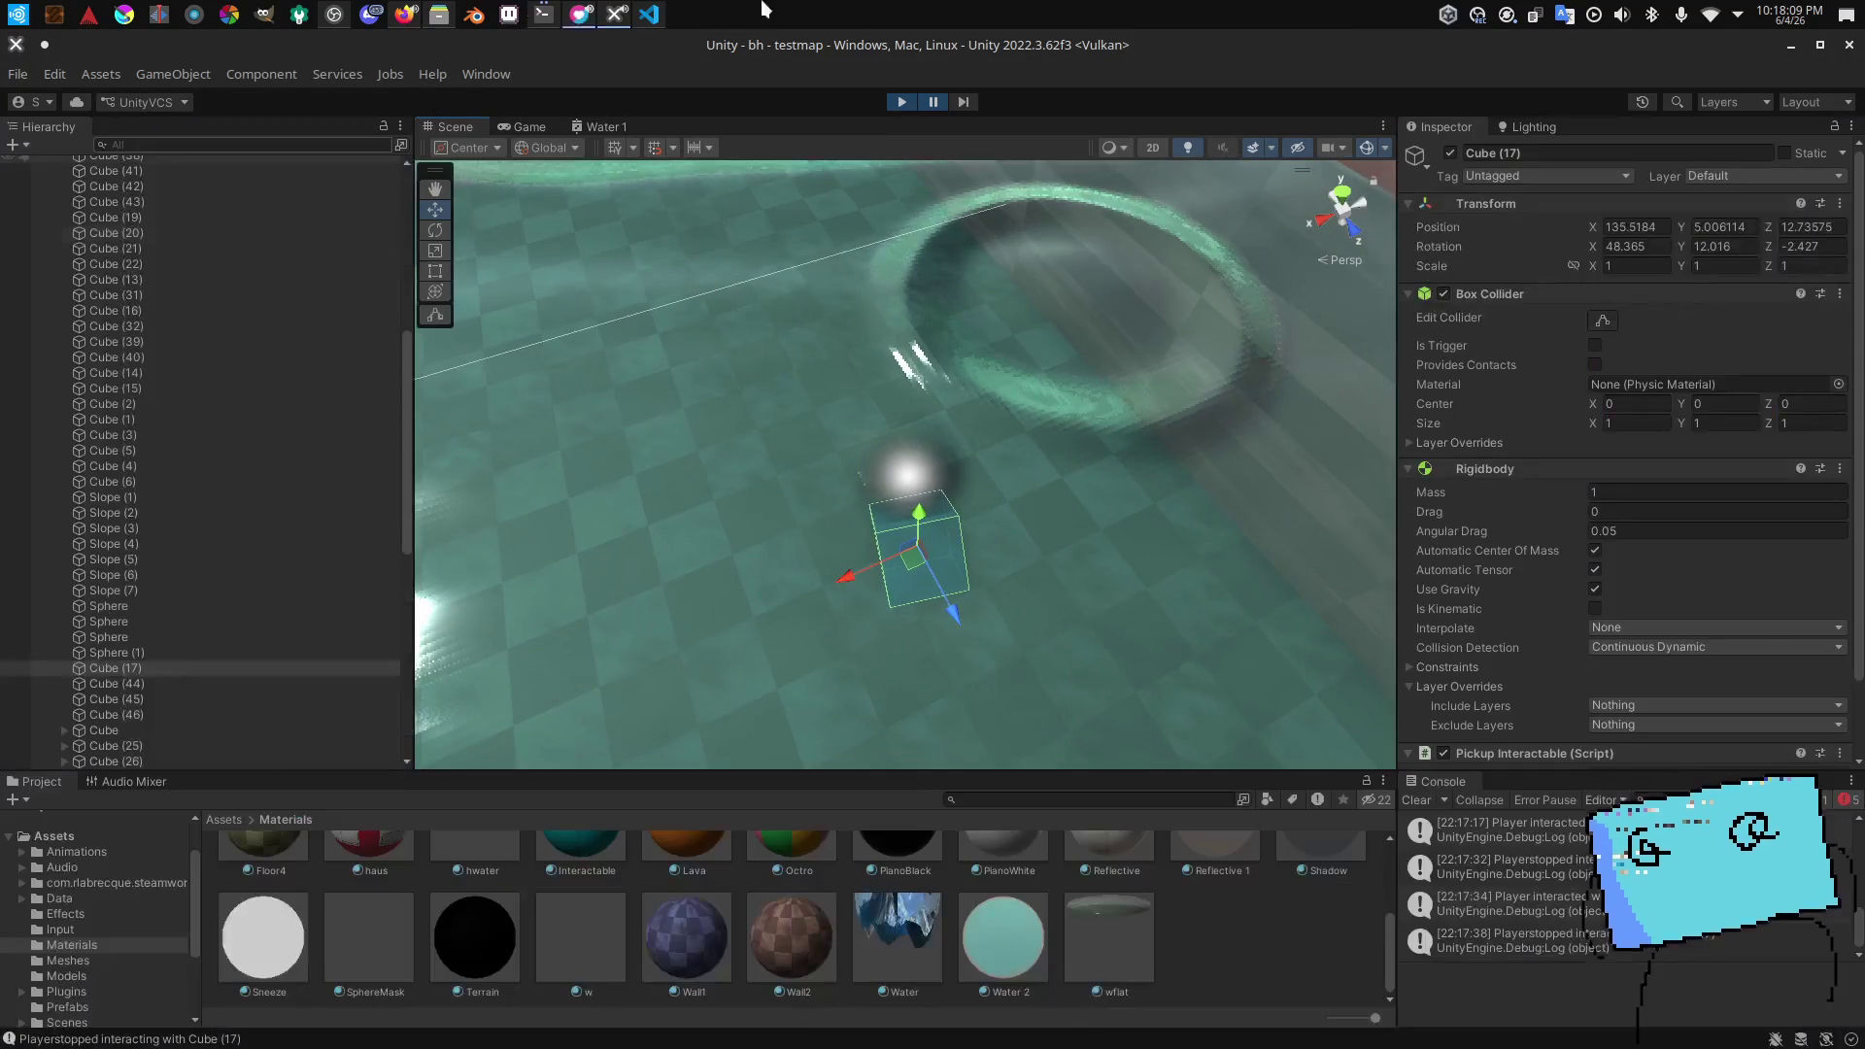
left_click_drag(1015, 626, 1054, 593)
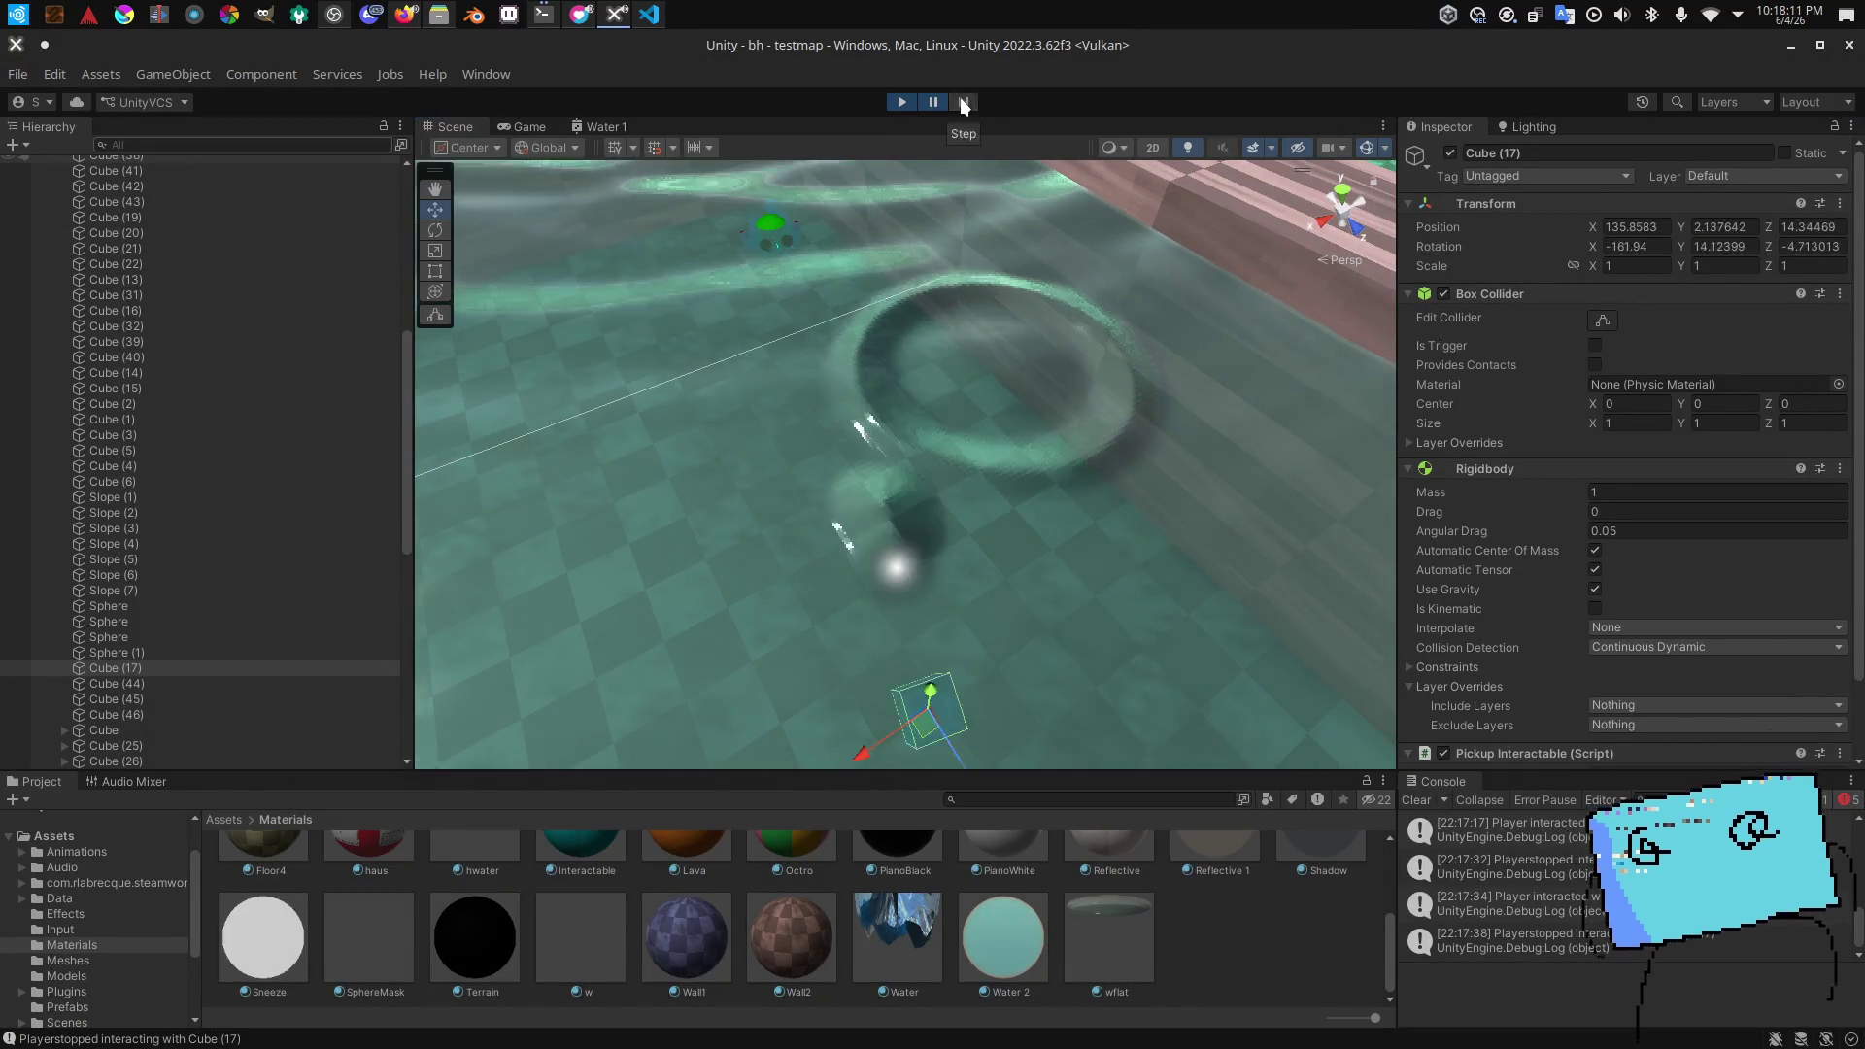
left_click_drag(1018, 583, 1018, 550)
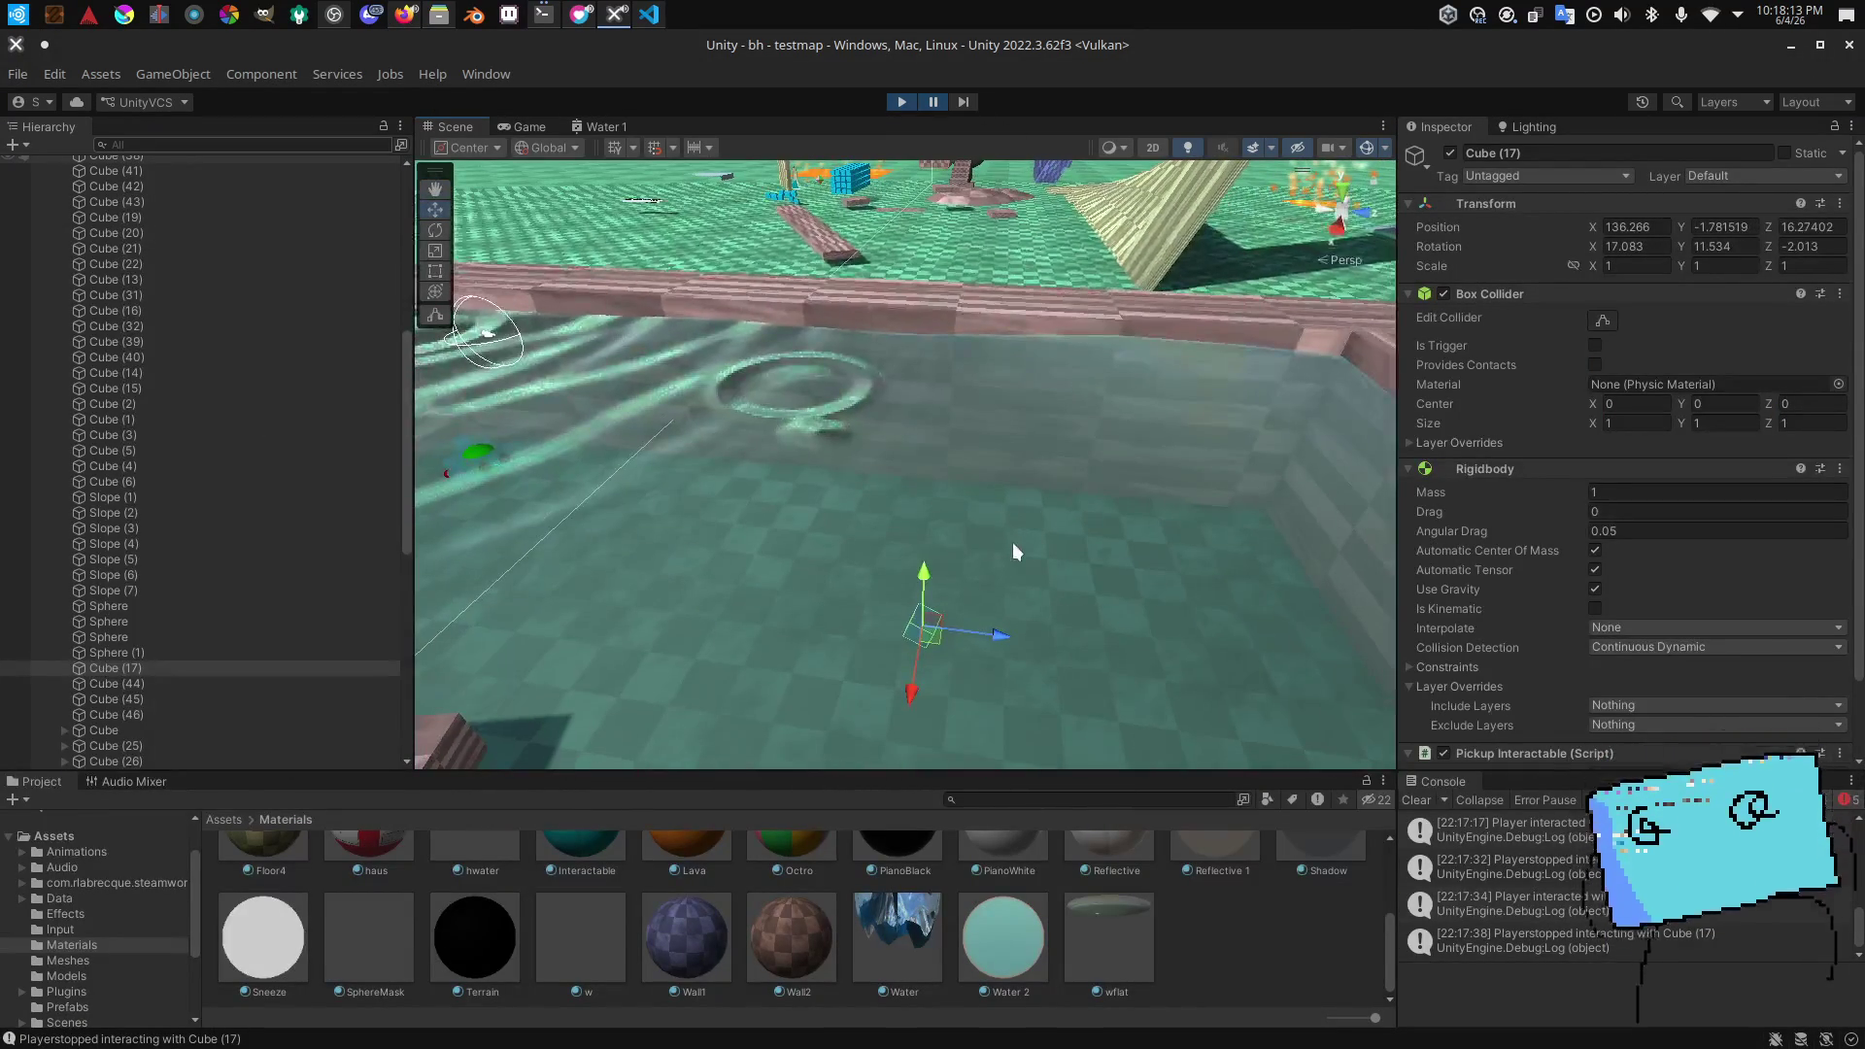
scroll(259, 573, "up", 5)
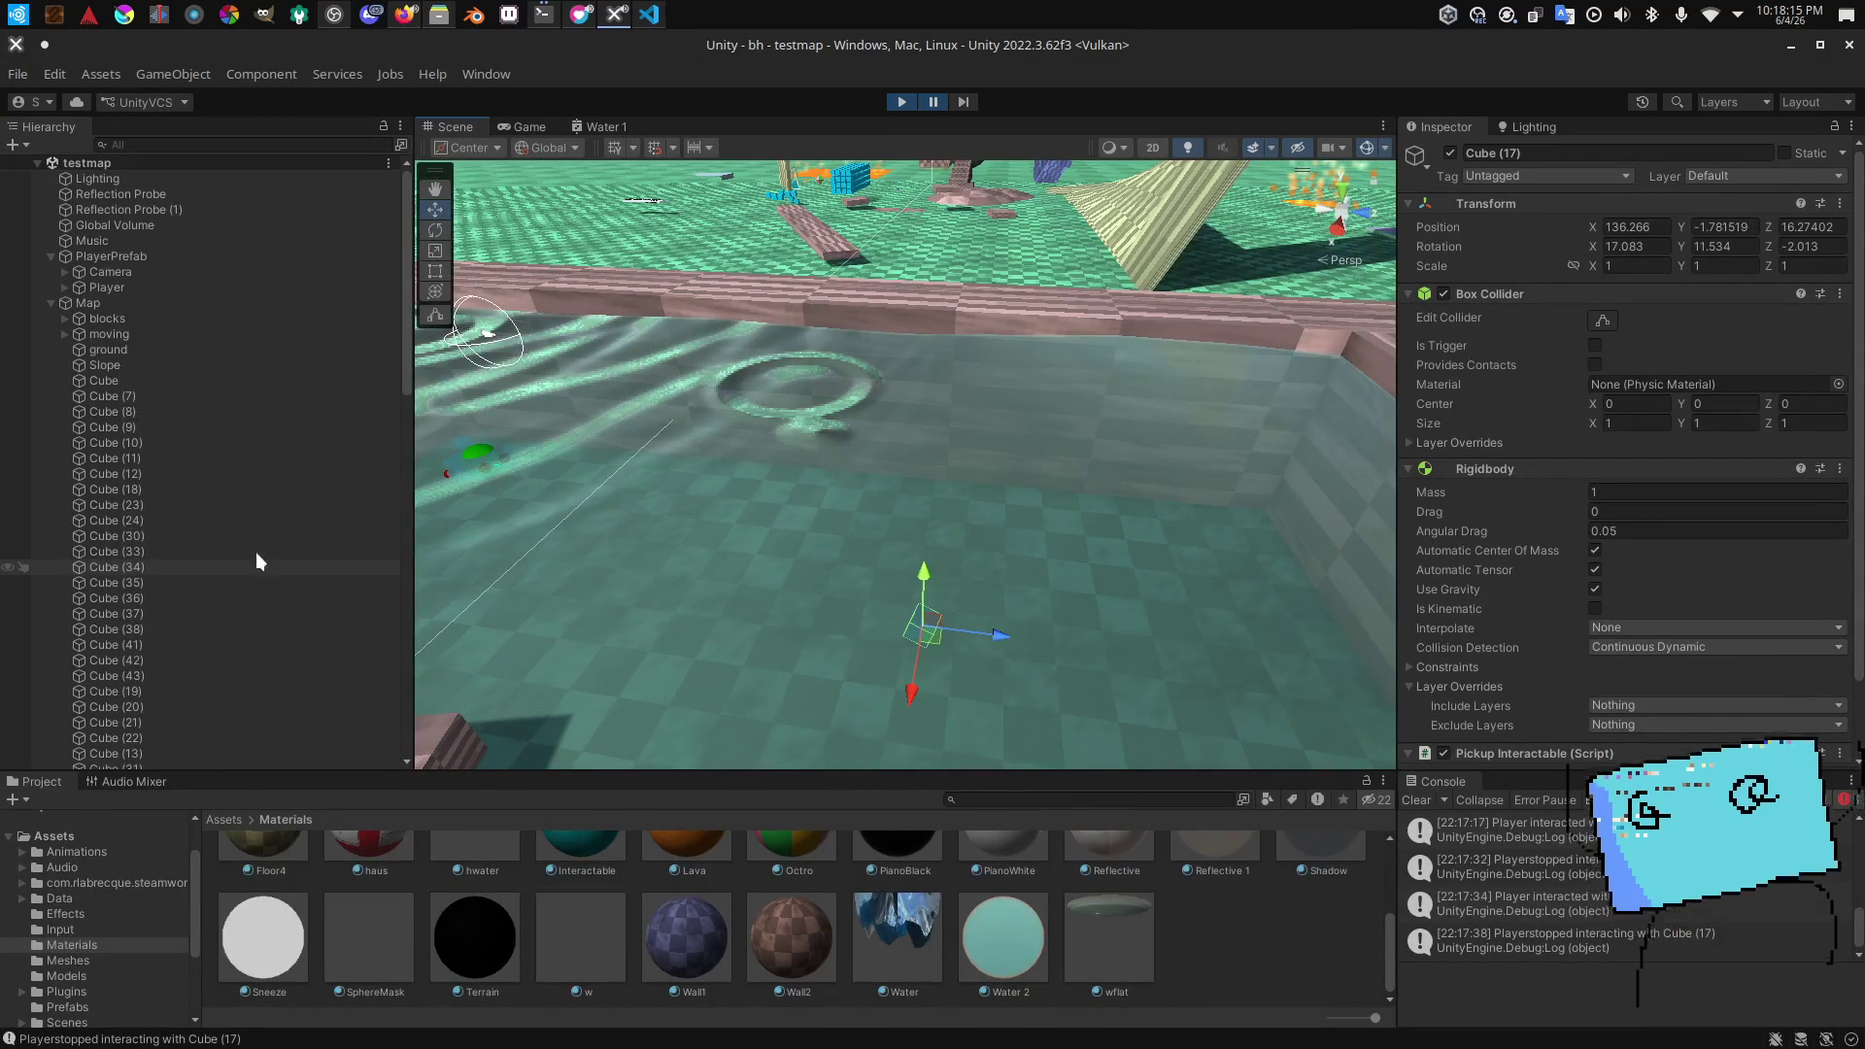
left_click(125, 255)
left_click(131, 276)
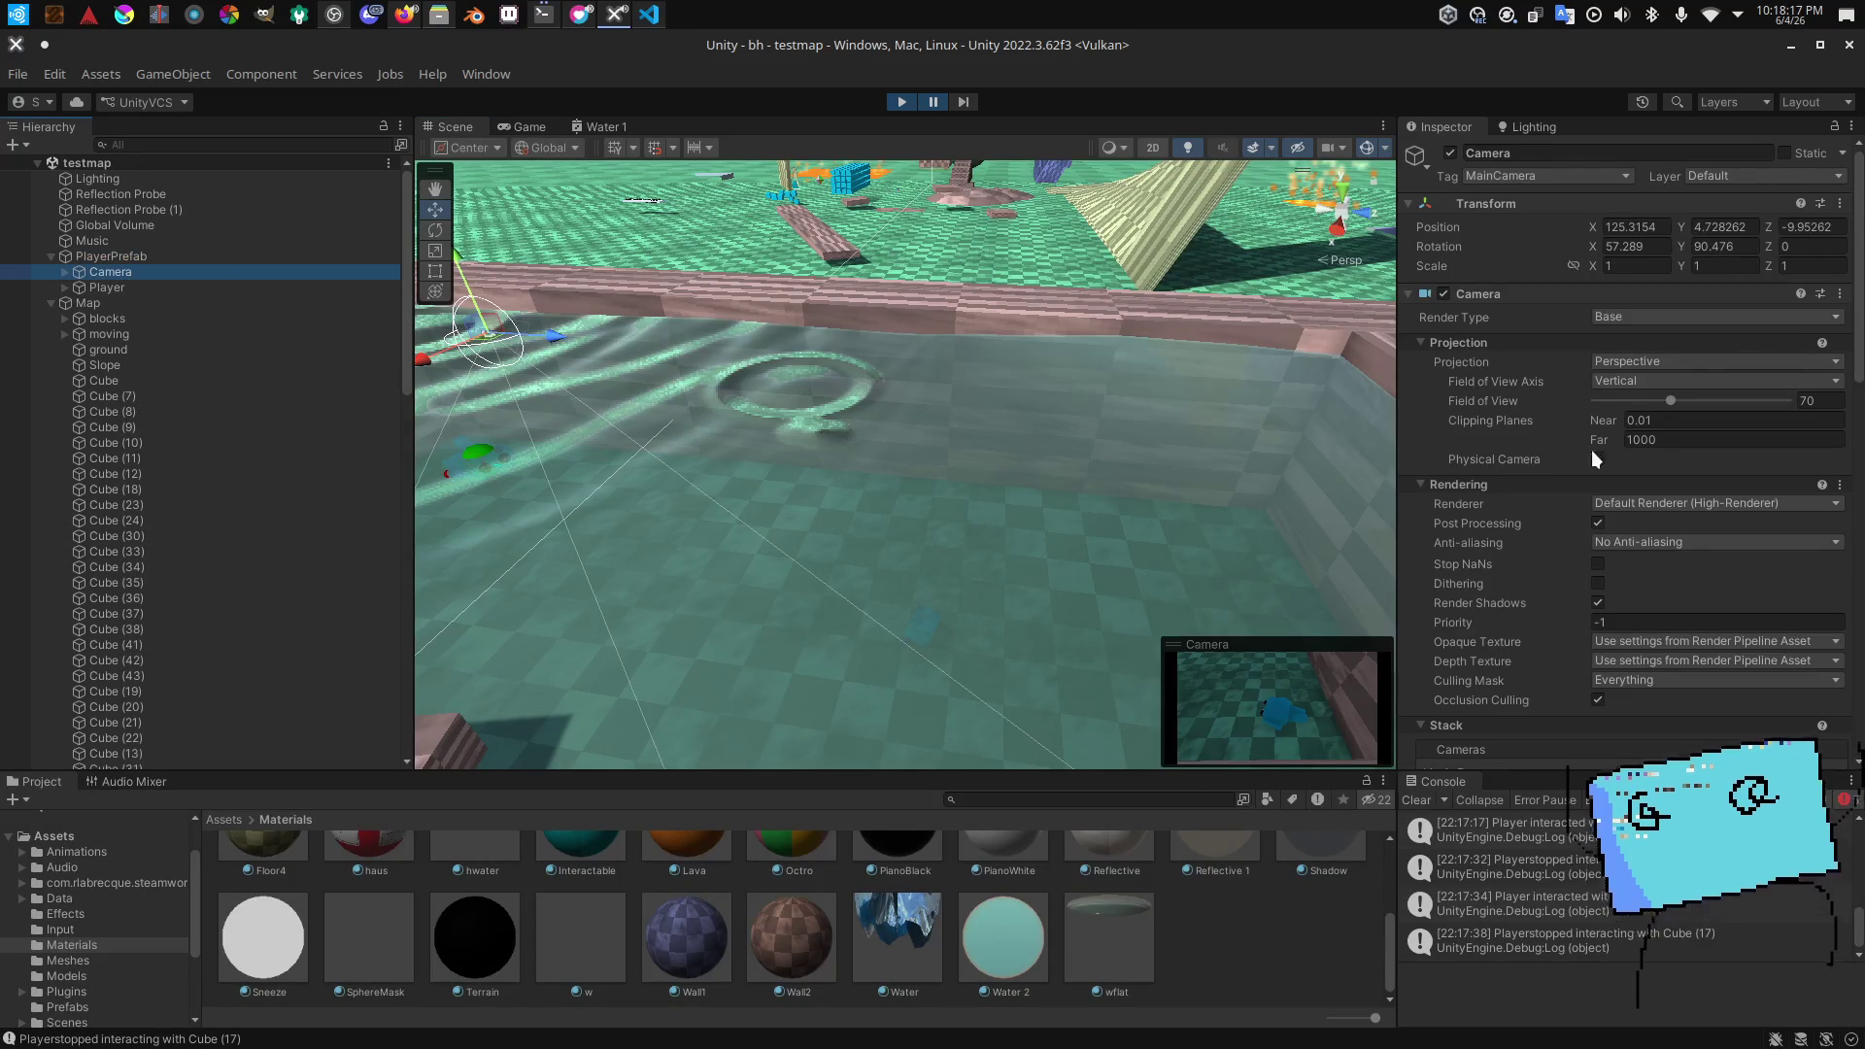
Step: Close the player Camera's Culling Mask list, let the cube ripple test finish, then stop Play mode
scroll(1675, 486, "down", 5)
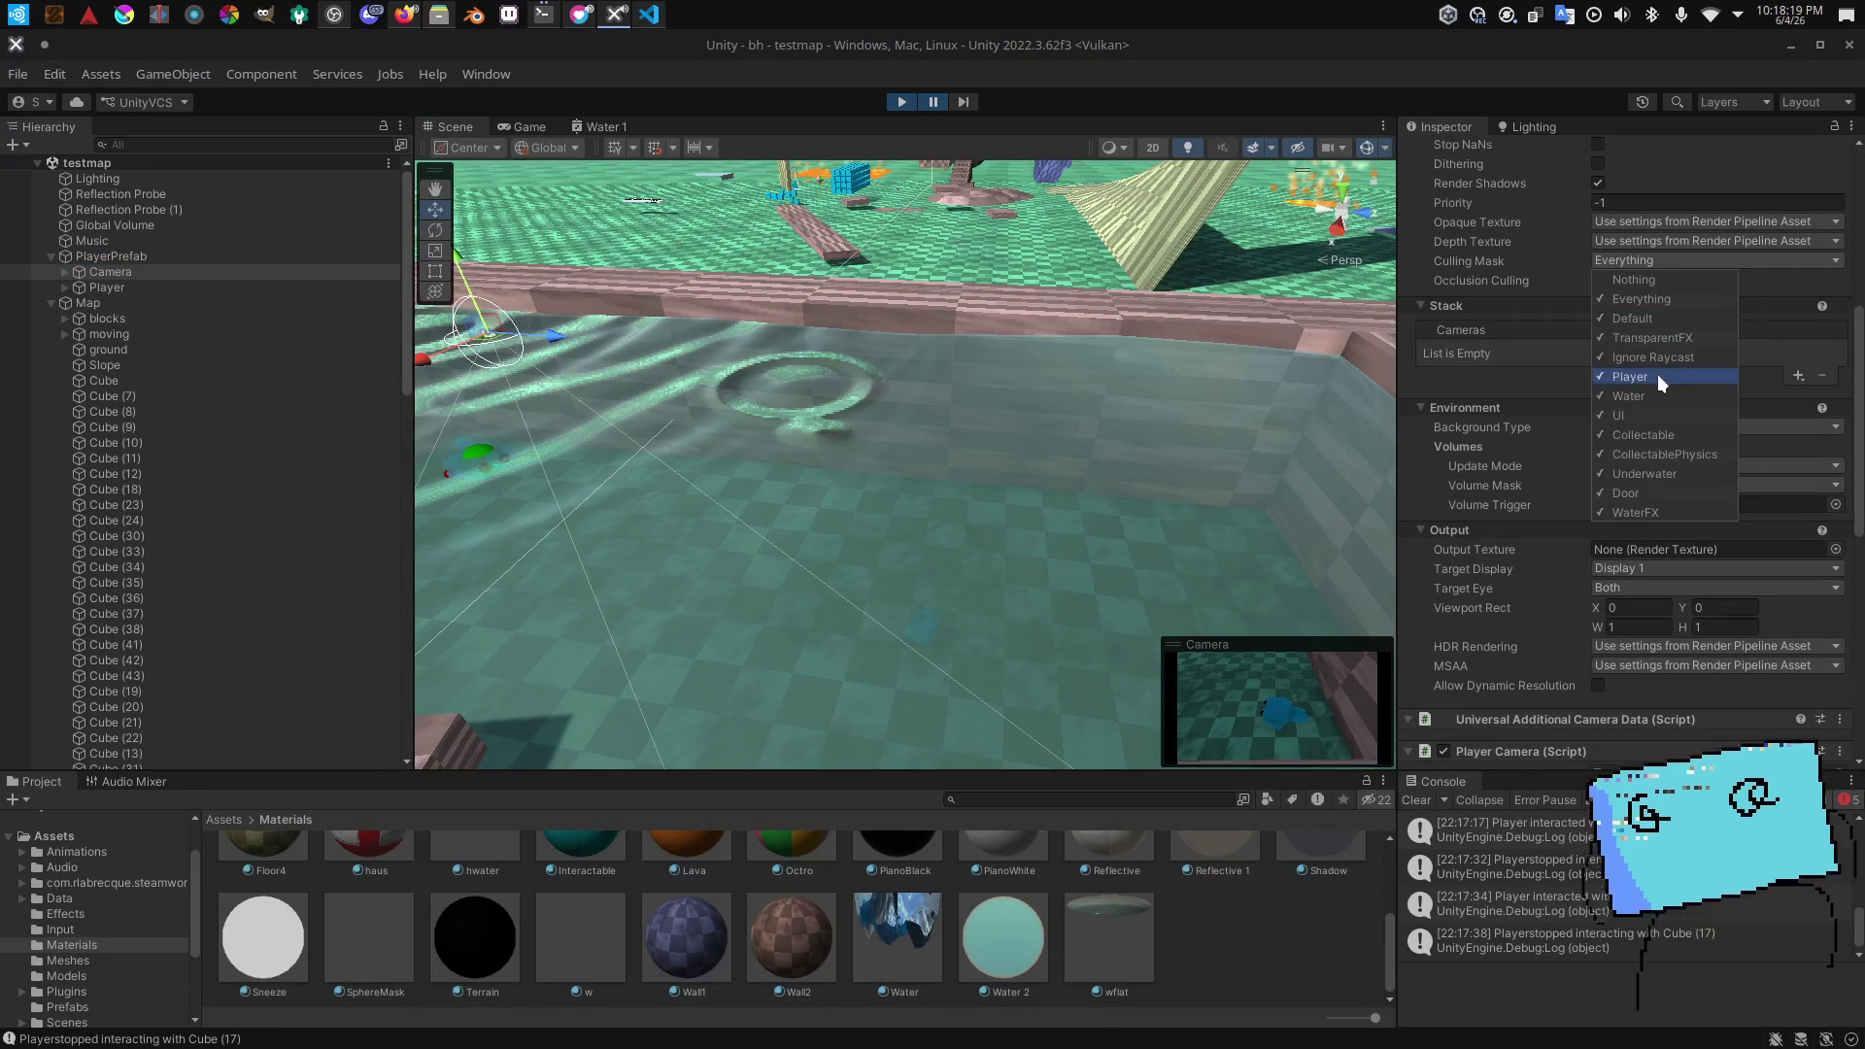
left_click_drag(1022, 357, 896, 136)
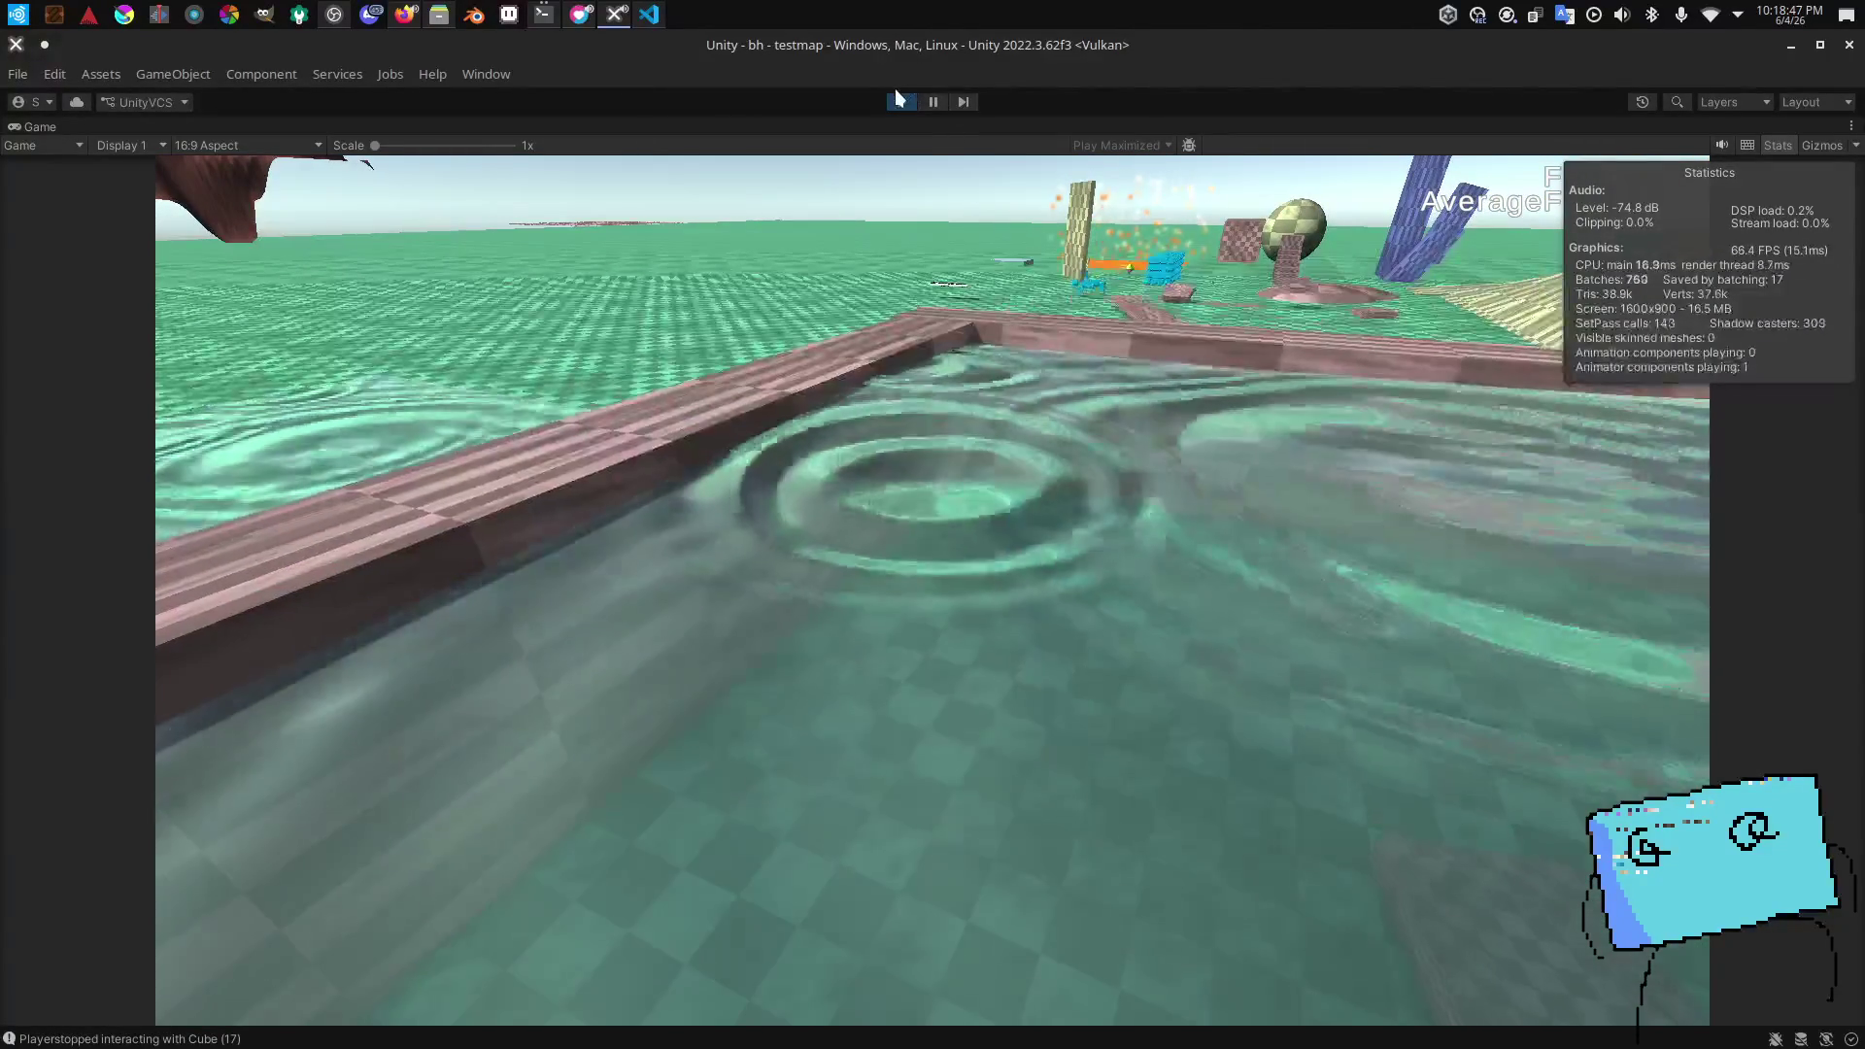
left_click(900, 101)
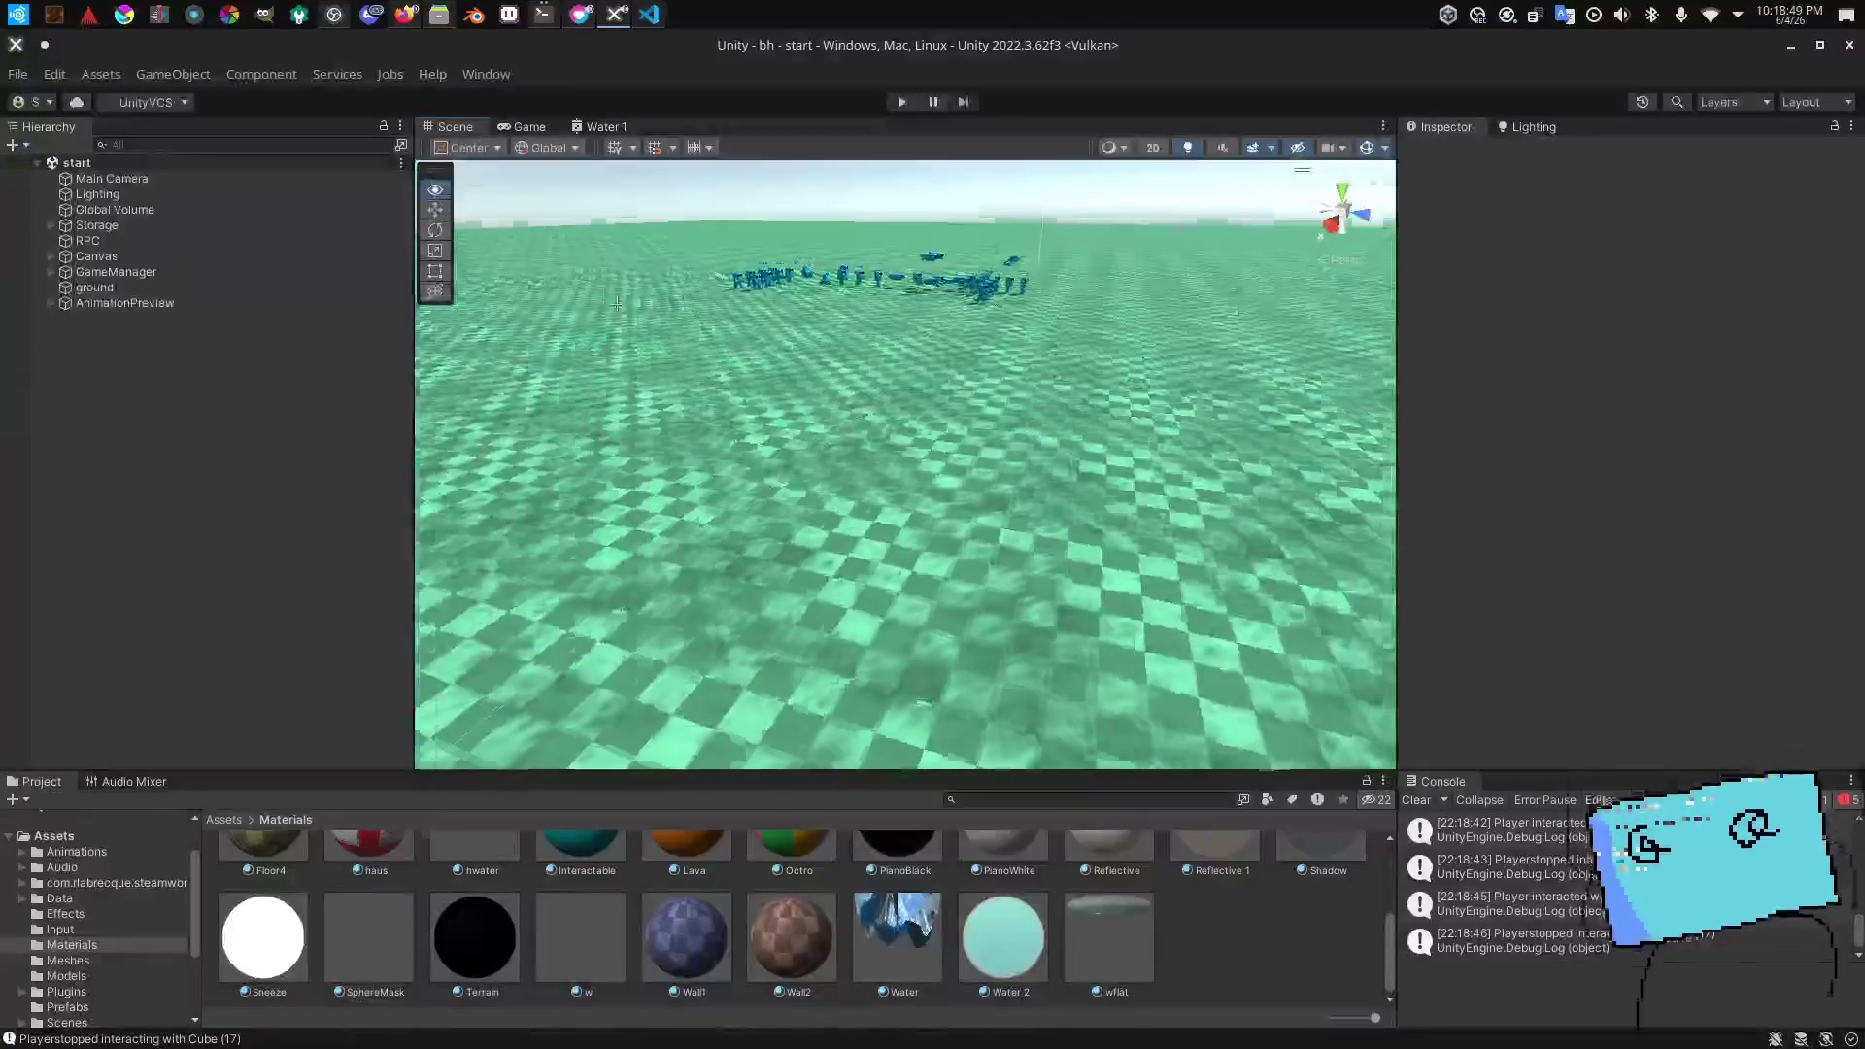
Step: Open the hub scene and select Map > Water > RippleCamera
left_click(97, 1021)
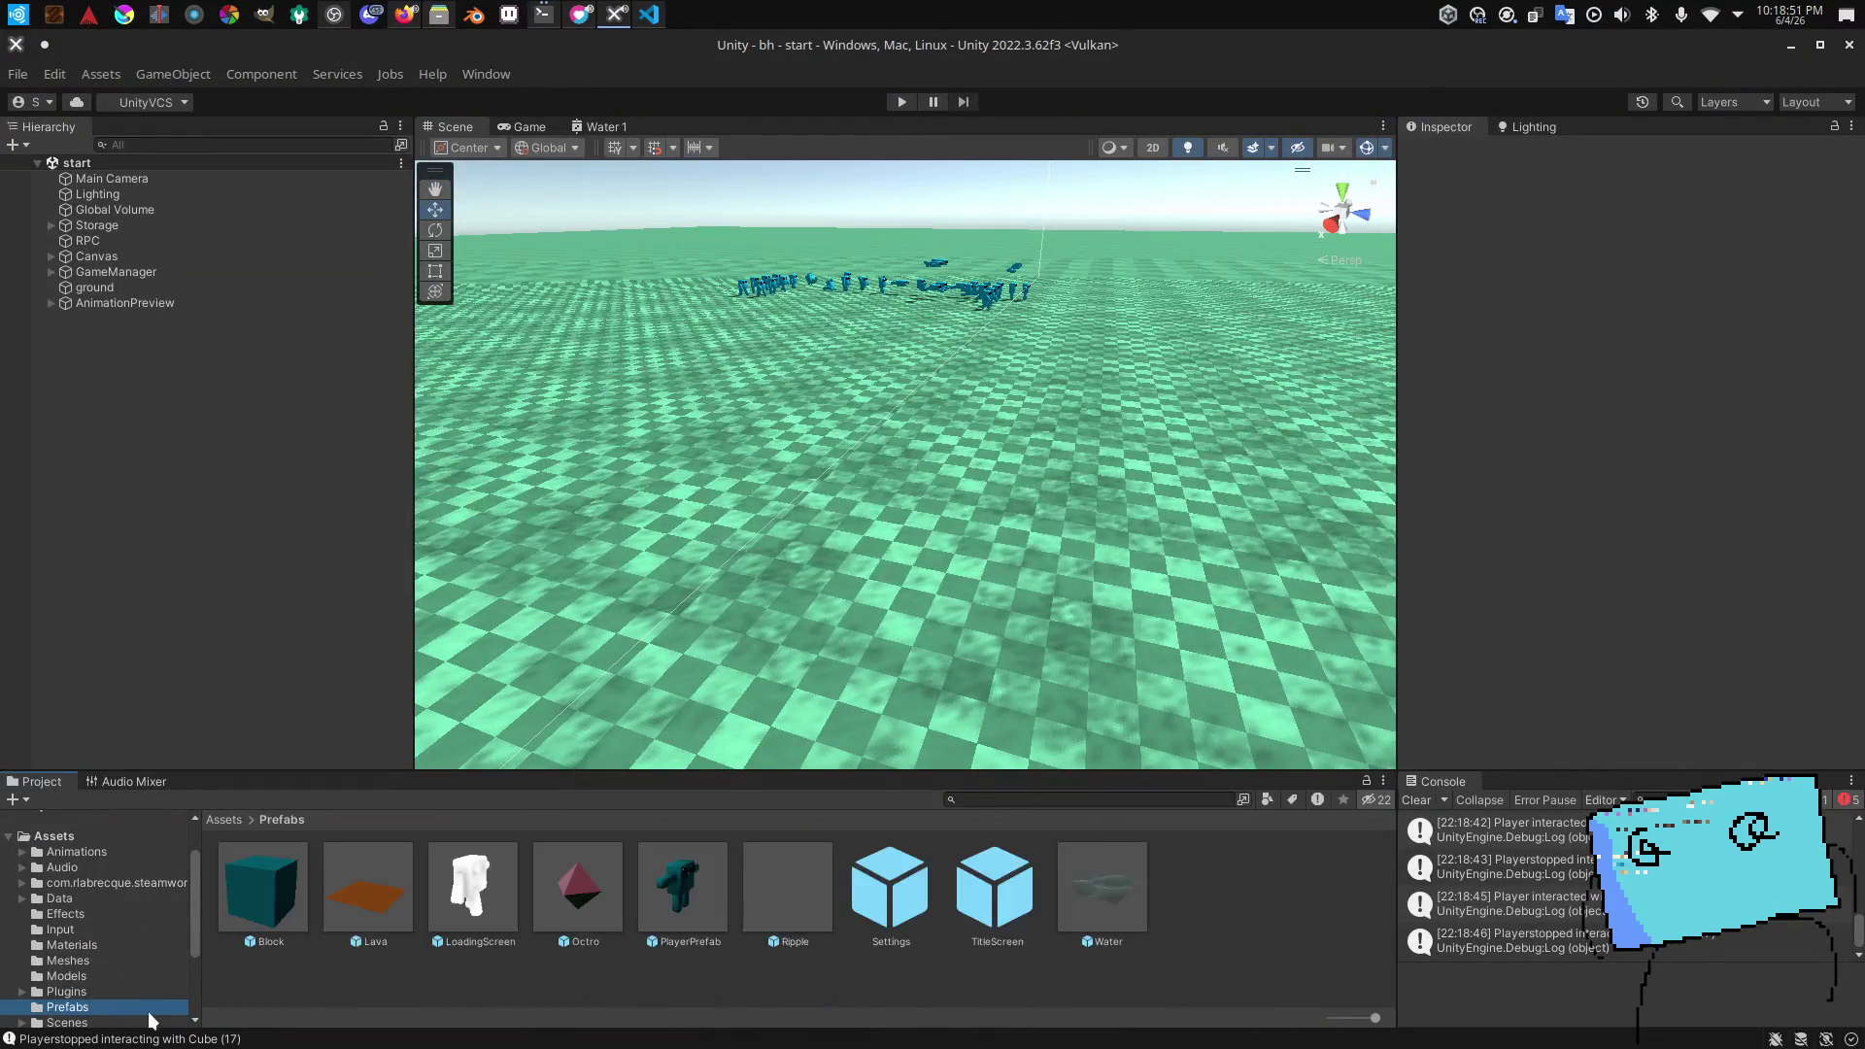
double_click(709, 898)
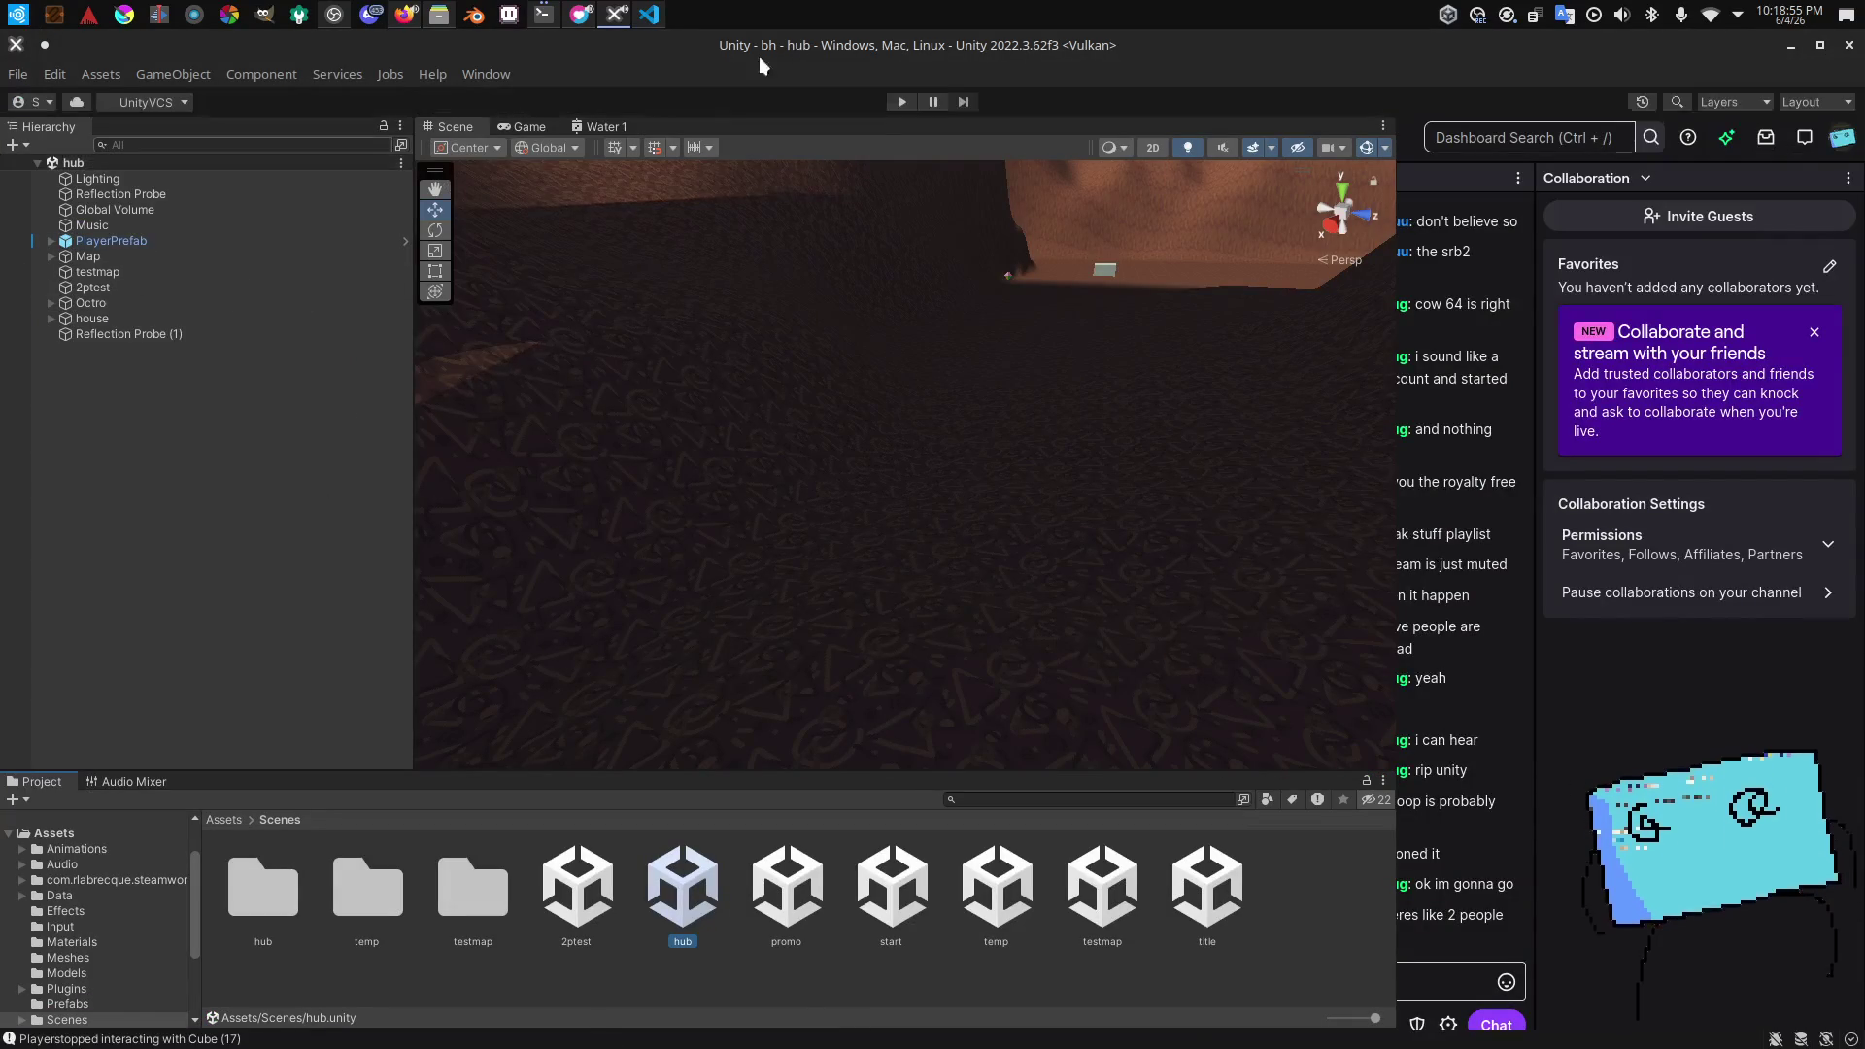
left_click(50, 256)
left_click(102, 302)
left_click(65, 303)
left_click(108, 333)
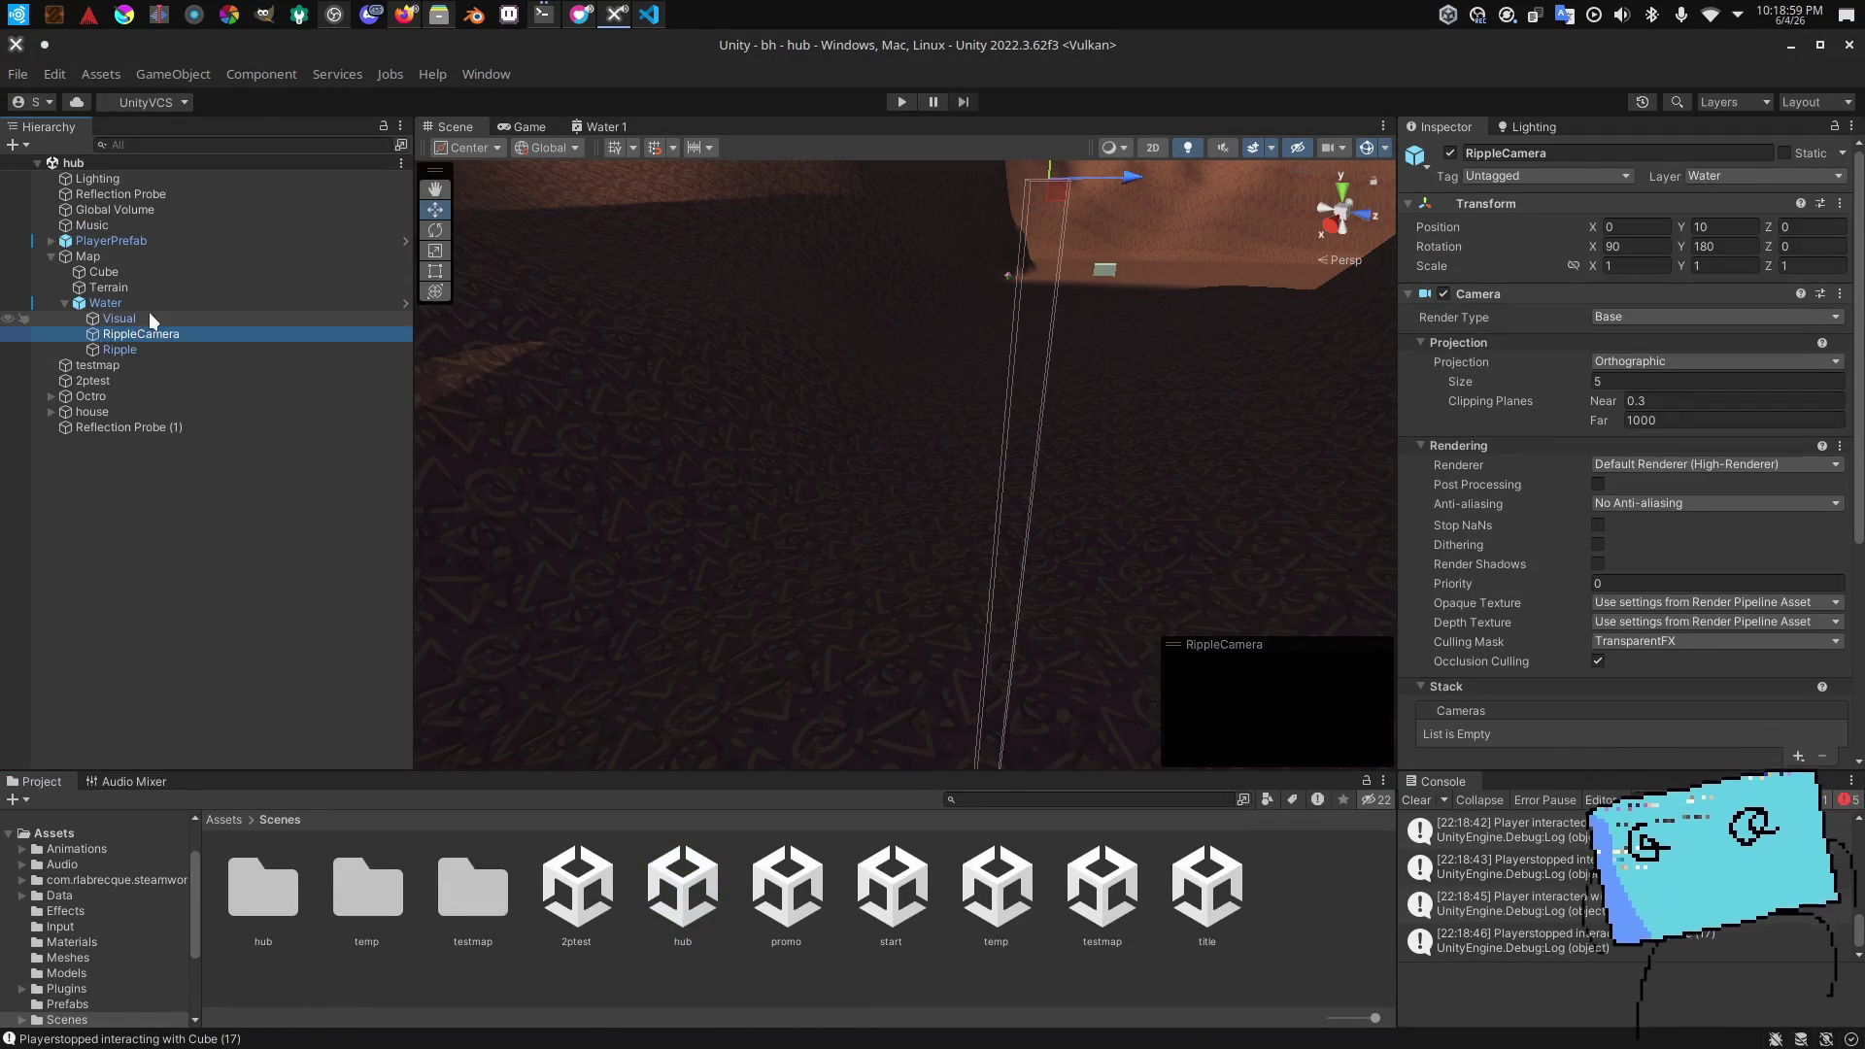
Step: Set the hub RippleCamera's orthographic size to 500, save the scene, and select the testmap scene asset
left_click(146, 318)
left_click(137, 302)
left_click(141, 334)
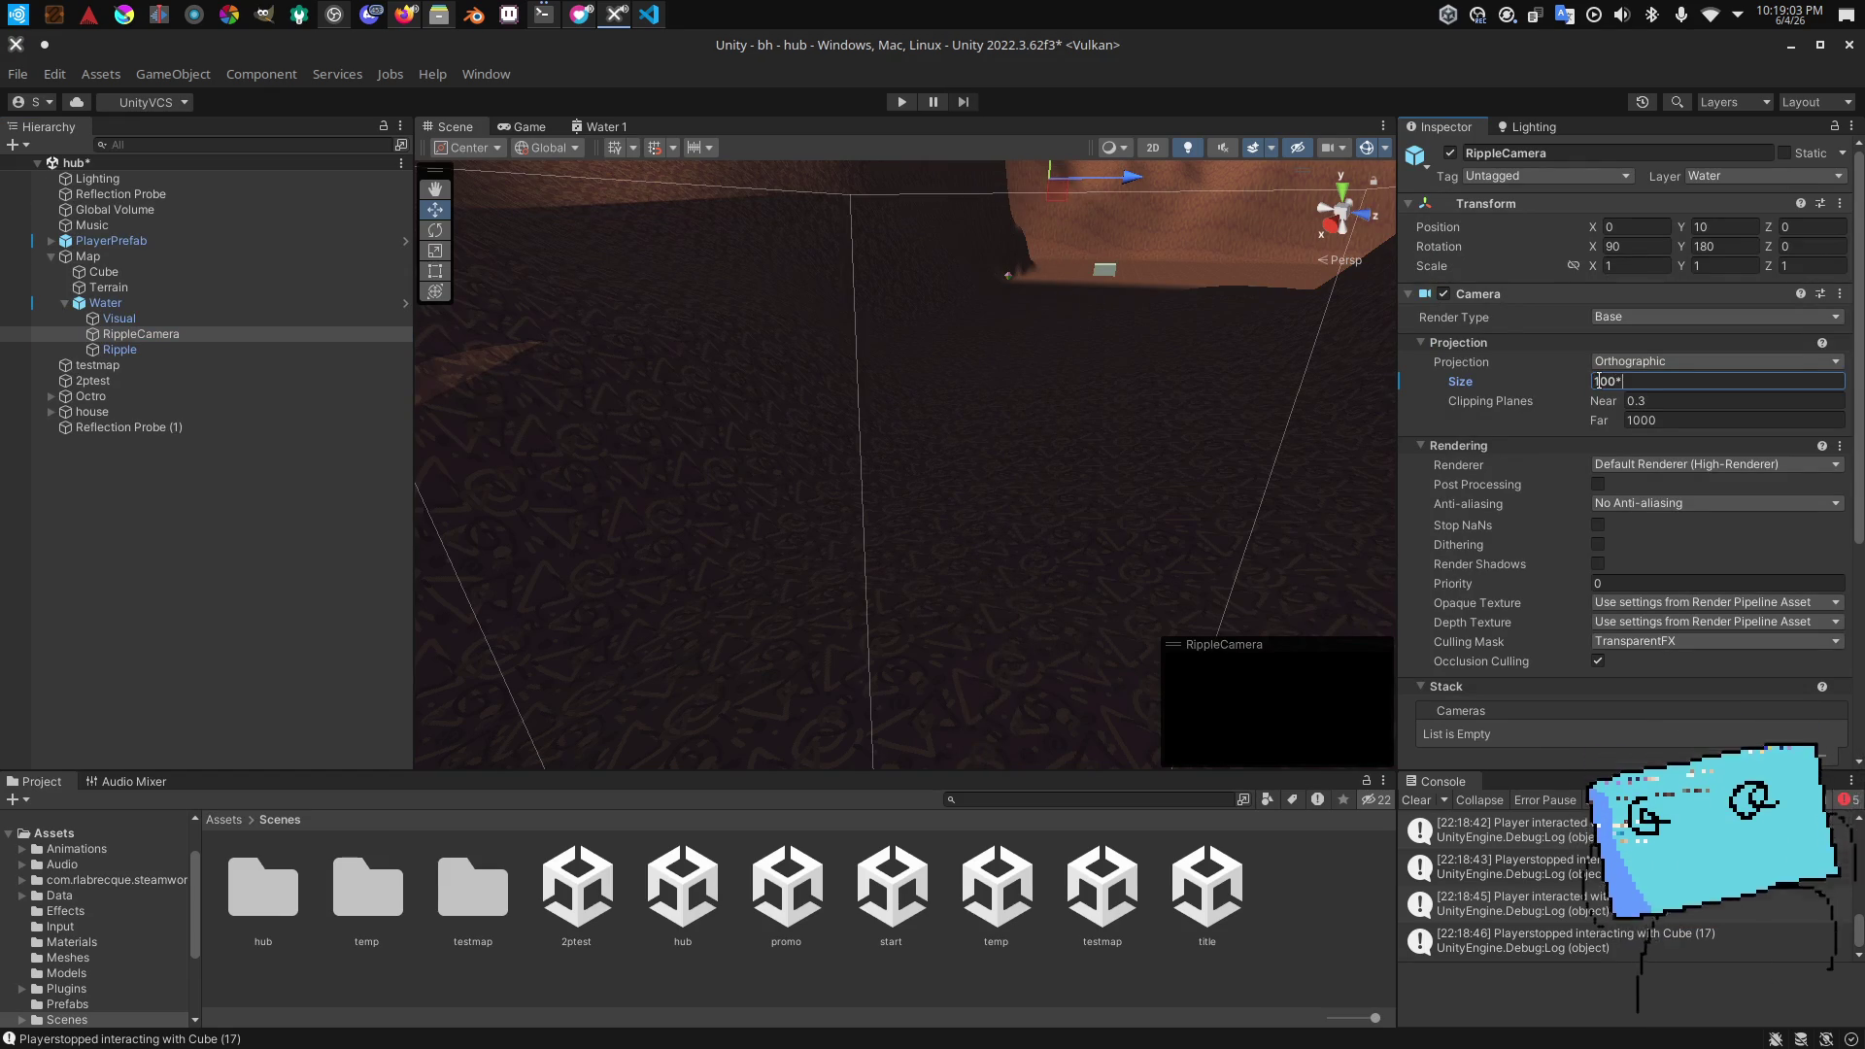
key("ctrl+s")
mouse_move(993, 422)
left_mouse_down()
mouse_move(860, 680)
mouse_move(845, 517)
mouse_move(864, 527)
left_mouse_up()
scroll(987, 429, "up", 2)
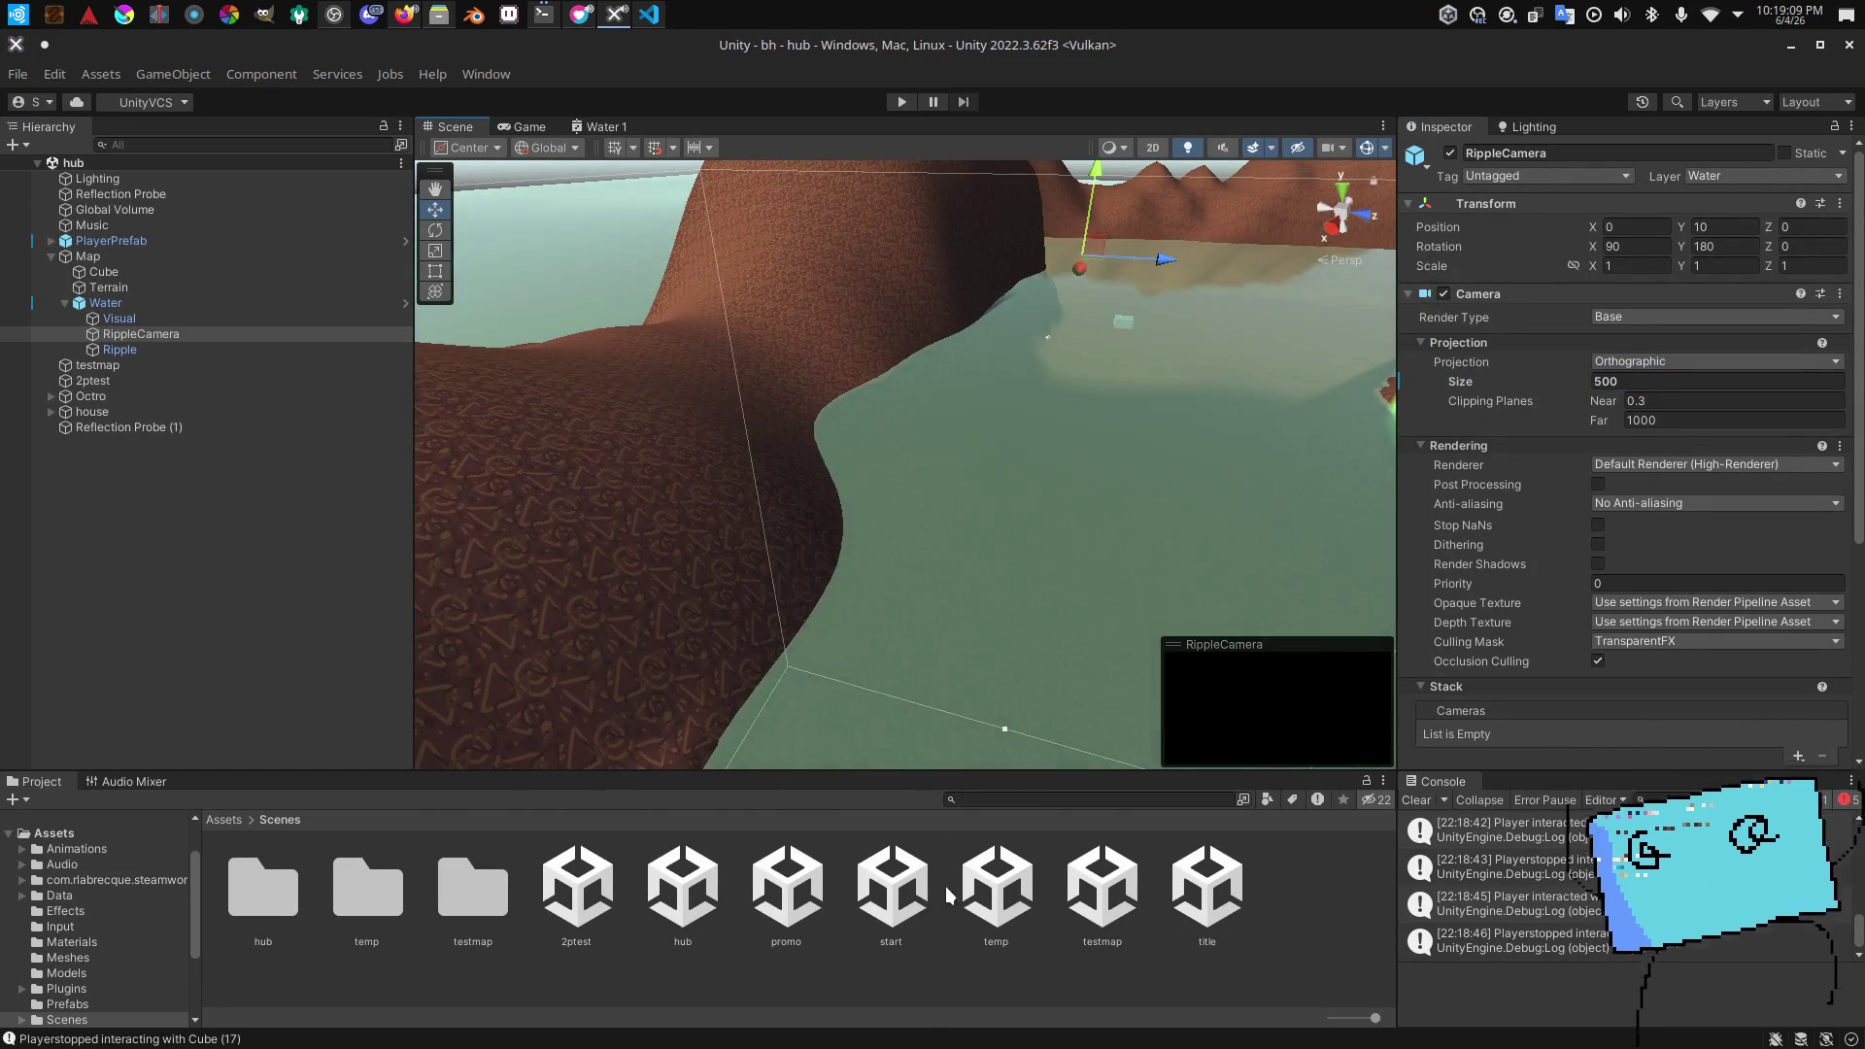
left_click(1103, 886)
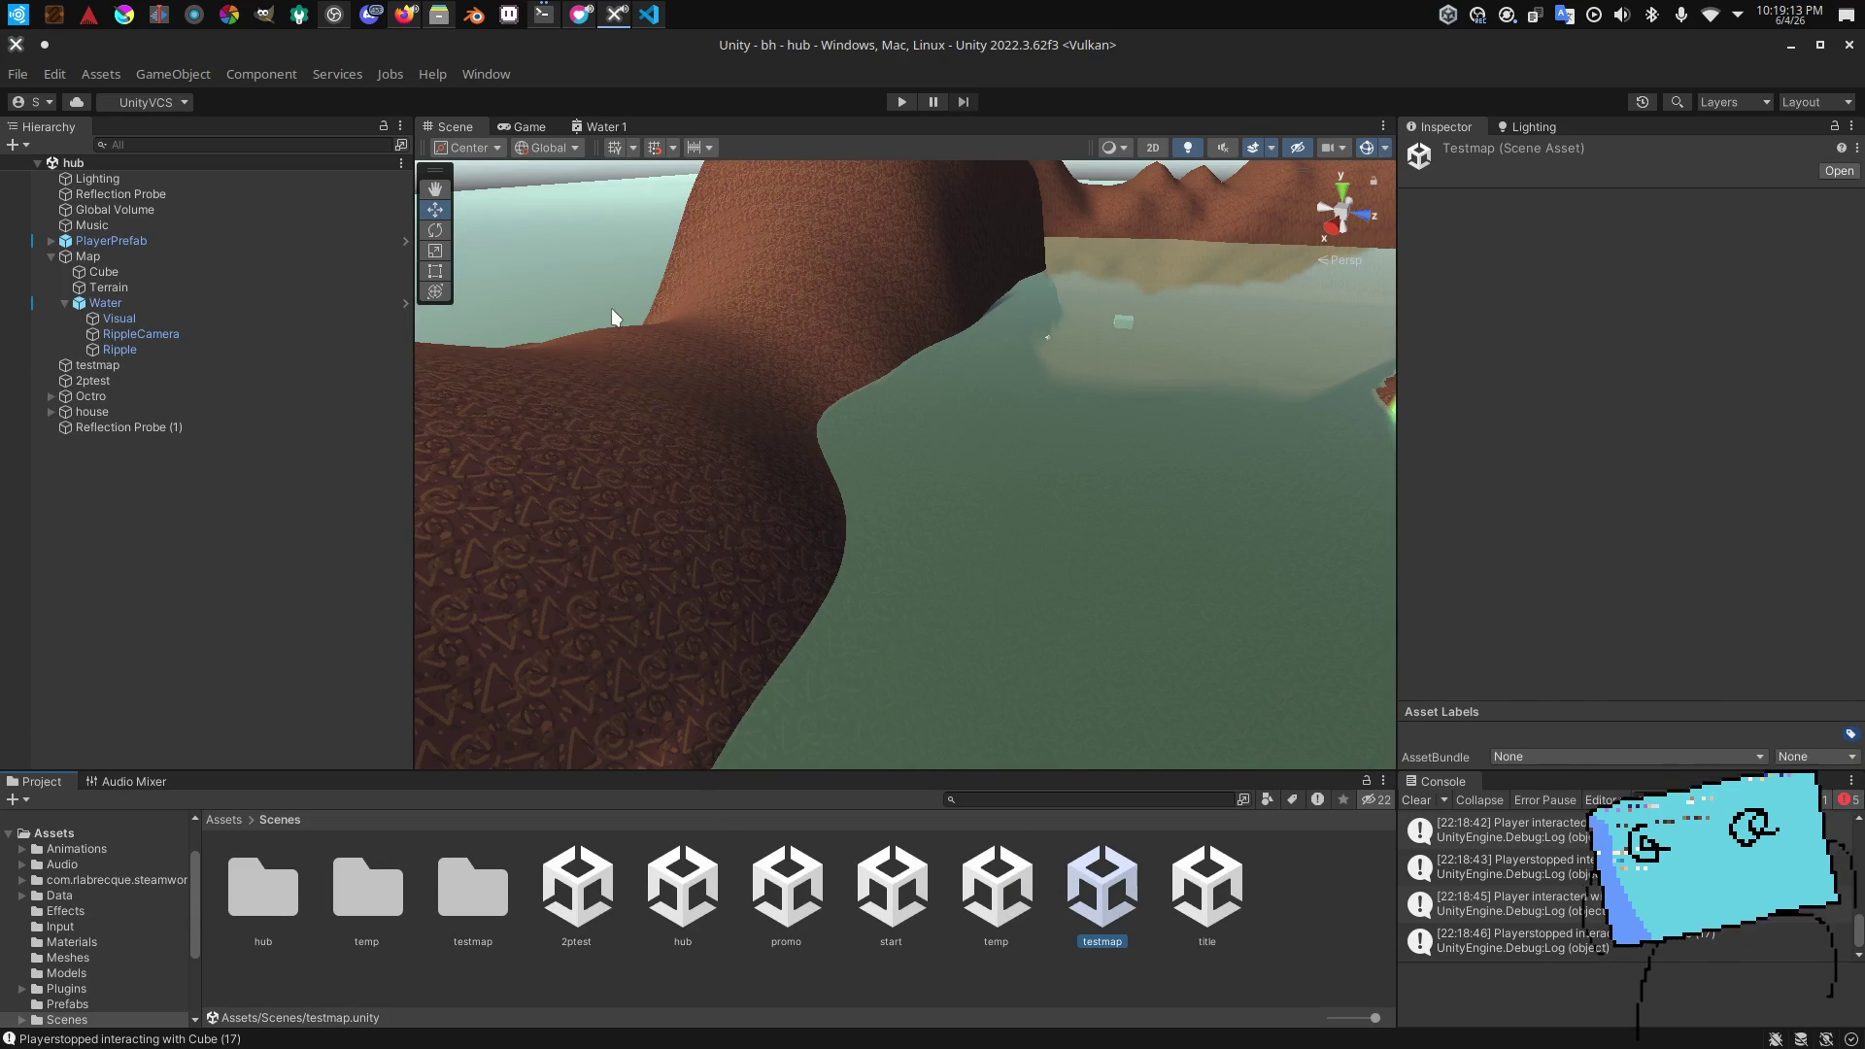
Step: Open testmap, select the Water (2) RippleCamera, and save its orthographic size of 25
double_click(1103, 886)
left_click(583, 545)
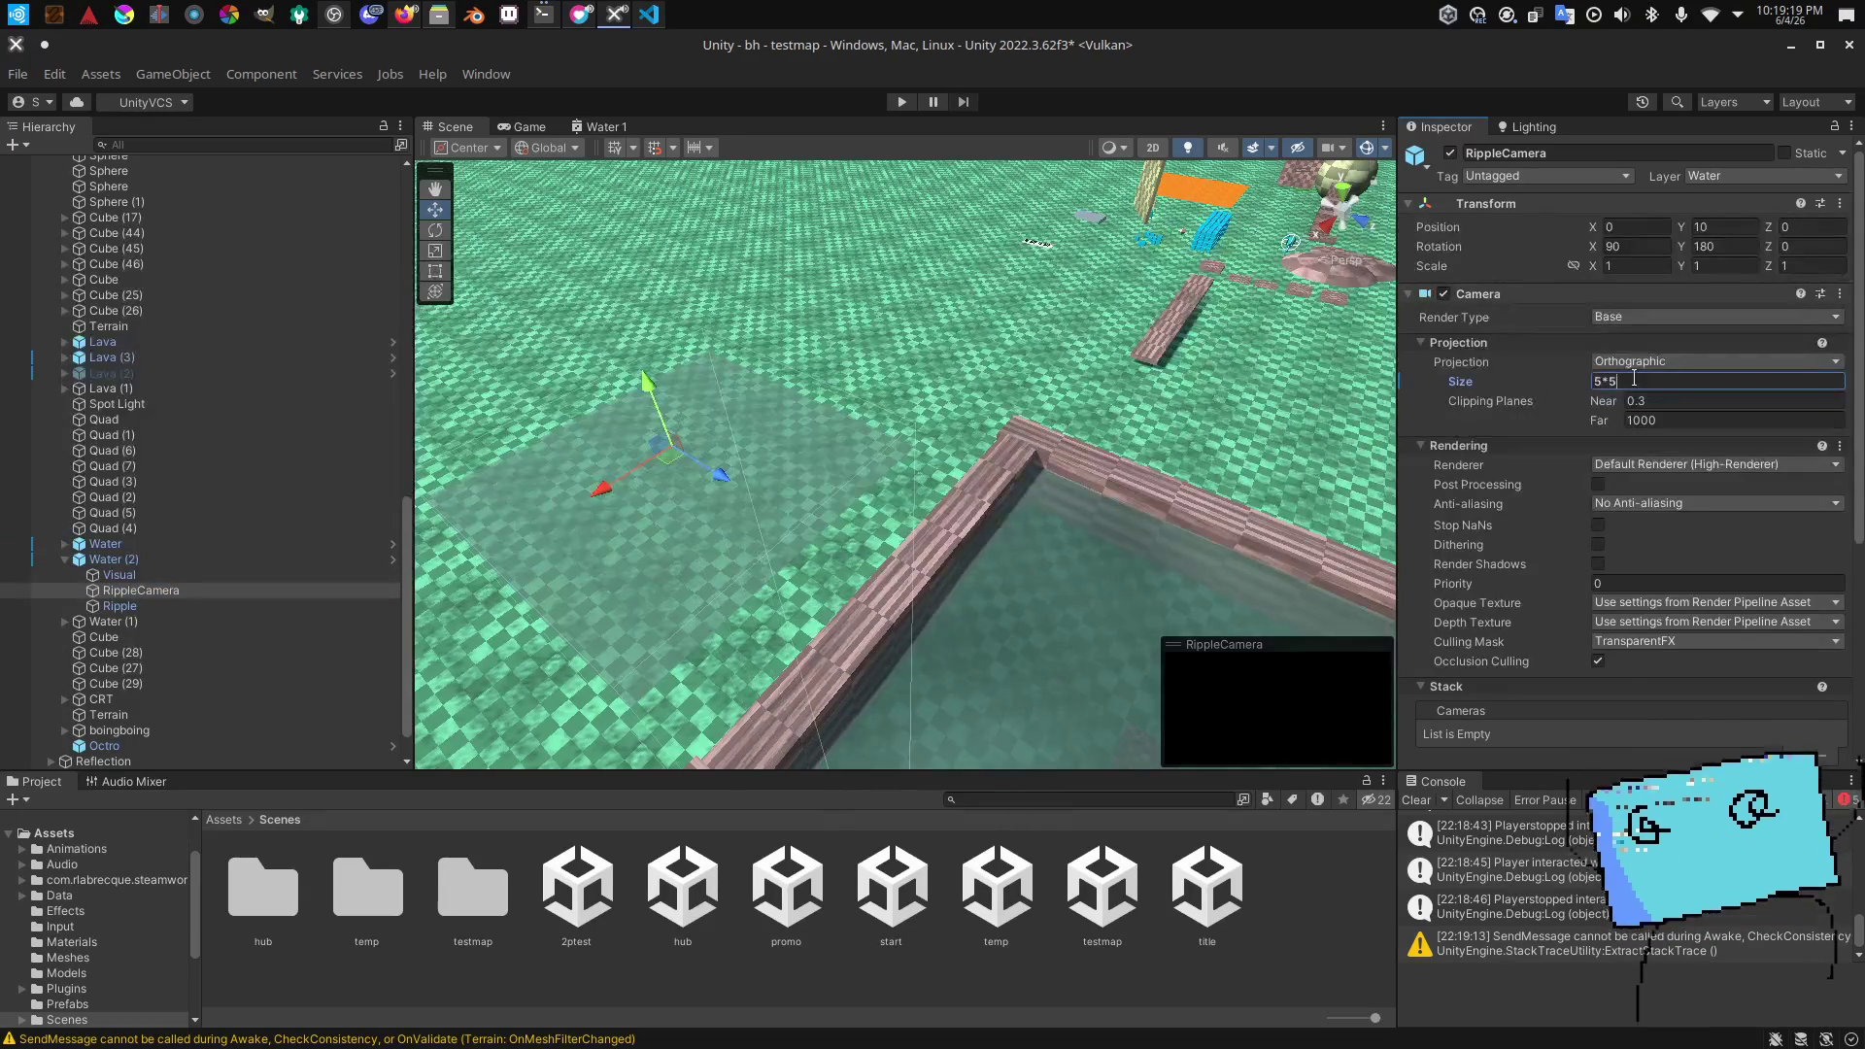
scroll(1117, 583, "up", 3)
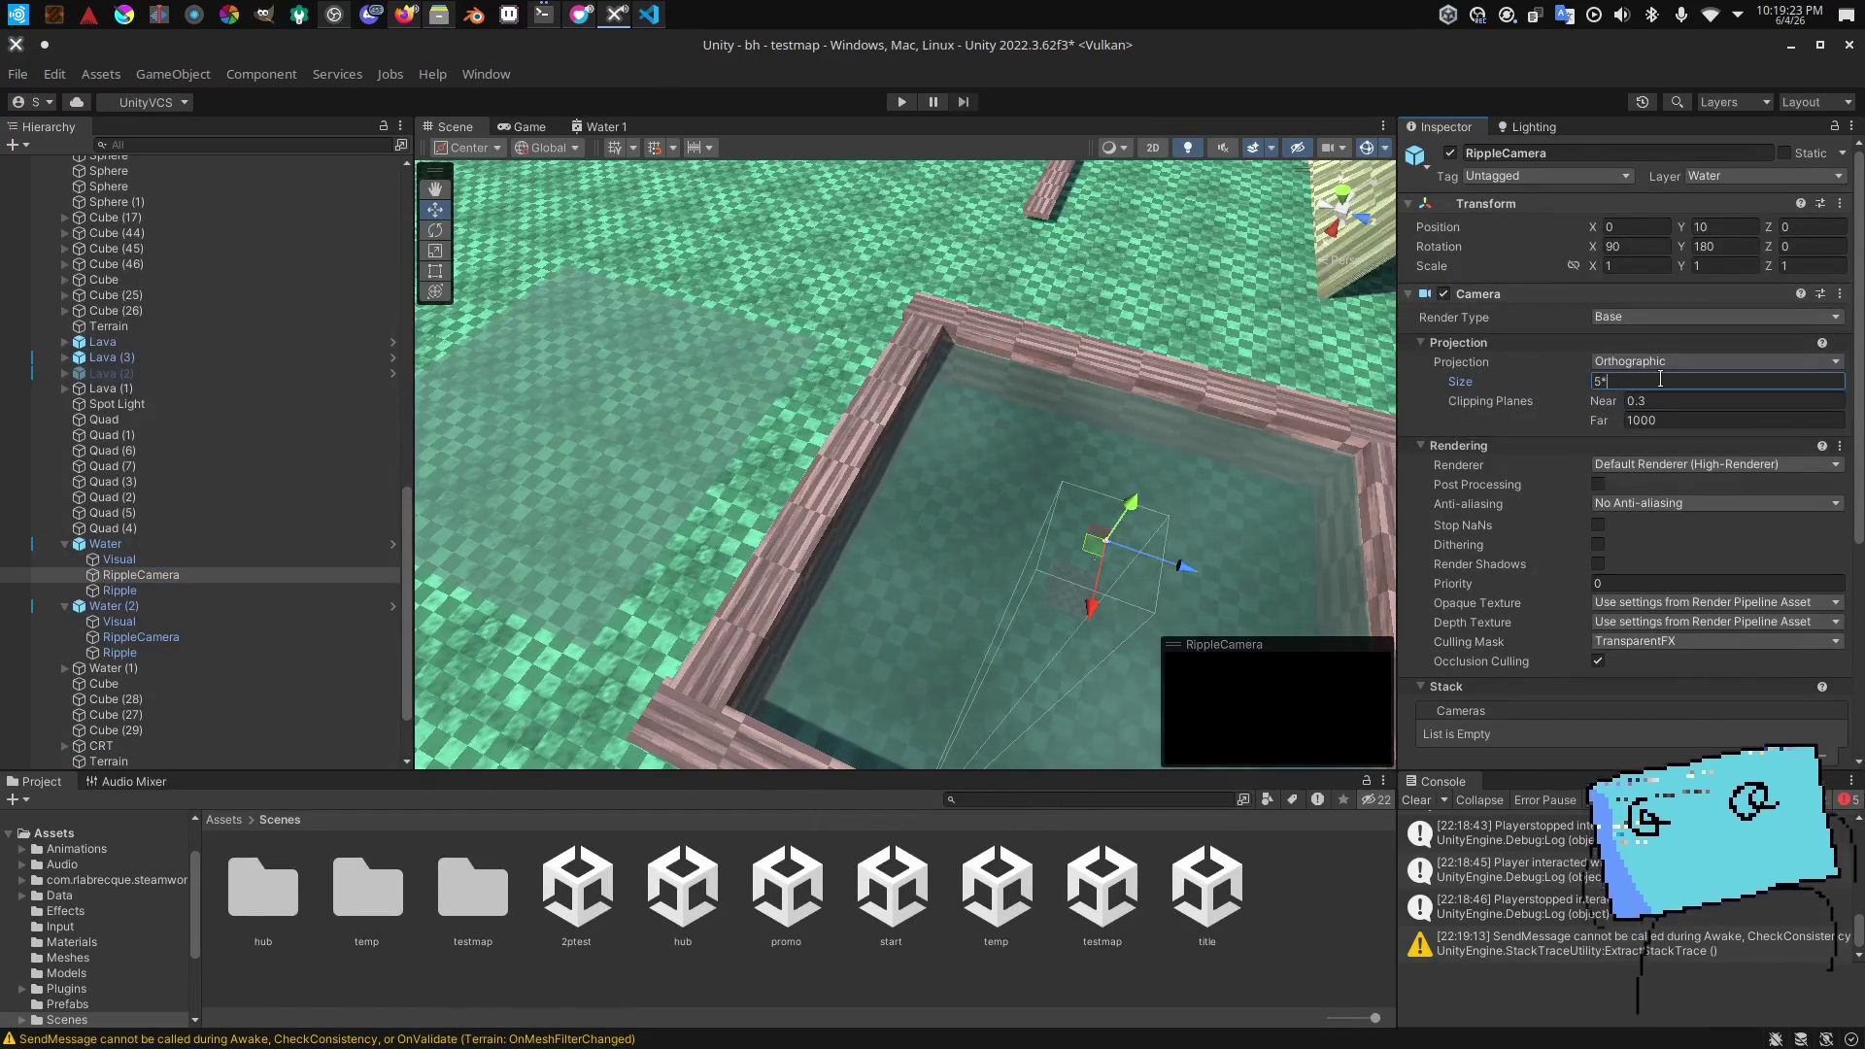
type("25")
key("ctrl+s")
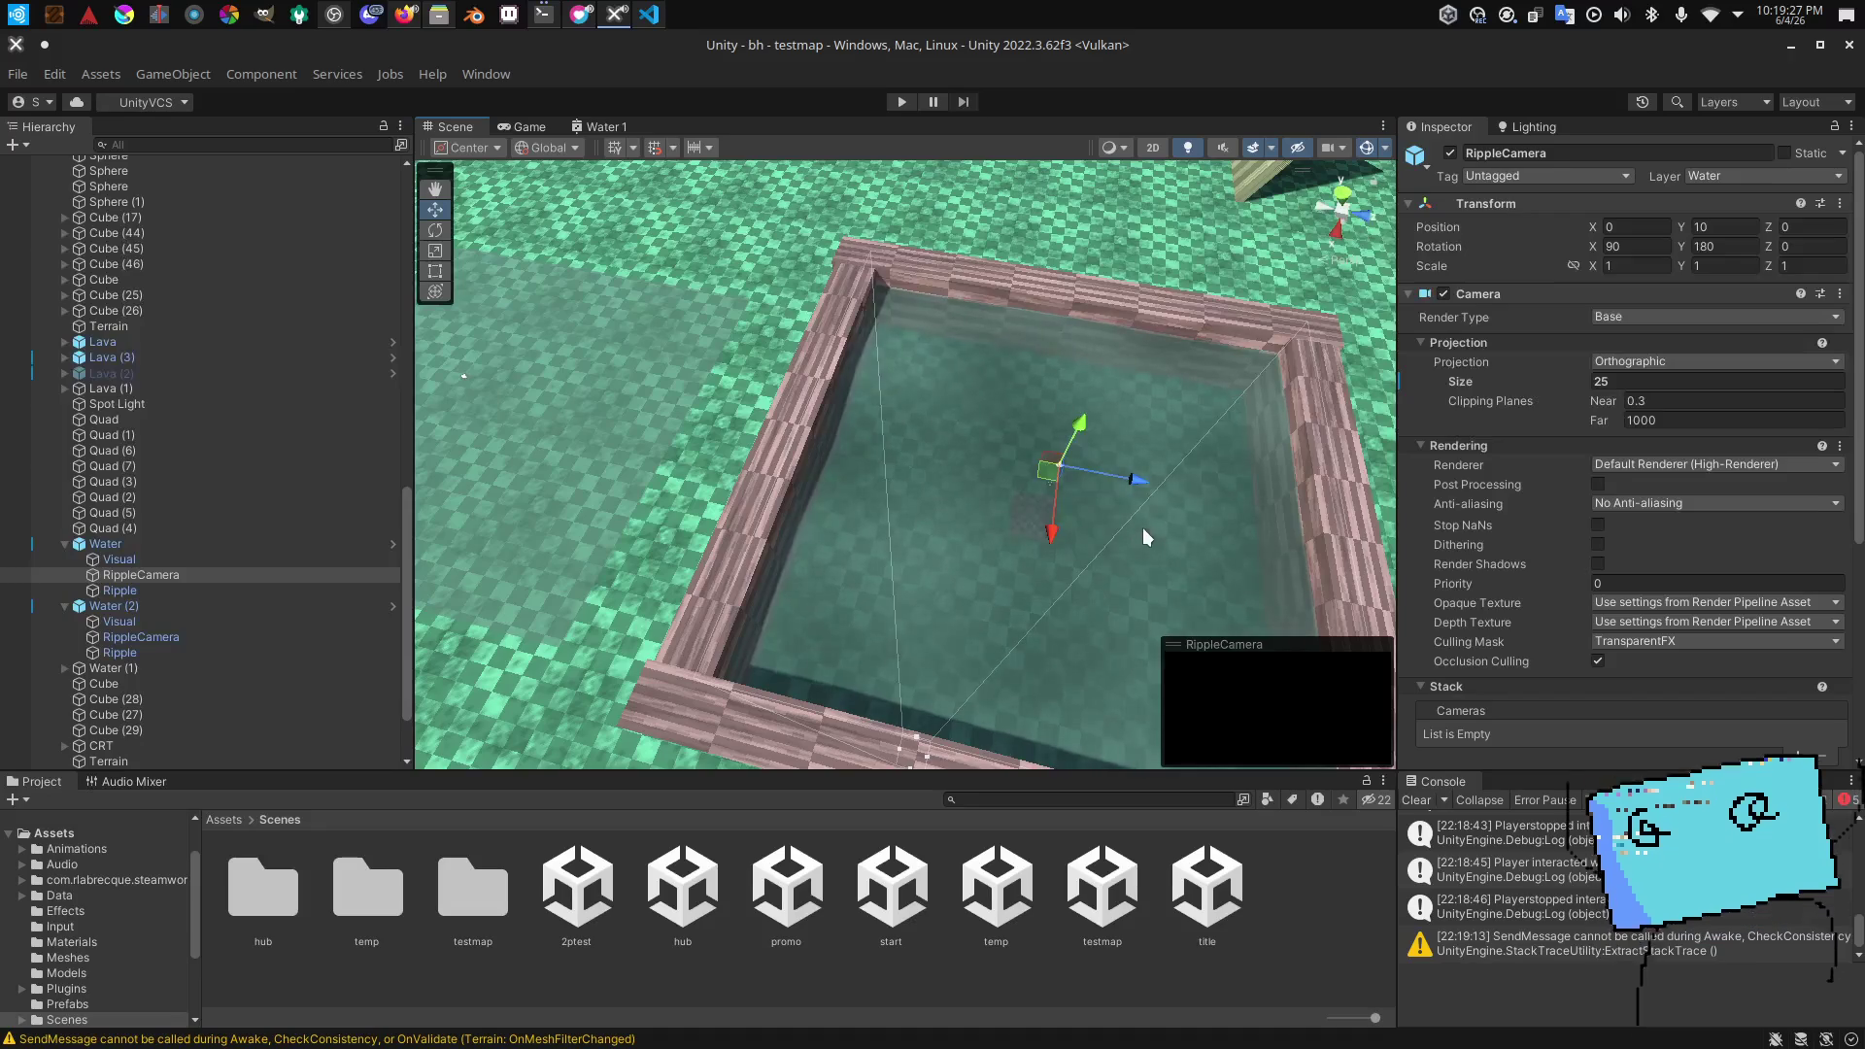
scroll(1582, 486, "down", 5)
mouse_move(1020, 408)
left_mouse_down()
mouse_move(960, 382)
mouse_move(464, 494)
left_mouse_up()
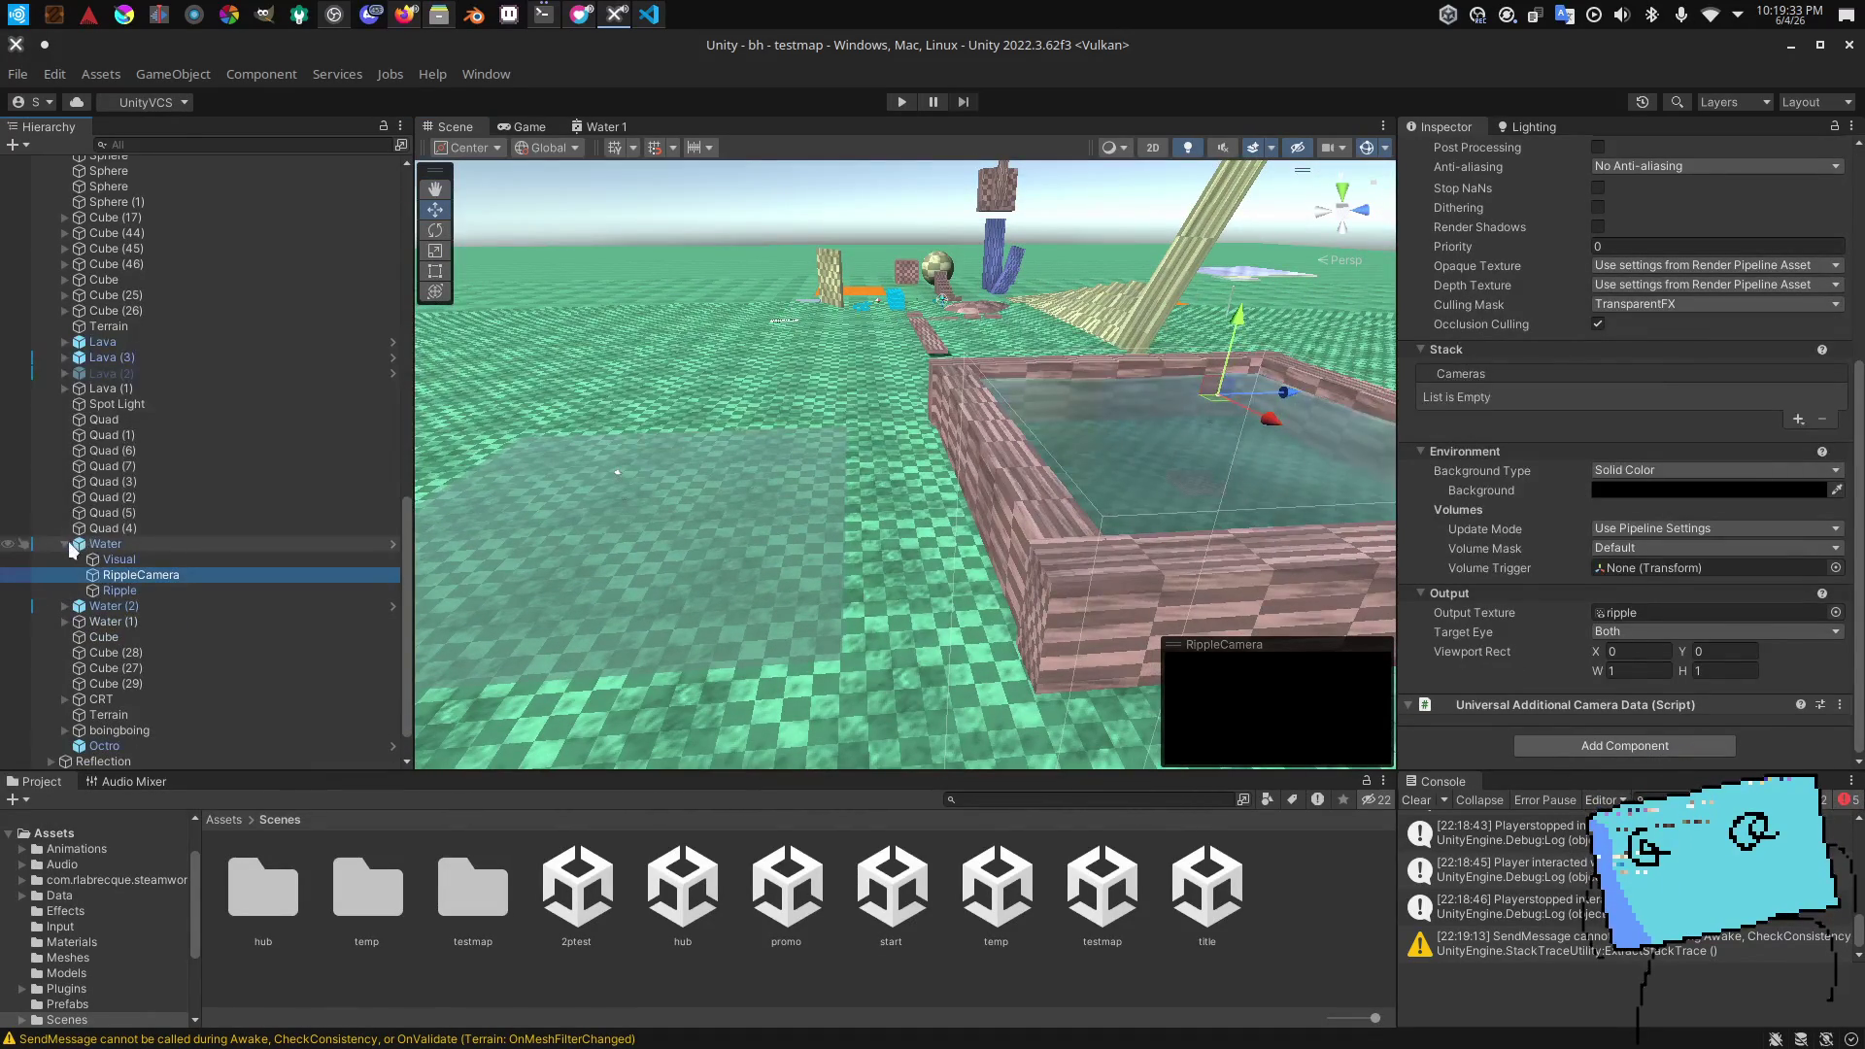
left_click(1129, 602)
mouse_move(1129, 602)
left_mouse_down()
mouse_move(1030, 505)
mouse_move(978, 484)
left_mouse_up()
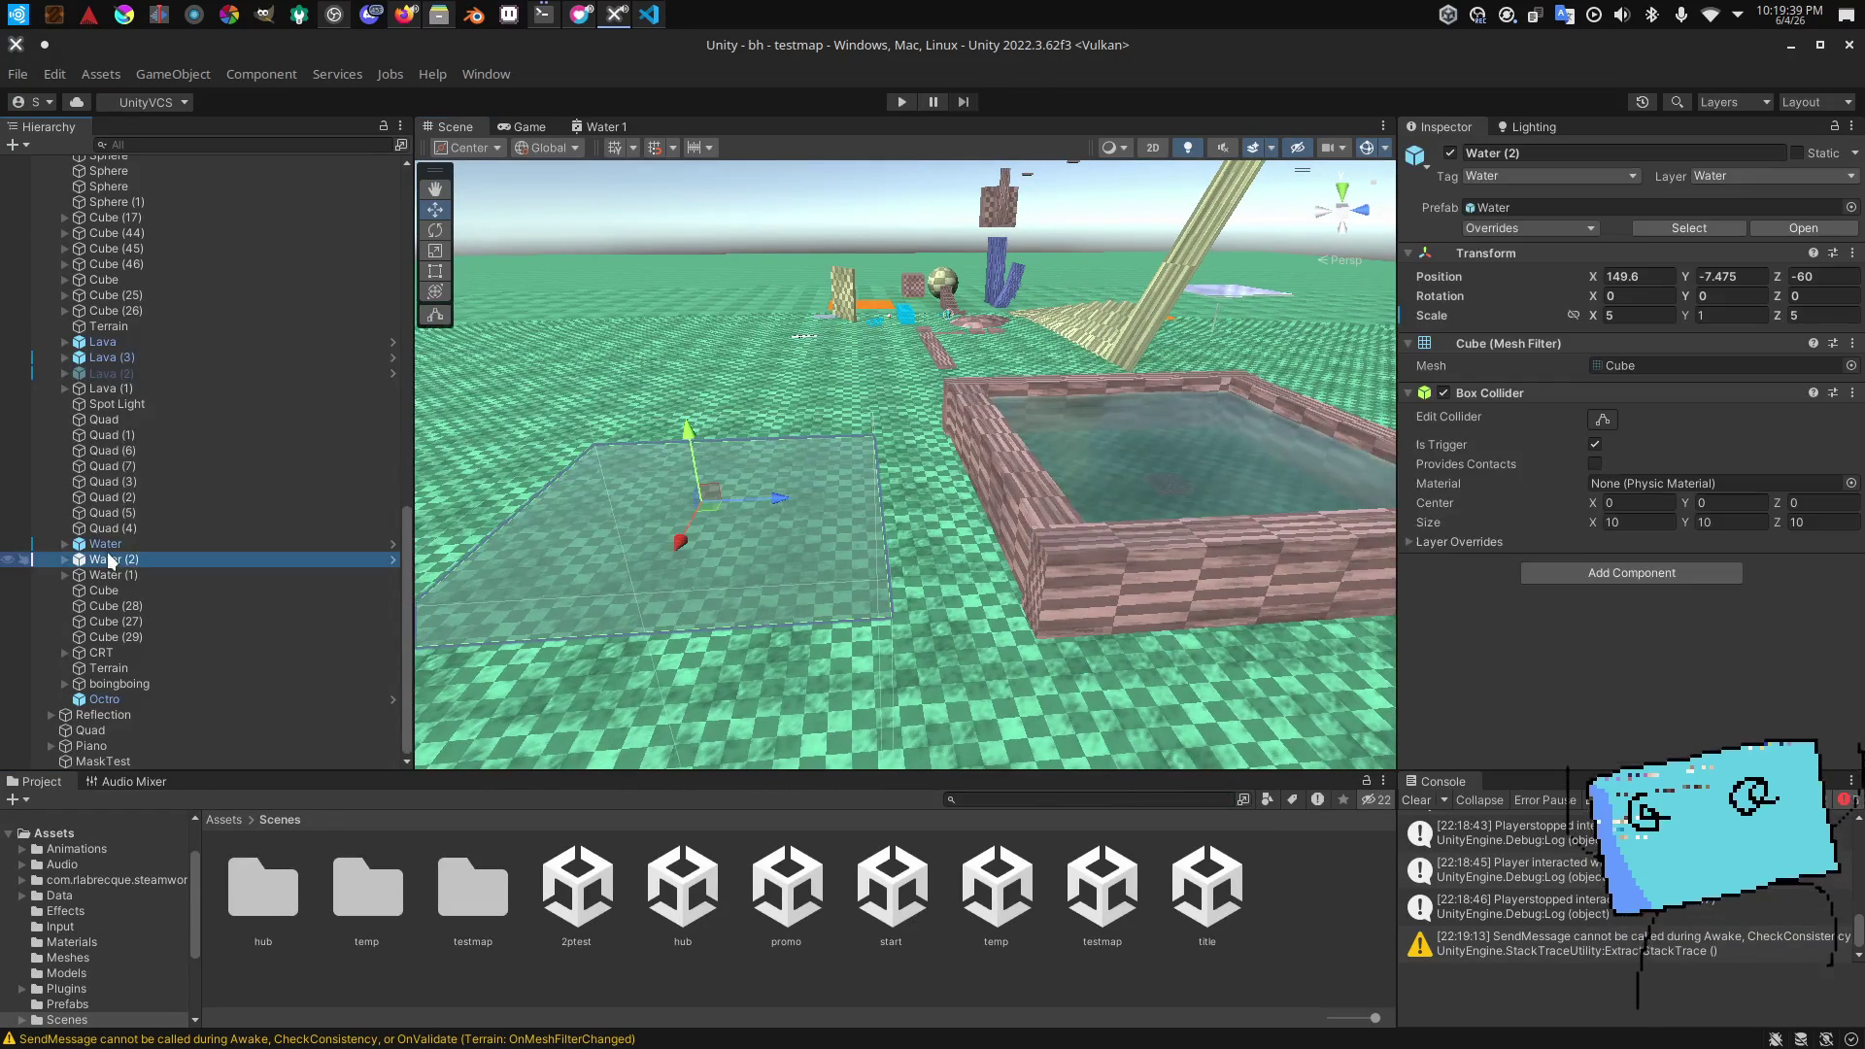
left_click_drag(777, 389, 768, 374)
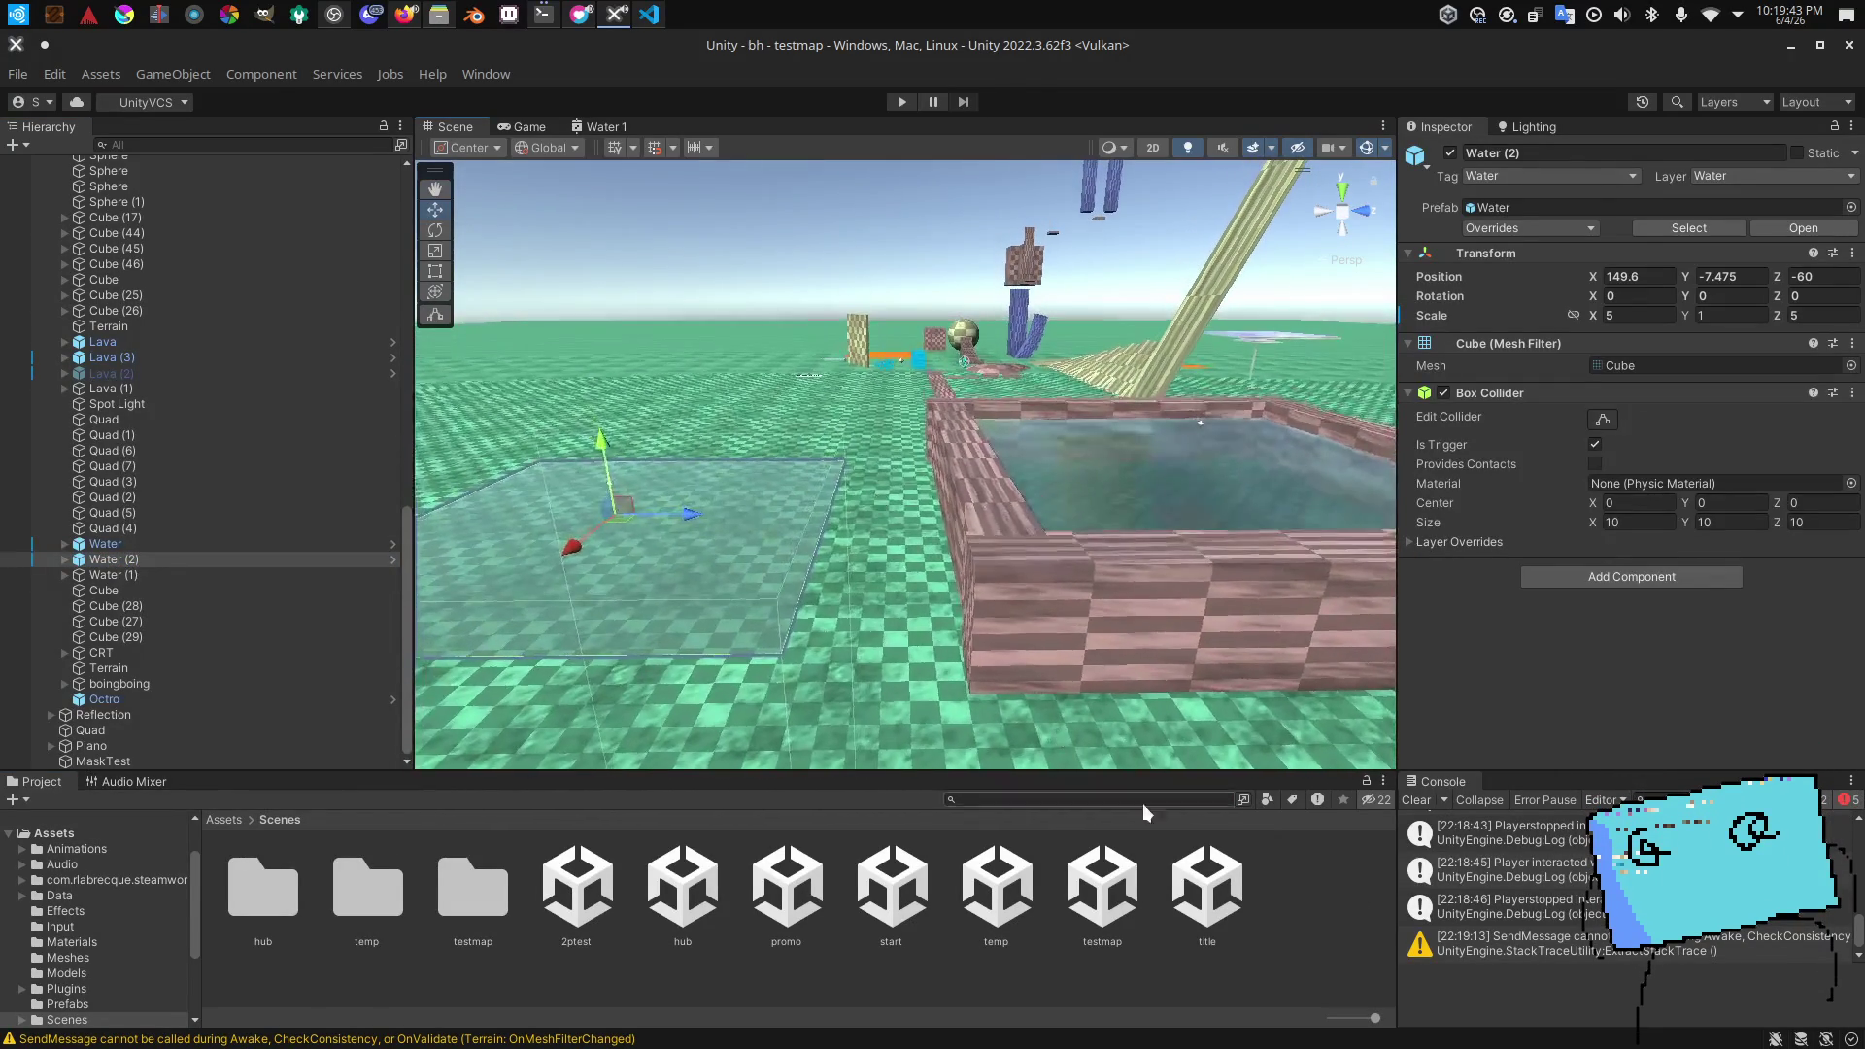
left_click(1226, 646)
left_click_drag(1226, 645, 1128, 559)
key("alt+Tab")
key("alt+Tab")
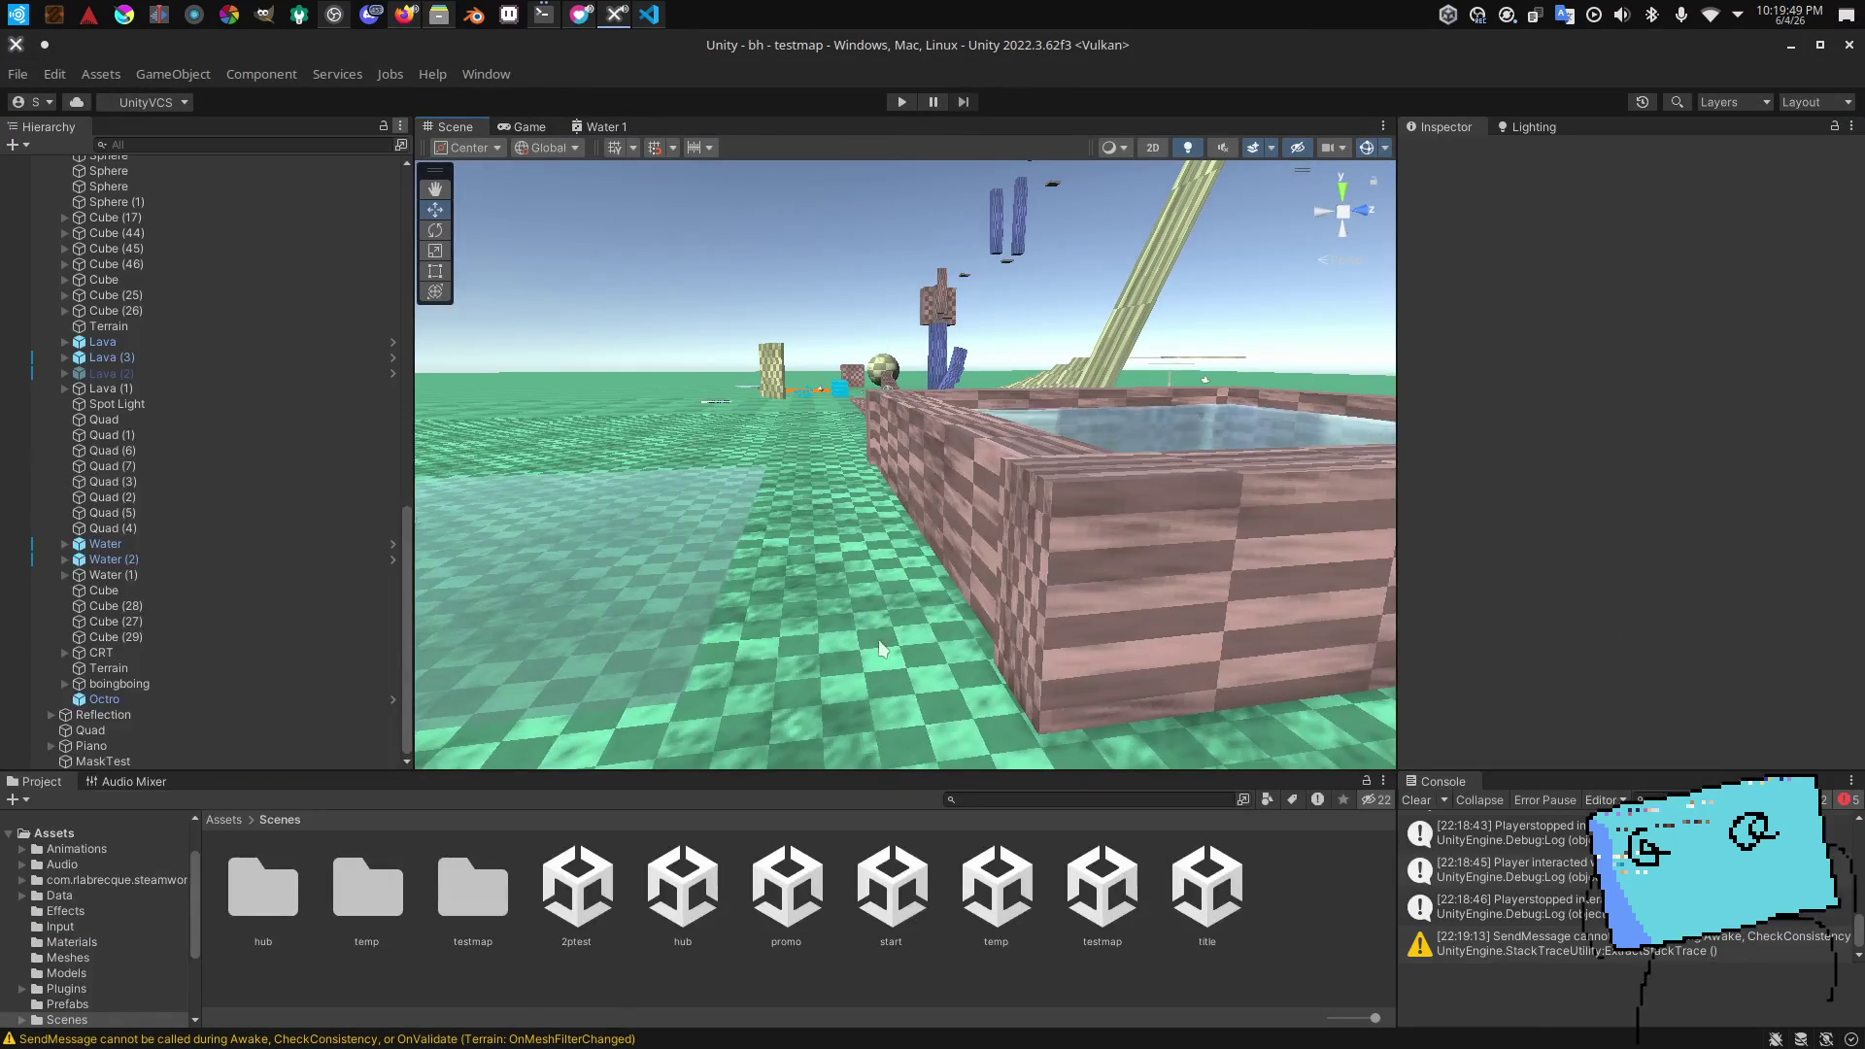
left_click_drag(883, 649, 894, 533)
left_click(114, 1006)
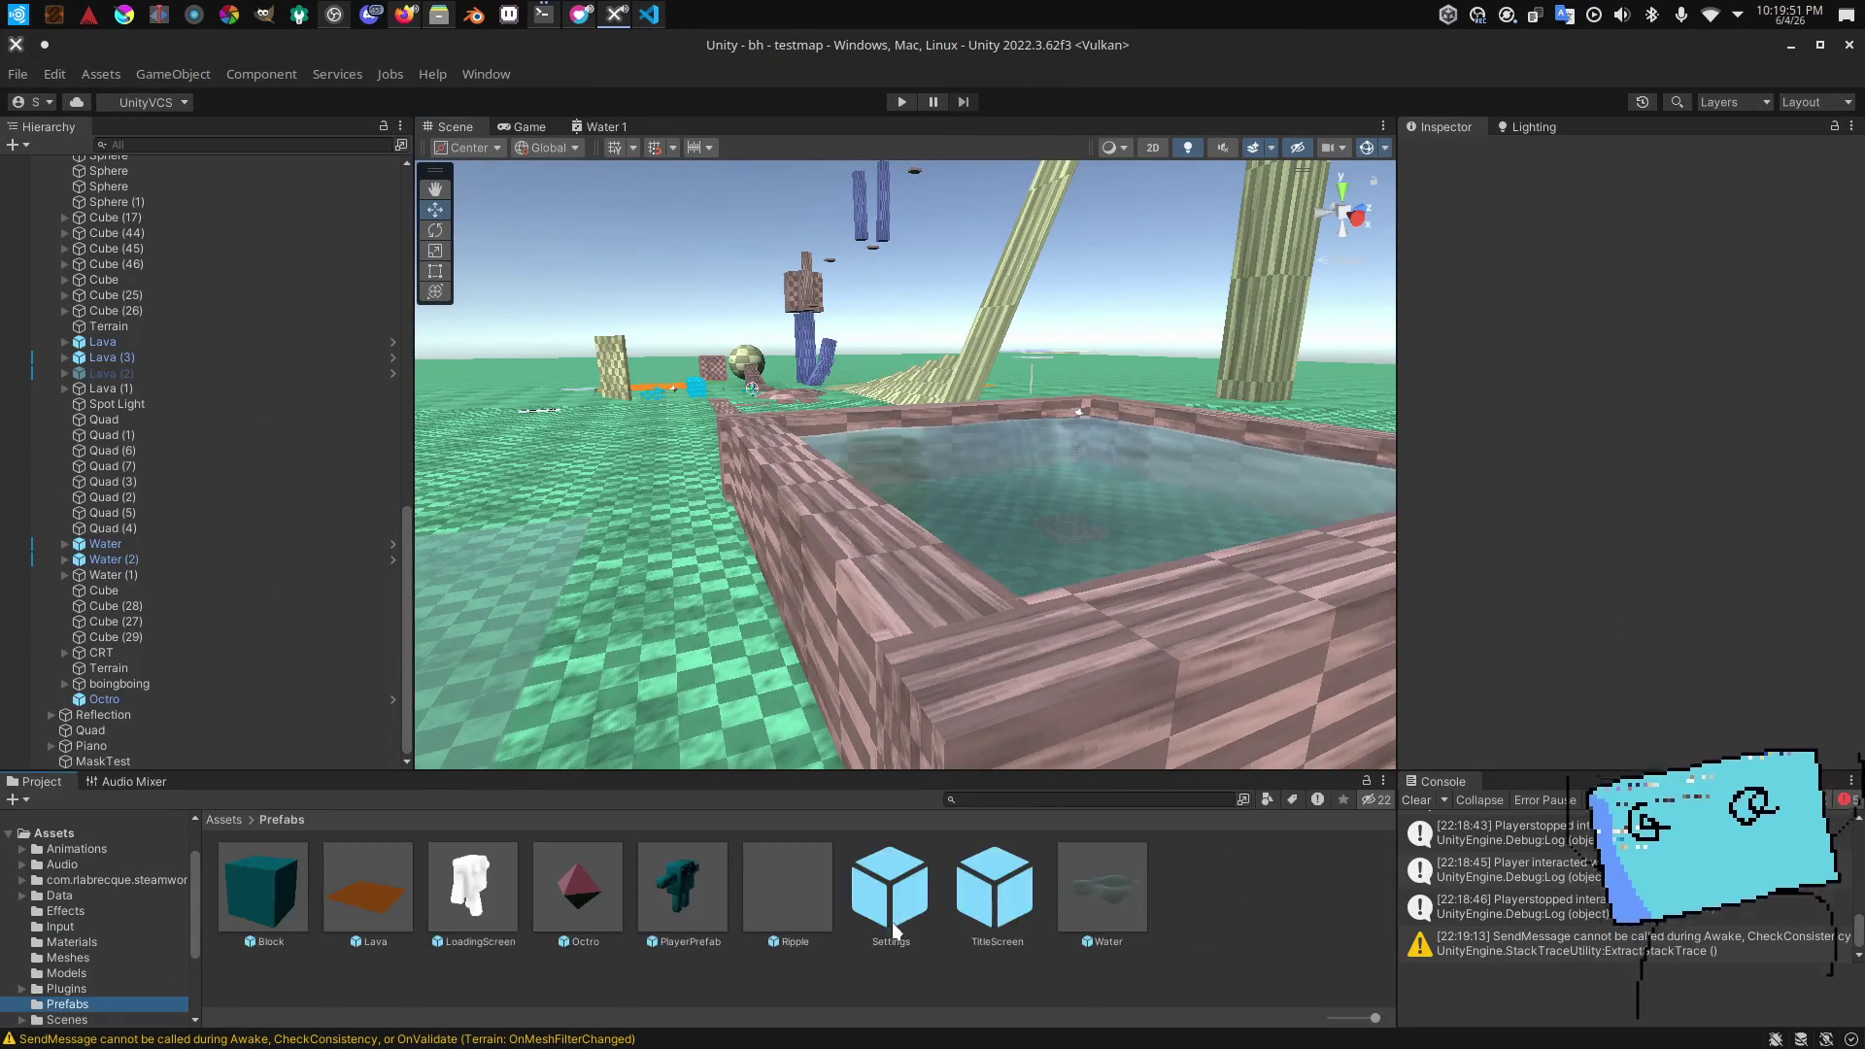
Step: Open the Water prefab and set its Visual plane's Position Y to 4.65
double_click(1116, 897)
left_click(190, 206)
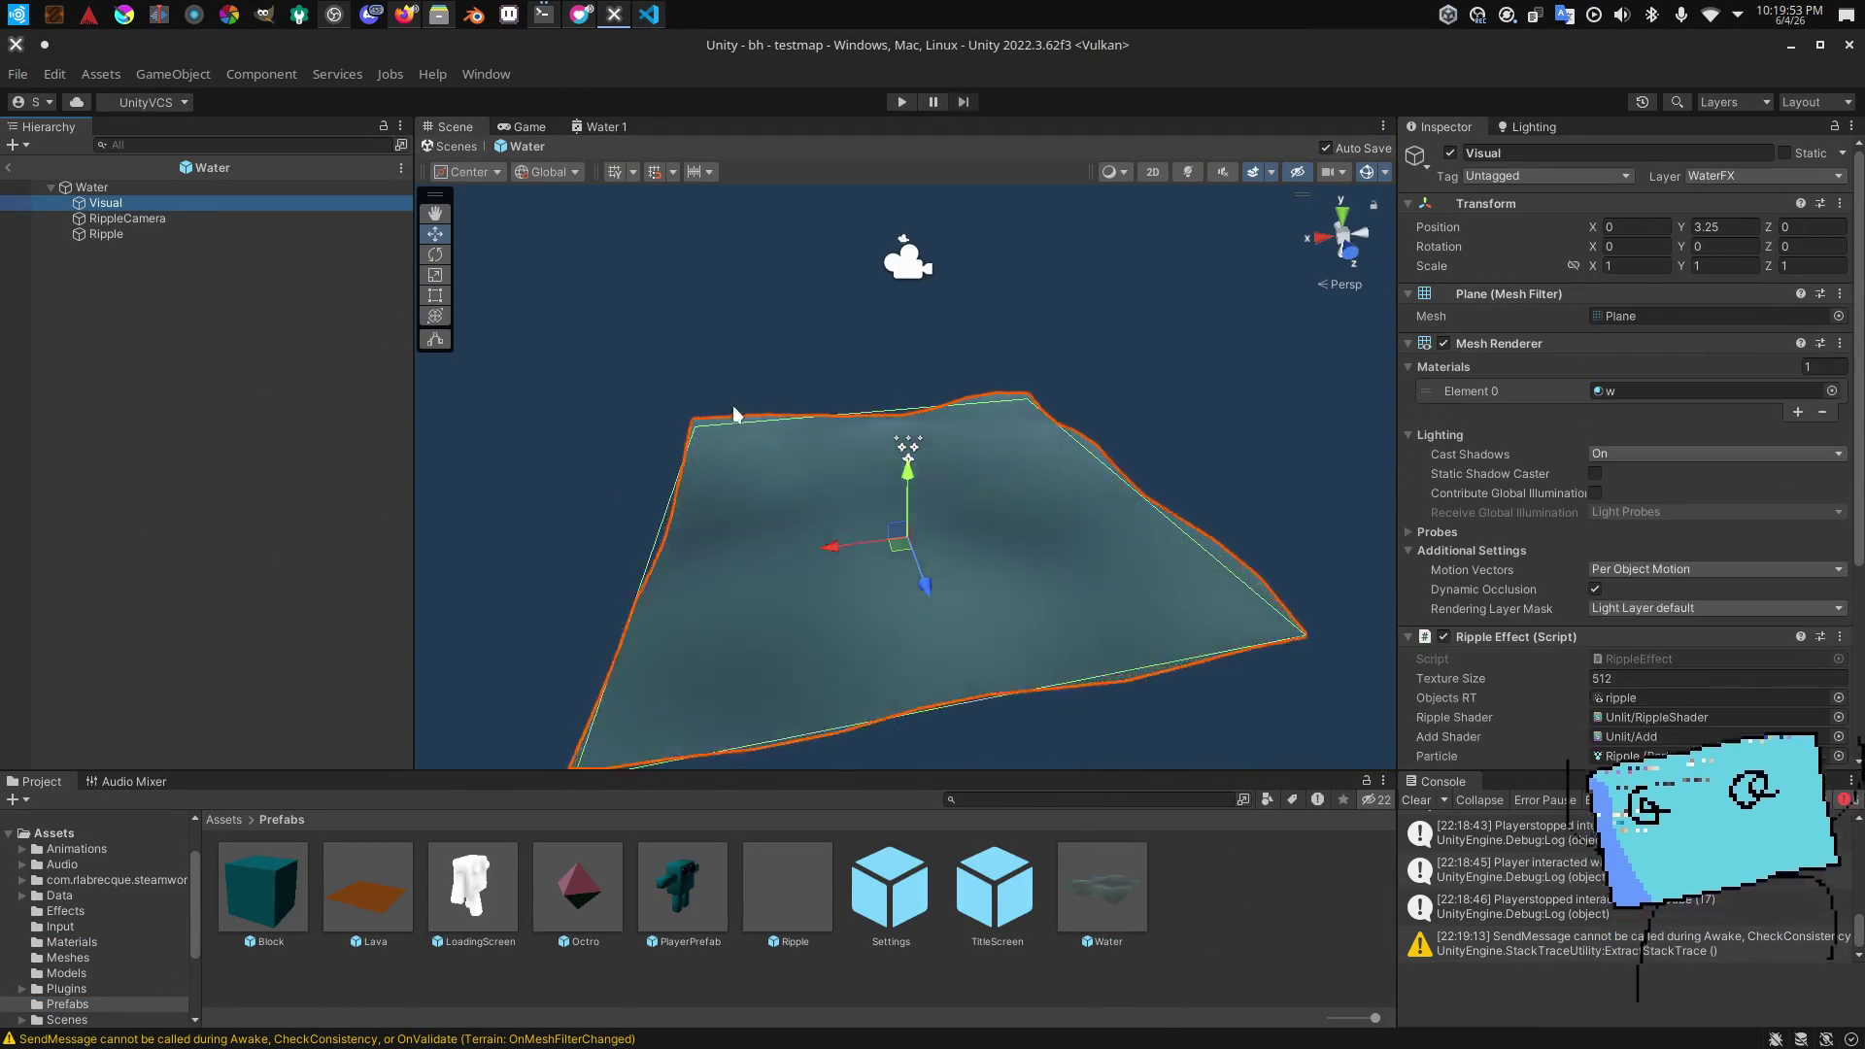
mouse_move(739, 320)
left_mouse_down()
mouse_move(748, 282)
mouse_move(767, 301)
left_mouse_up()
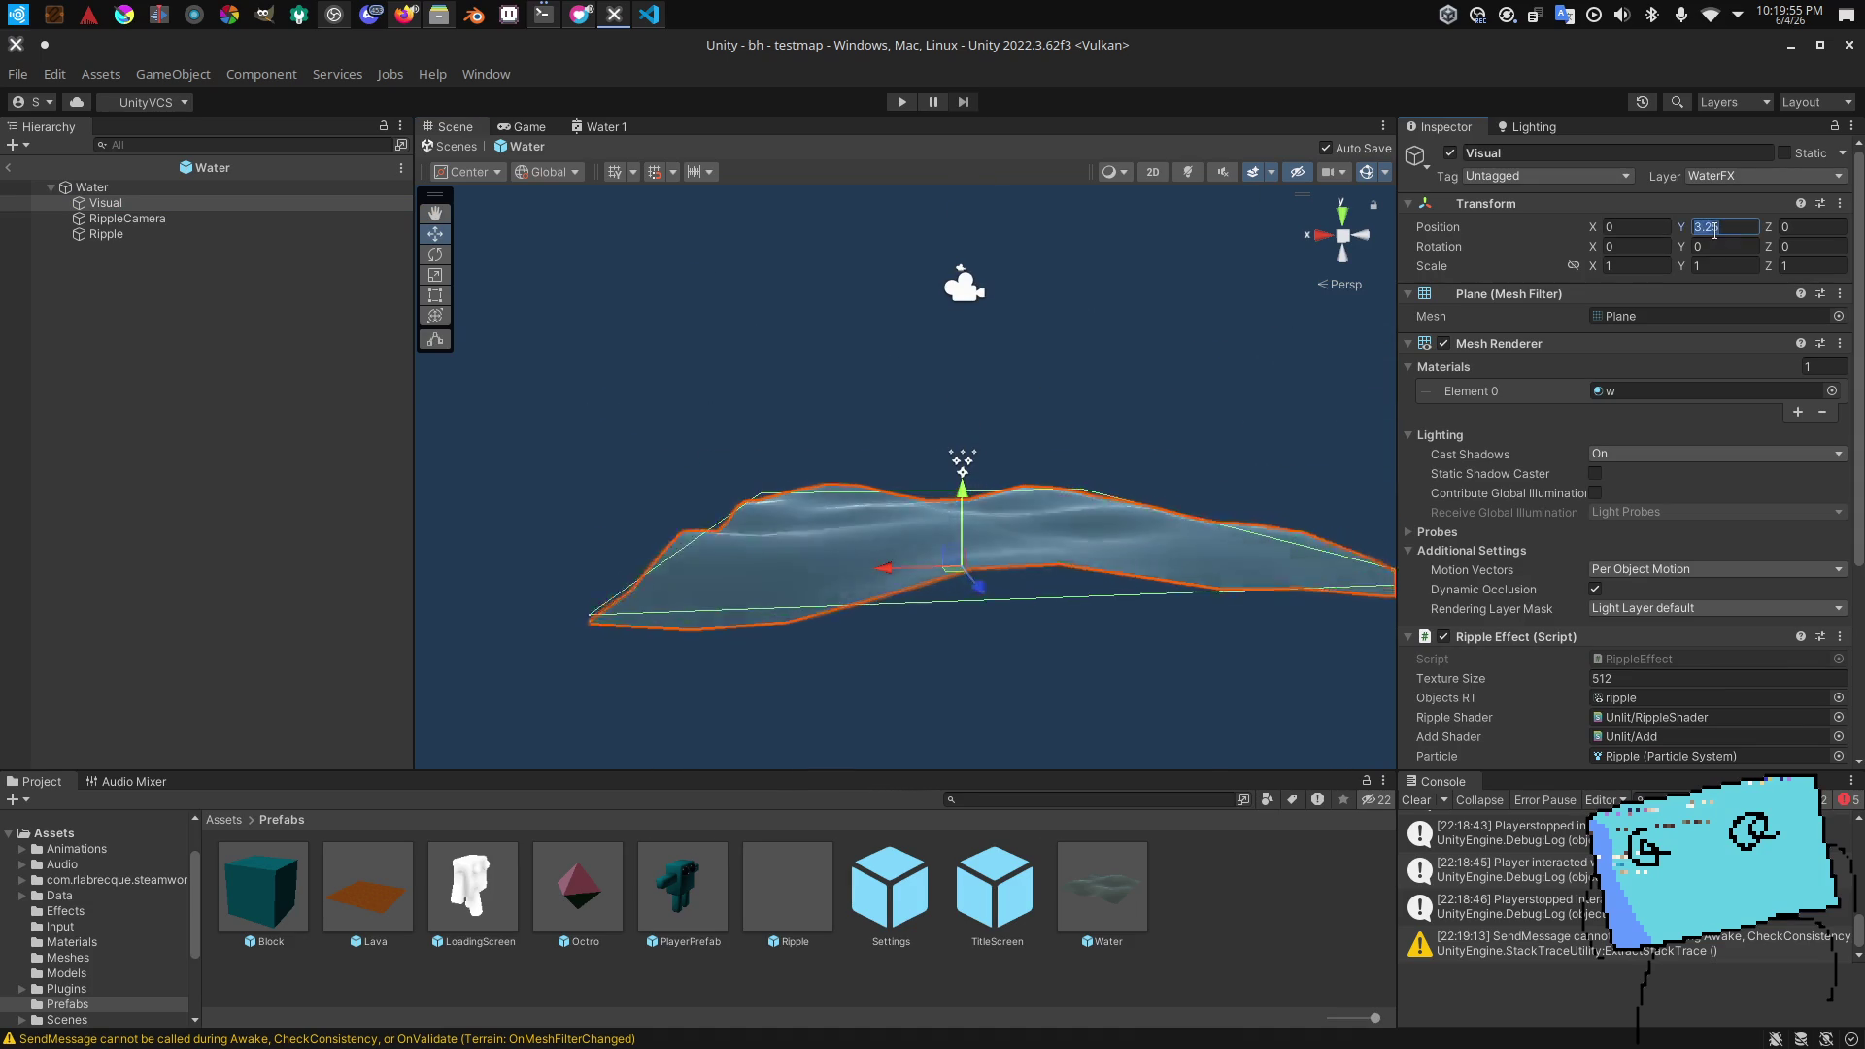
type("4.6")
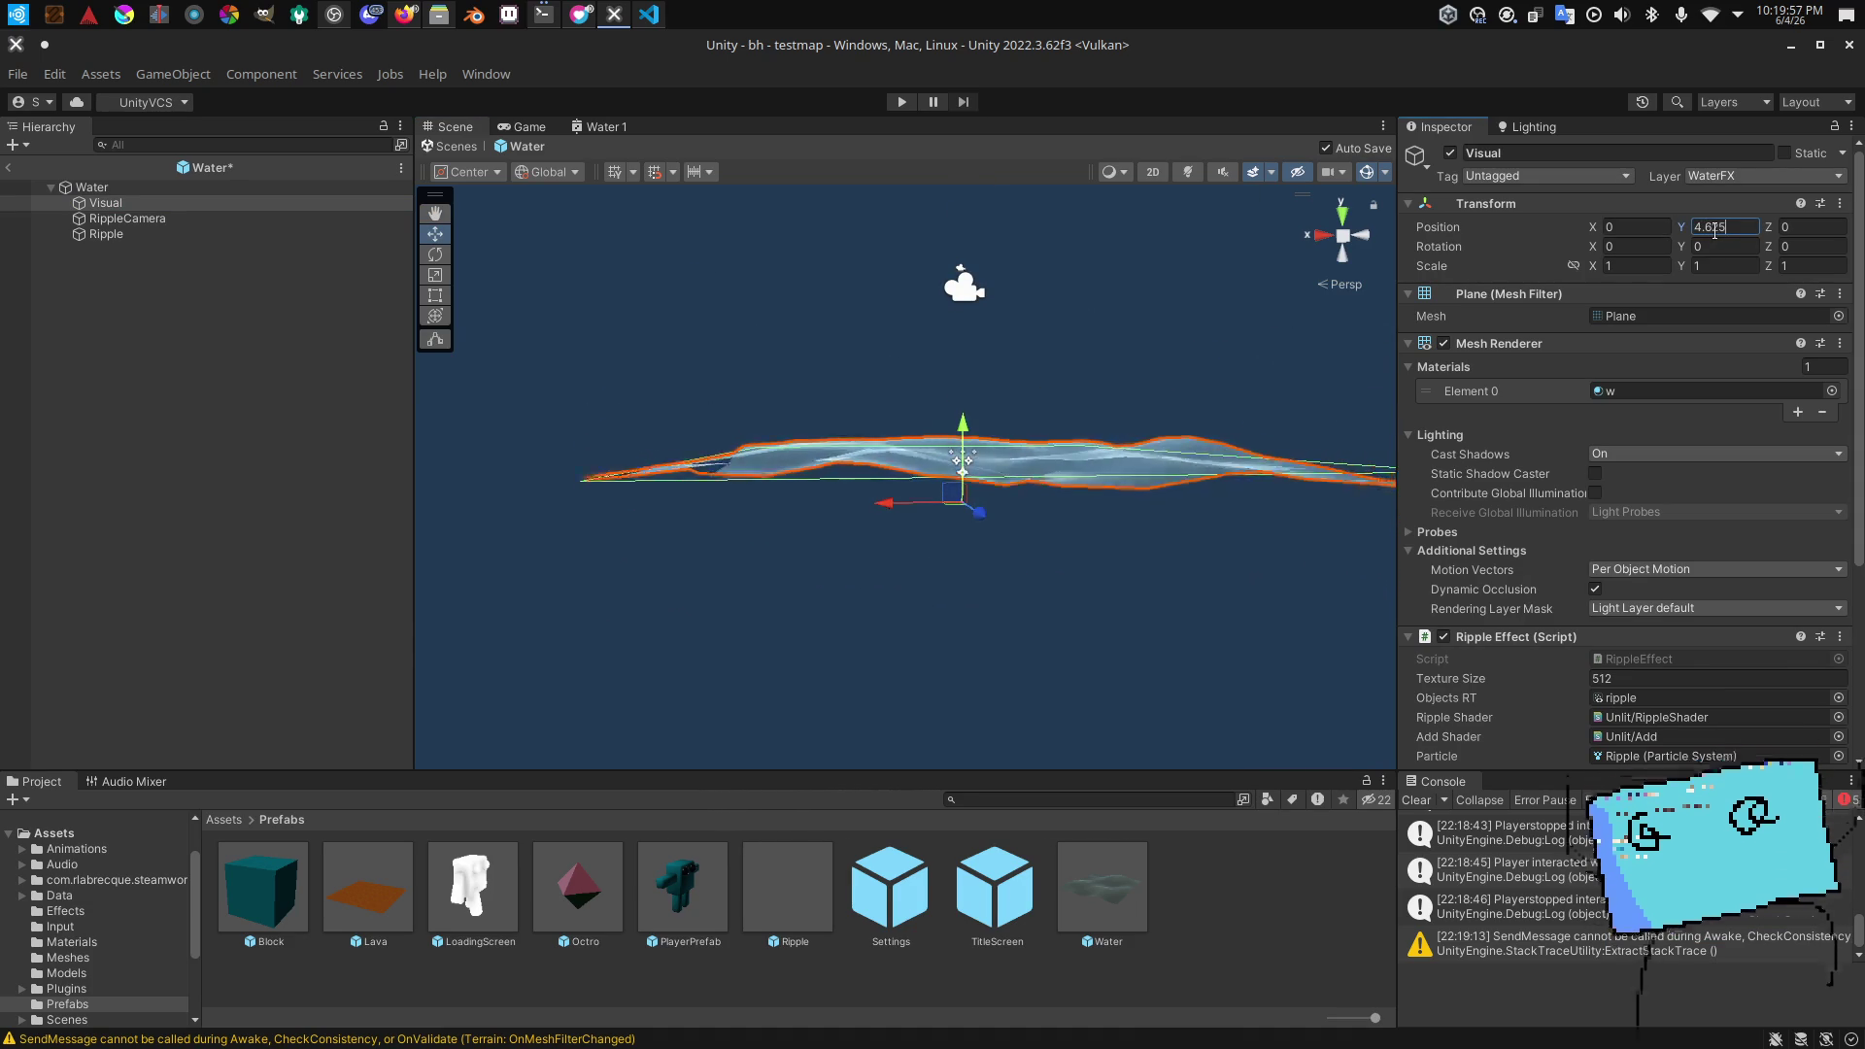
key("Return")
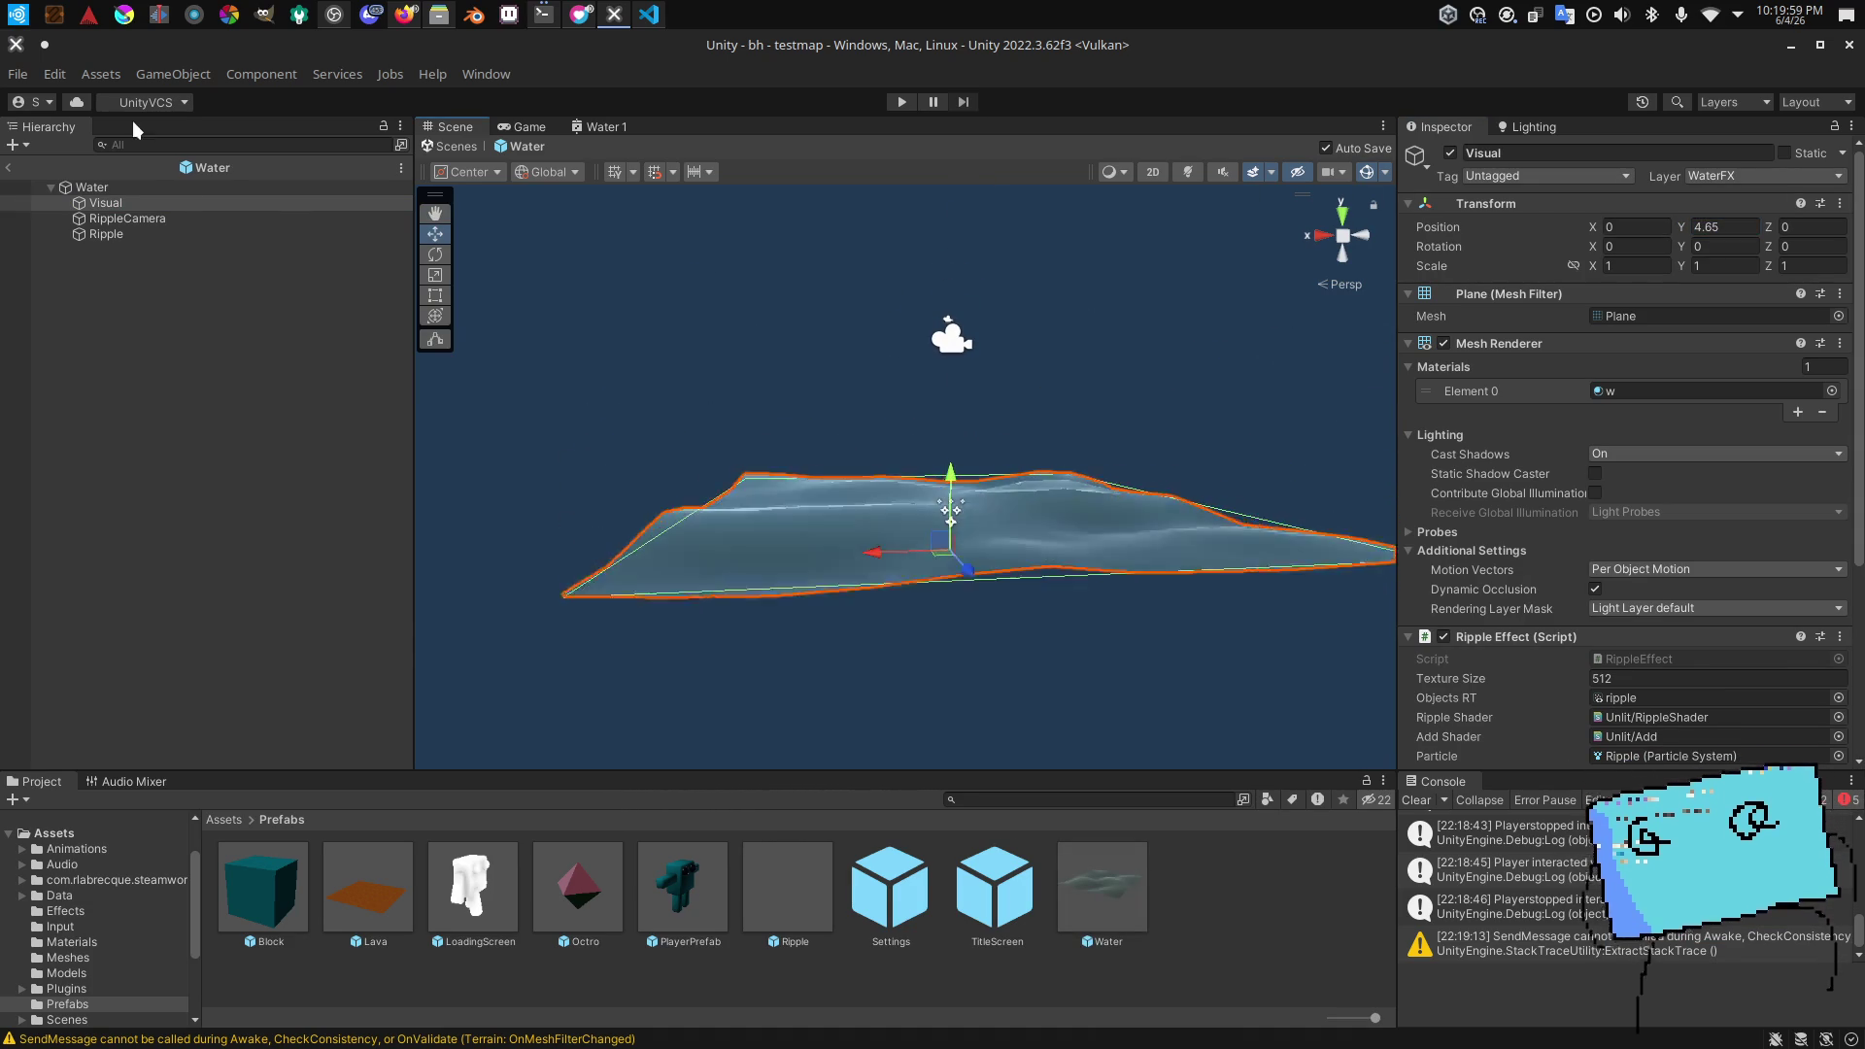
Step: Select the Water root, view the plane edge-on, and bring up the Hierarchy context menu
left_click(178, 187)
left_click_drag(763, 346, 734, 313)
left_click(243, 381)
right_click(247, 375)
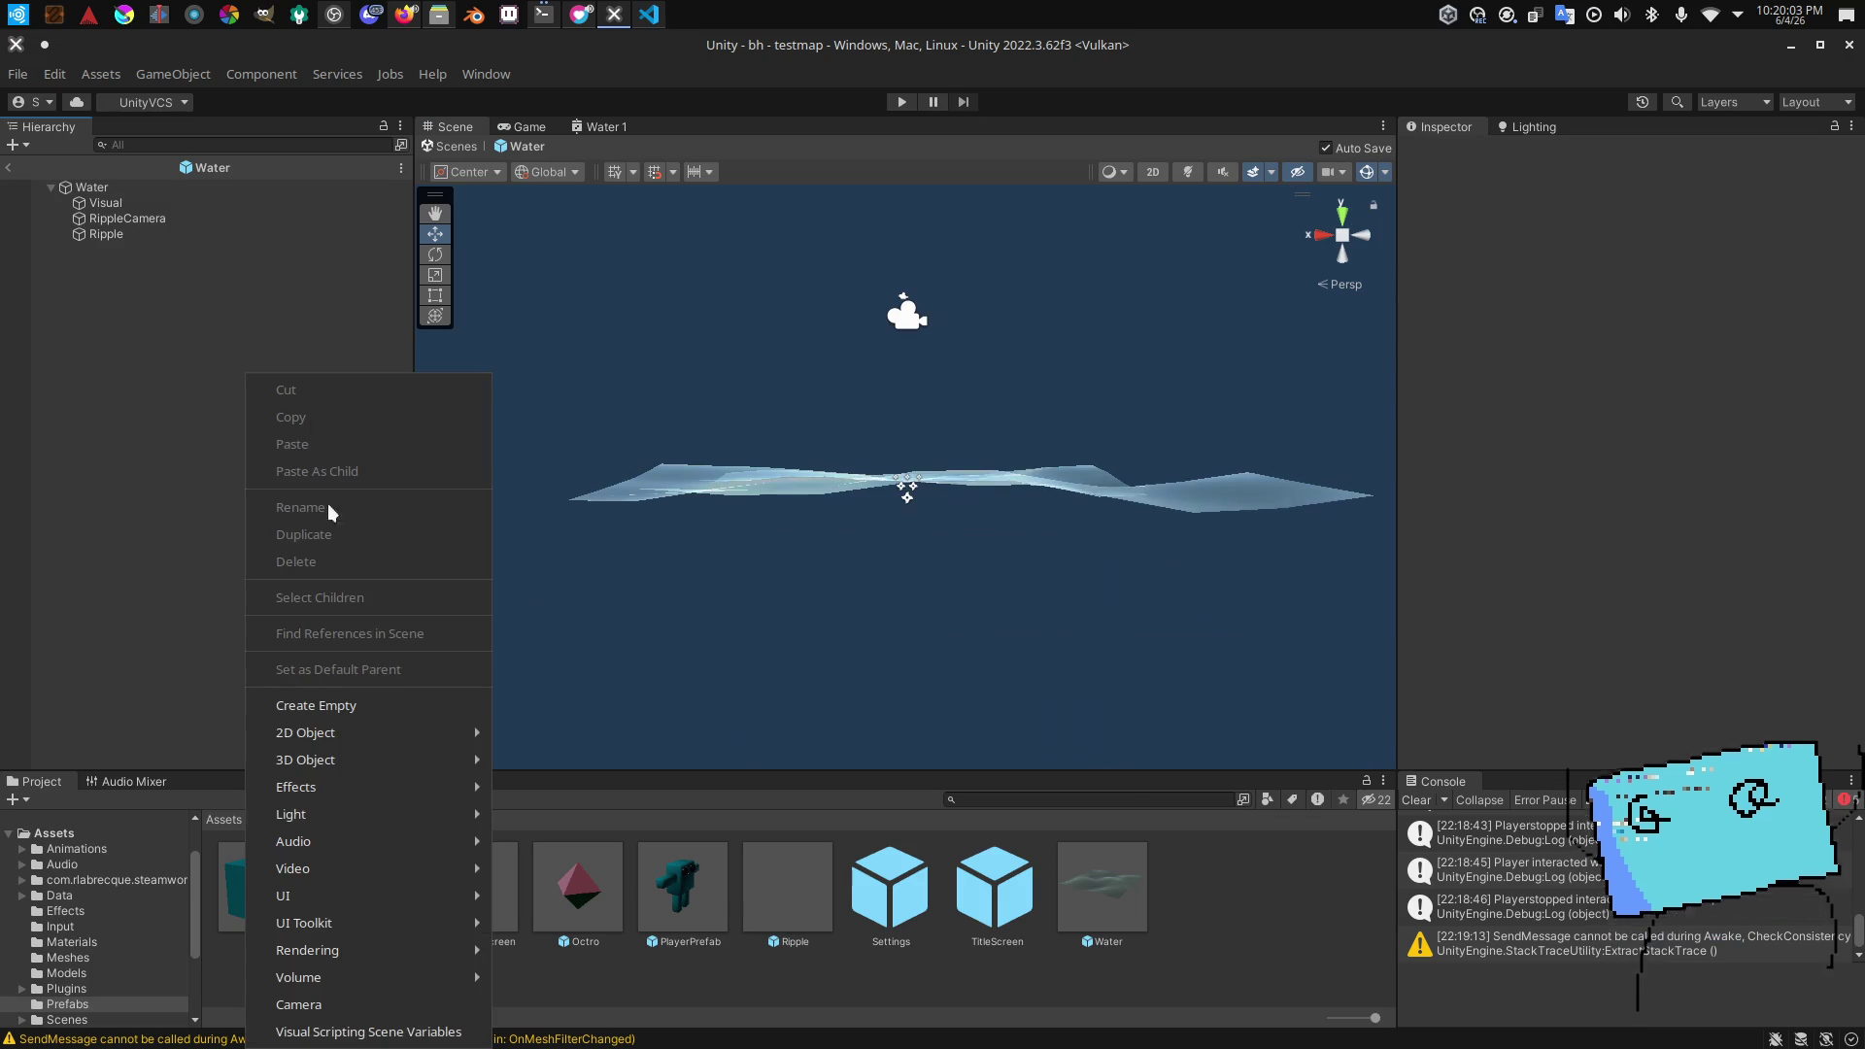
Step: Add a Sphere 3D object to the Water prefab, scaled to about 2, beside the water plane
mouse_move(385, 760)
left_click(548, 741)
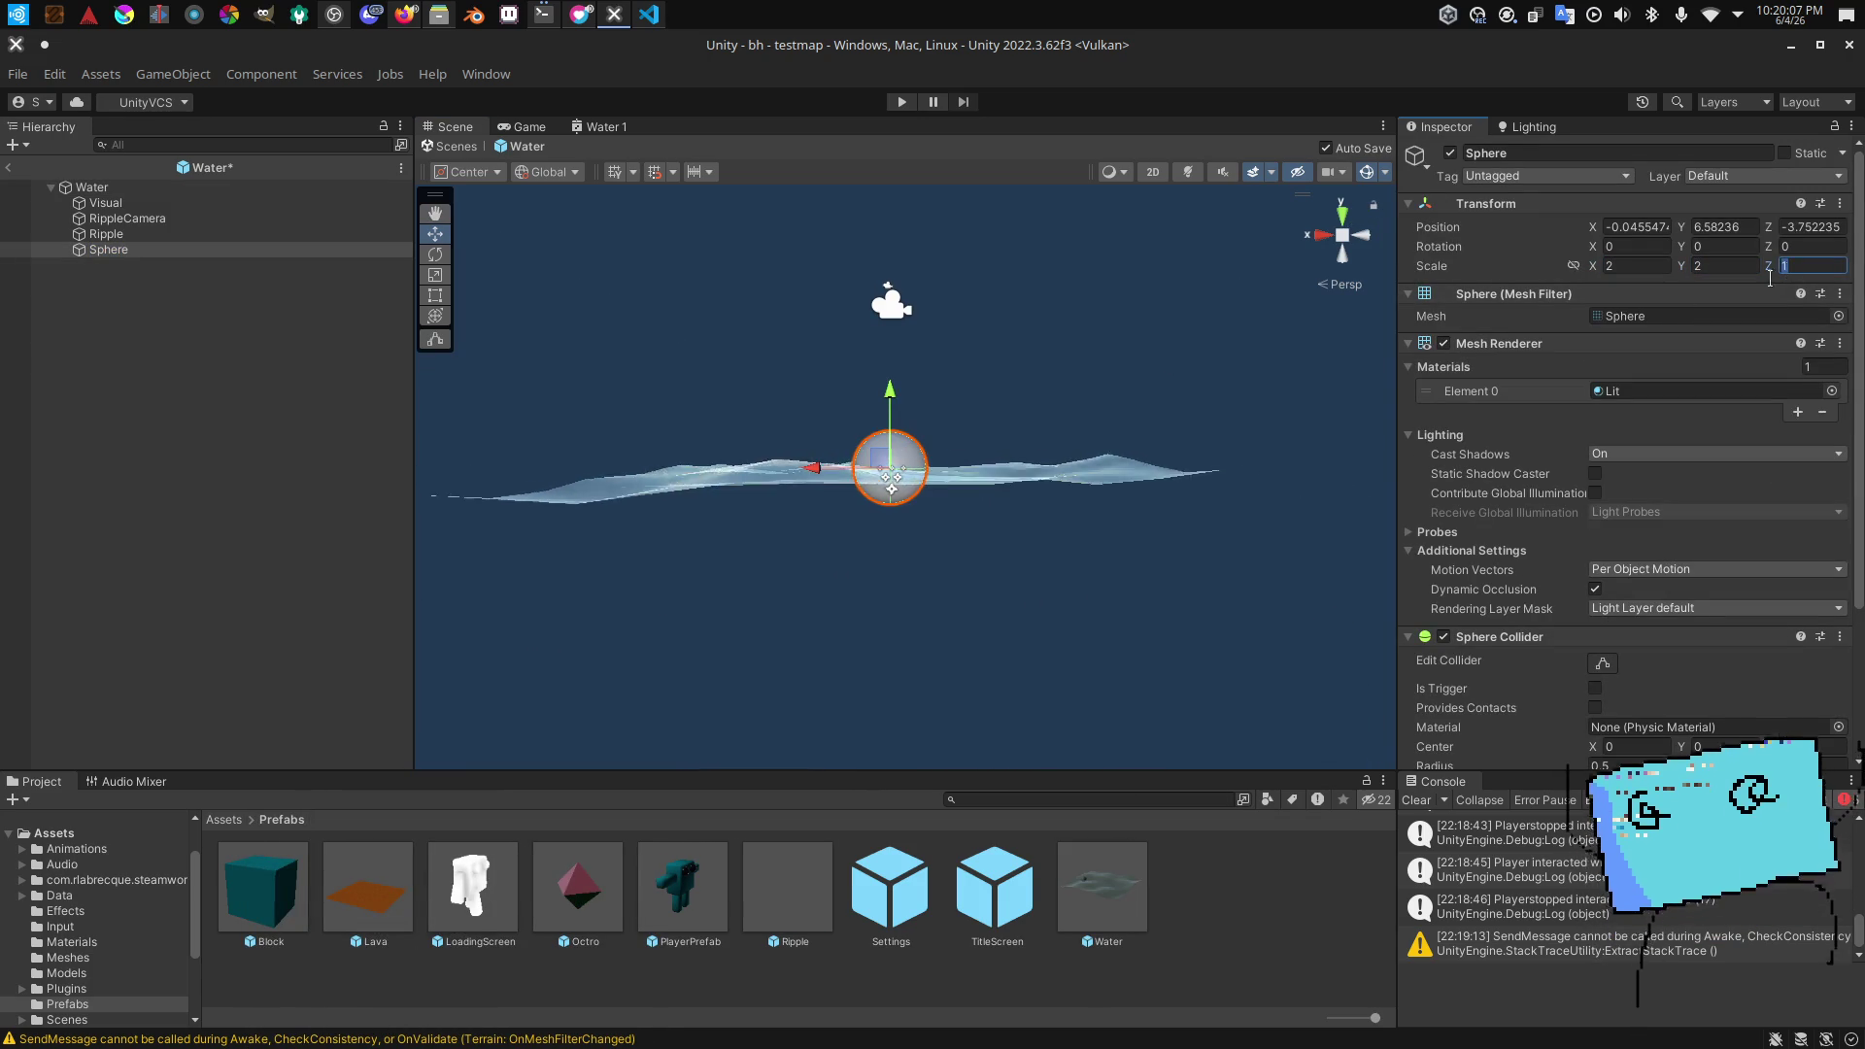
left_click(195, 187)
mouse_move(709, 408)
left_mouse_down()
mouse_move(681, 374)
mouse_move(638, 387)
left_mouse_up()
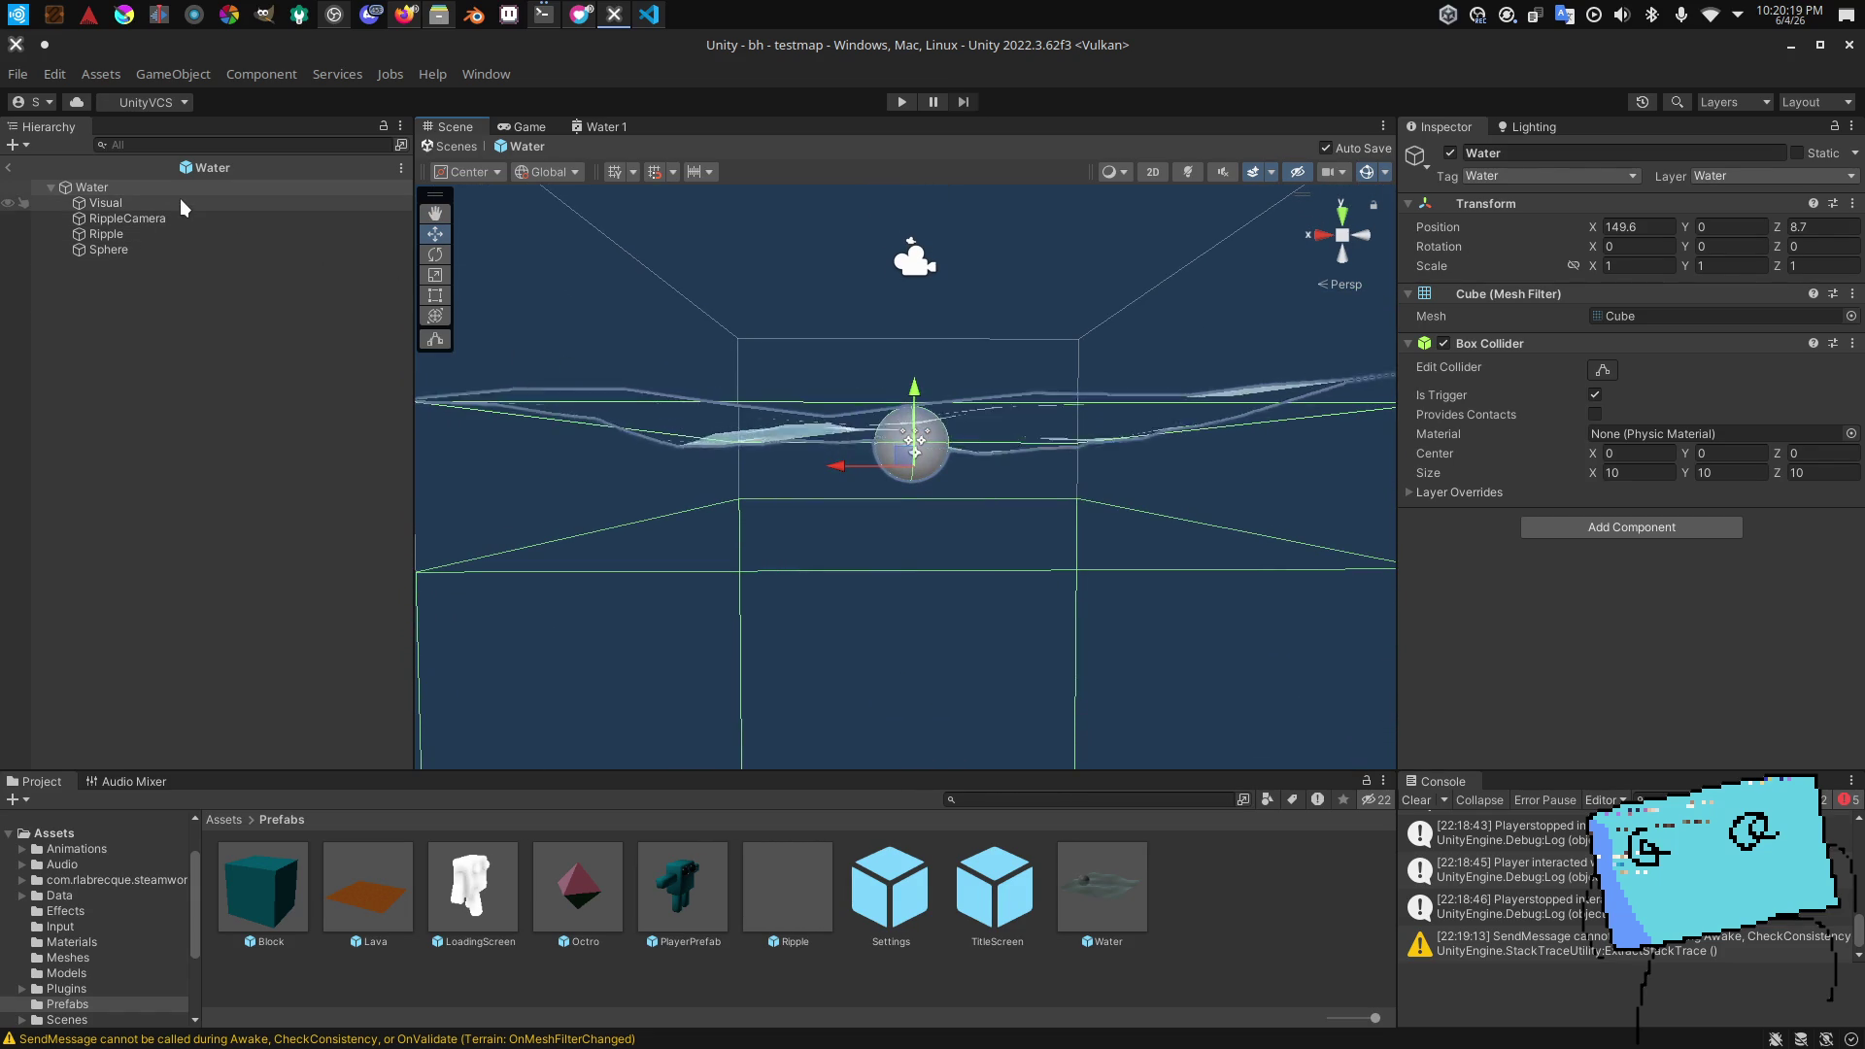
Step: Set the Visual plane's Position Y to 4.5
left_click(291, 204)
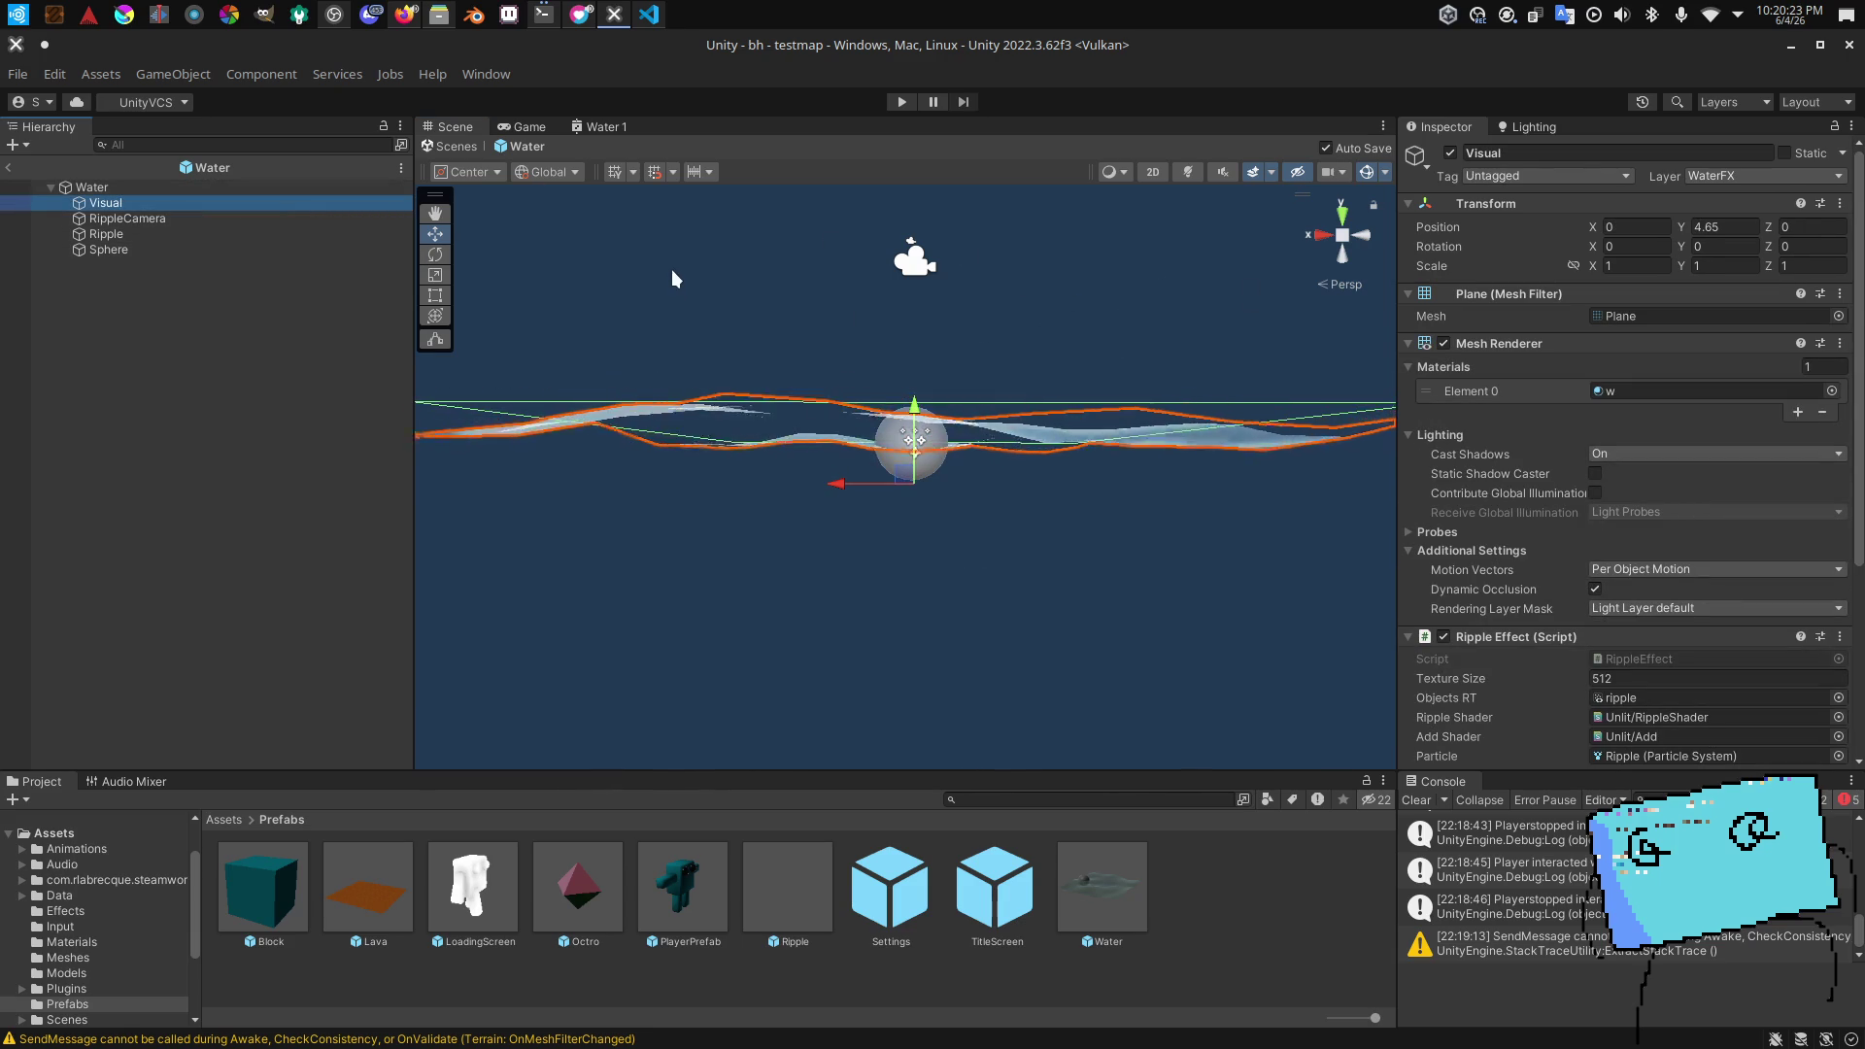
left_click_drag(672, 270, 676, 279)
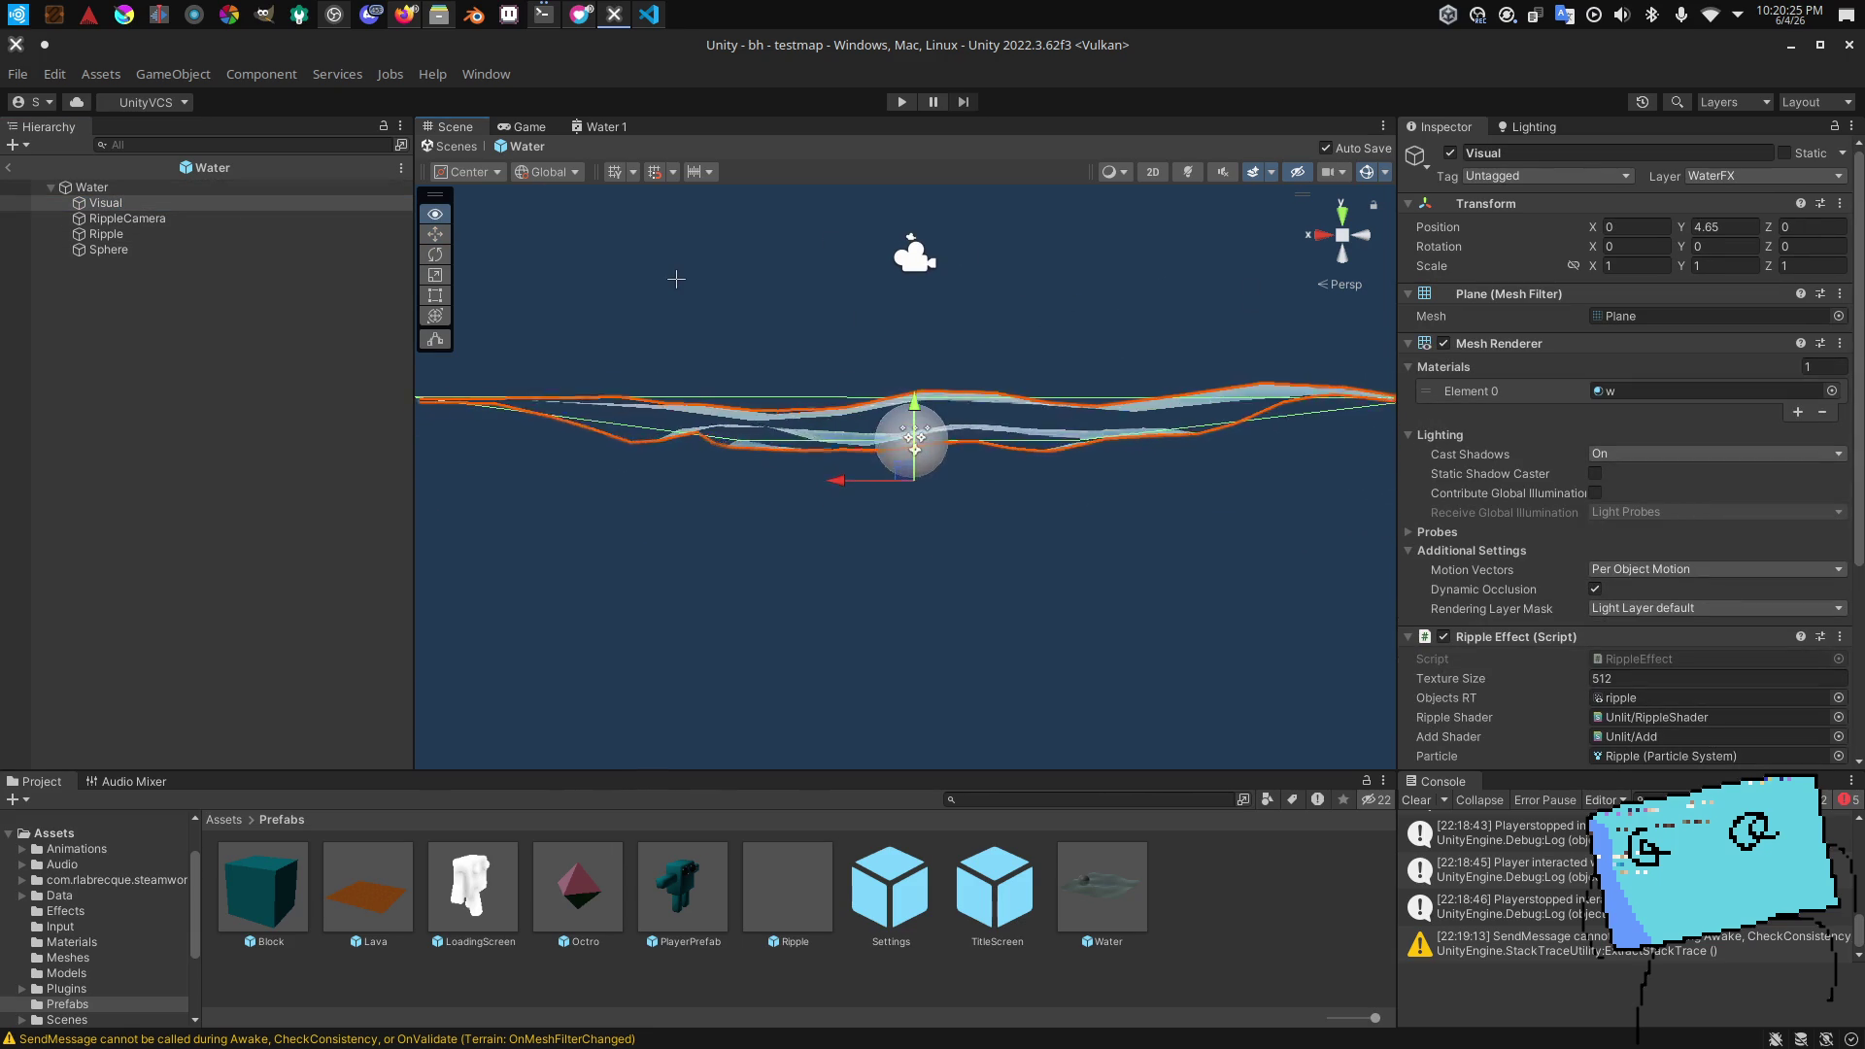
double_click(1739, 231)
type("4.45")
key("BackSpace")
key("BackSpace")
type("5")
Step: Try a scale of 5 on the Water prefab root
left_click(127, 189)
left_click_drag(768, 437, 823, 443)
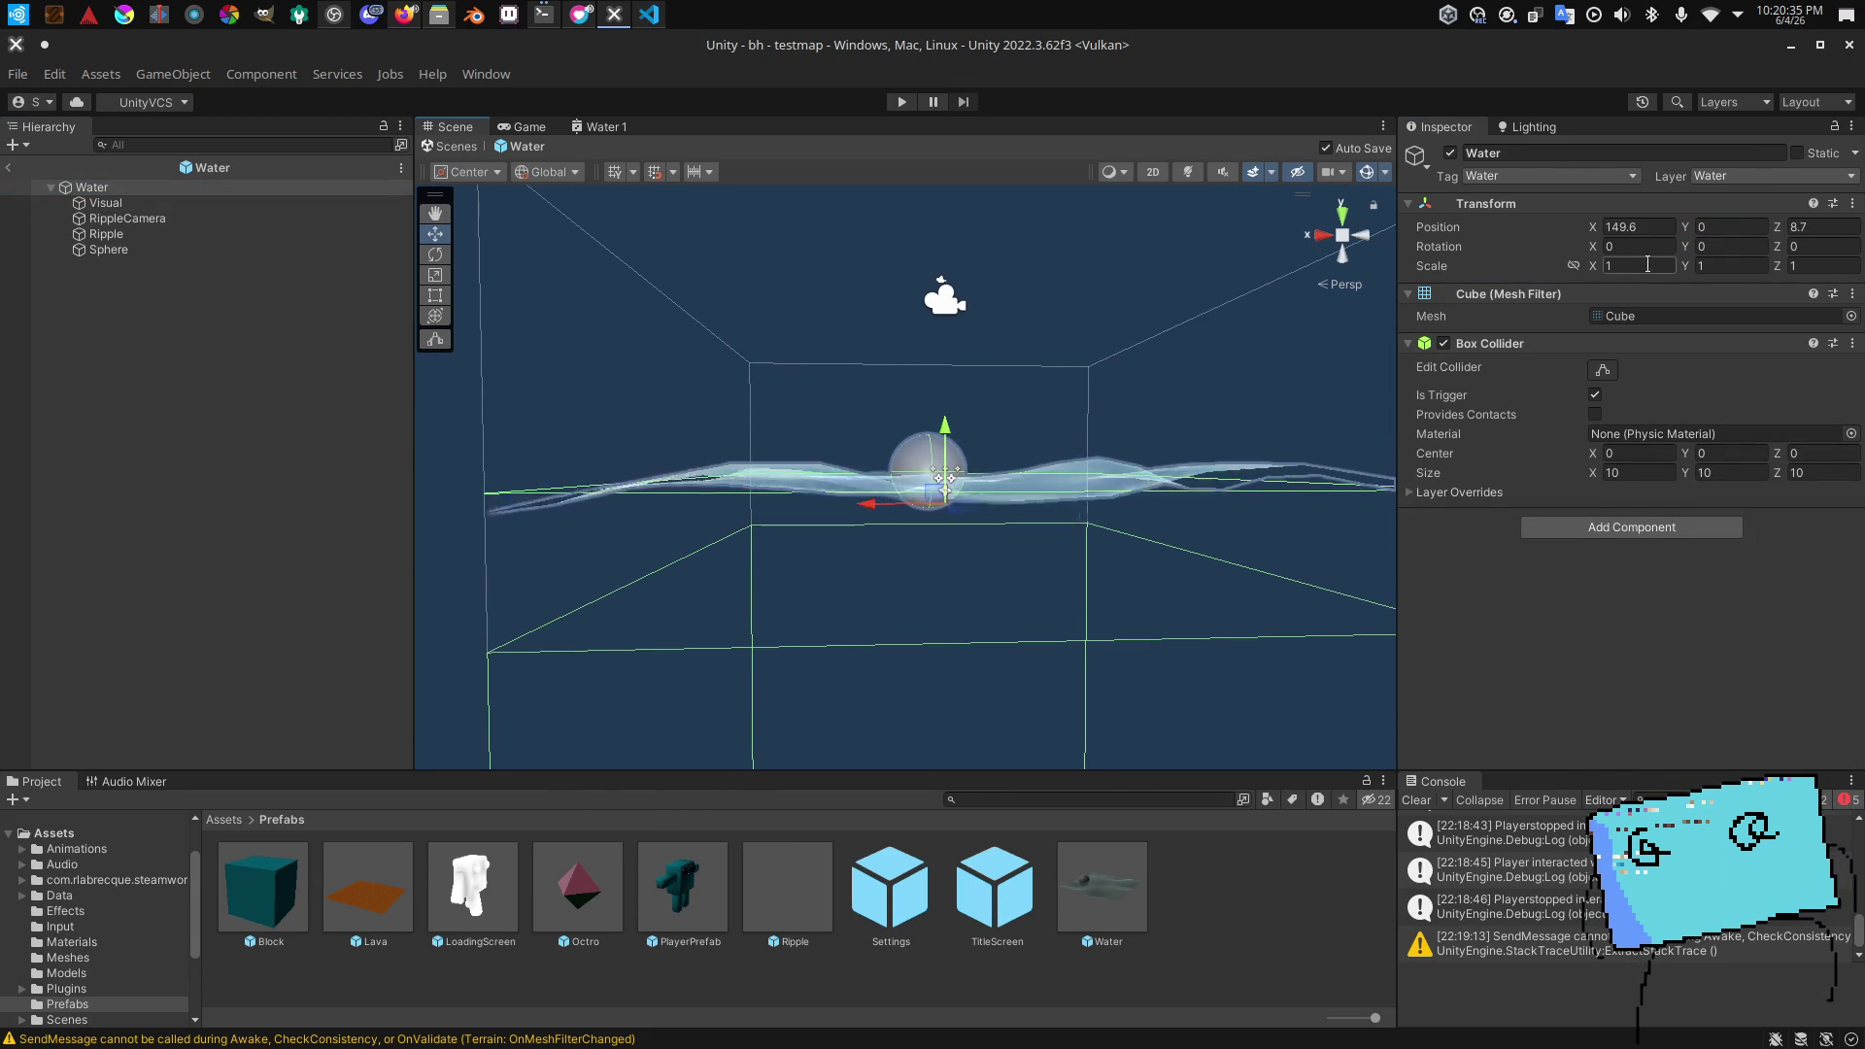
type("5")
key("Tab")
key("Tab")
type("5")
mouse_move(1161, 408)
left_mouse_down()
mouse_move(1211, 420)
mouse_move(1200, 452)
mouse_move(1146, 429)
mouse_move(1194, 415)
mouse_move(500, 277)
mouse_move(388, 292)
mouse_move(124, 233)
left_mouse_up()
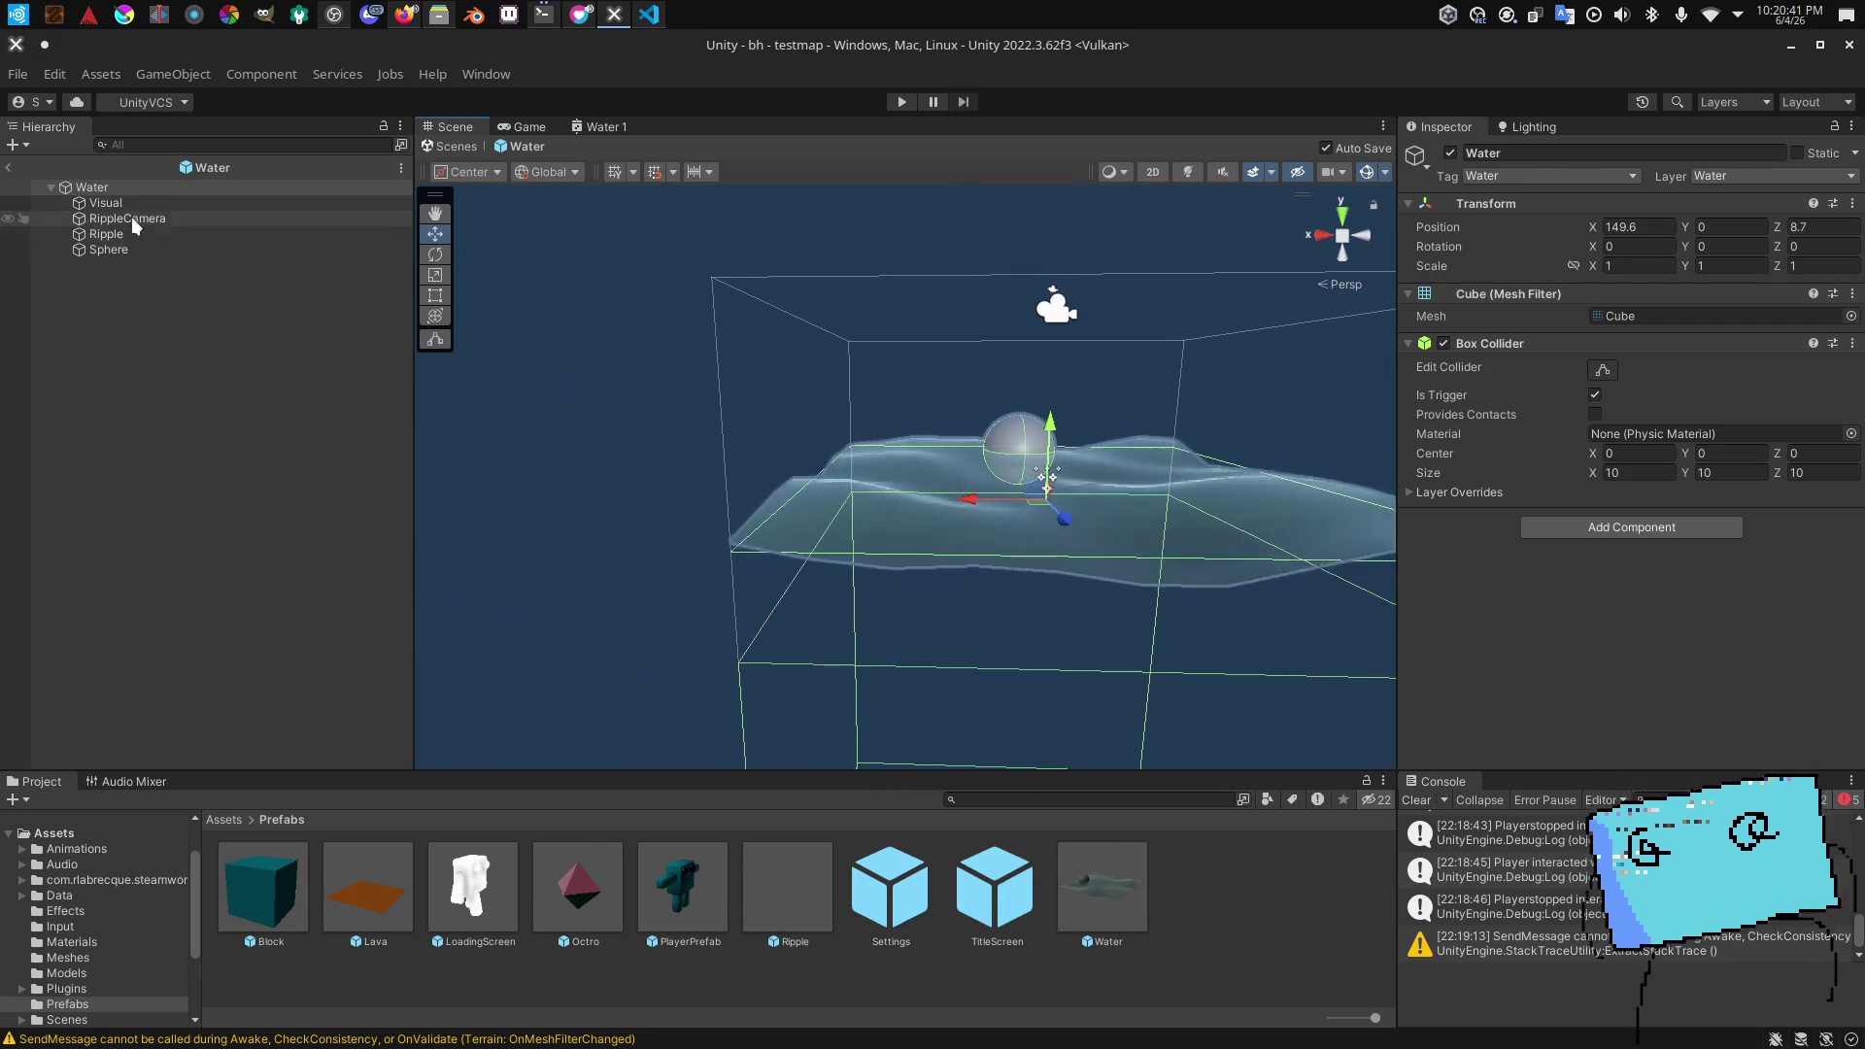
Step: Set the Visual plane's Position Y to 4.625 and delete the temporary Sphere
left_click(105, 202)
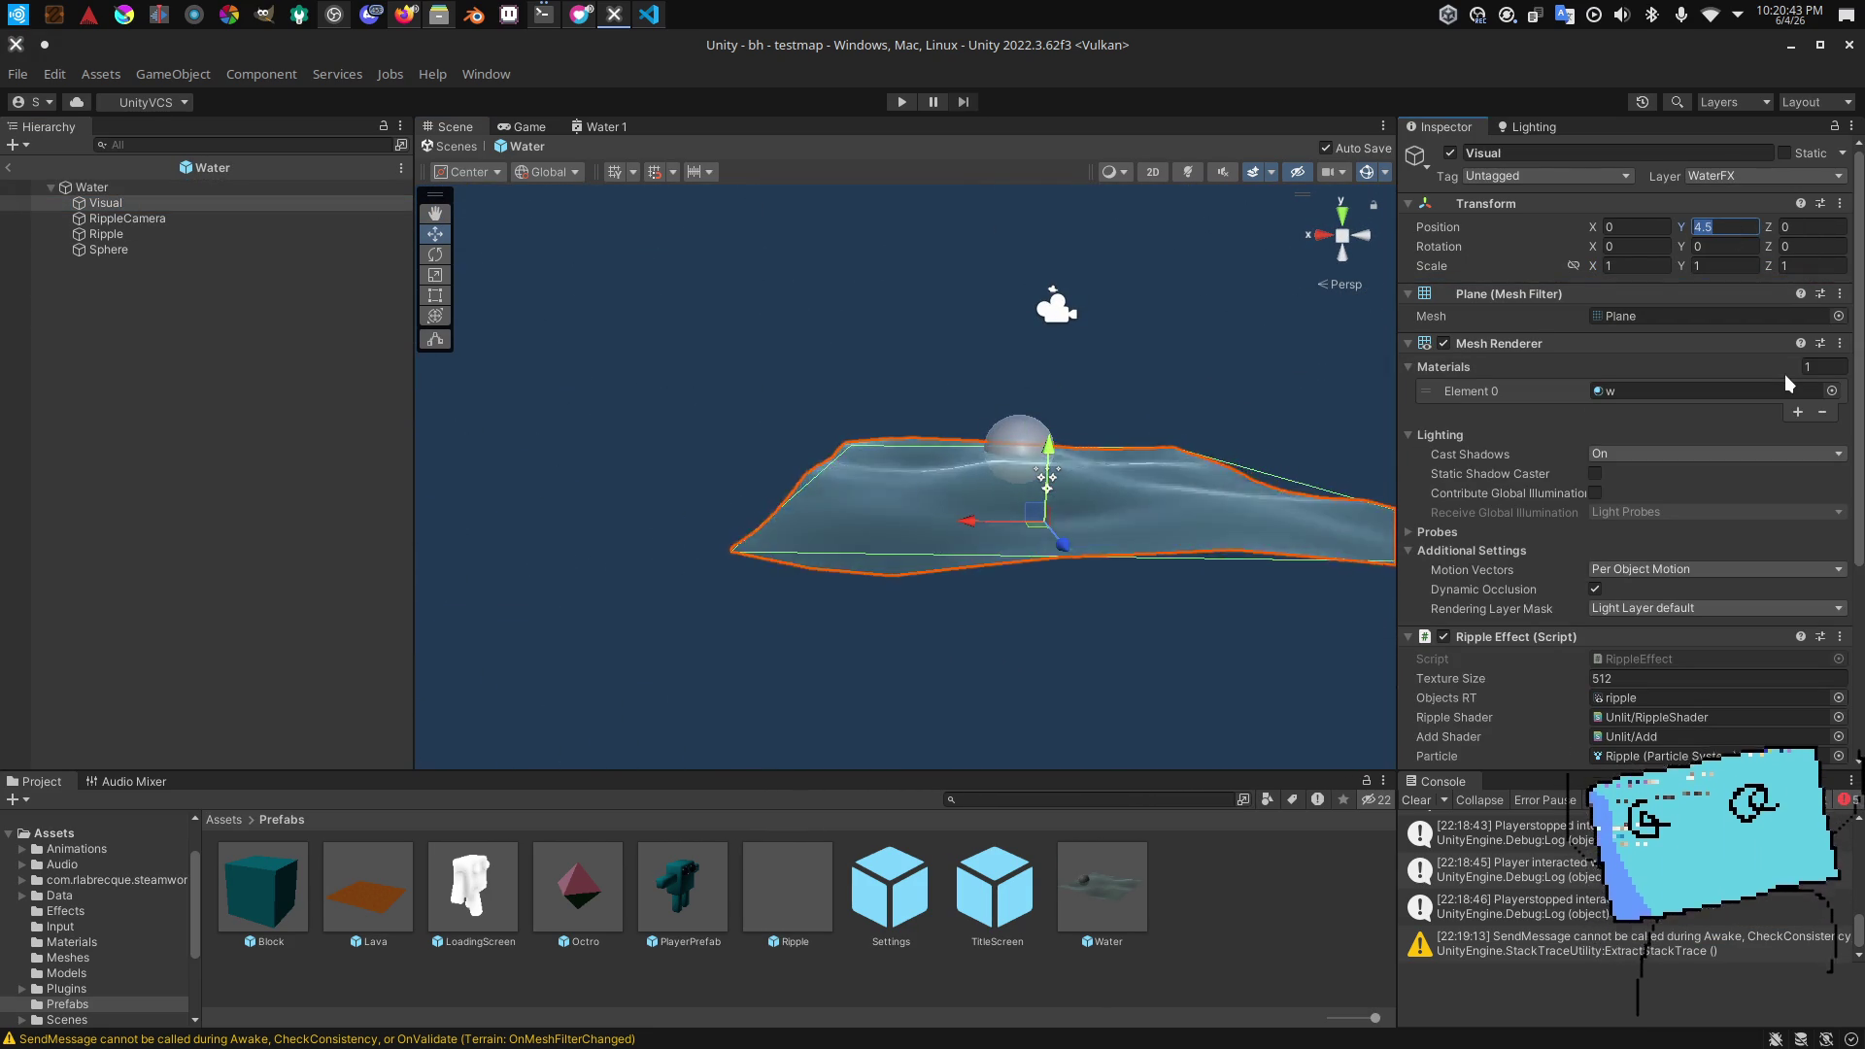
key("BackSpace")
type("625")
left_click_drag(1117, 408, 462, 354)
key("Delete")
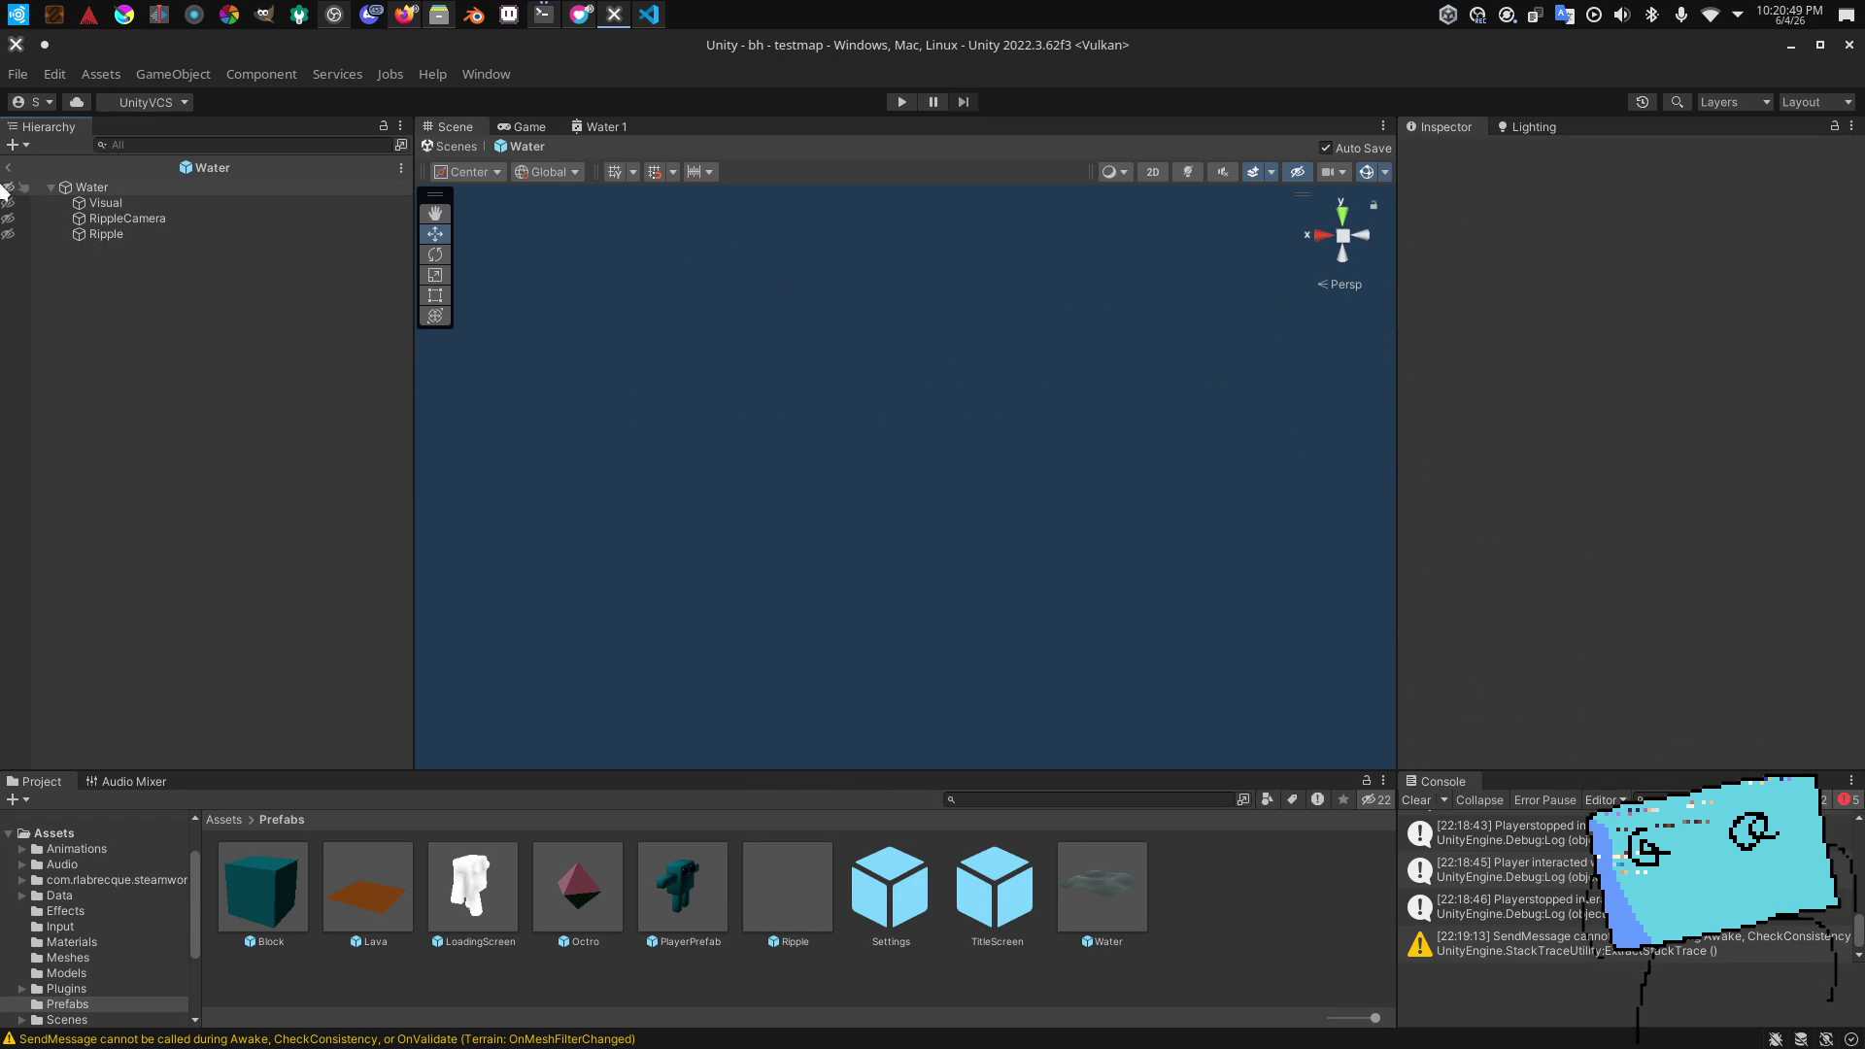
Step: Leave the prefab, turn toward the pink walkway, and frame Water (2)'s Visual plane in testmap
left_click(8, 167)
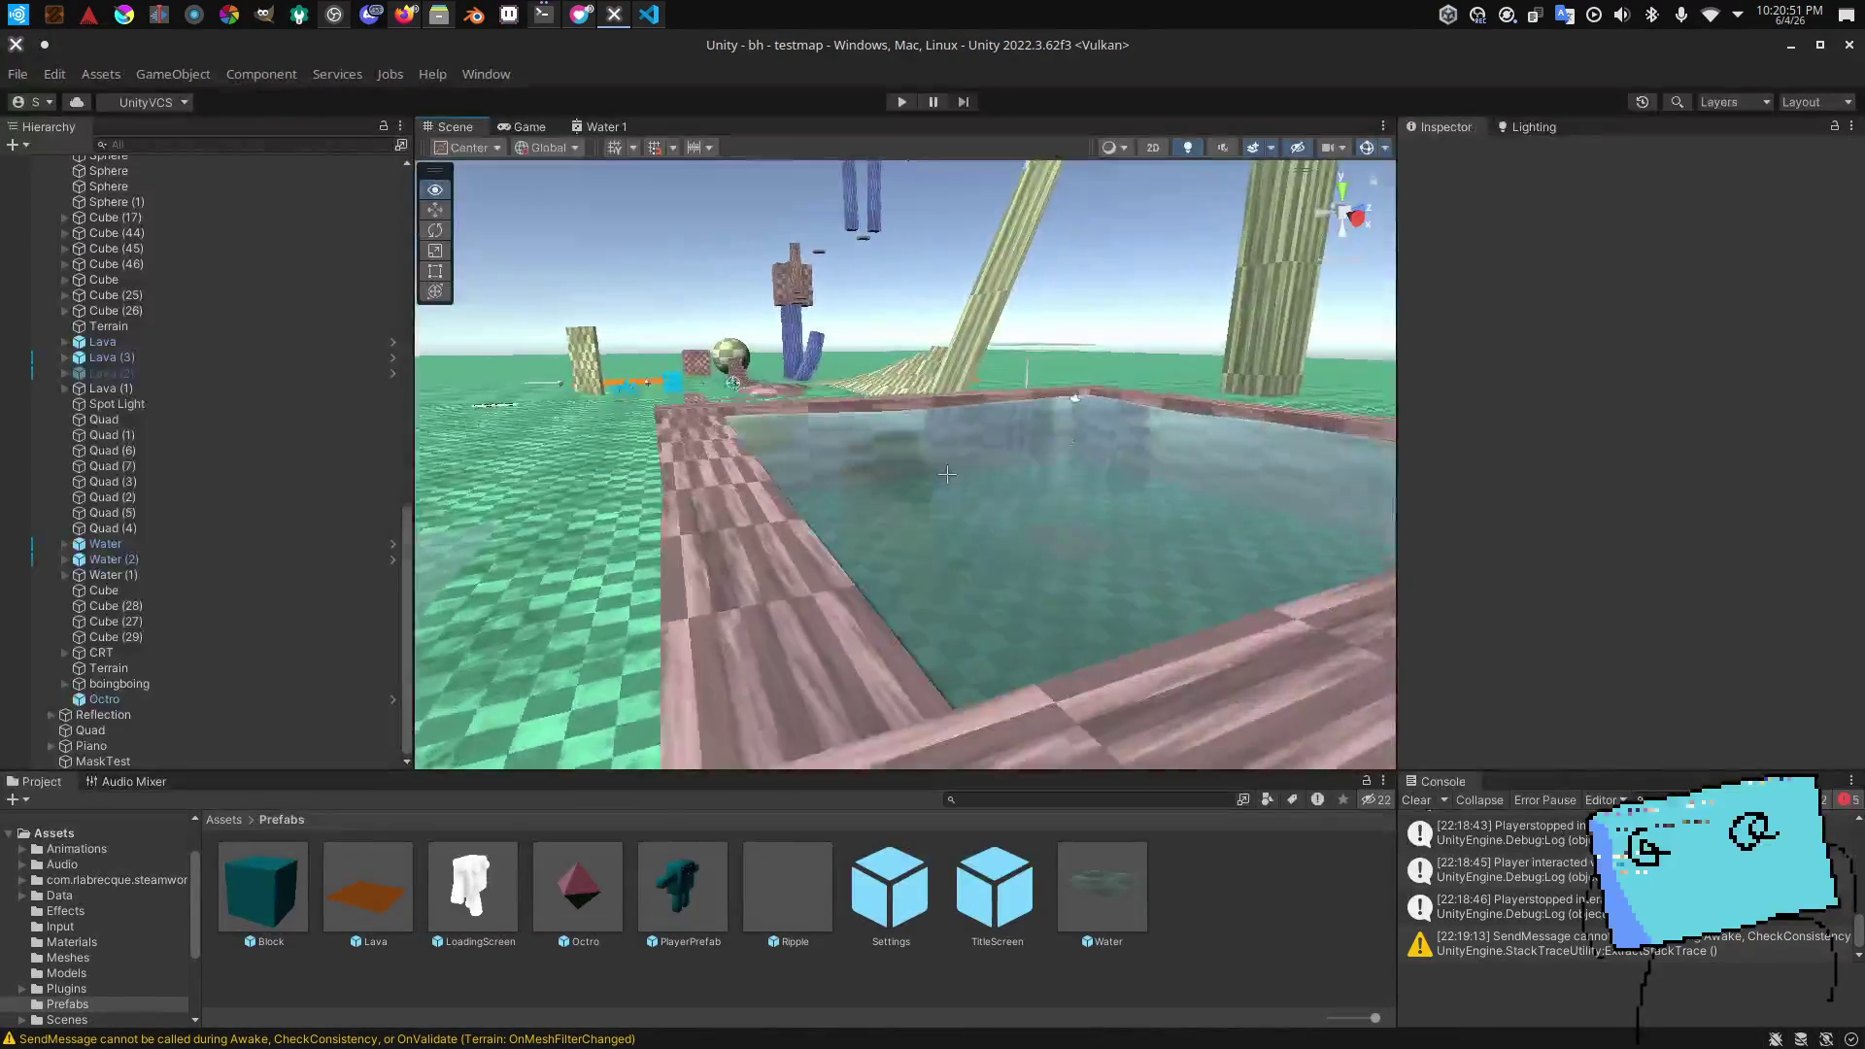
mouse_move(949, 474)
left_mouse_down()
mouse_move(777, 442)
mouse_move(729, 498)
mouse_move(625, 460)
mouse_move(437, 453)
mouse_move(515, 457)
left_mouse_up()
left_click(729, 498)
left_click(64, 560)
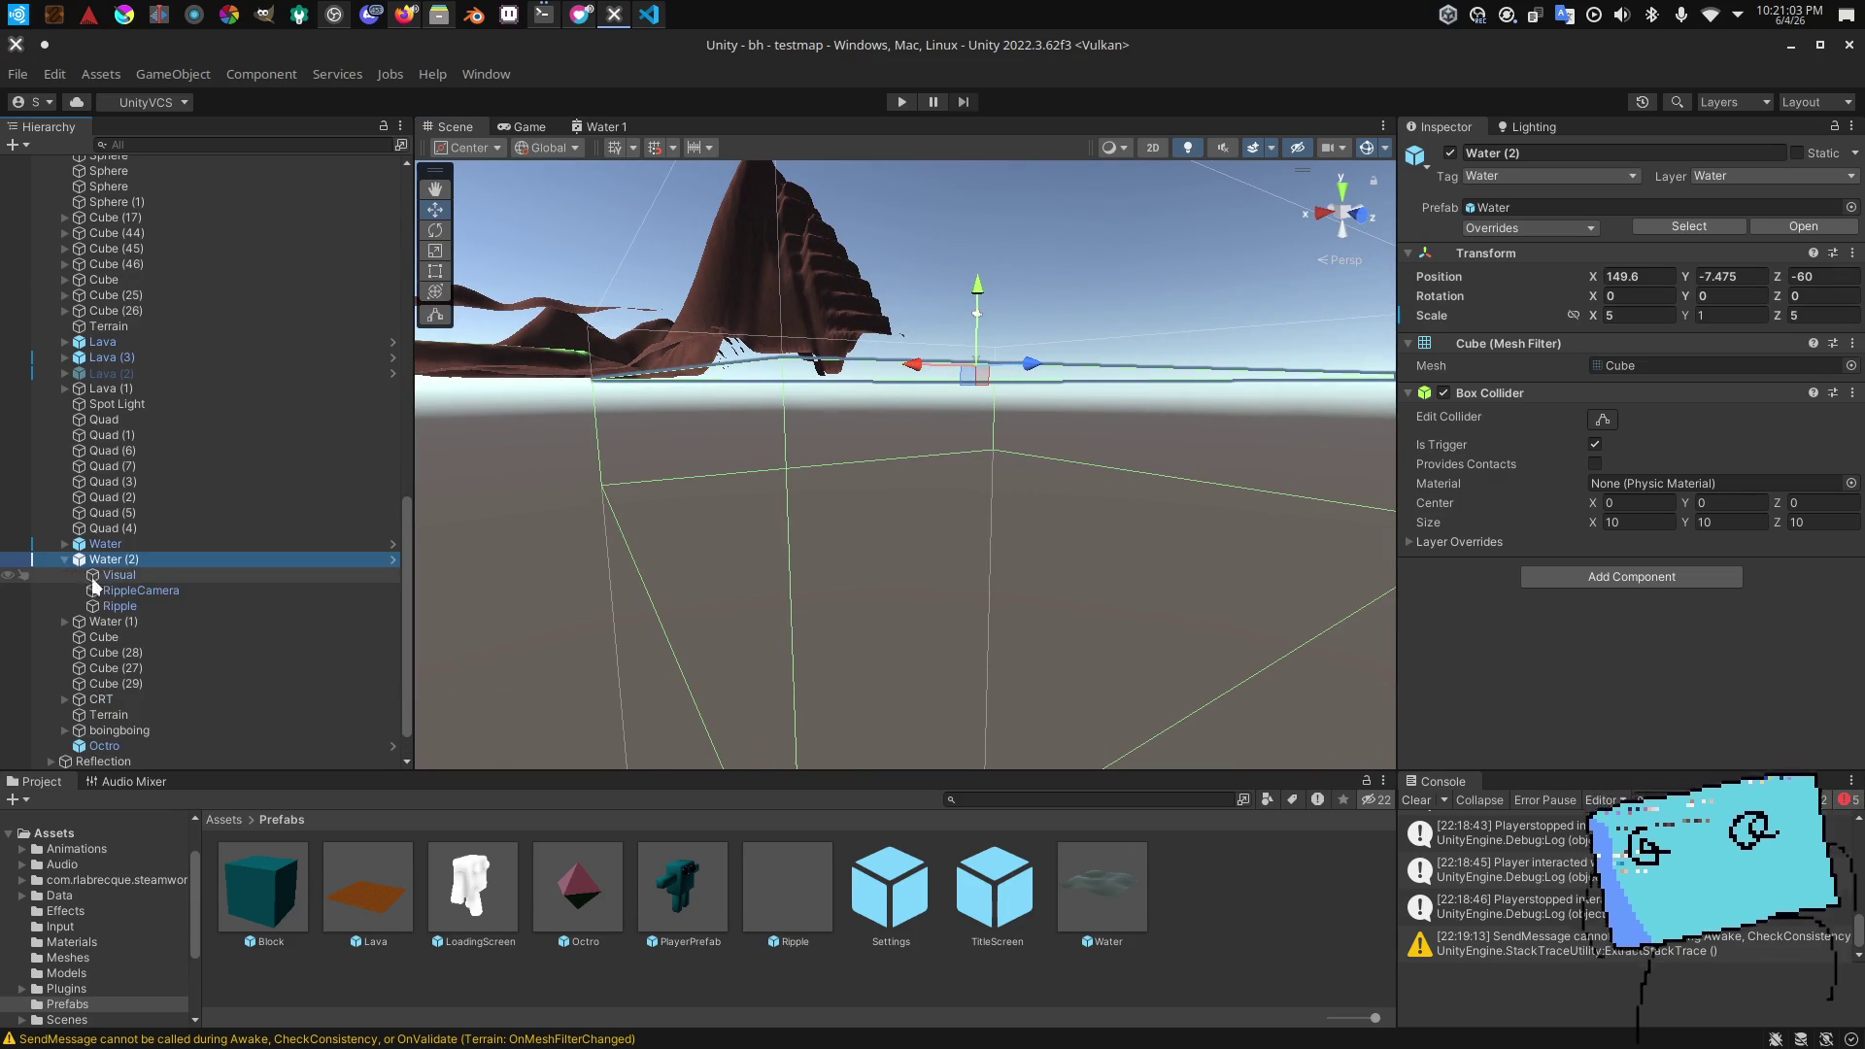
double_click(117, 575)
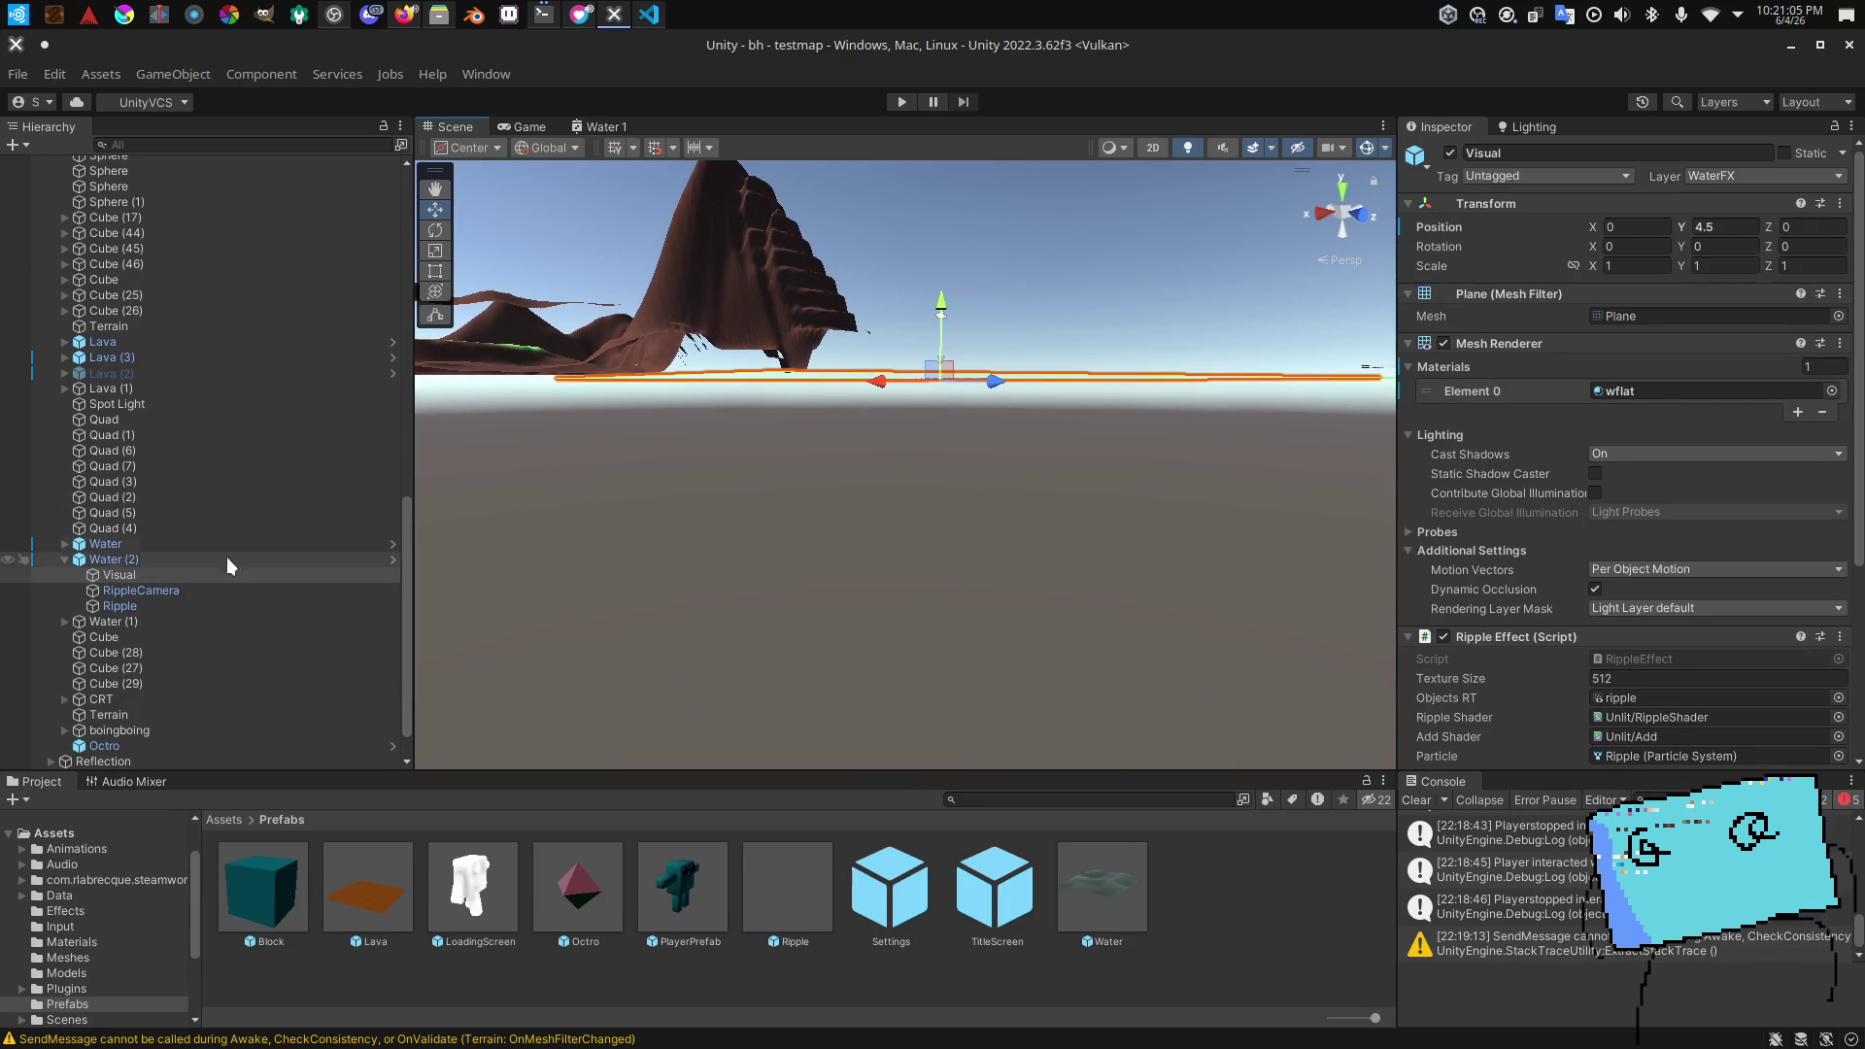
Step: Compare the first Water's Visual plane with Water (2)'s and commit a lower height
left_click(12, 545)
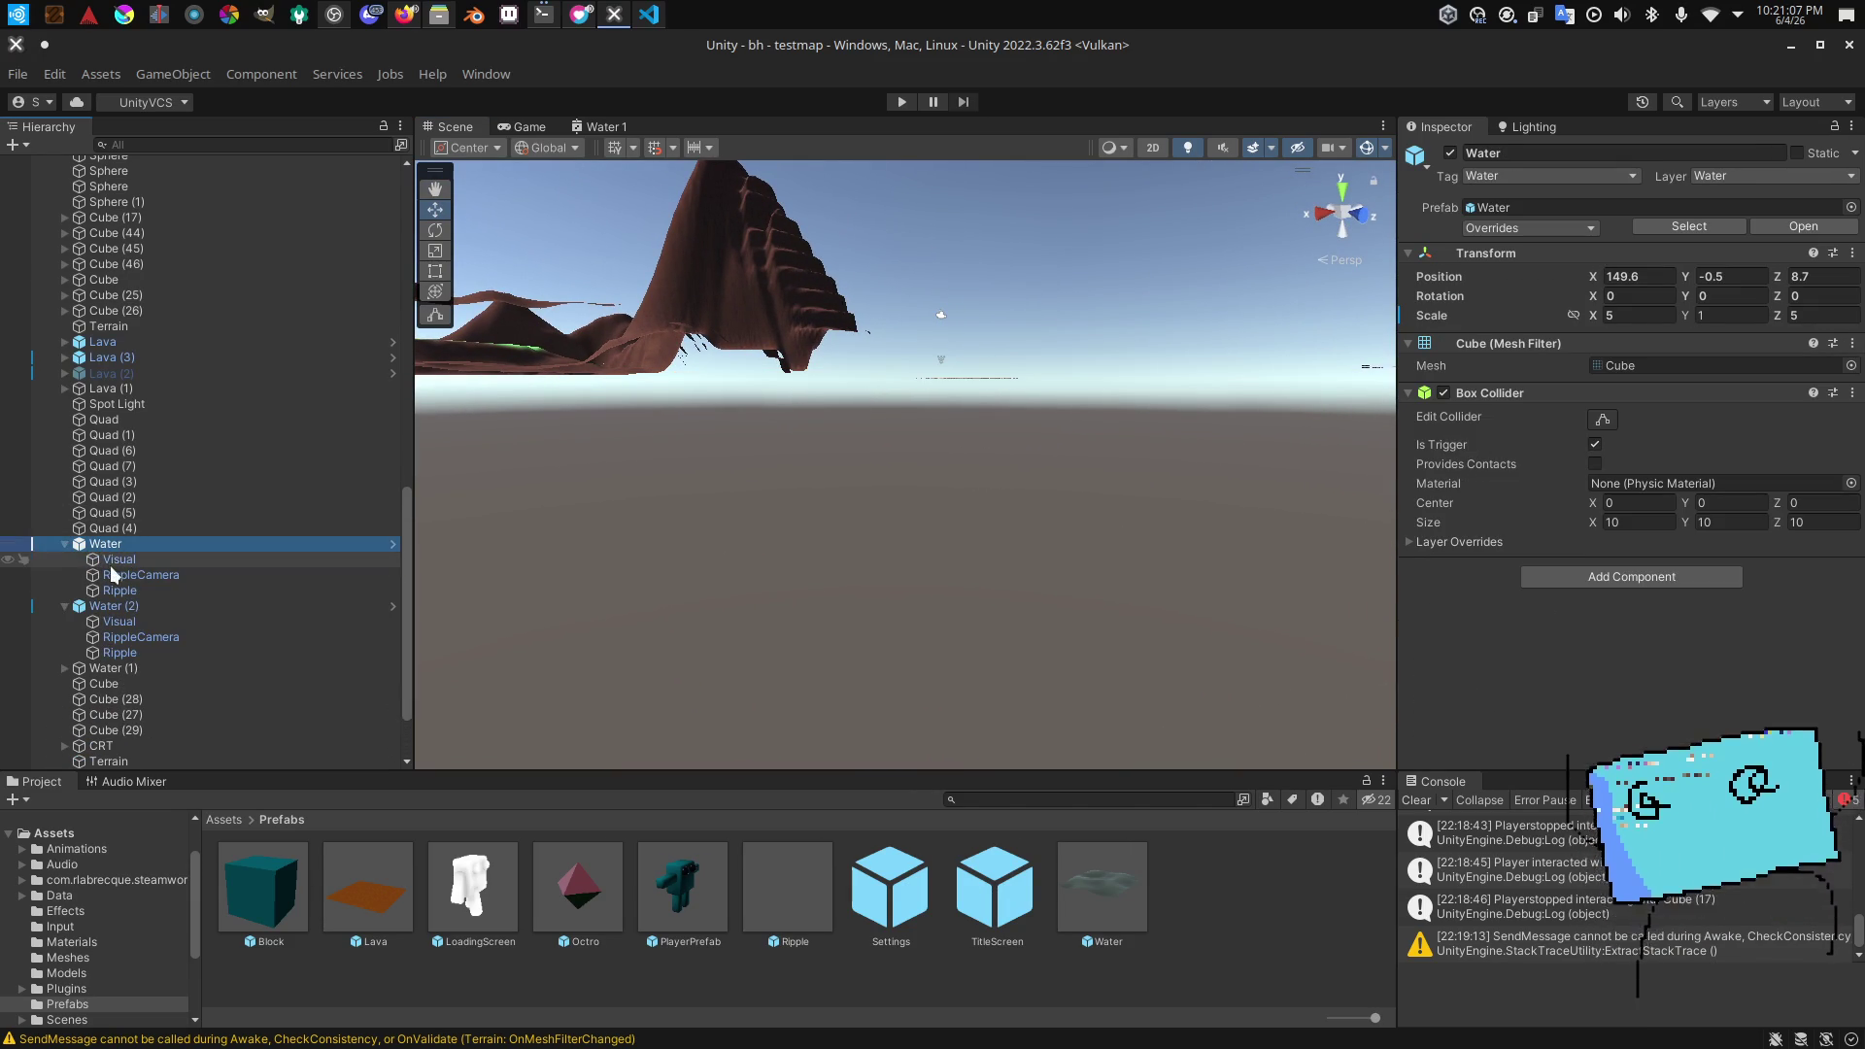
left_click(111, 563)
left_click(146, 606)
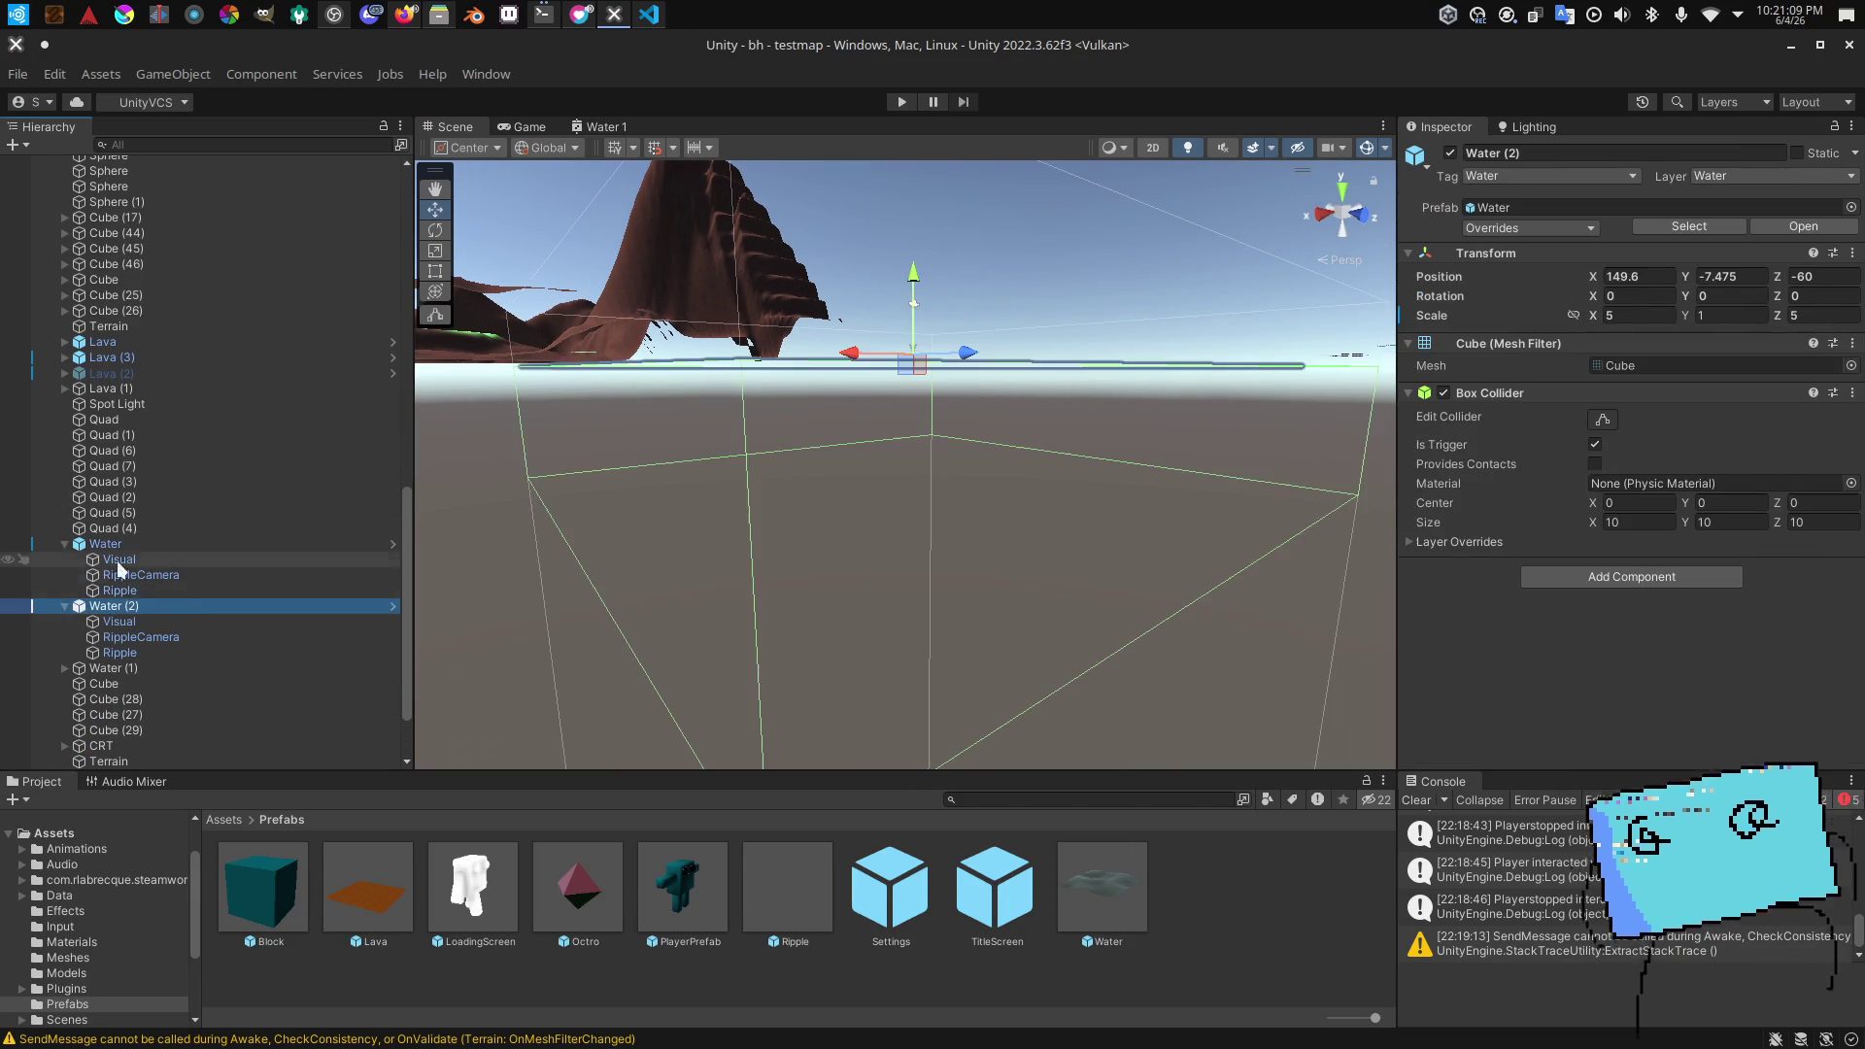
left_click(120, 576)
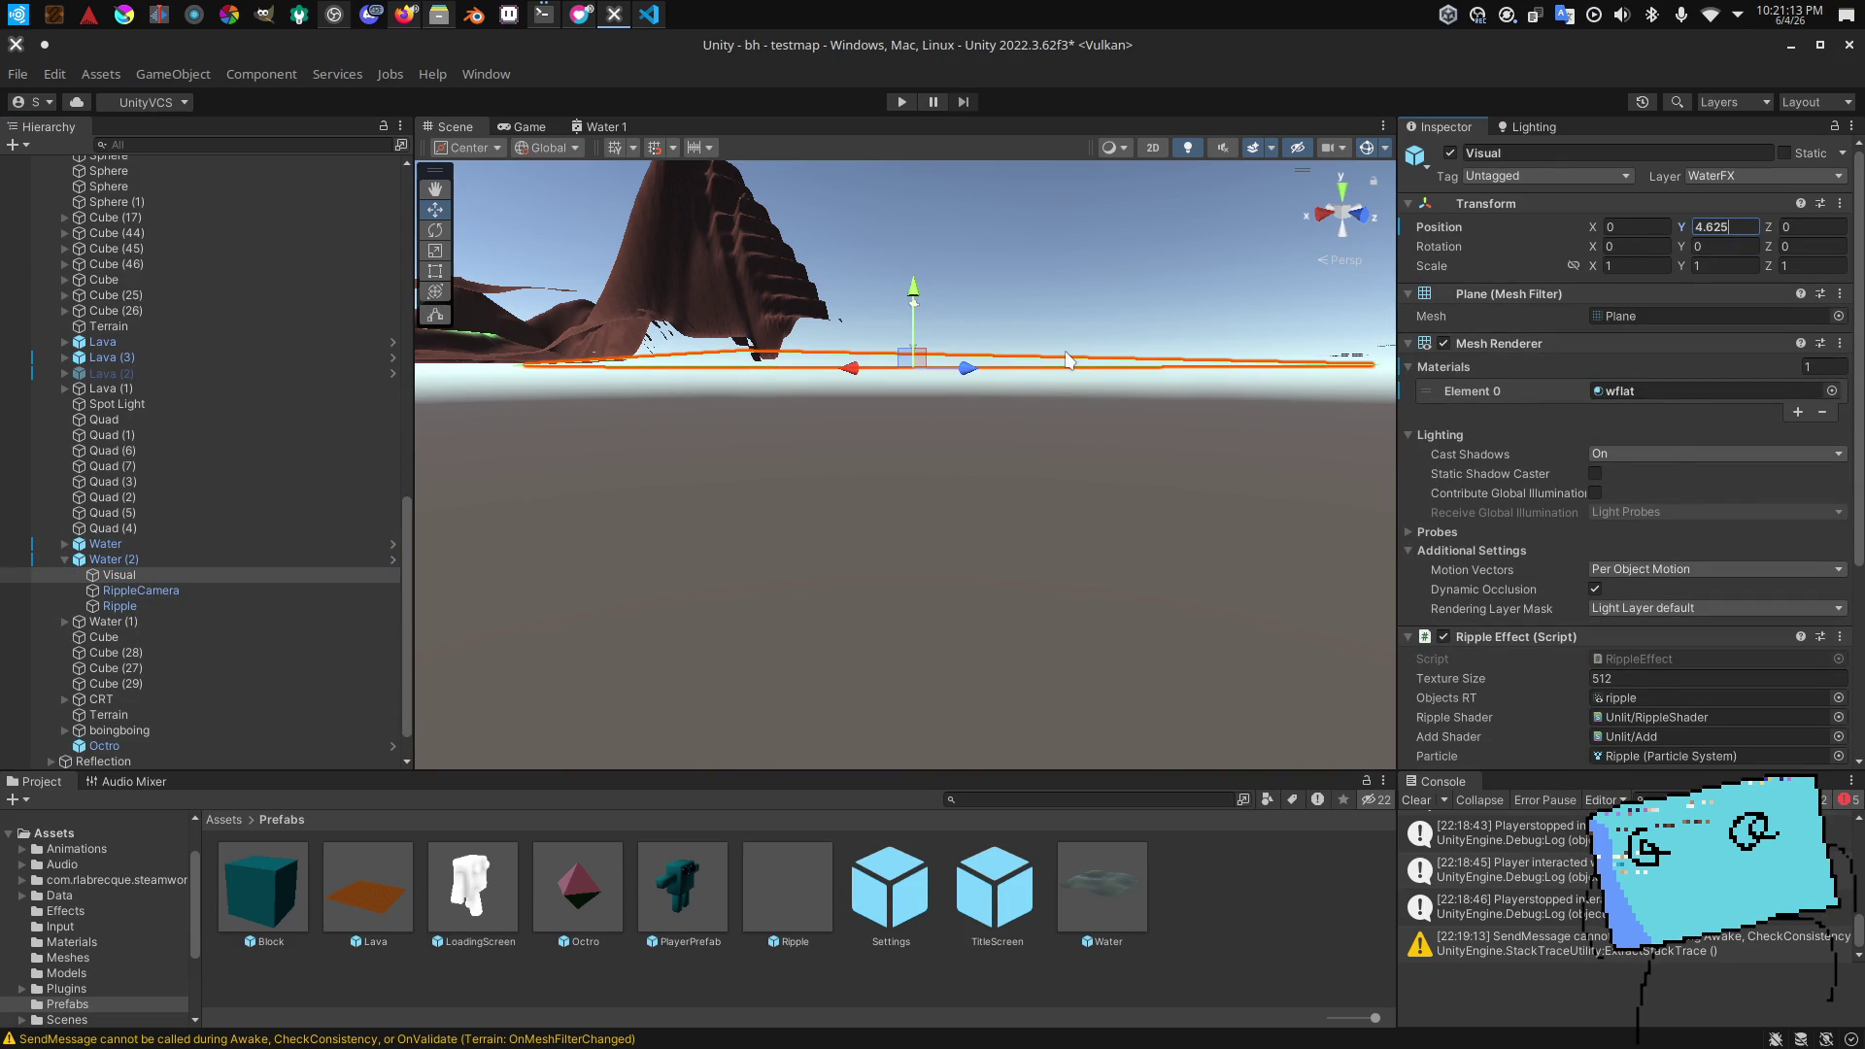
type("4.5")
key("Return")
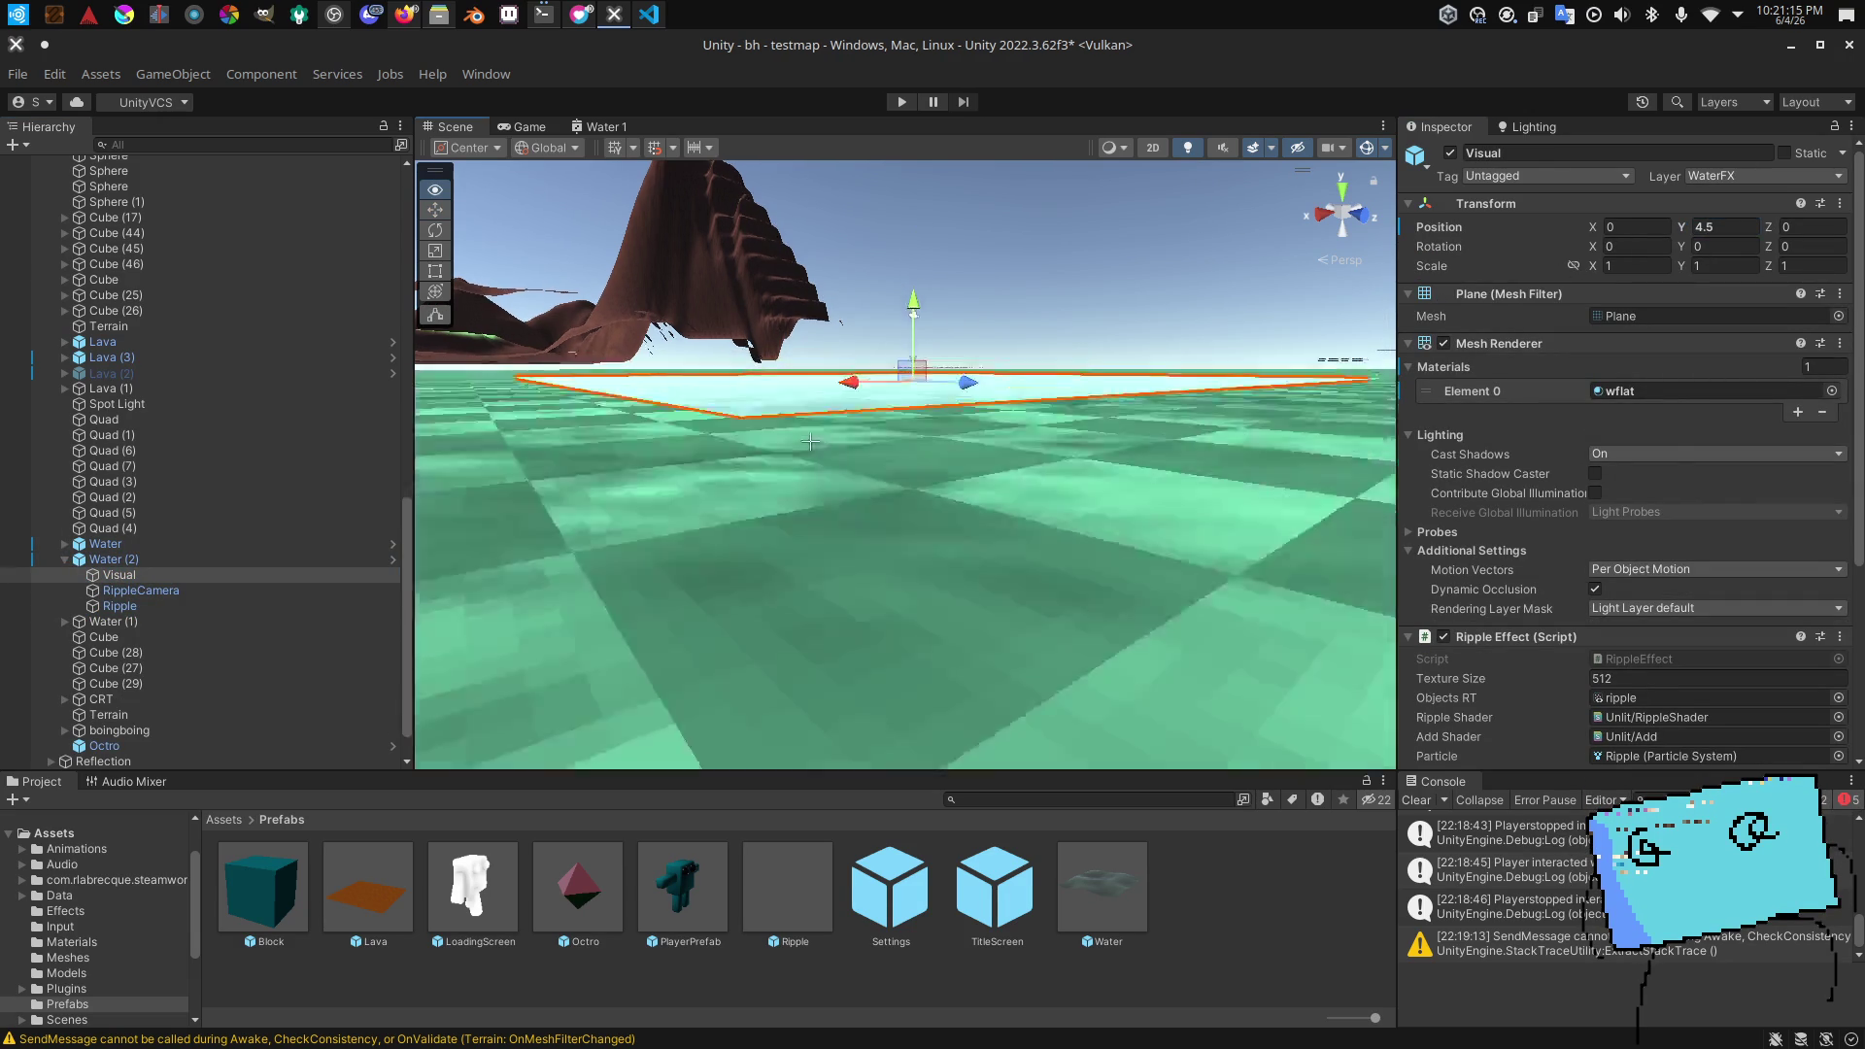
Step: Disable Water (2)'s box collider, review its RippleCamera, and switch to the Twitch dashboard
left_click(241, 559)
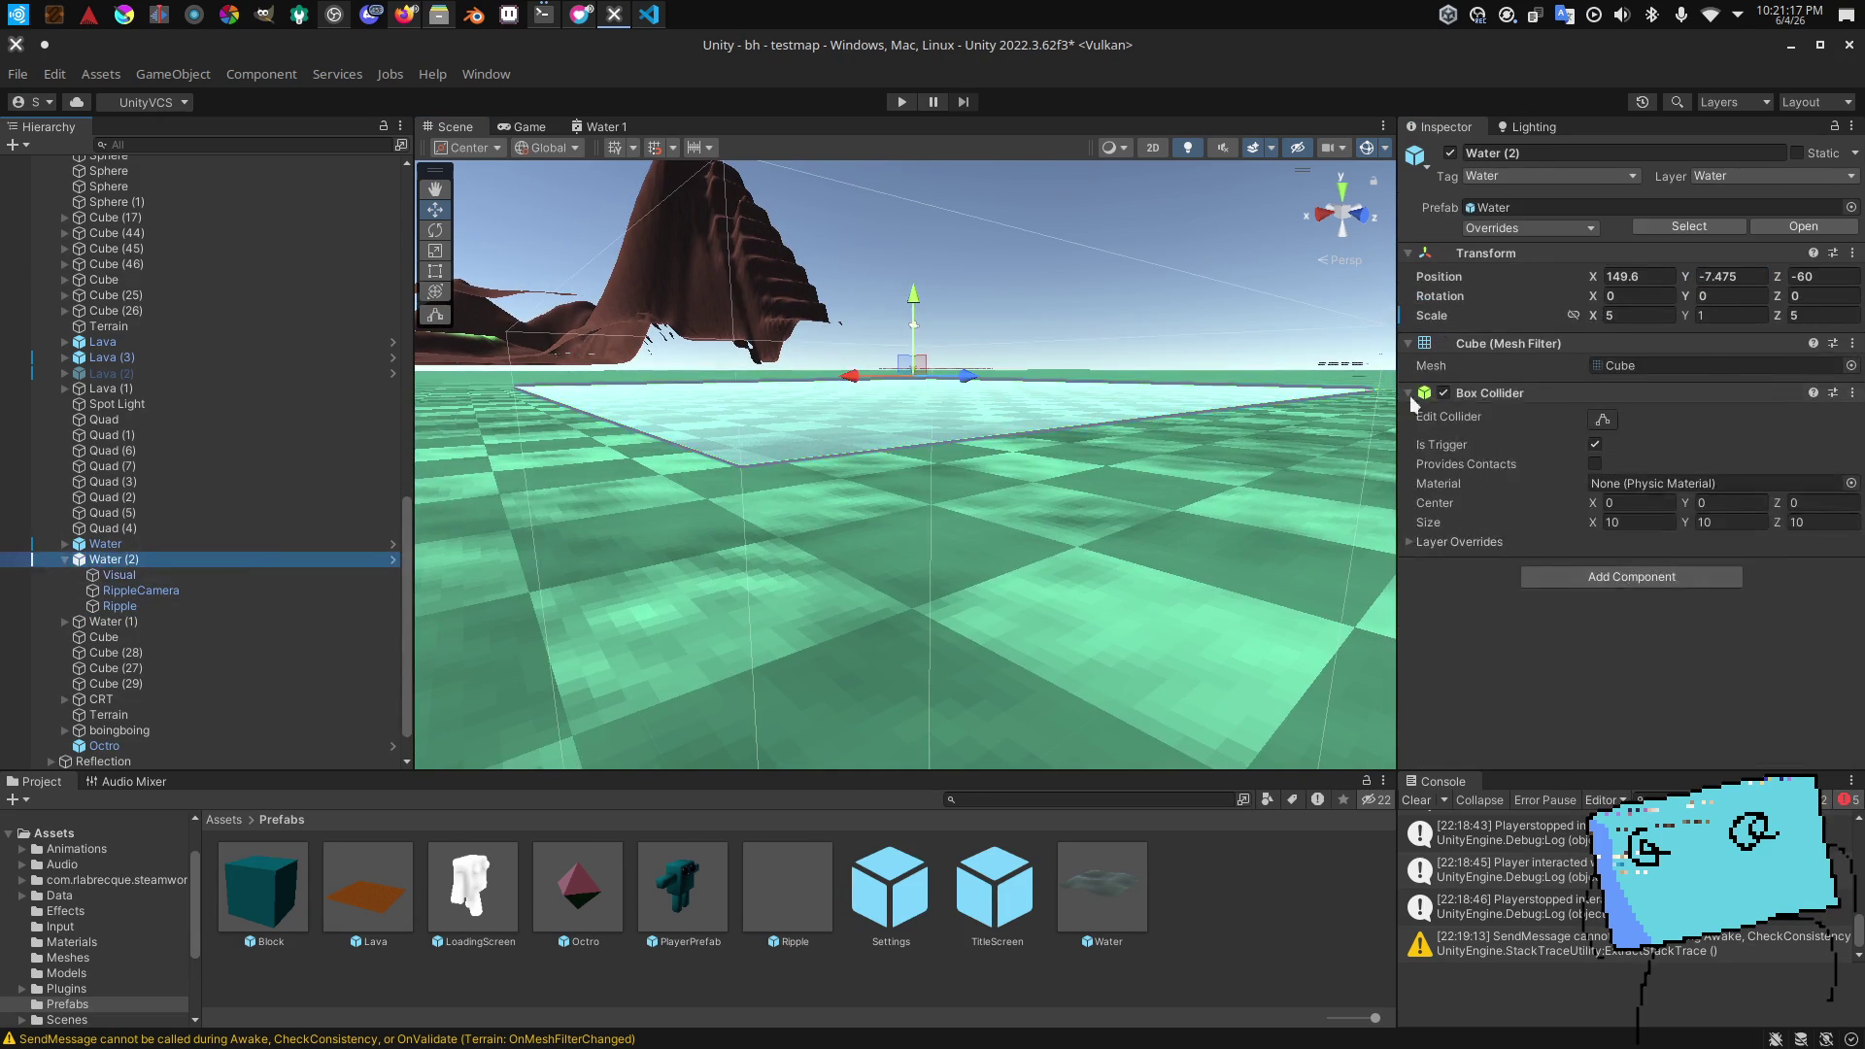
left_click(1445, 393)
mouse_move(971, 438)
left_mouse_down()
mouse_move(991, 418)
mouse_move(565, 493)
mouse_move(603, 551)
left_mouse_up()
double_click(238, 575)
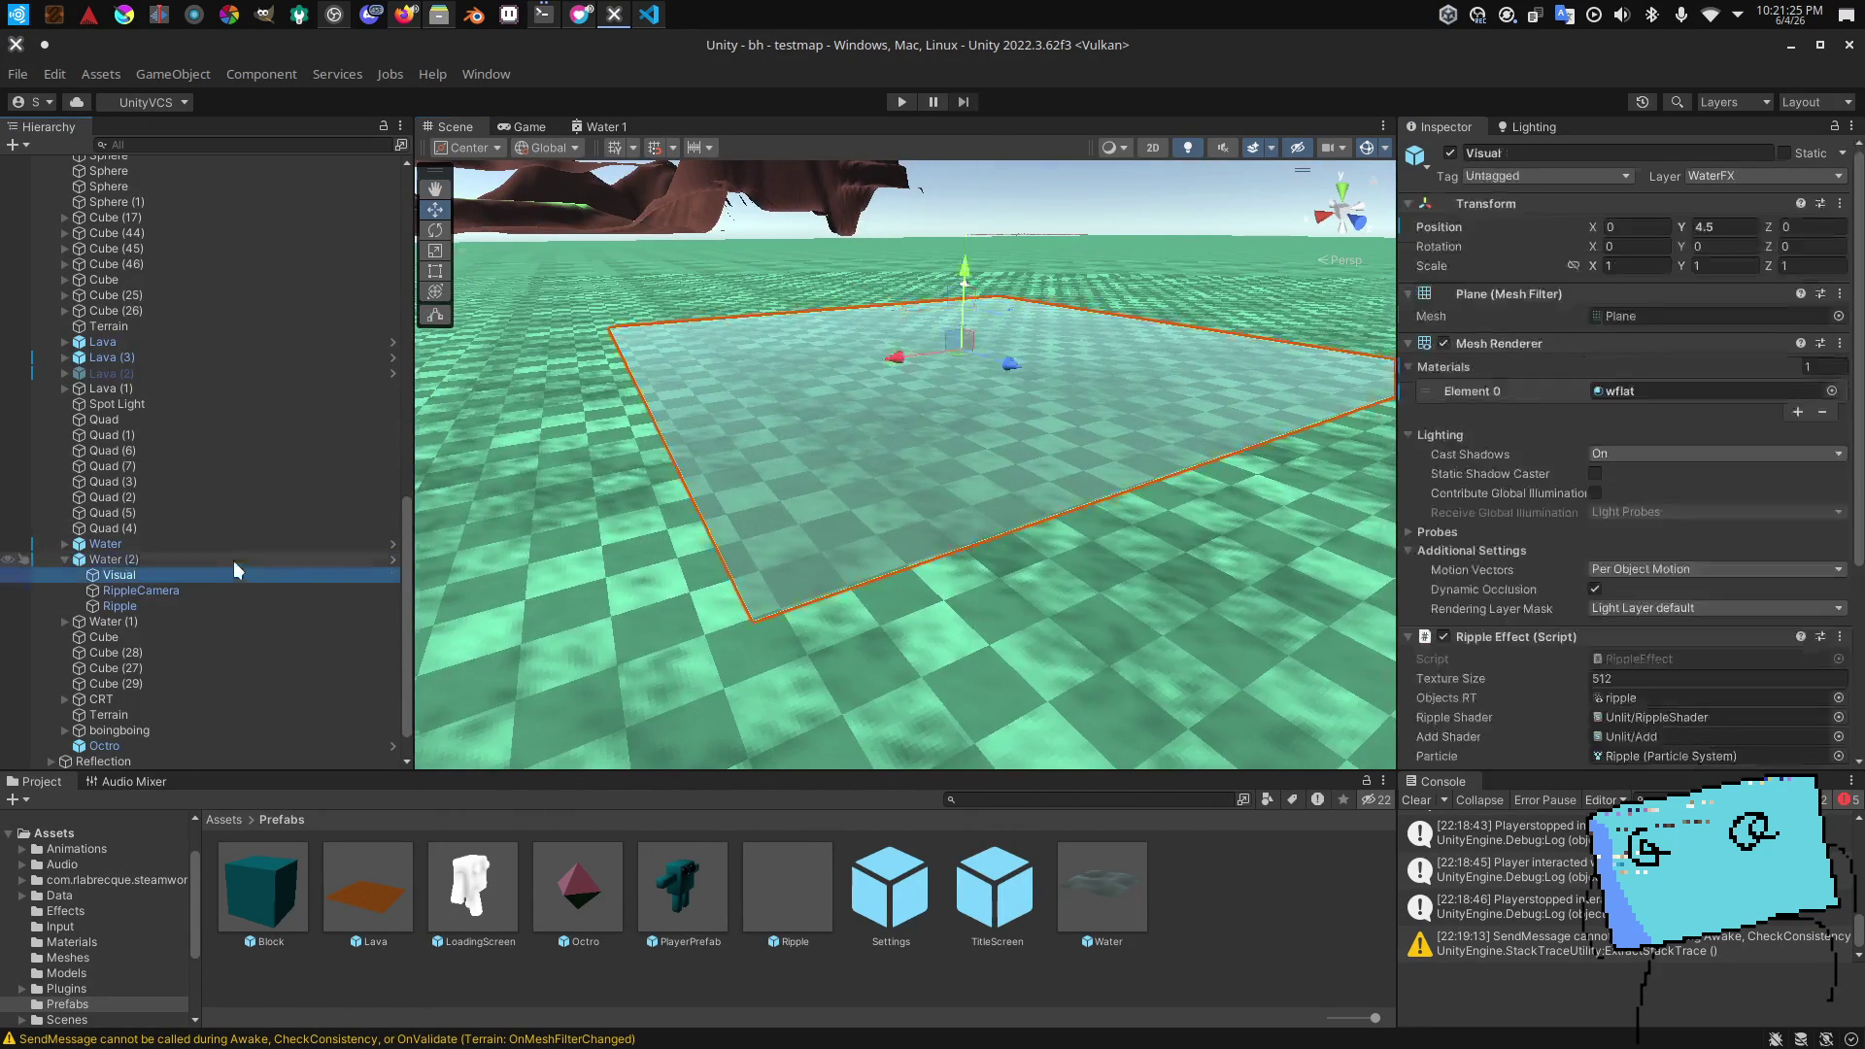
left_click(266, 560)
left_click(283, 589)
key("alt+Tab")
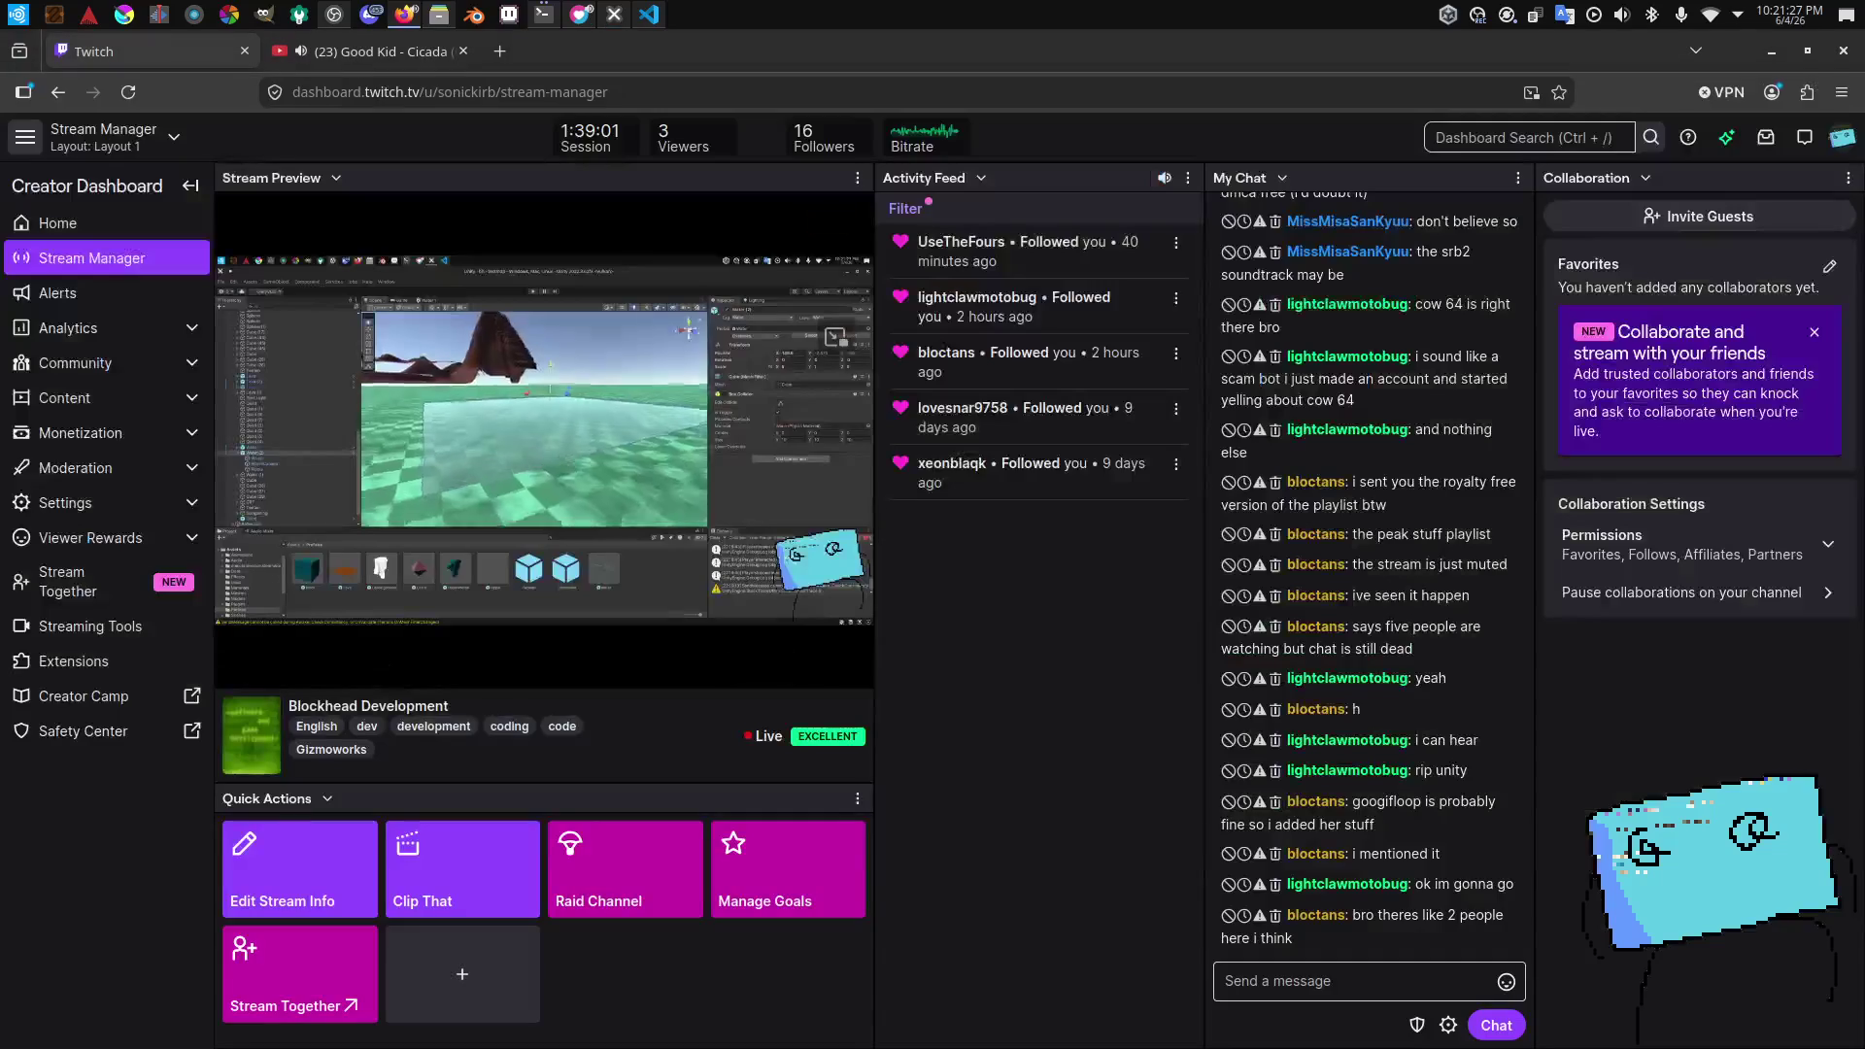
Step: Glance at the Twitch stream preview and chat, then return to the Unity editor
key("alt+Tab")
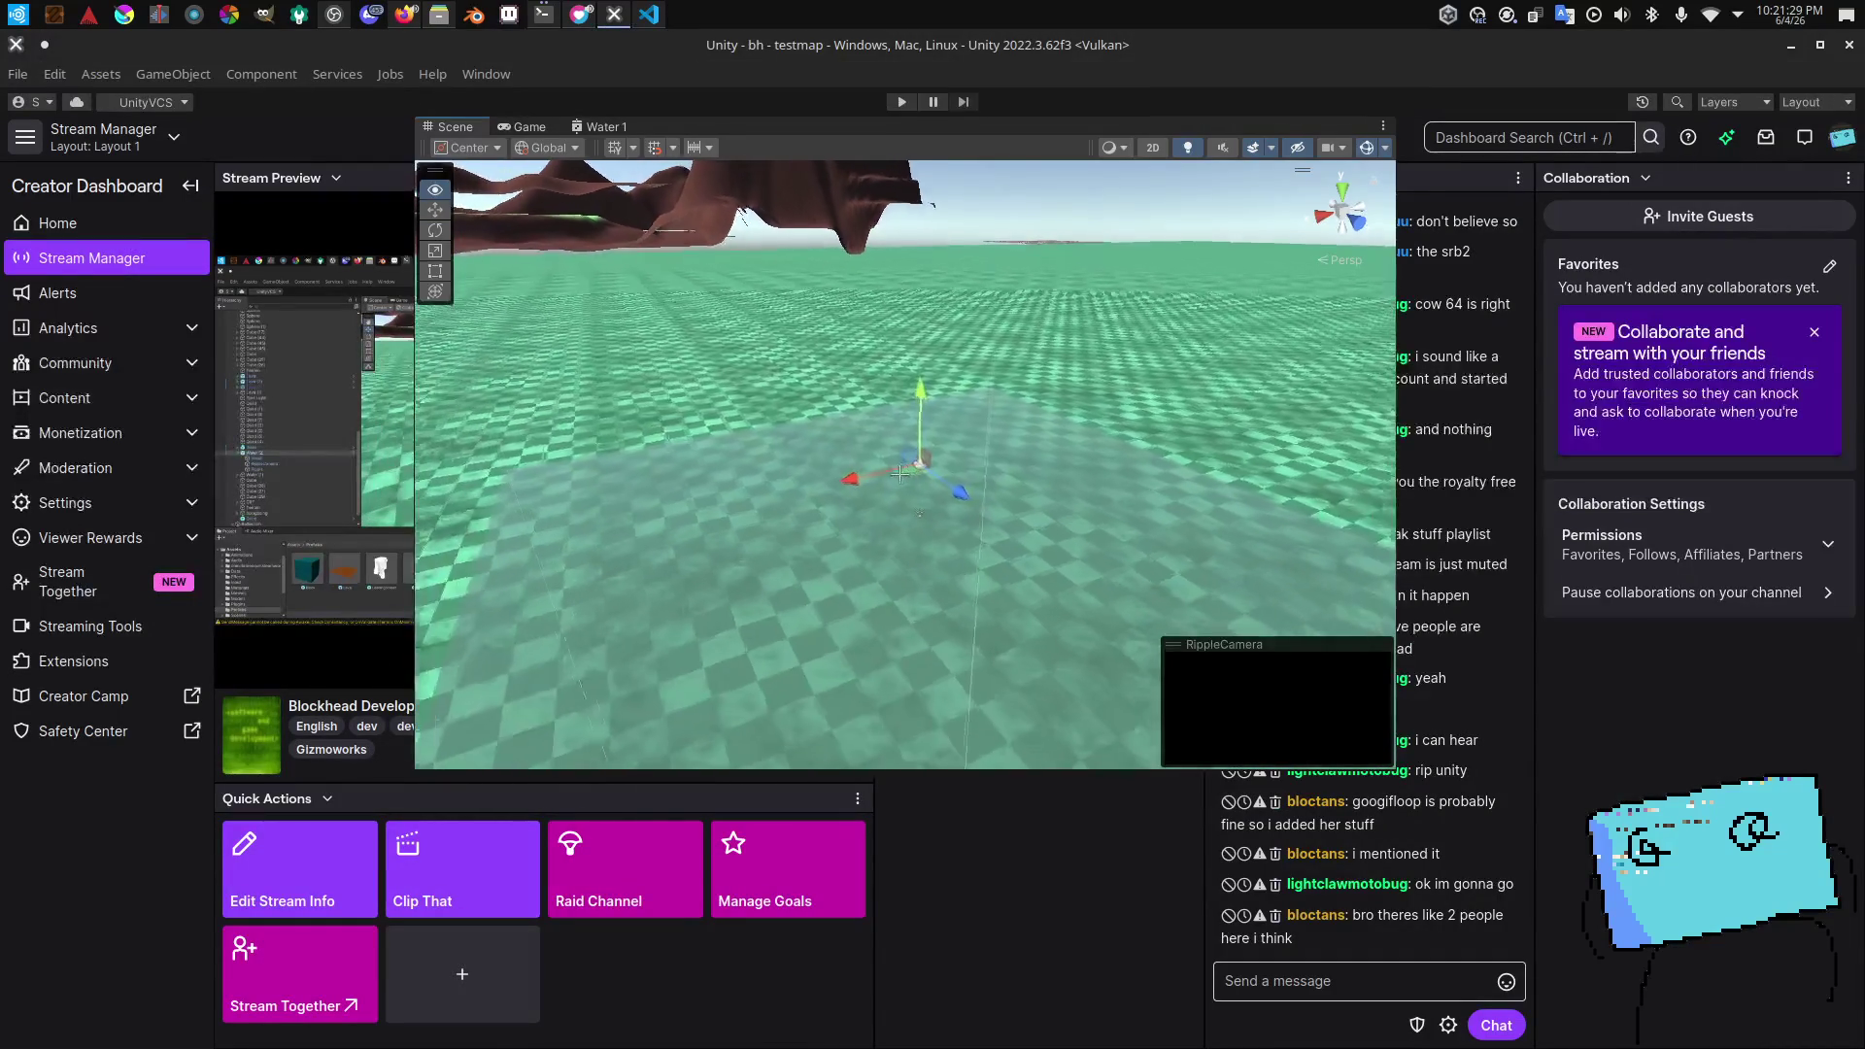
key("alt+Tab")
key("alt+Tab")
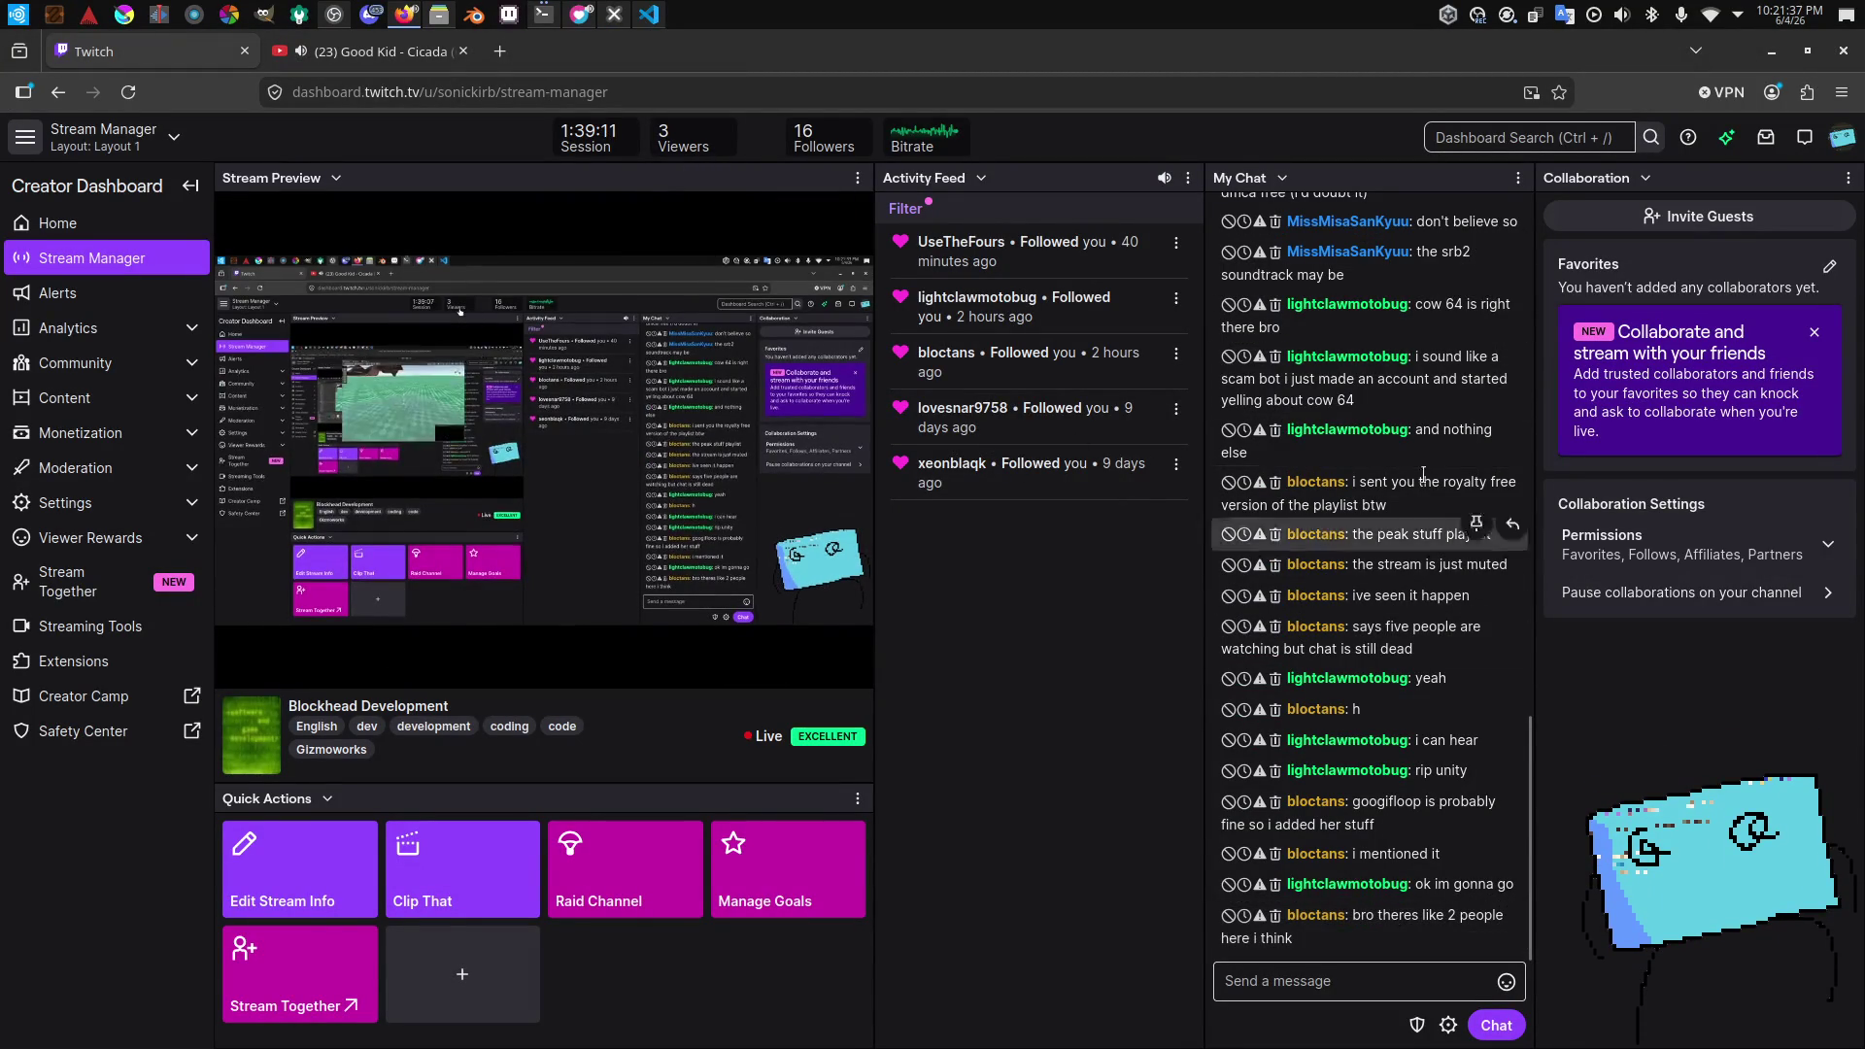
key("alt+Tab")
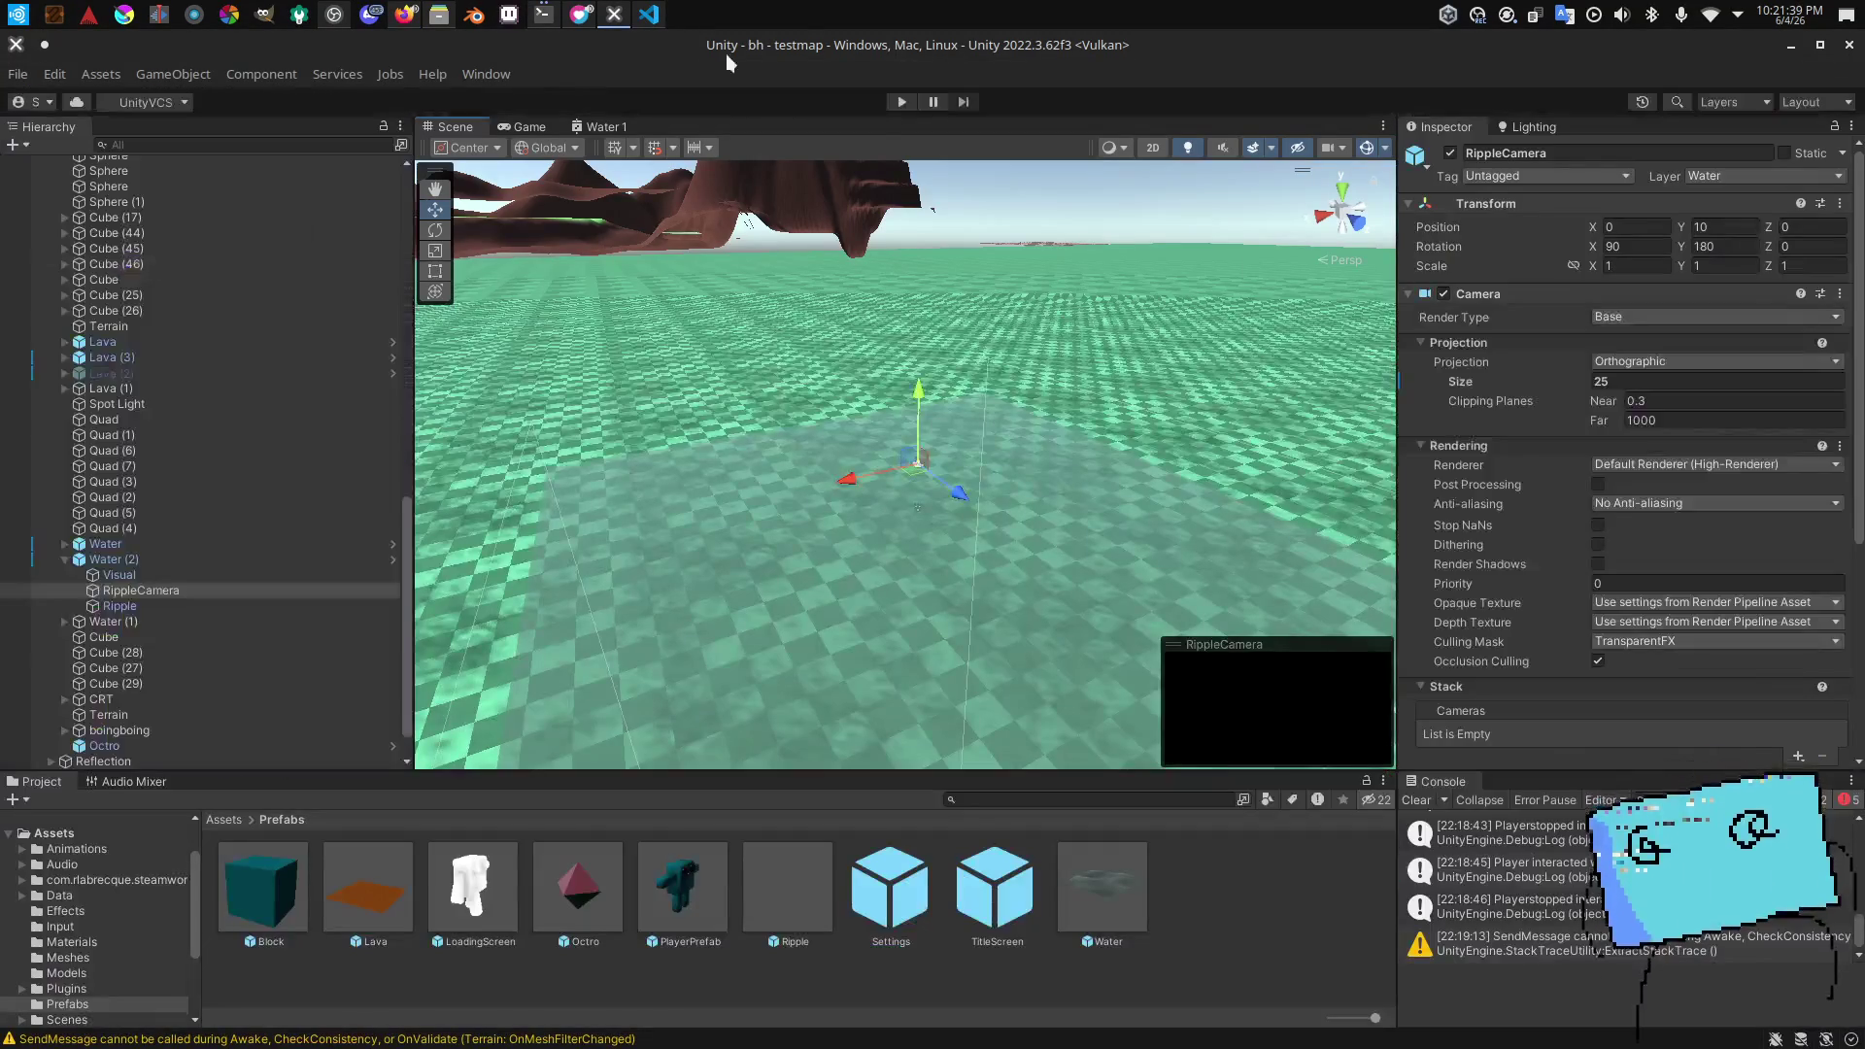
Step: Preview the Game view, open the hub scene from Assets > Scenes, then return to Scene view
scroll(1512, 435, "down", 6)
left_click_drag(1166, 418, 1086, 411)
left_click(499, 121)
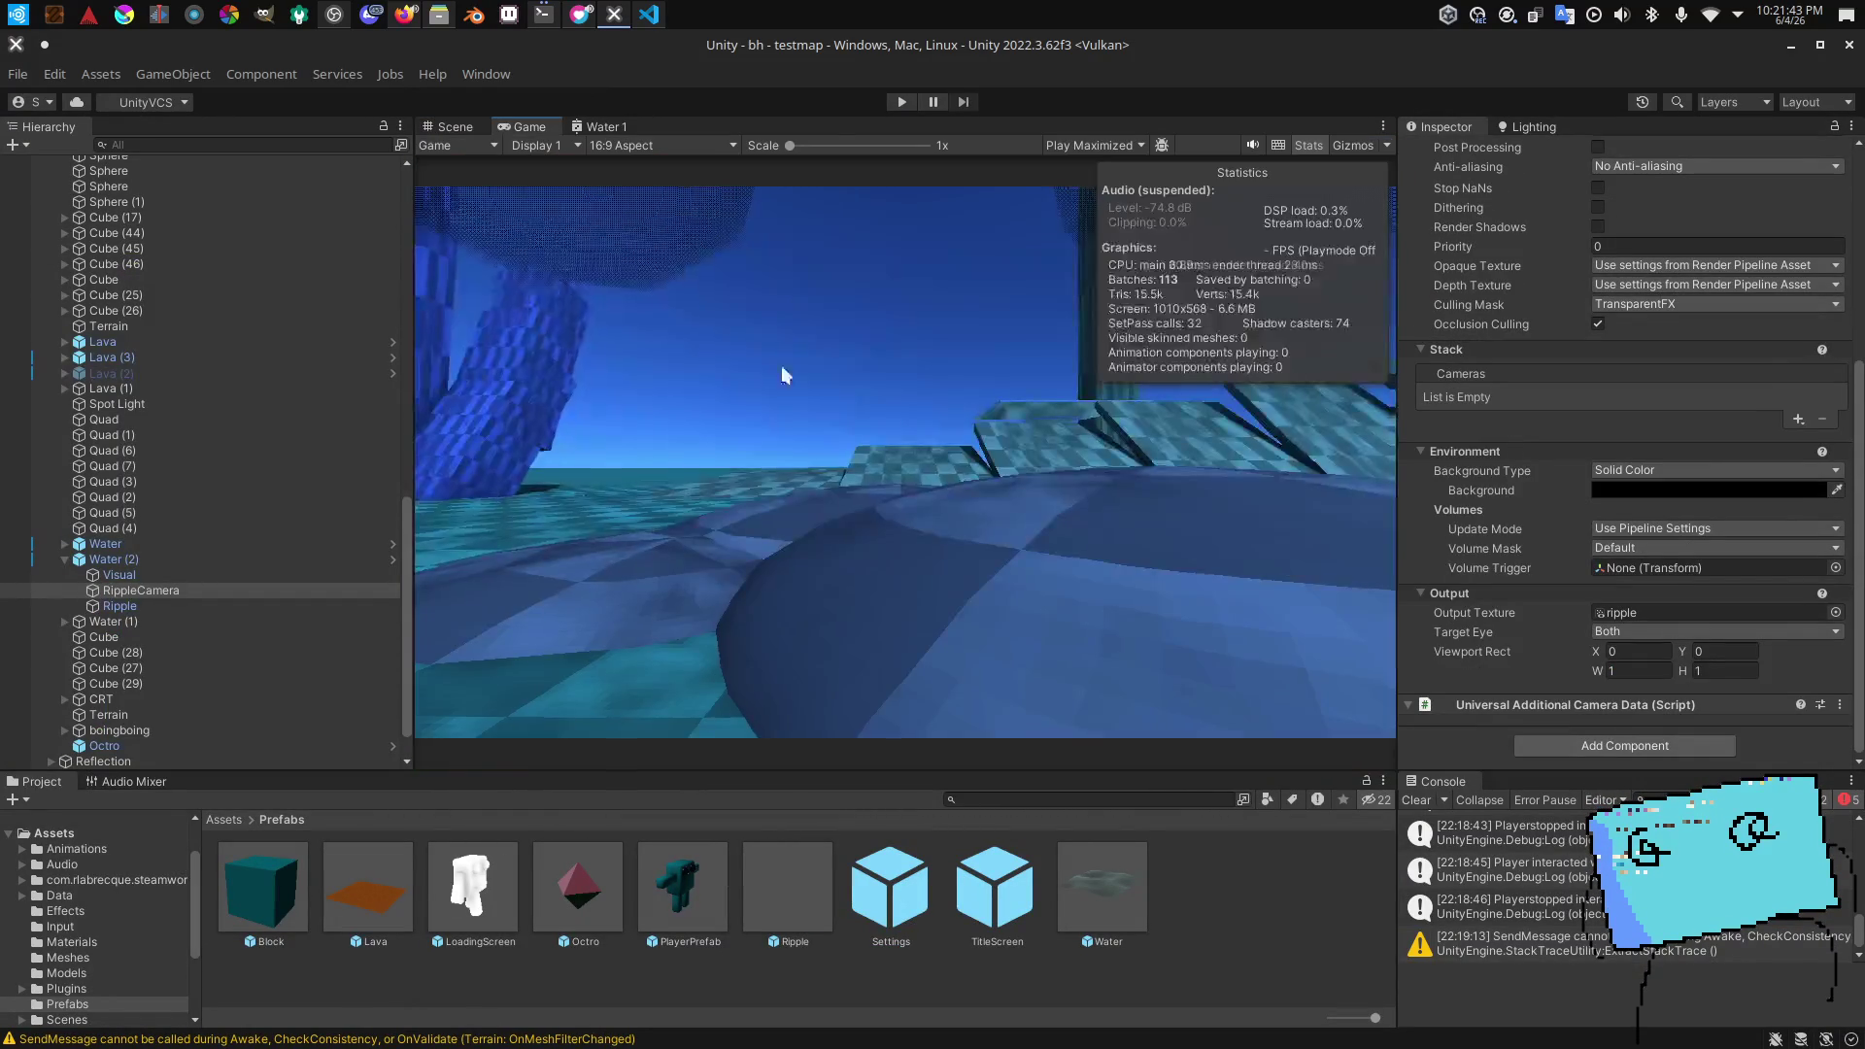
left_click(122, 1013)
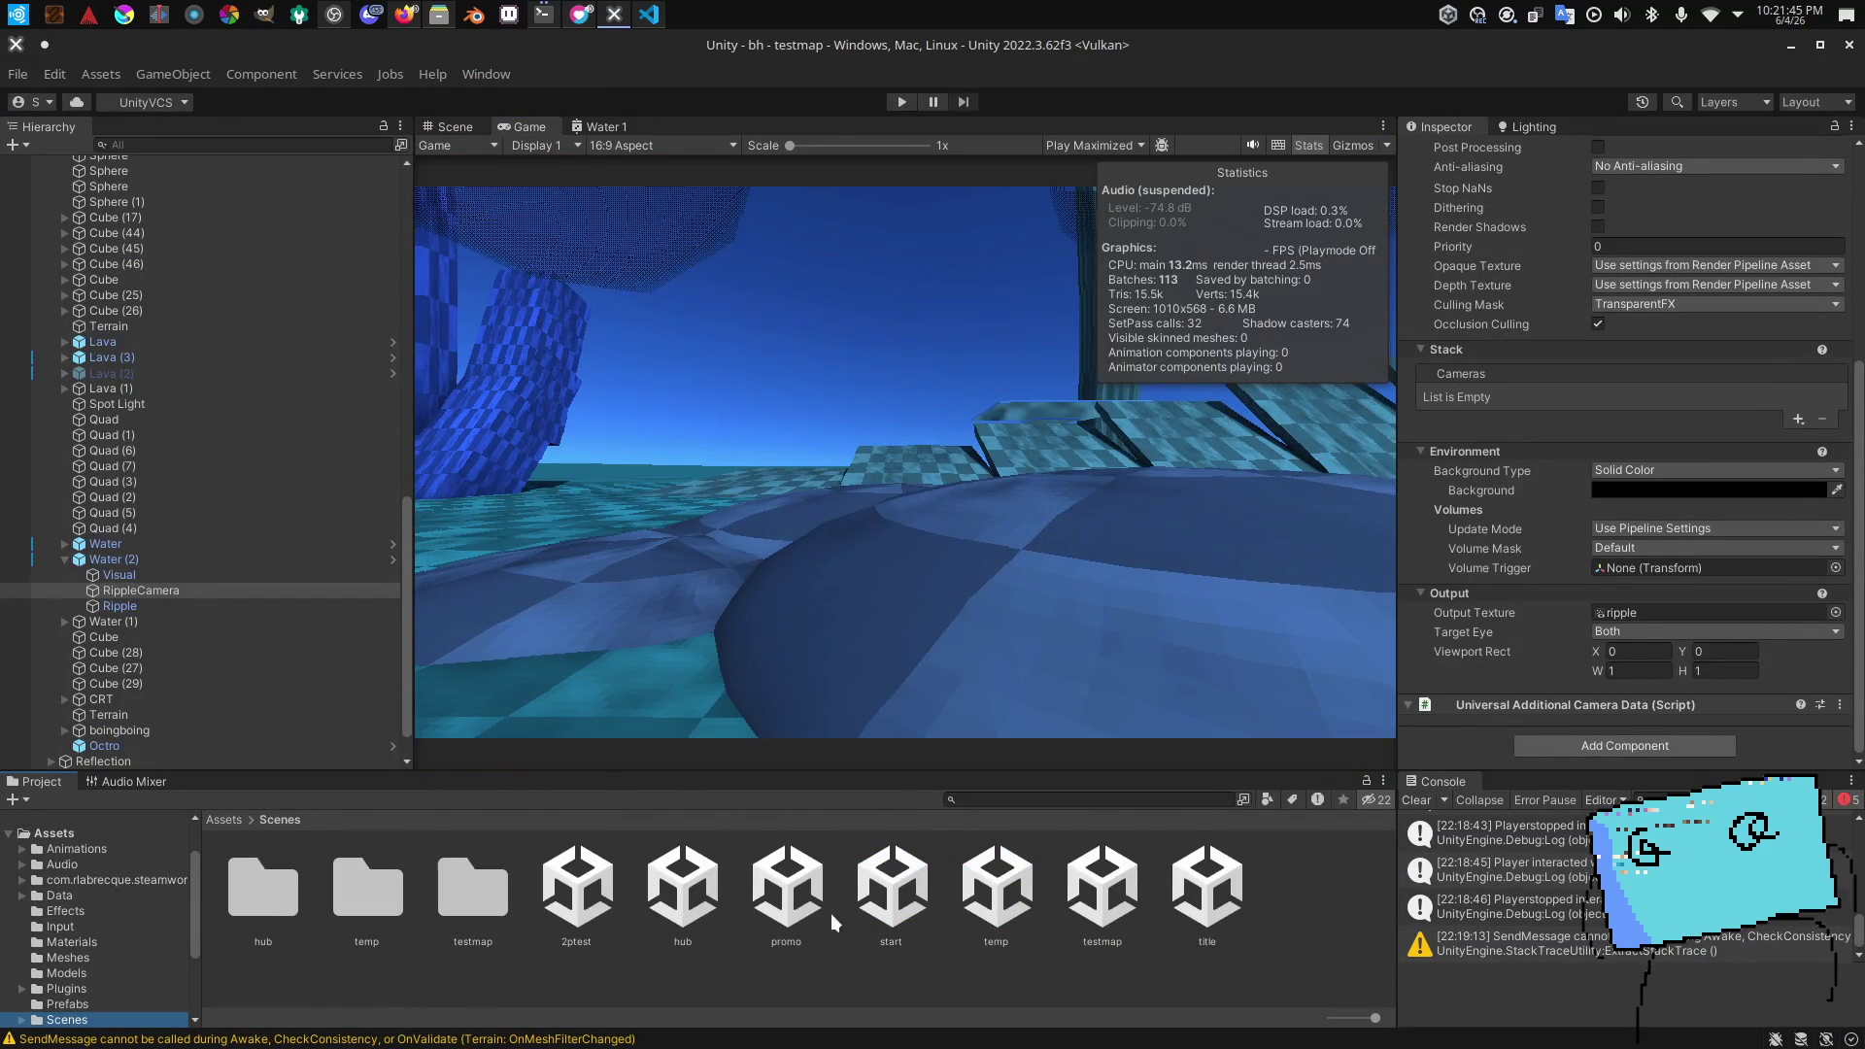
double_click(886, 909)
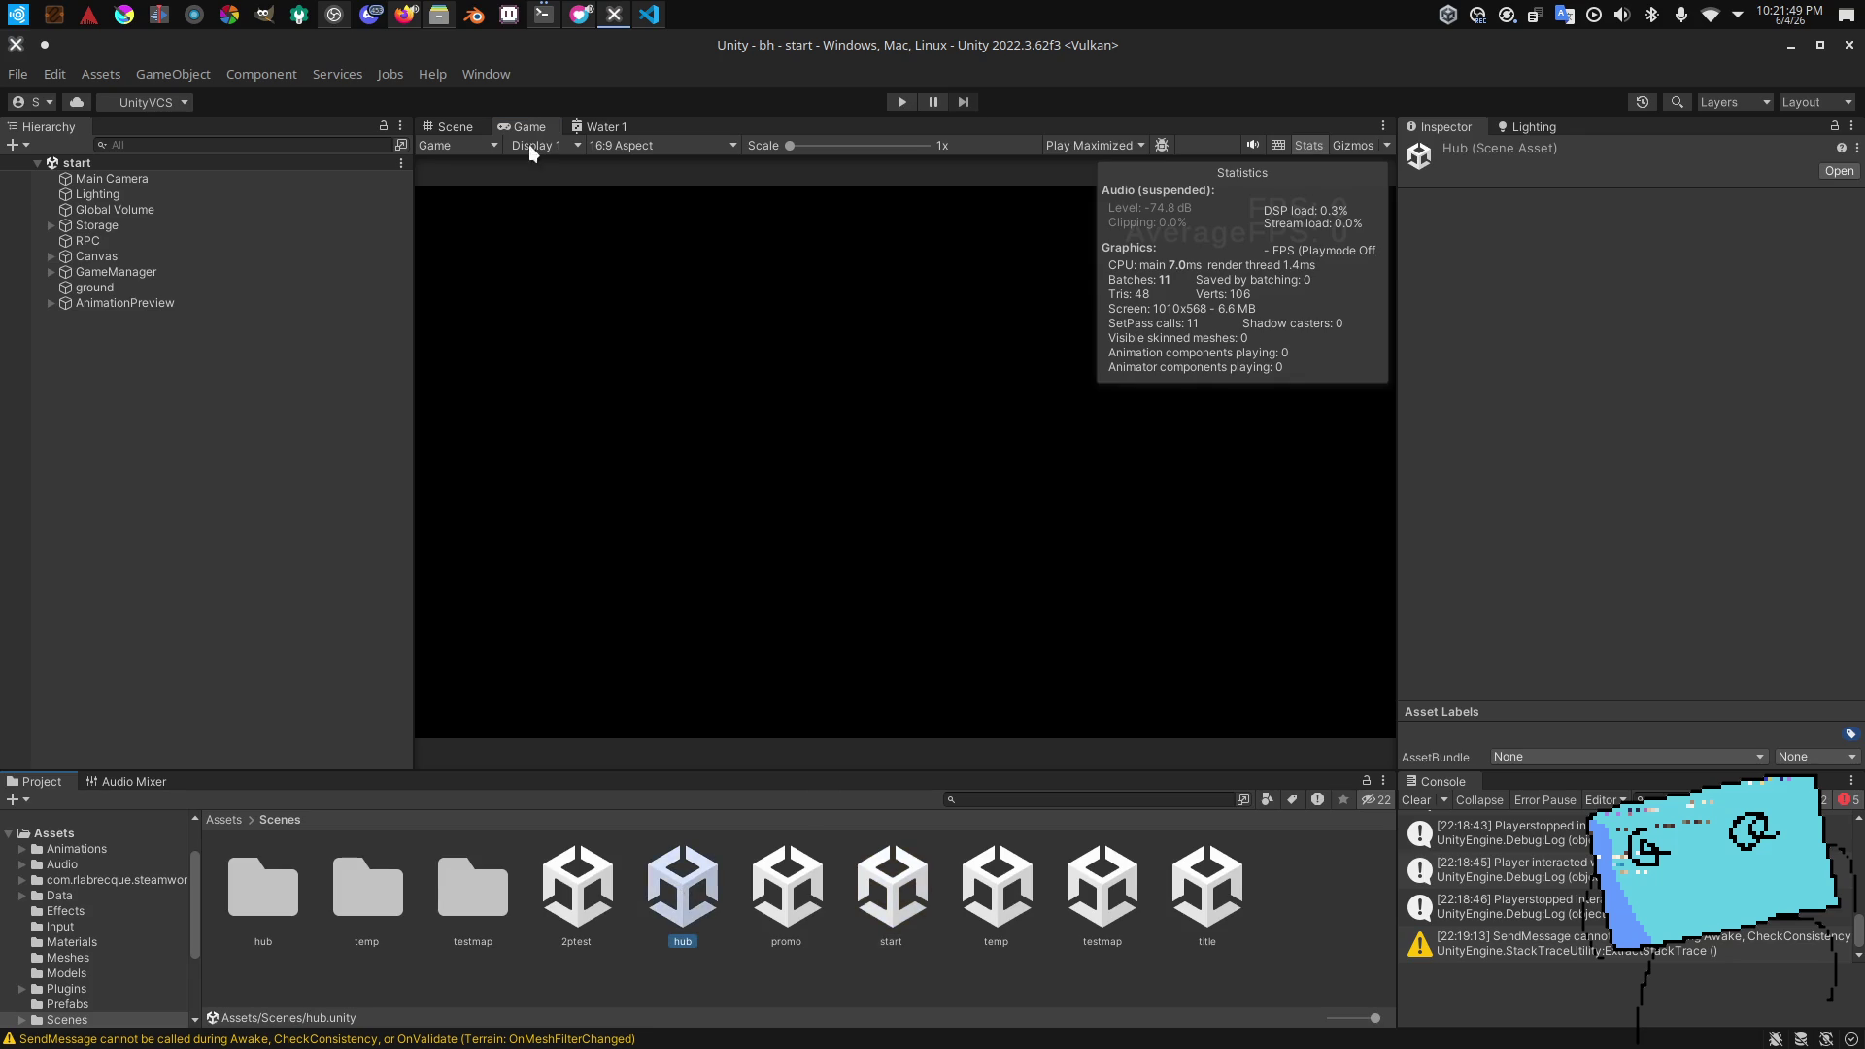
left_click(475, 126)
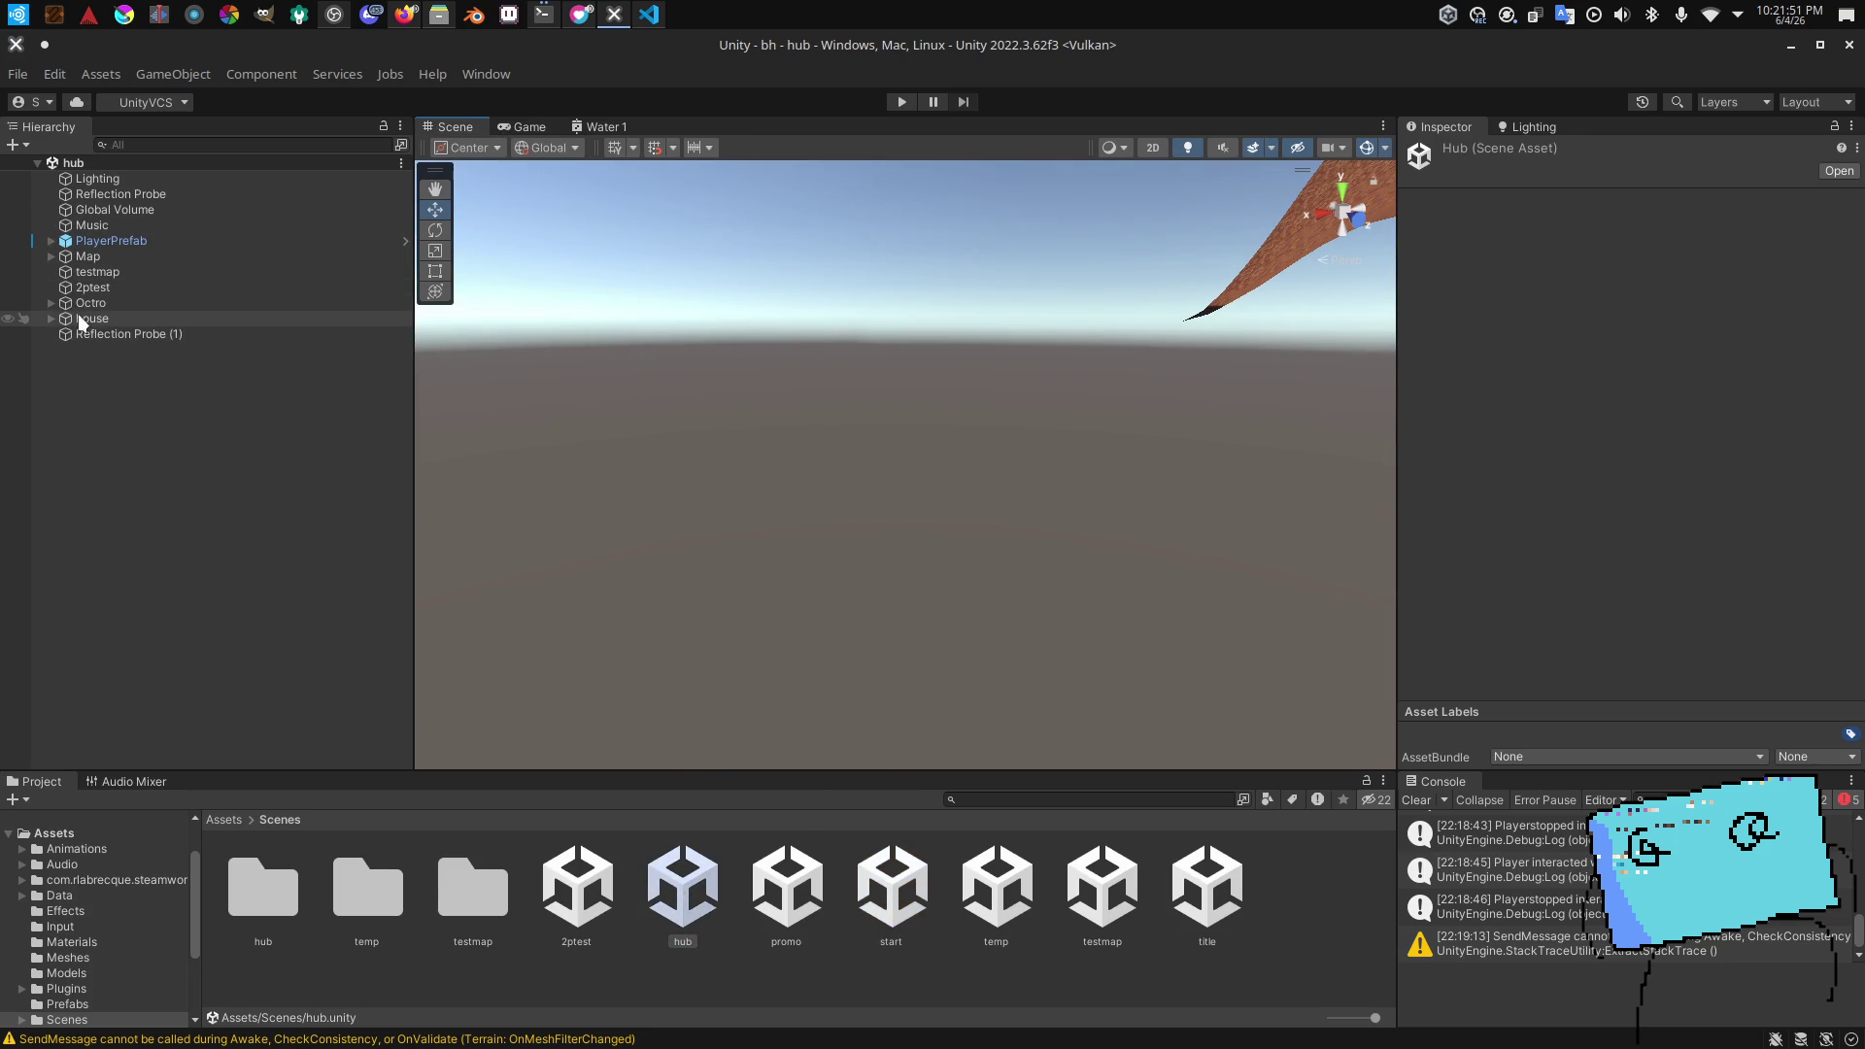
Step: Expand Map > Water in the hub scene and inspect the Water object and its Visual plane
left_click(86, 319)
left_click(50, 256)
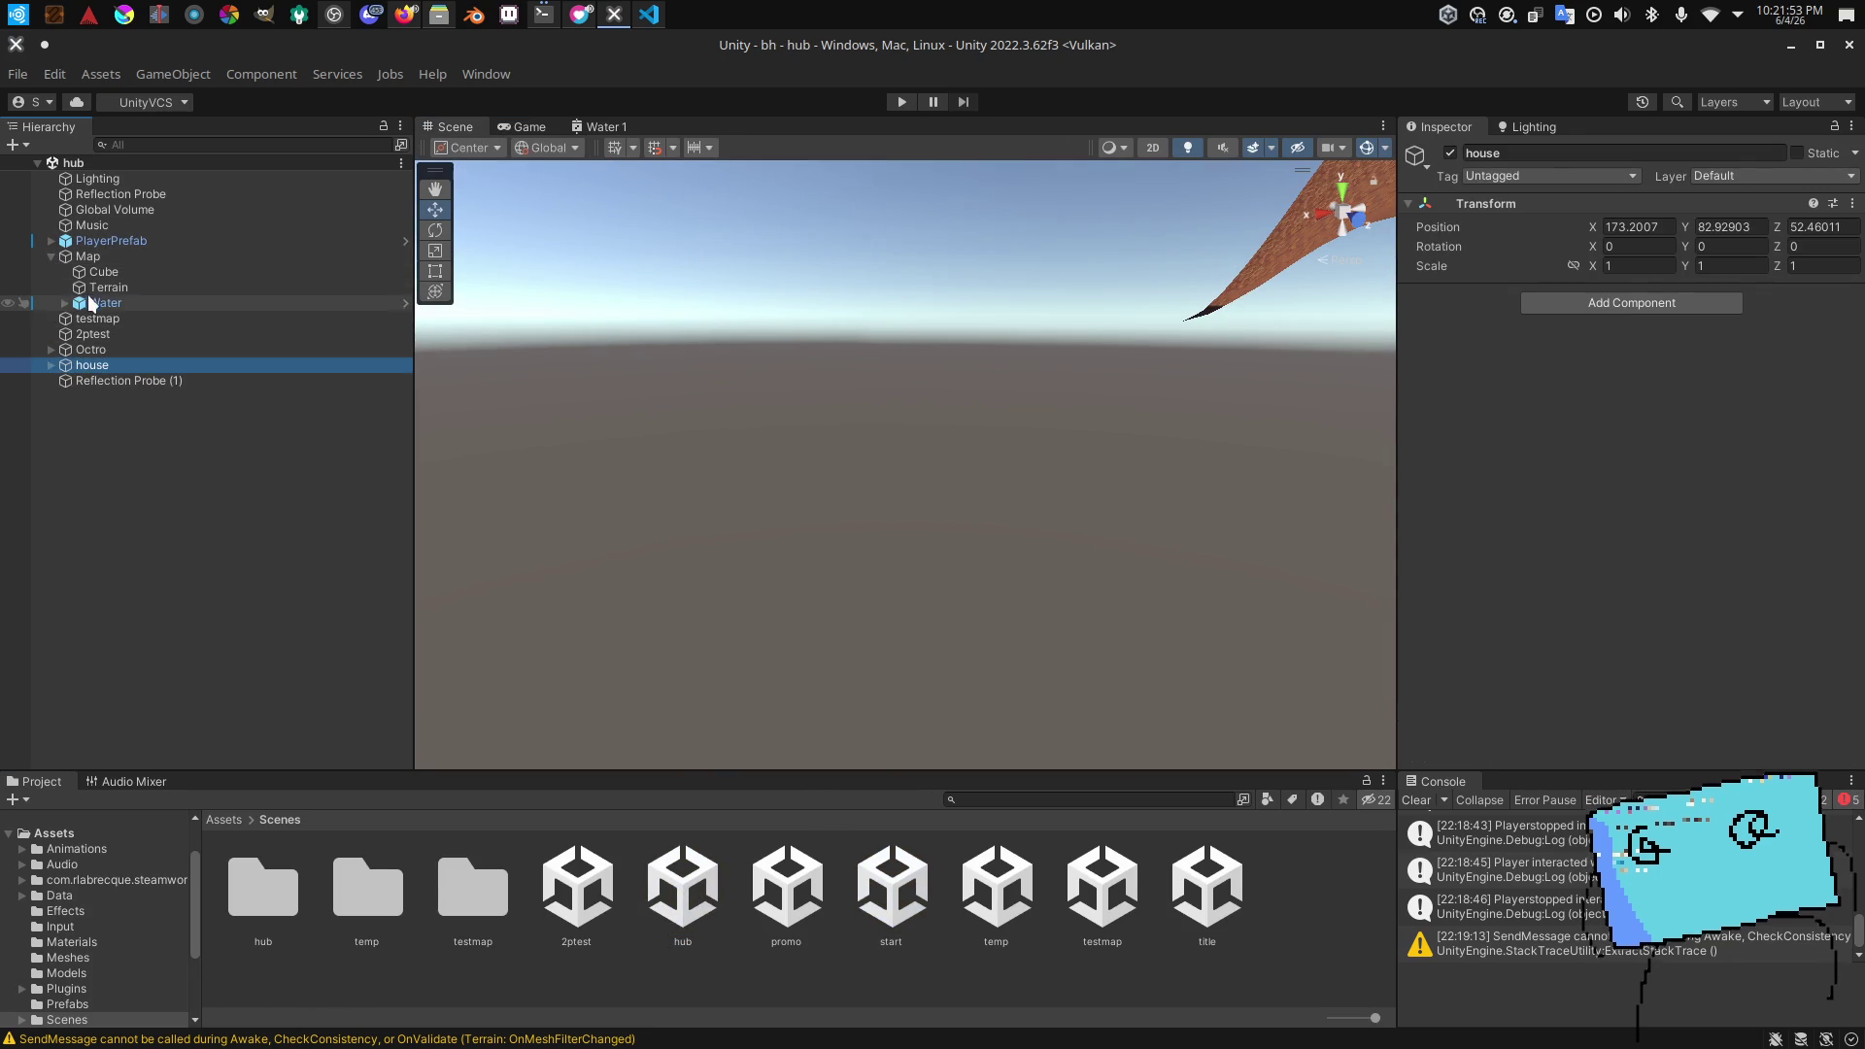
left_click(87, 302)
left_click(64, 302)
left_click(111, 319)
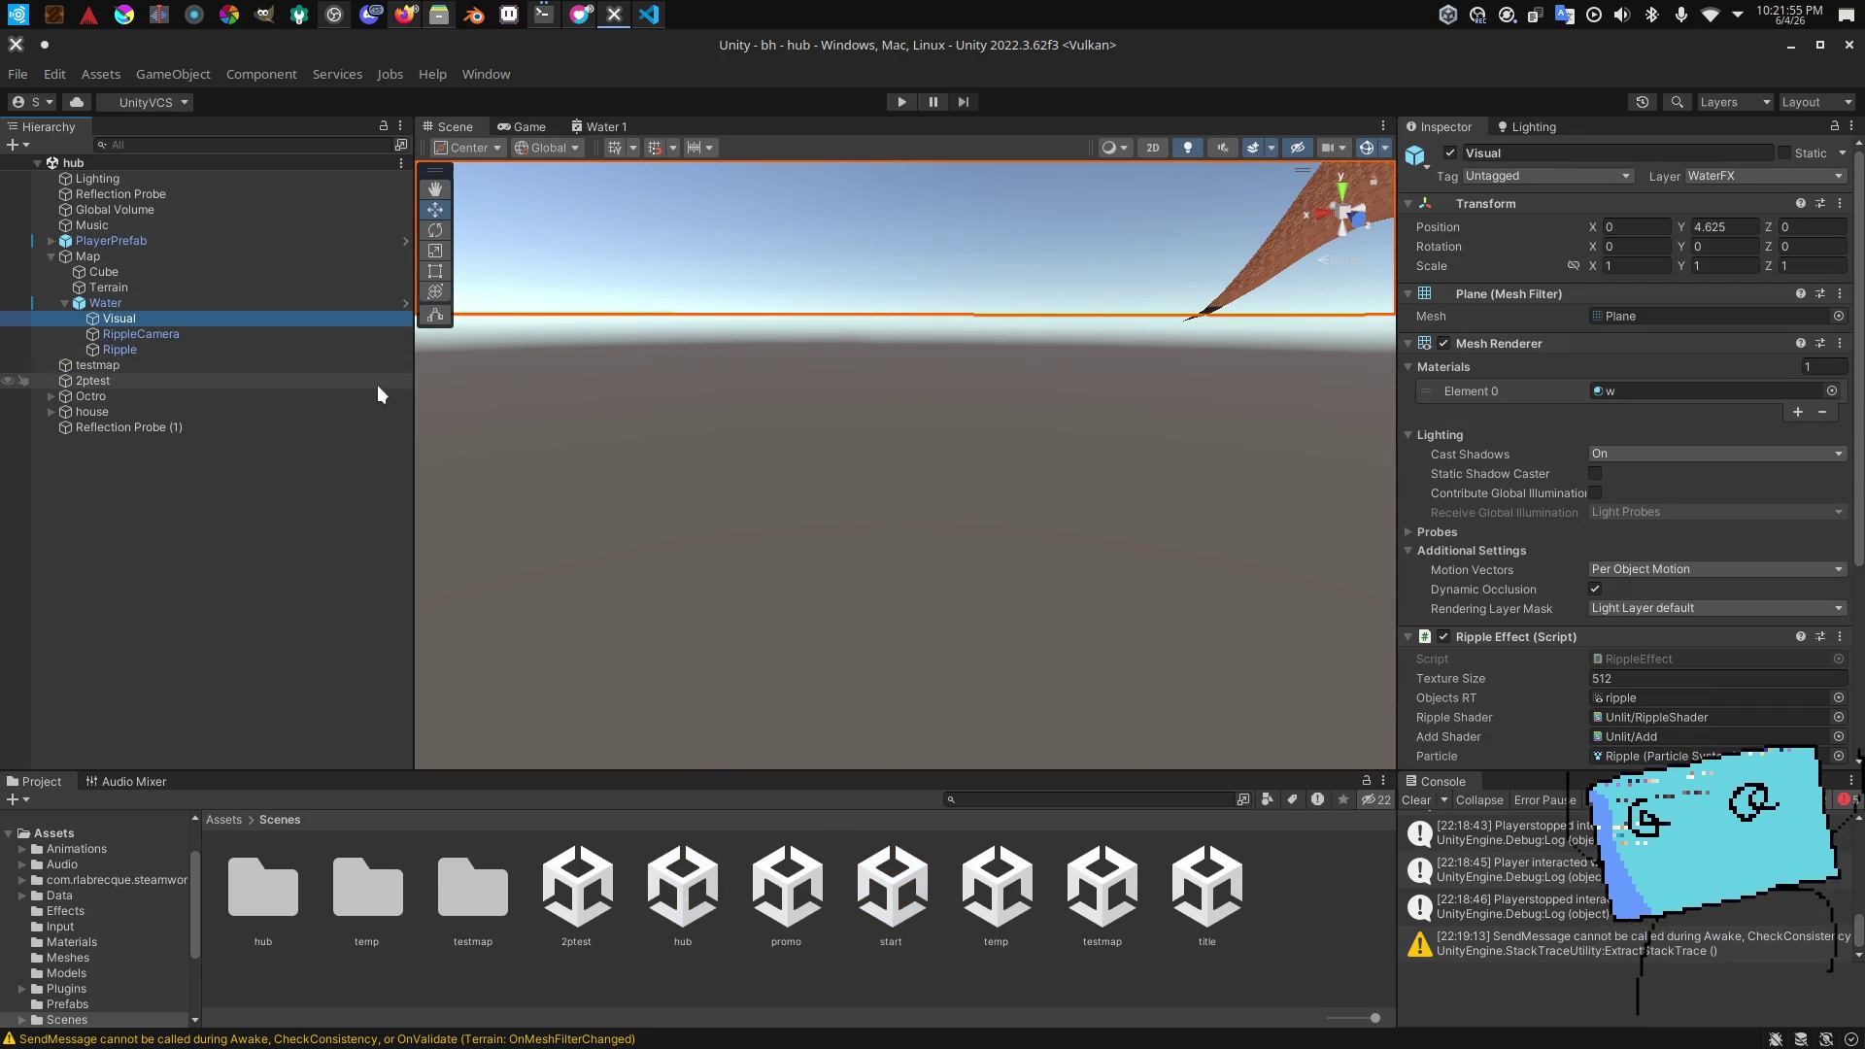
mouse_move(875, 486)
left_mouse_down()
mouse_move(1373, 457)
mouse_move(404, 405)
mouse_move(404, 492)
mouse_move(504, 449)
mouse_move(991, 453)
mouse_move(963, 465)
left_mouse_up()
scroll(404, 404, "up", 2)
left_click(265, 303)
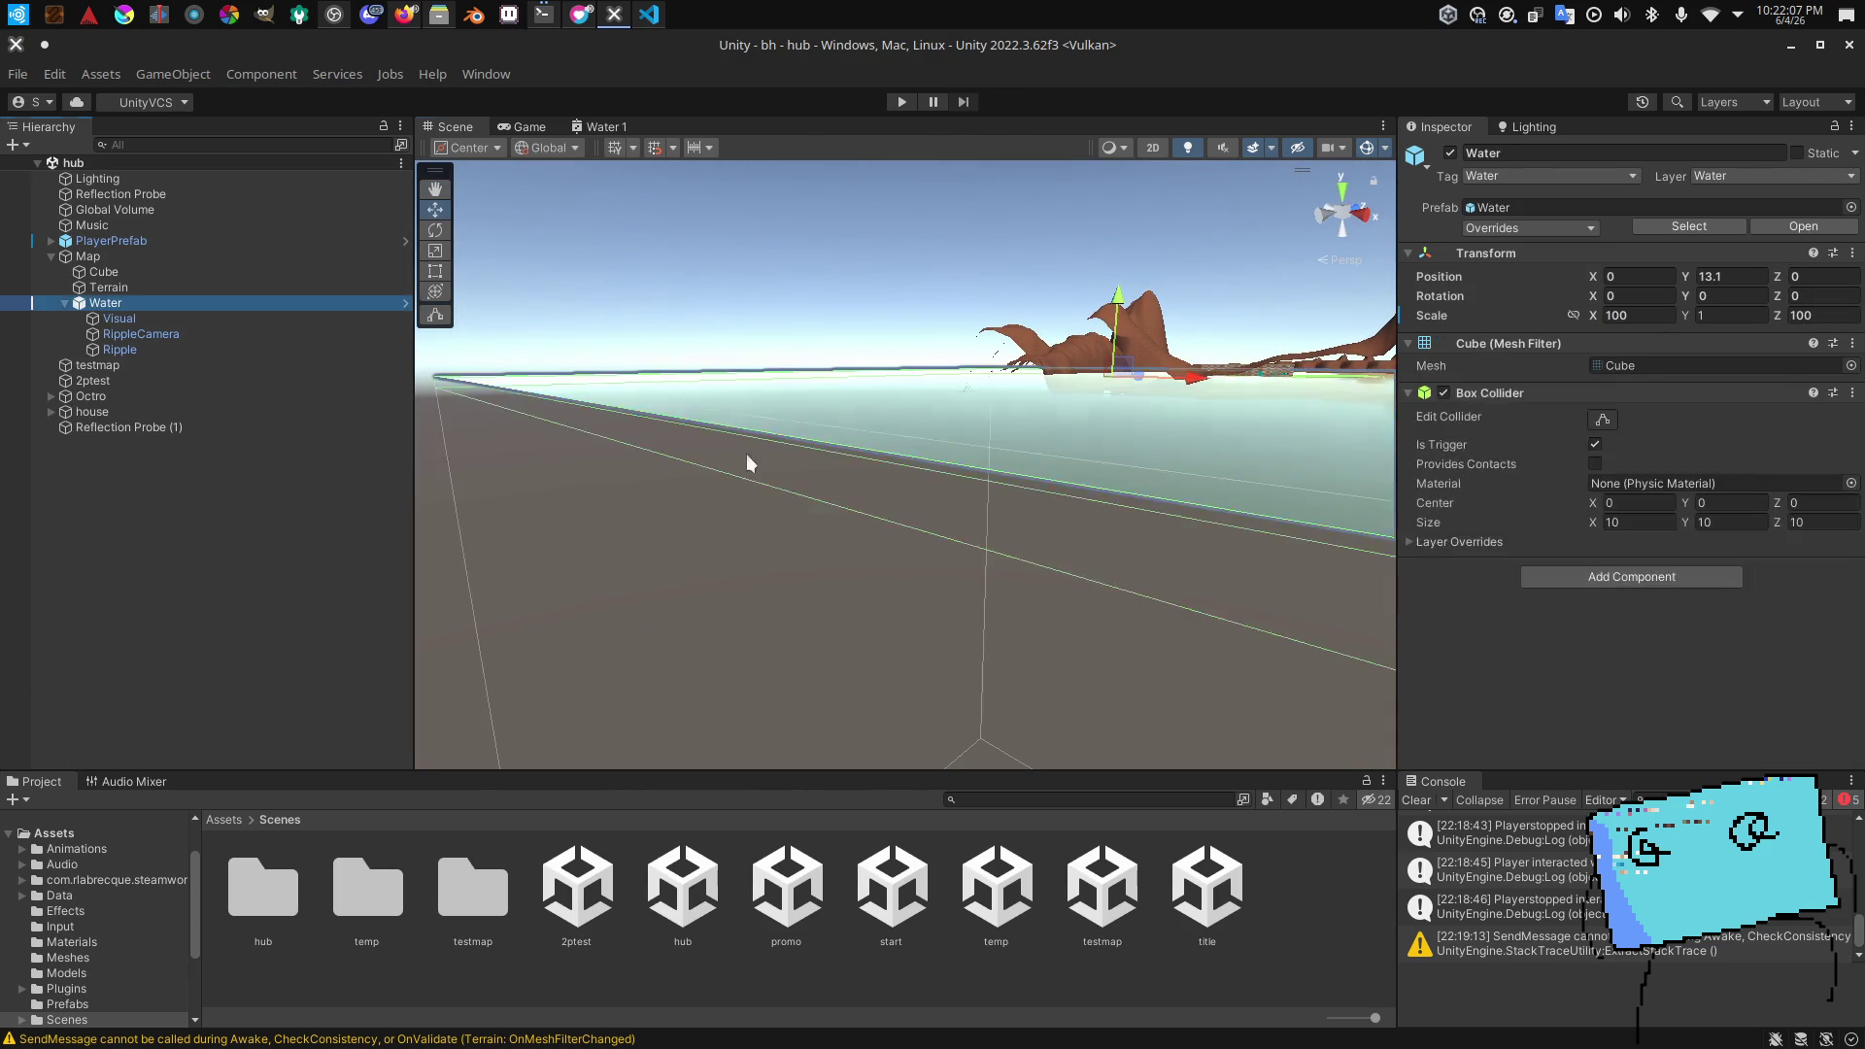
mouse_move(745, 452)
left_mouse_down()
mouse_move(758, 433)
mouse_move(743, 445)
left_mouse_up()
left_click(190, 317)
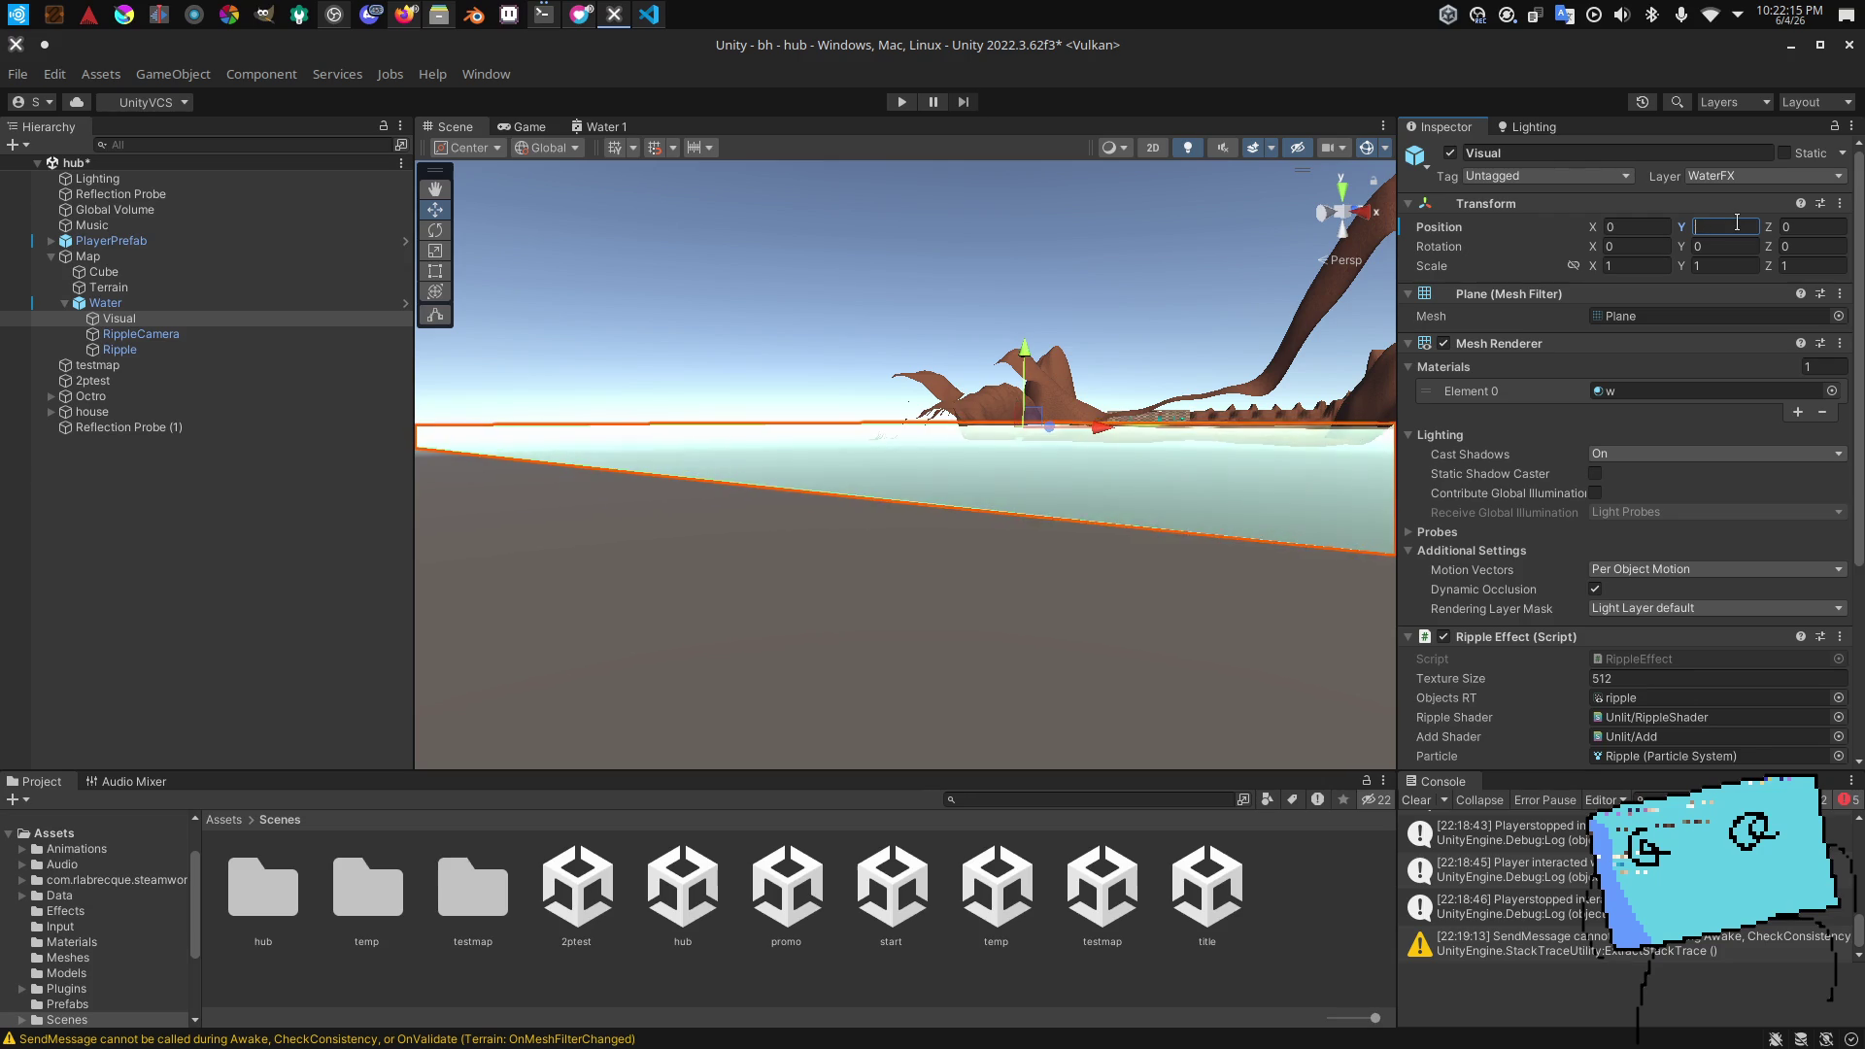
left_click(194, 303)
mouse_move(913, 456)
left_mouse_down()
mouse_move(799, 438)
mouse_move(930, 453)
left_mouse_up()
left_click(247, 319)
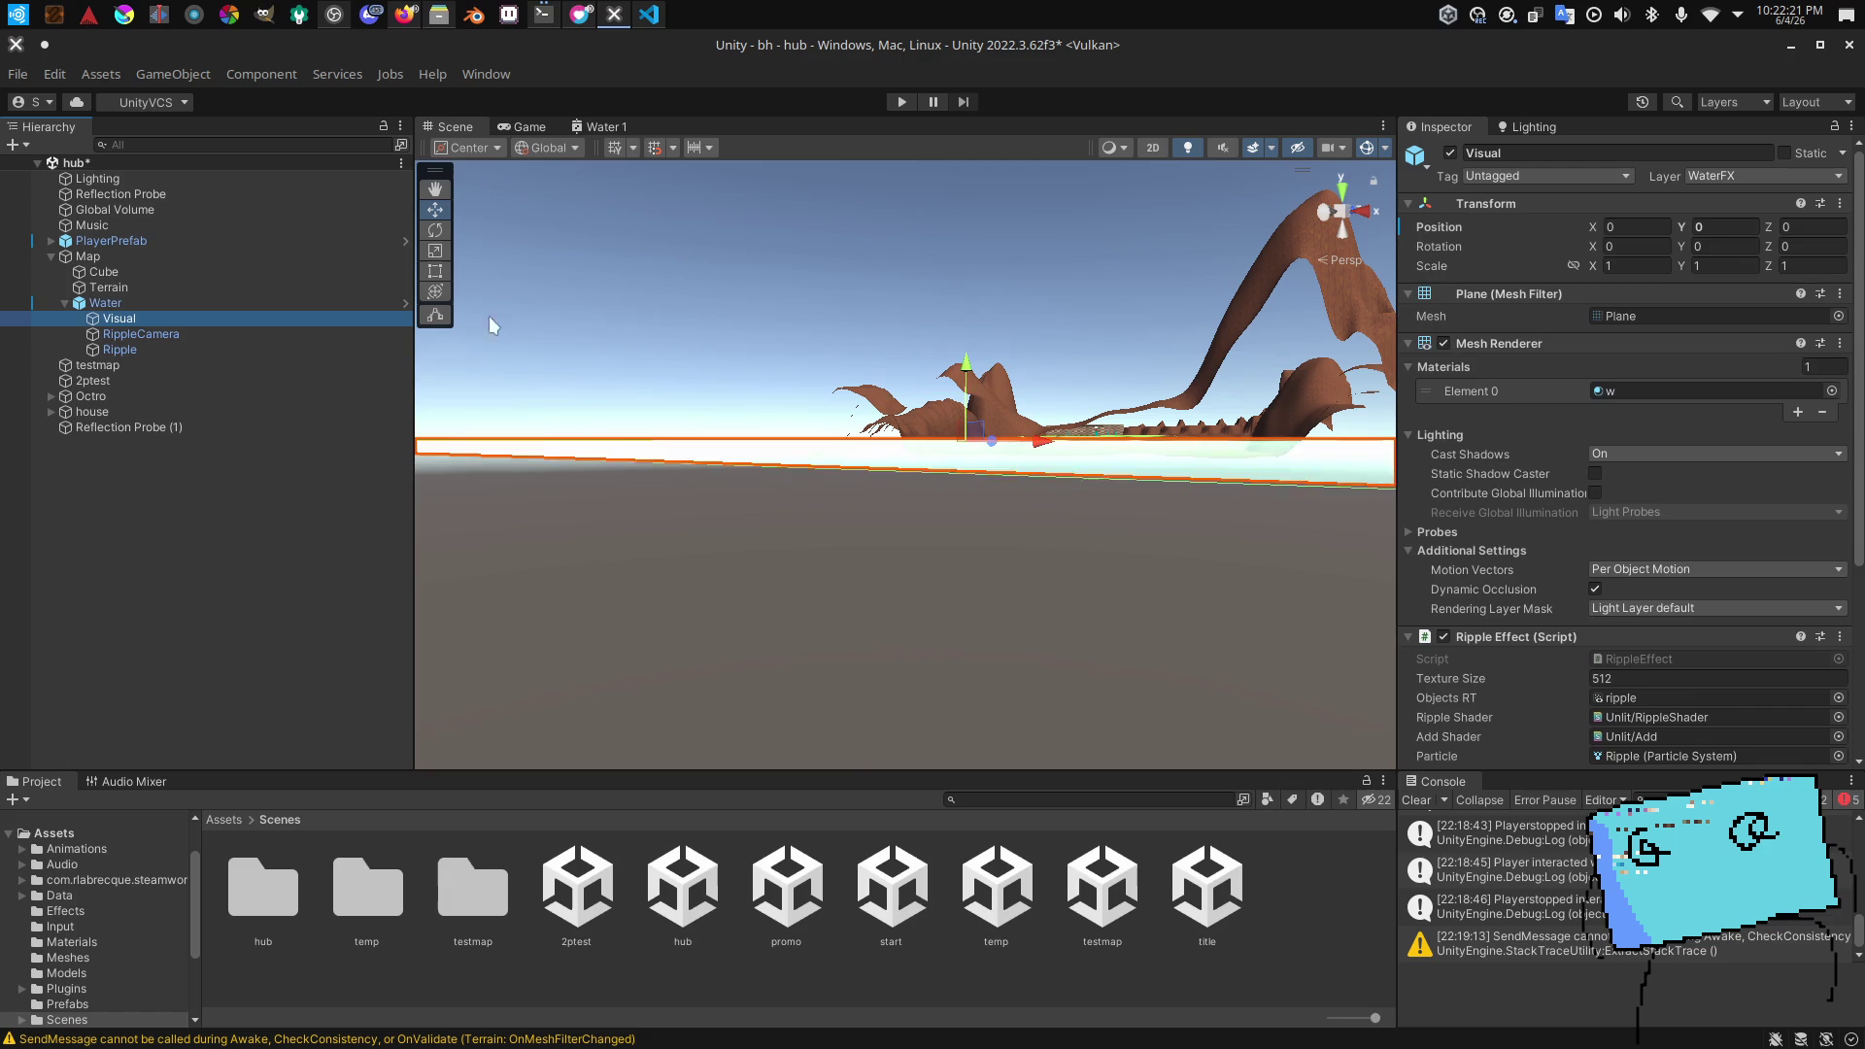
Step: Lower the Visual plane's Y position, trying -2 and -4 before settling on -5
type("-2")
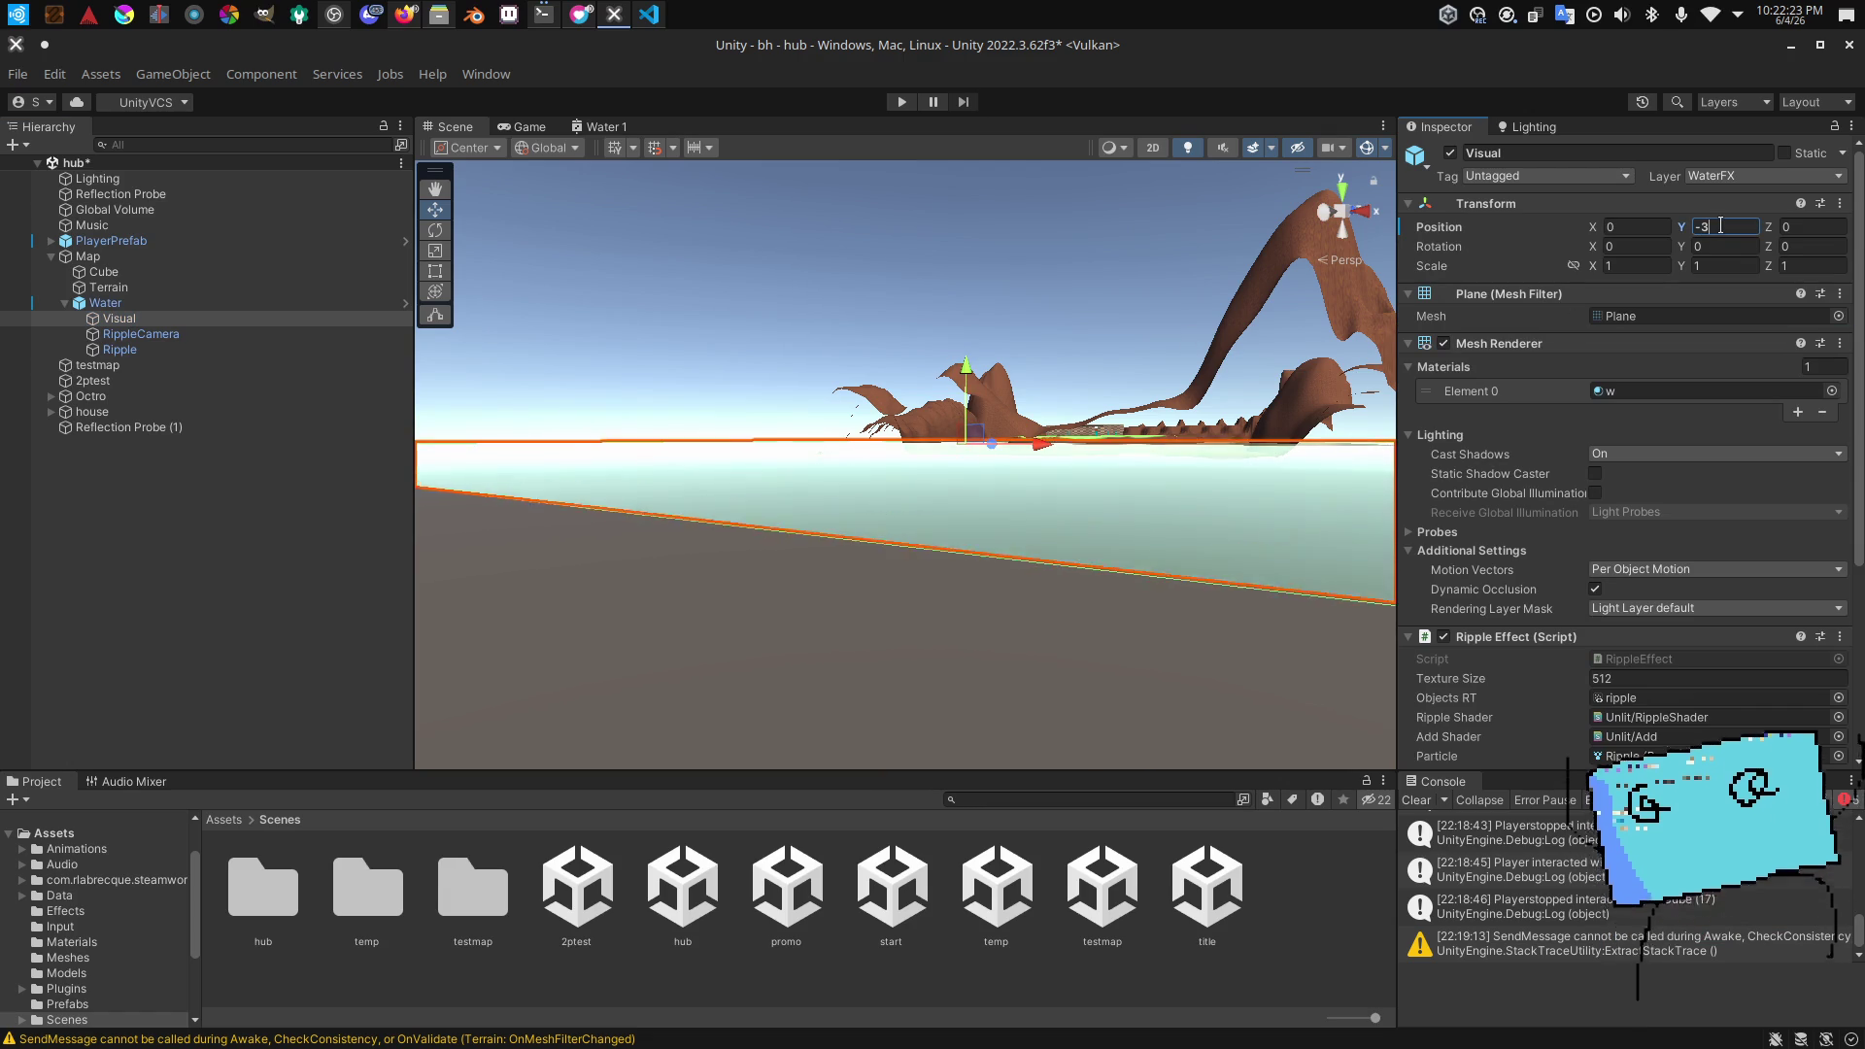
left_click(105, 304)
left_click(112, 318)
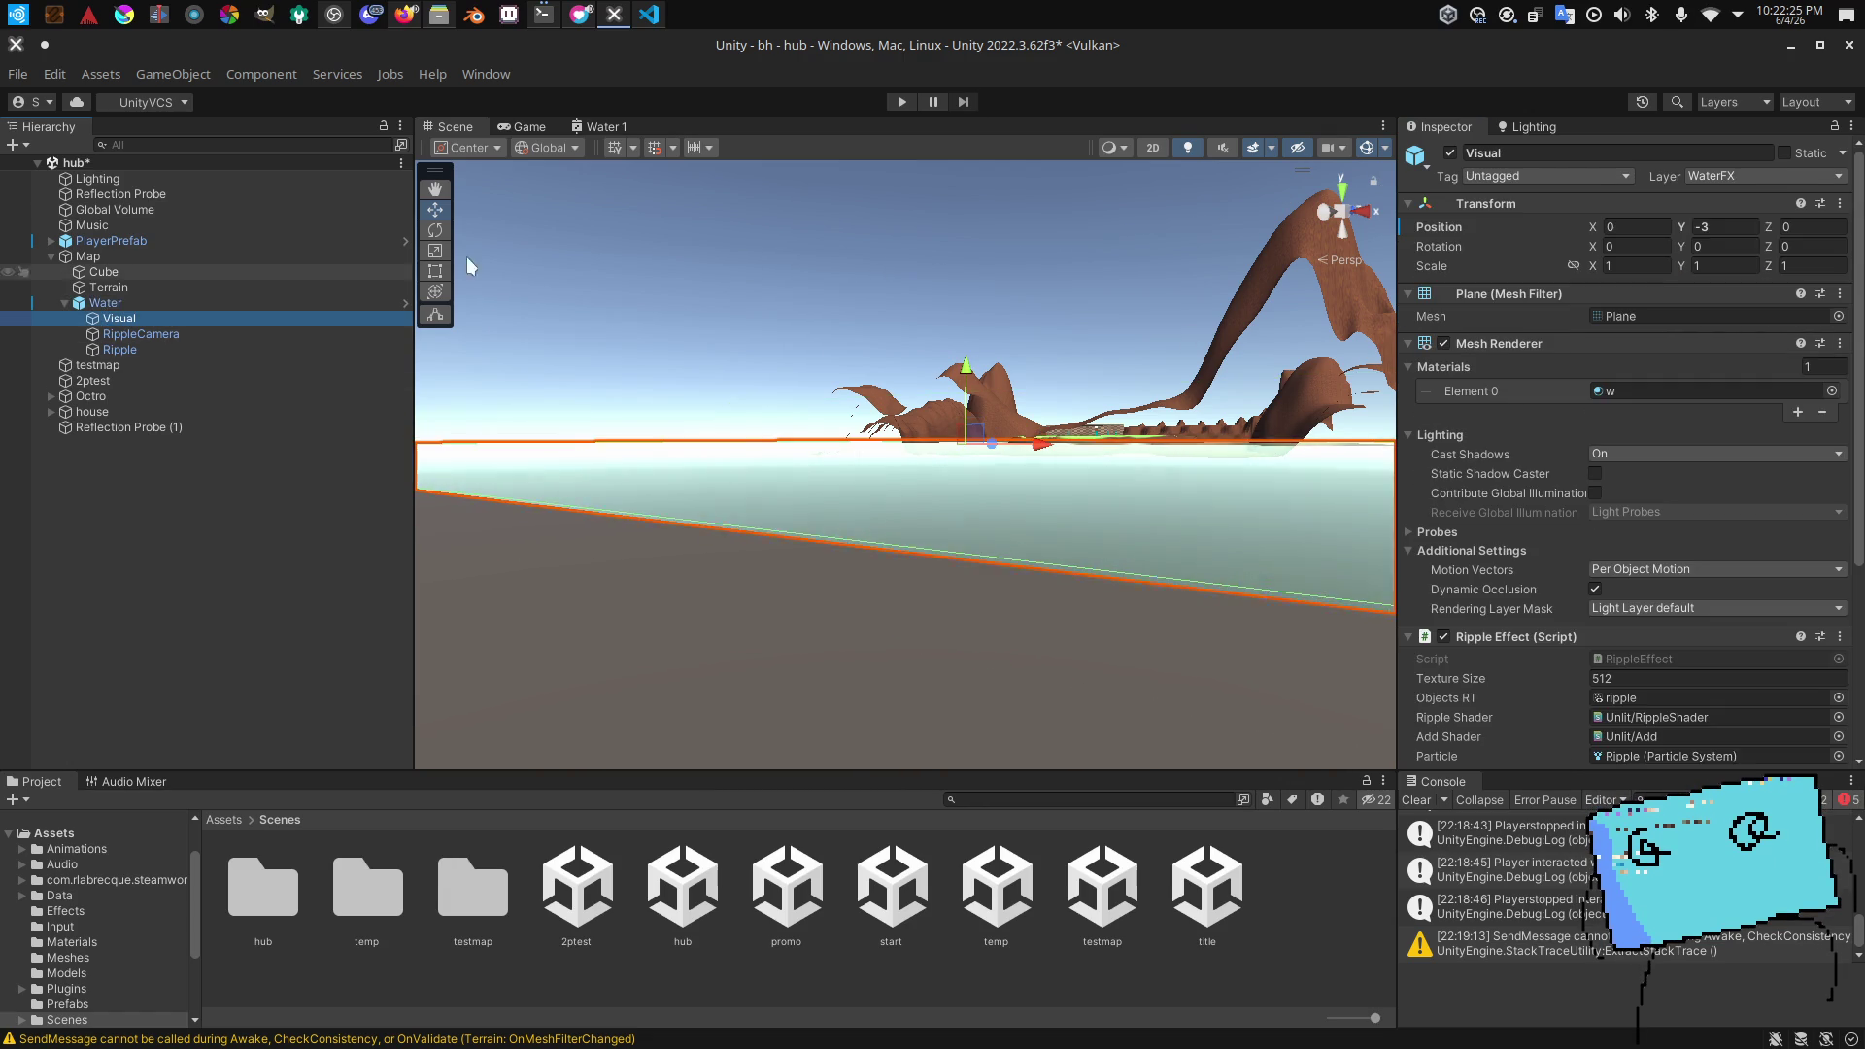
type("-4")
left_click(276, 303)
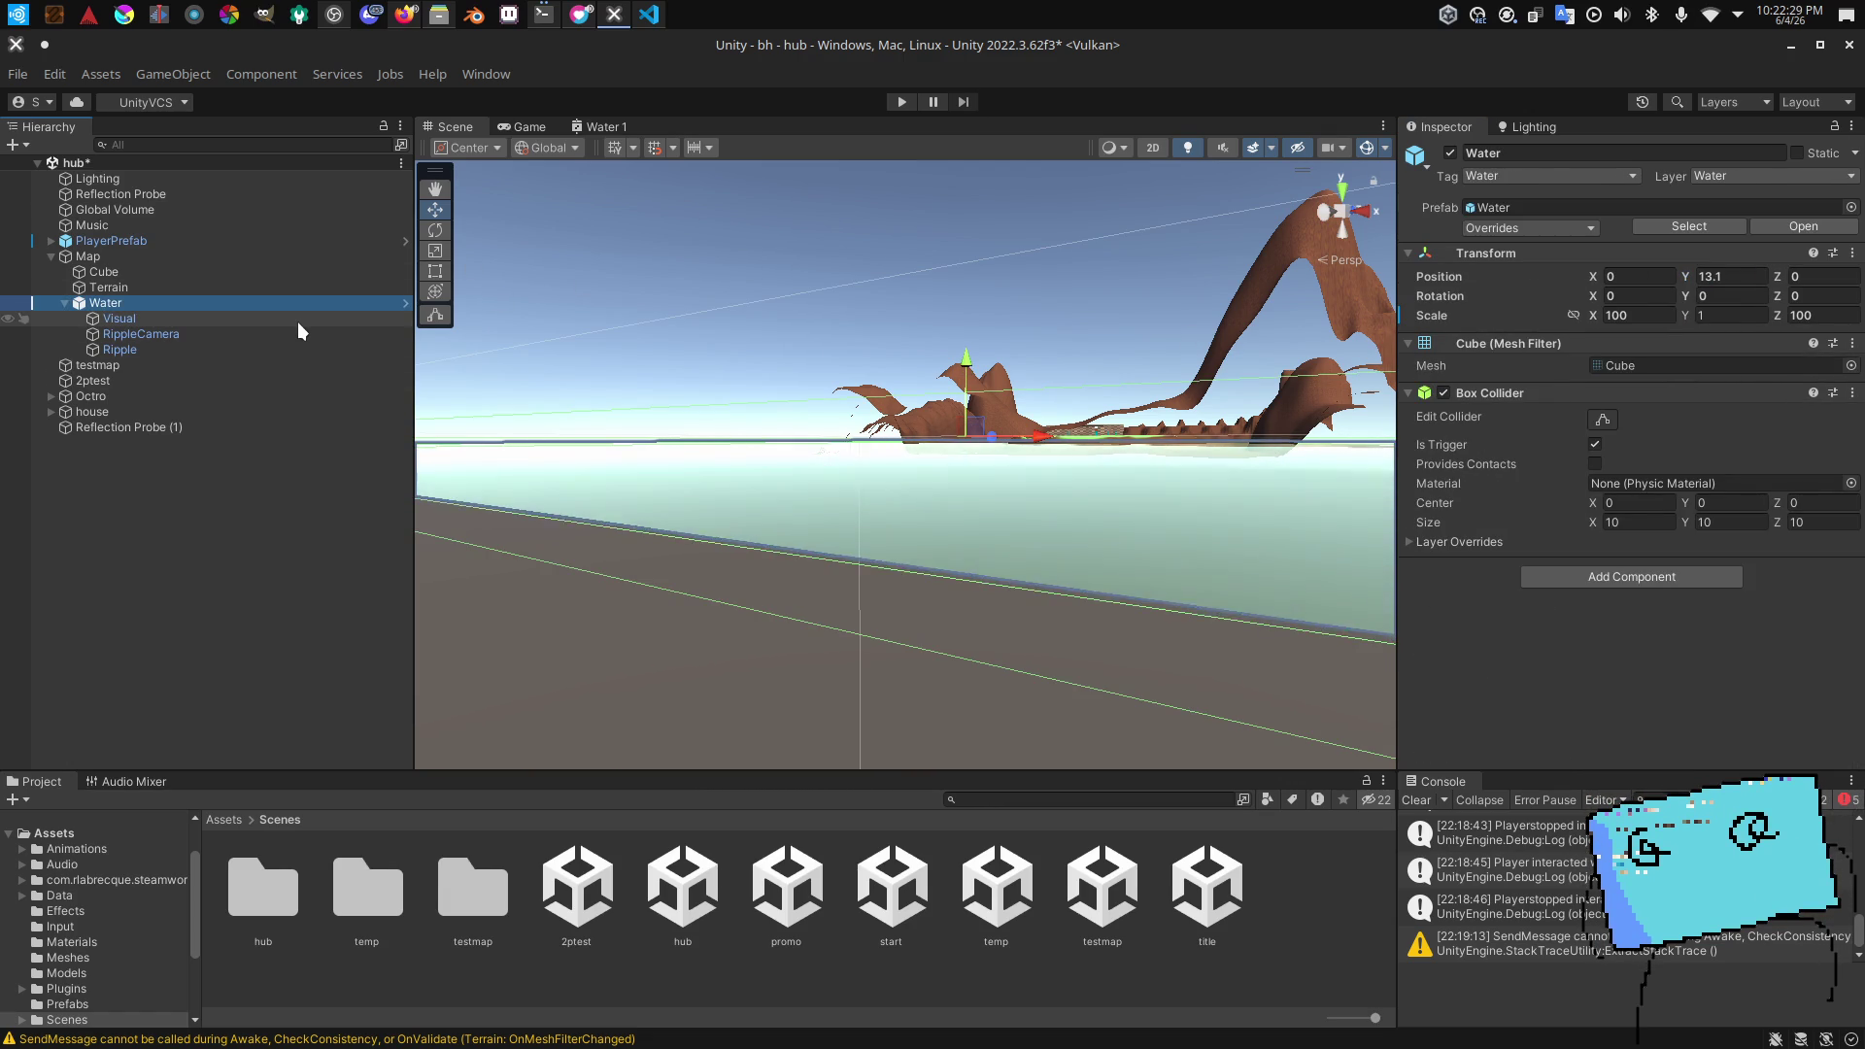
left_click(297, 322)
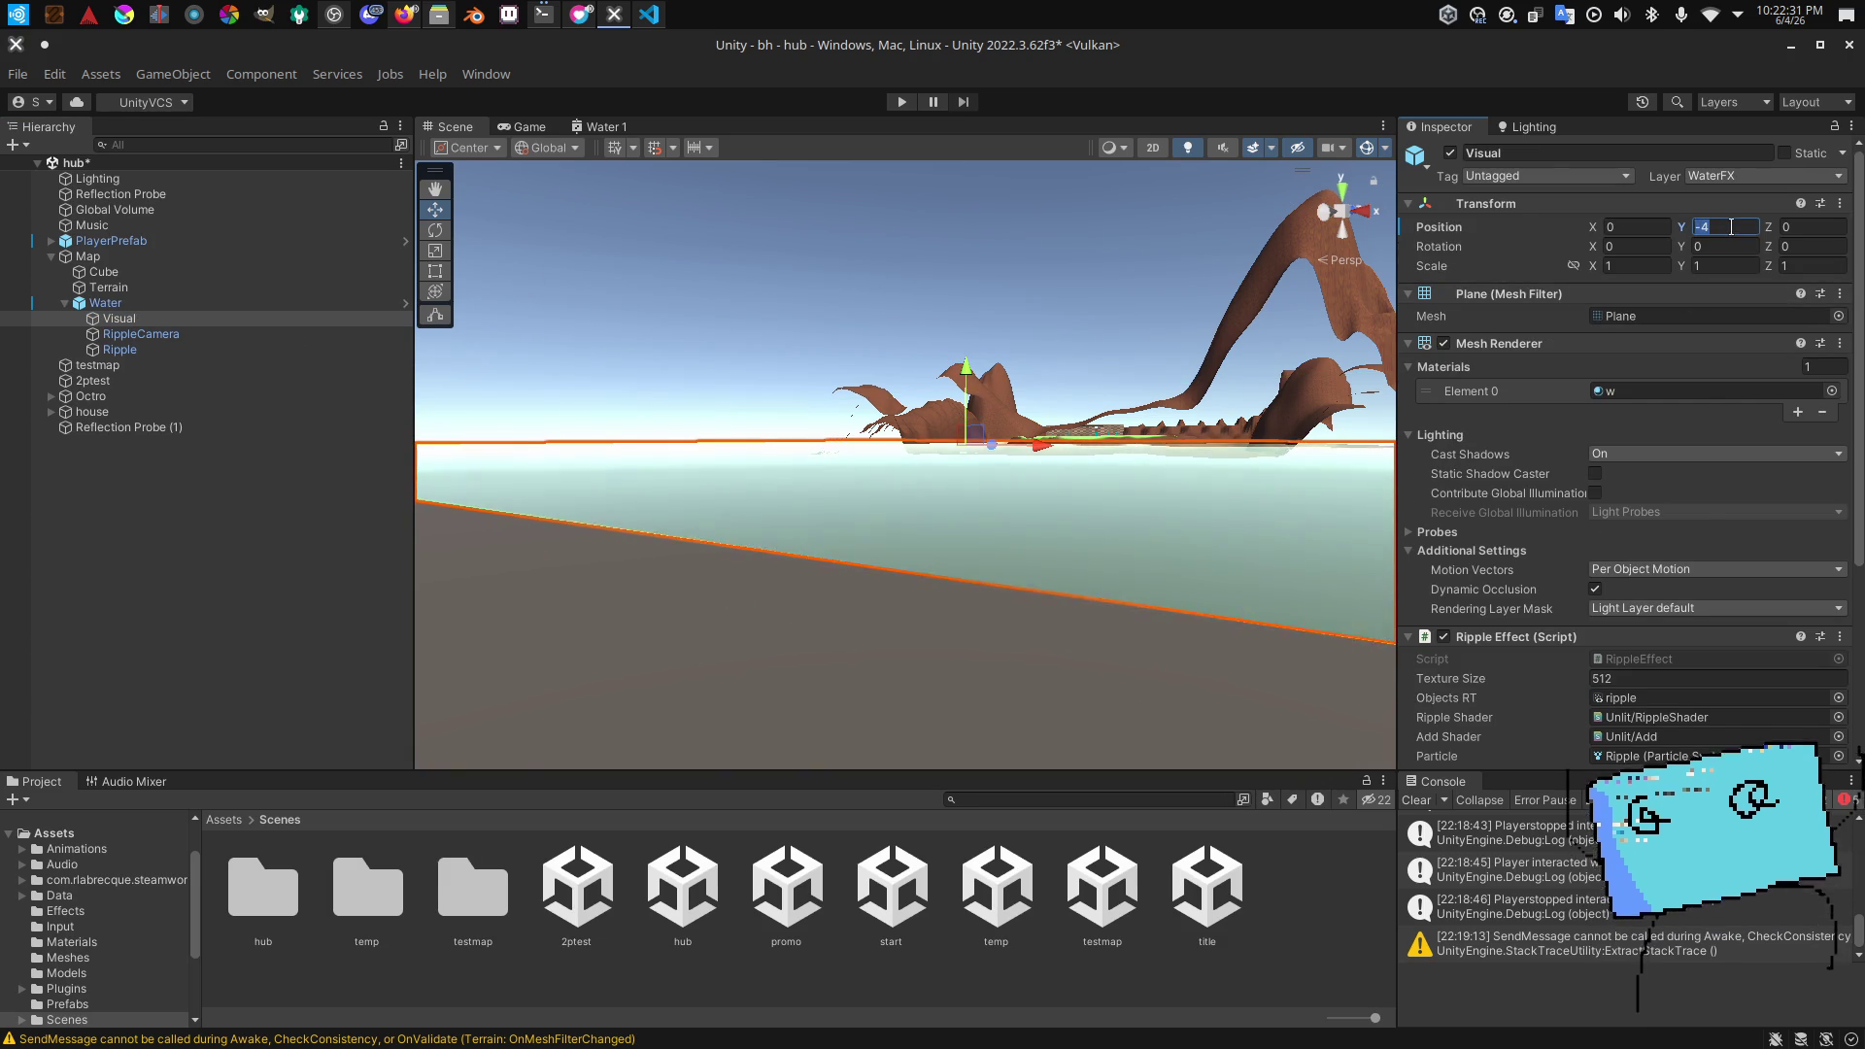
type("-5")
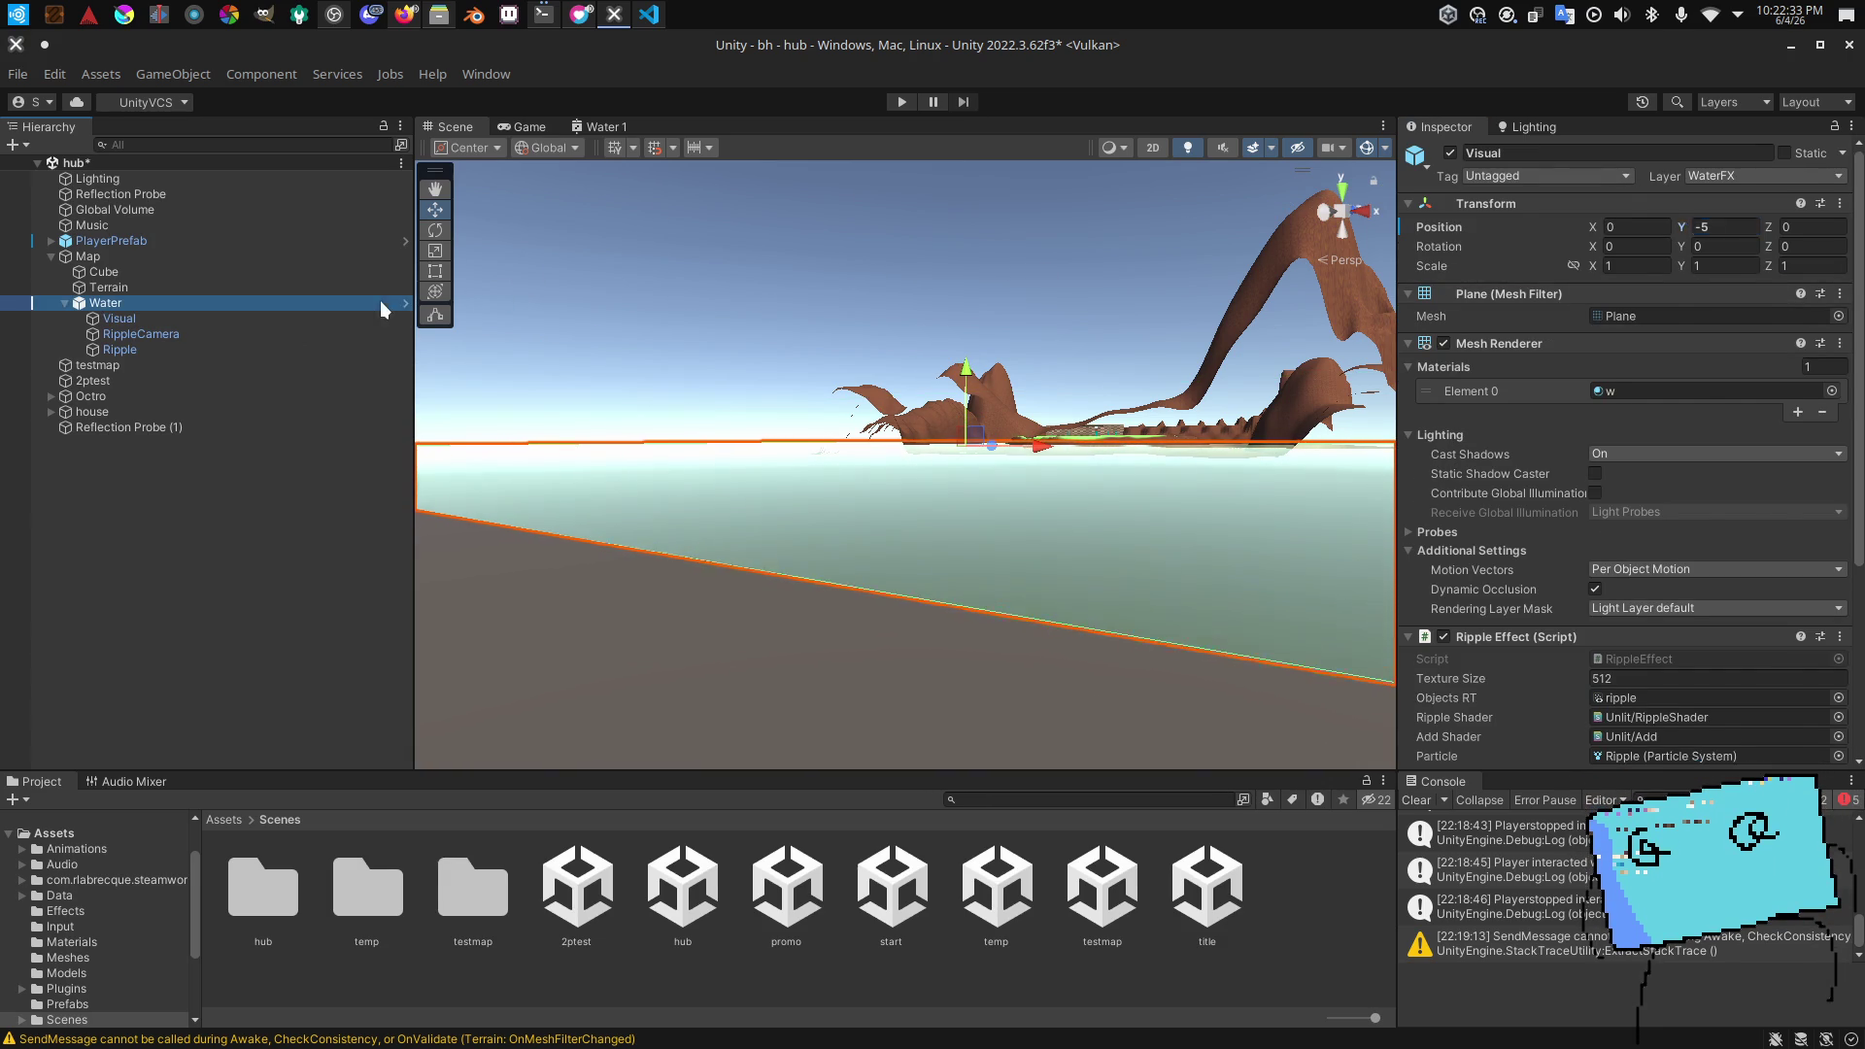
Step: Raise the Water object to height 17 and save the hub scene
left_click(382, 304)
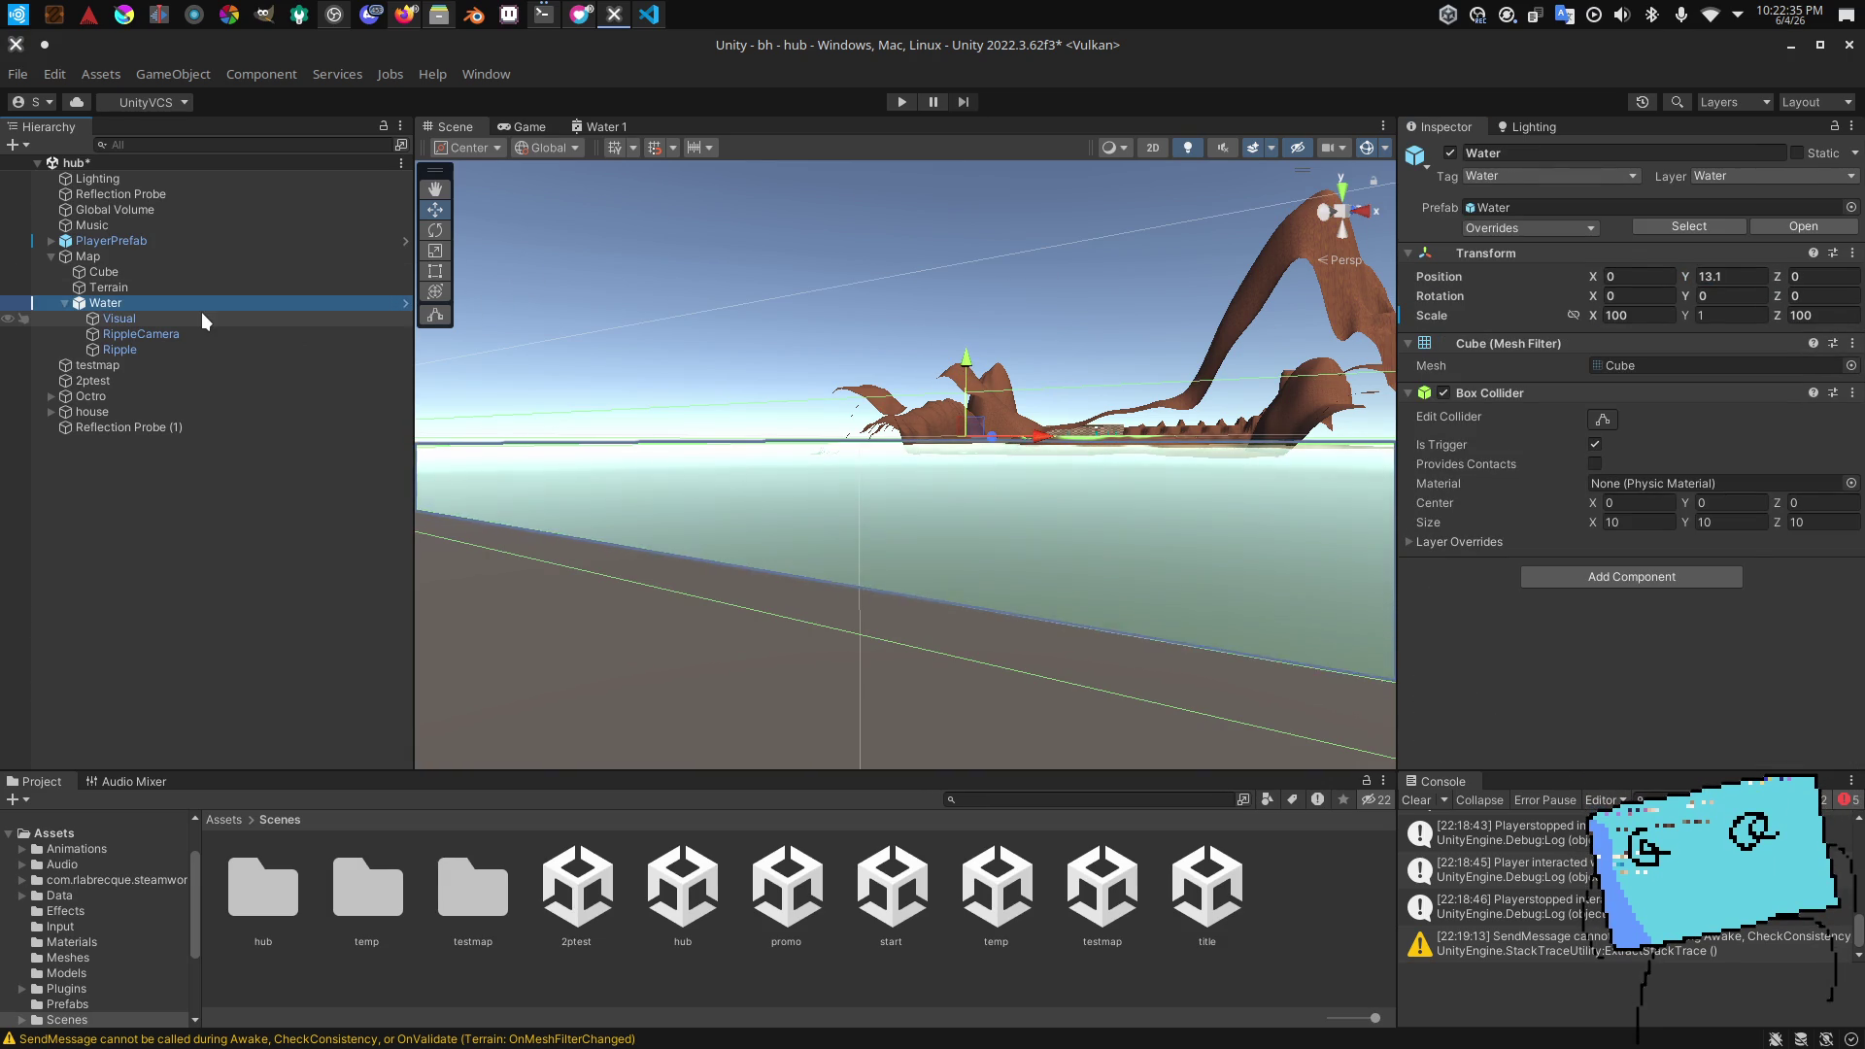
mouse_move(845, 466)
left_mouse_down()
mouse_move(880, 505)
mouse_move(827, 444)
mouse_move(857, 372)
left_mouse_up()
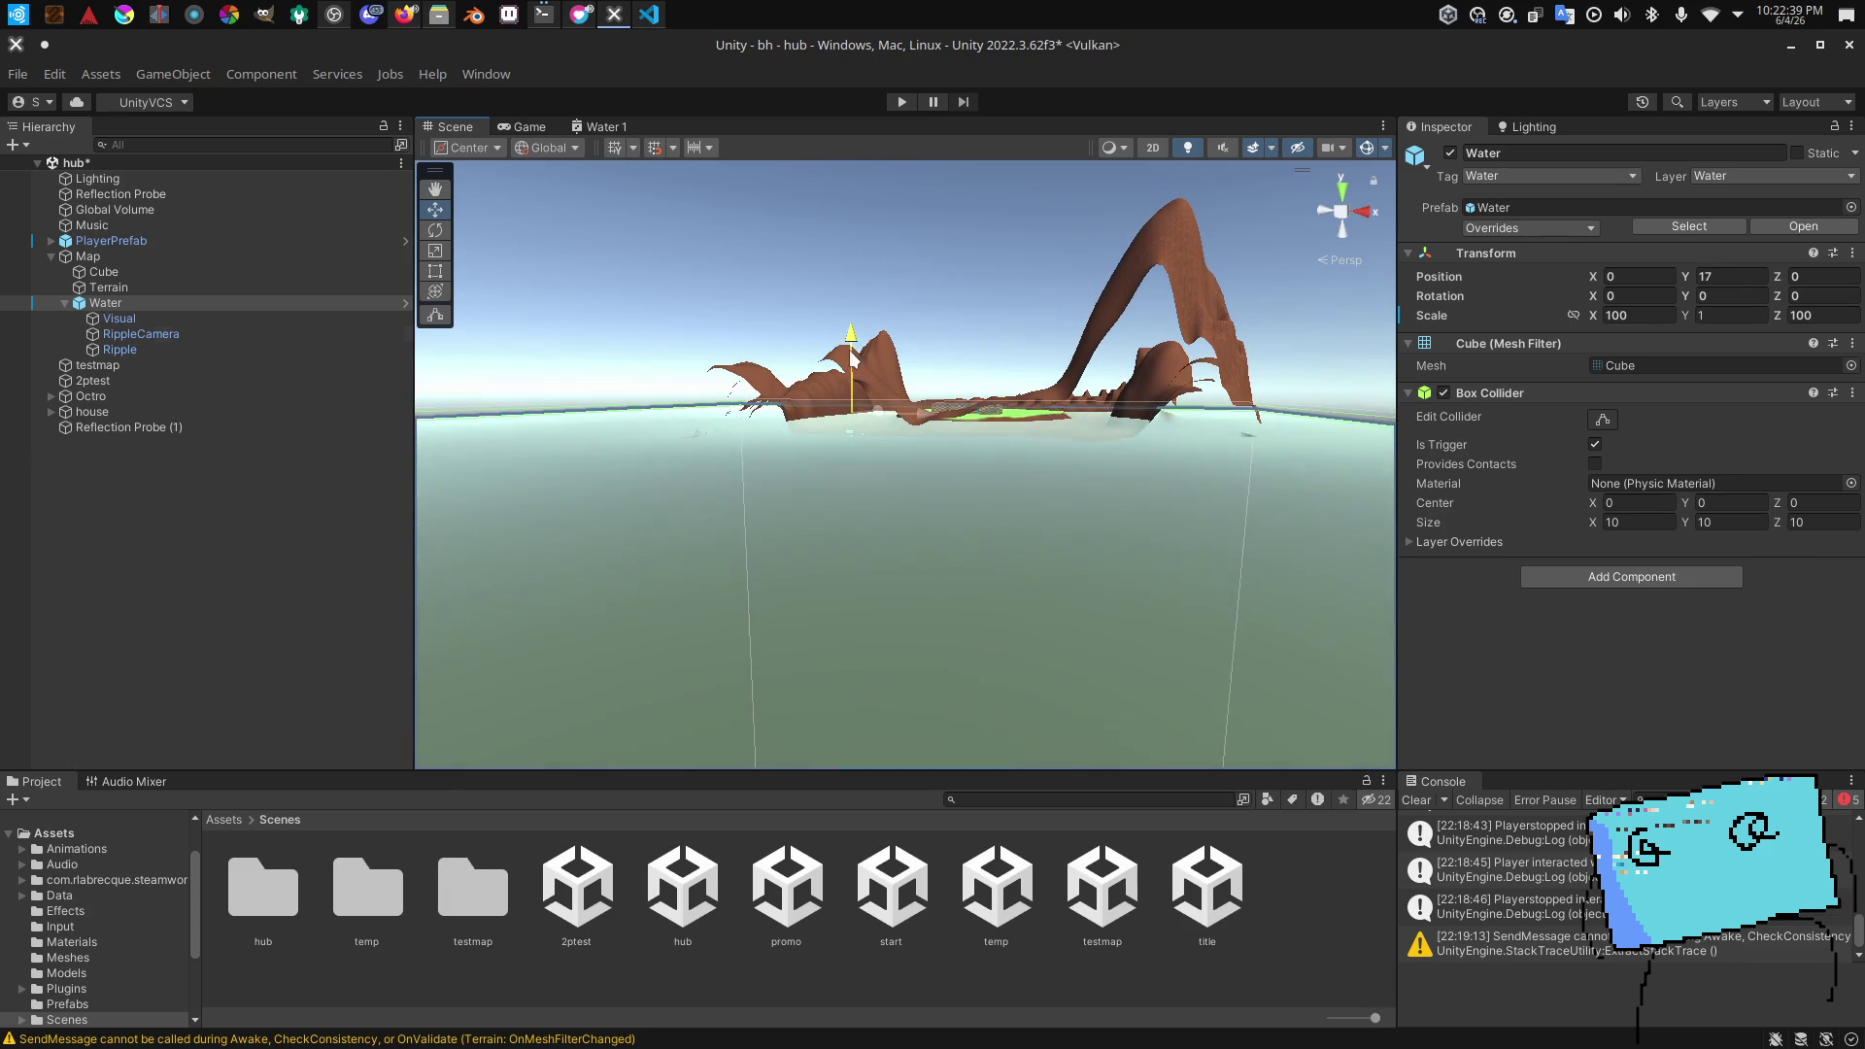
key("ctrl+s")
left_click(1303, 894)
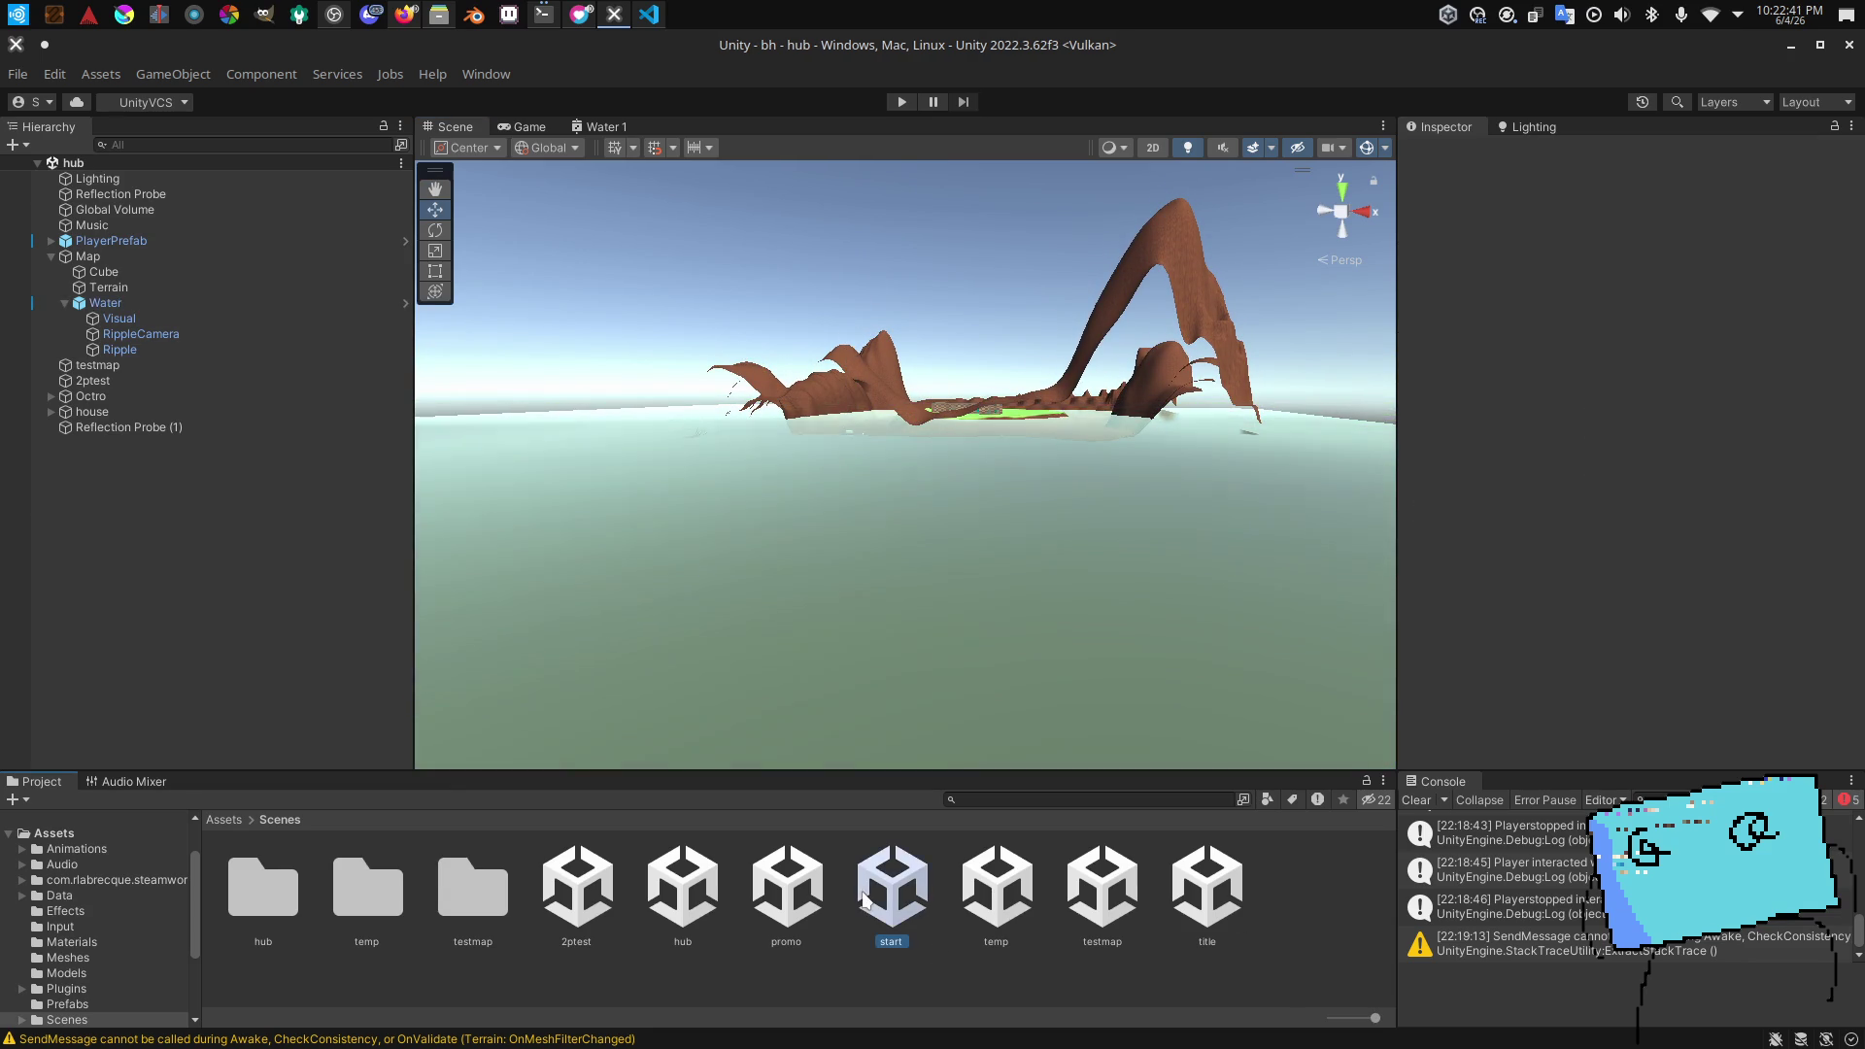
Step: Open the start scene, enter Play mode, and start the game from the title screen
left_click(513, 125)
left_click(902, 102)
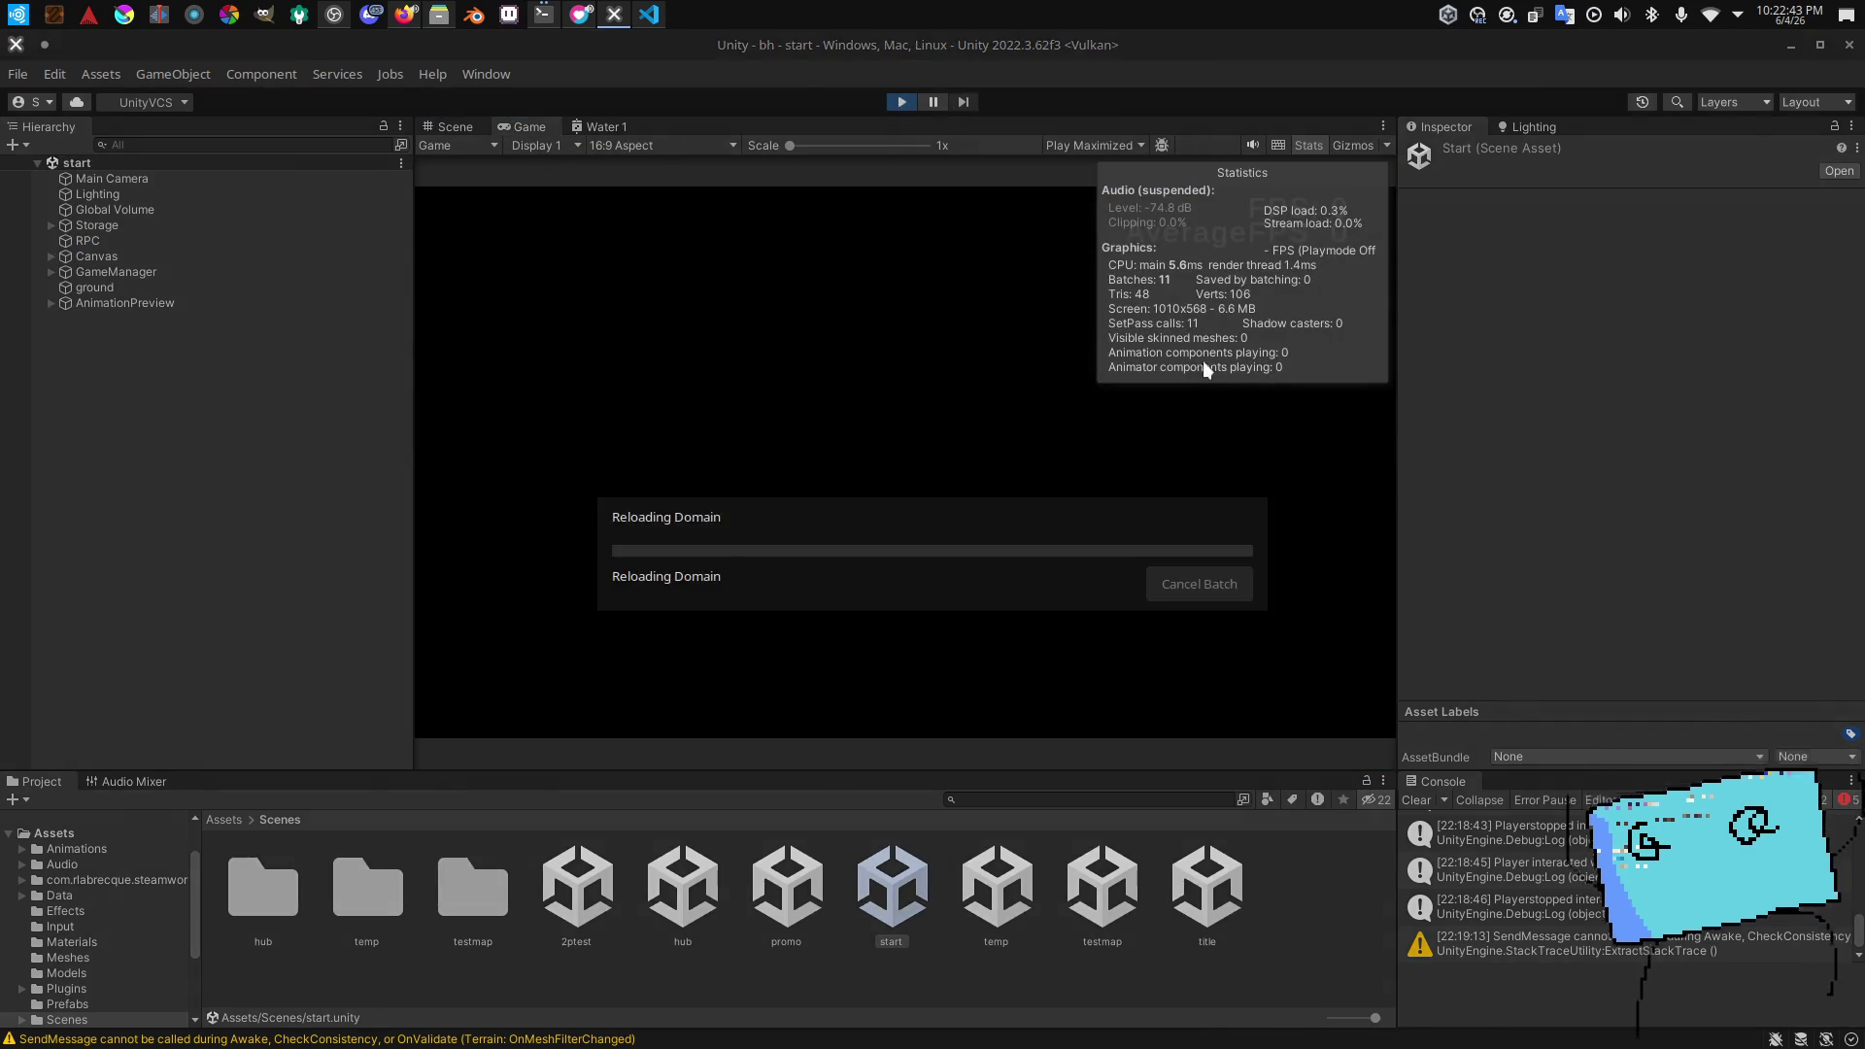
key("alt+Tab")
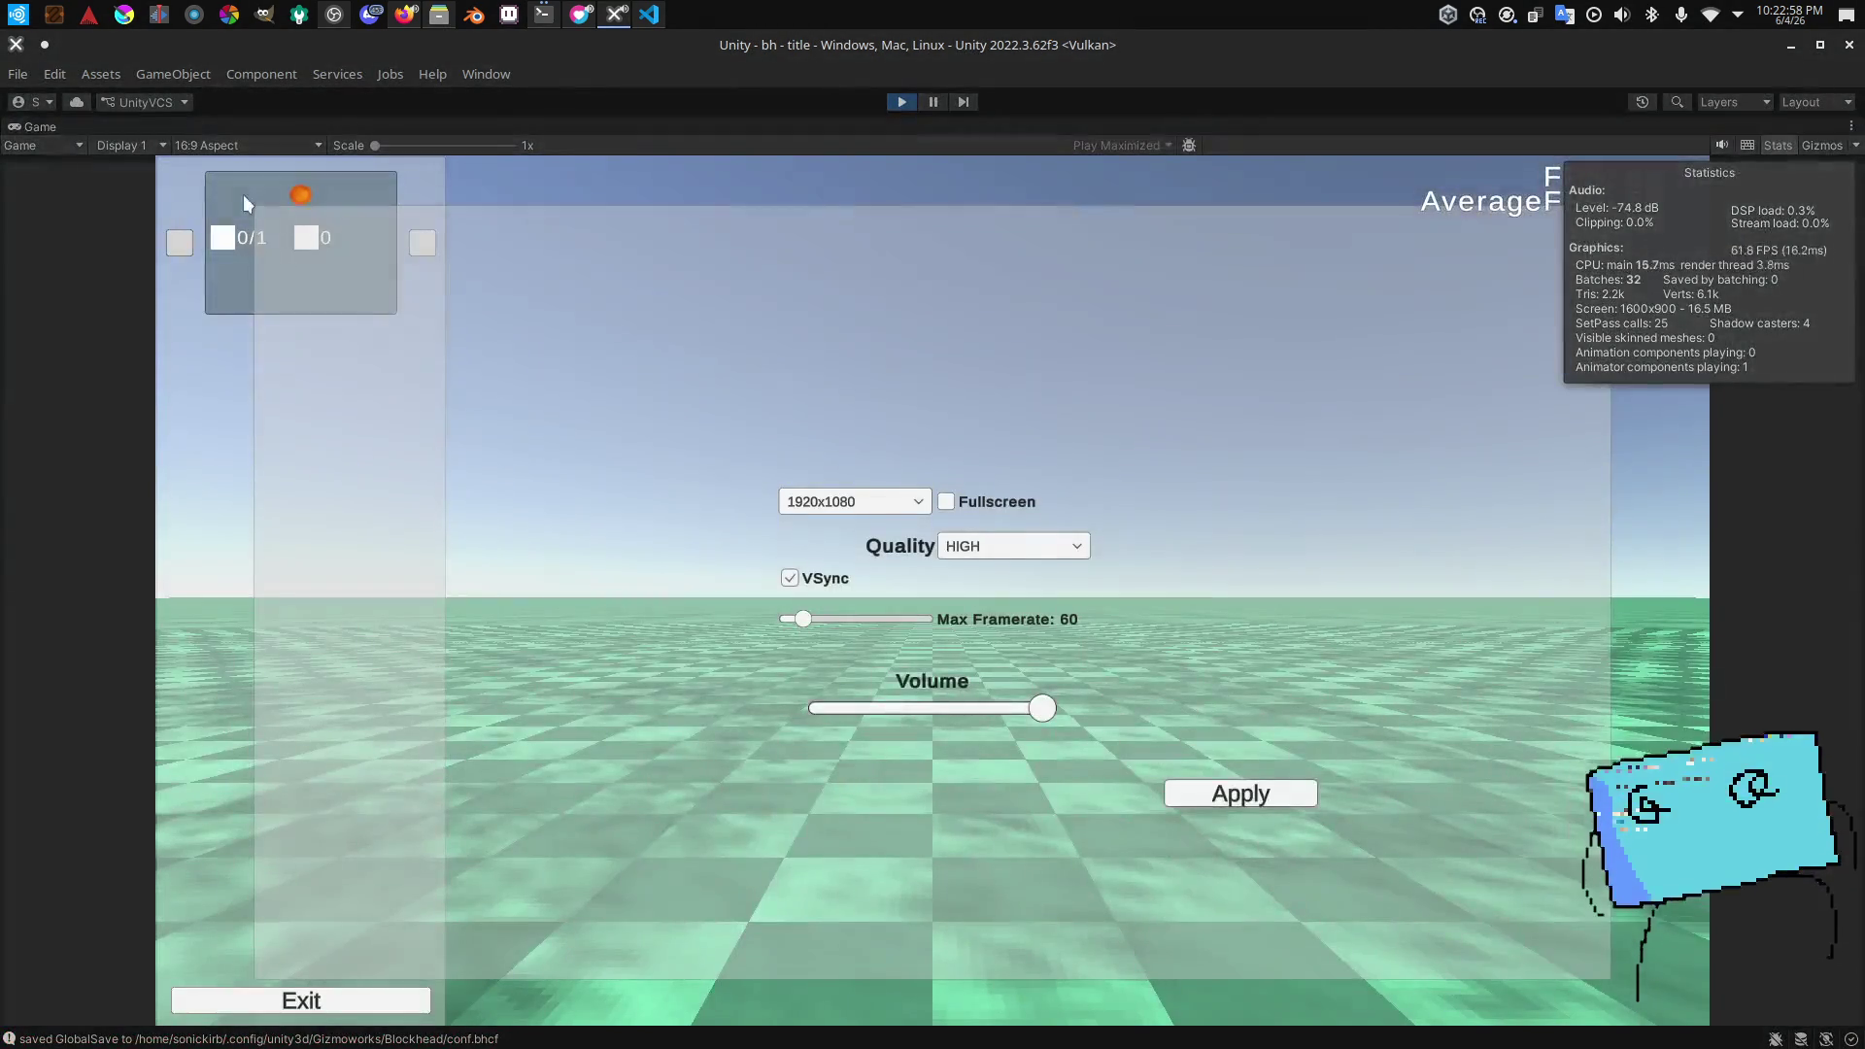
left_click(243, 194)
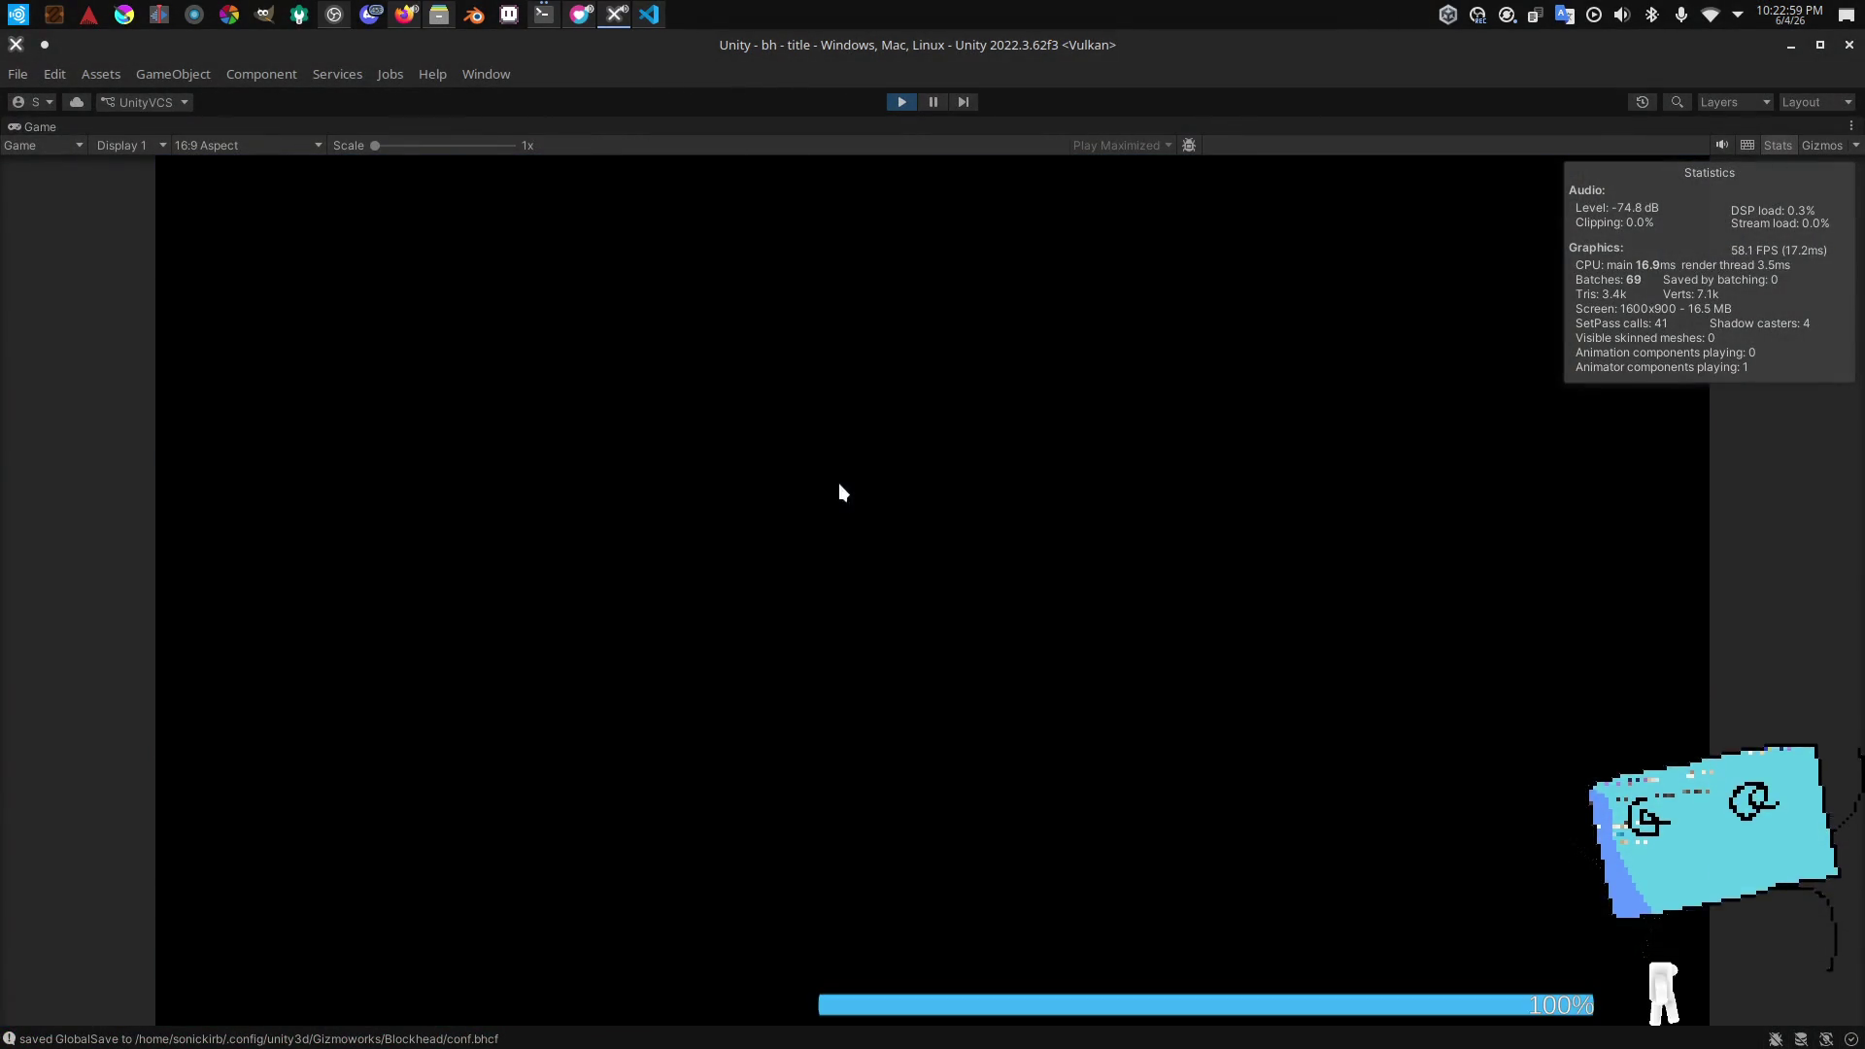
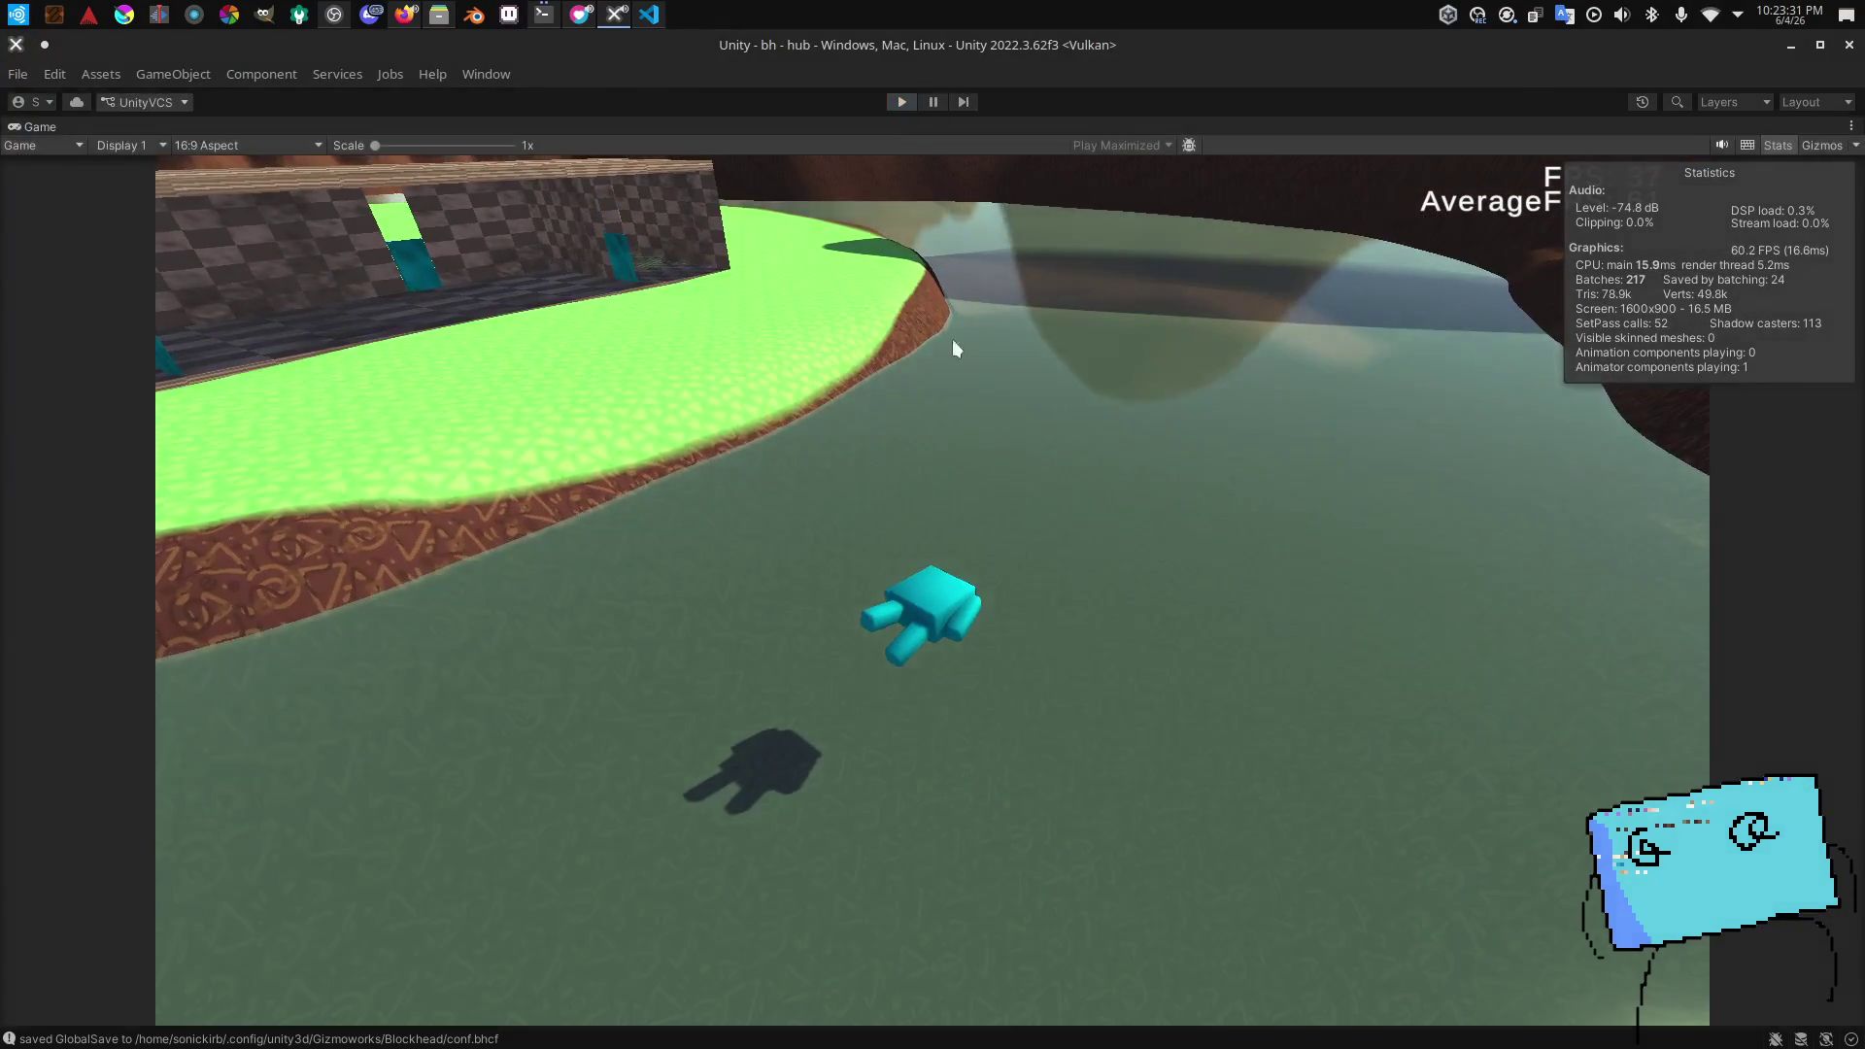
Step: Open the hub scene and raise the Water's Visual plane to Y 4.625
key("alt+Tab")
key("alt+Tab")
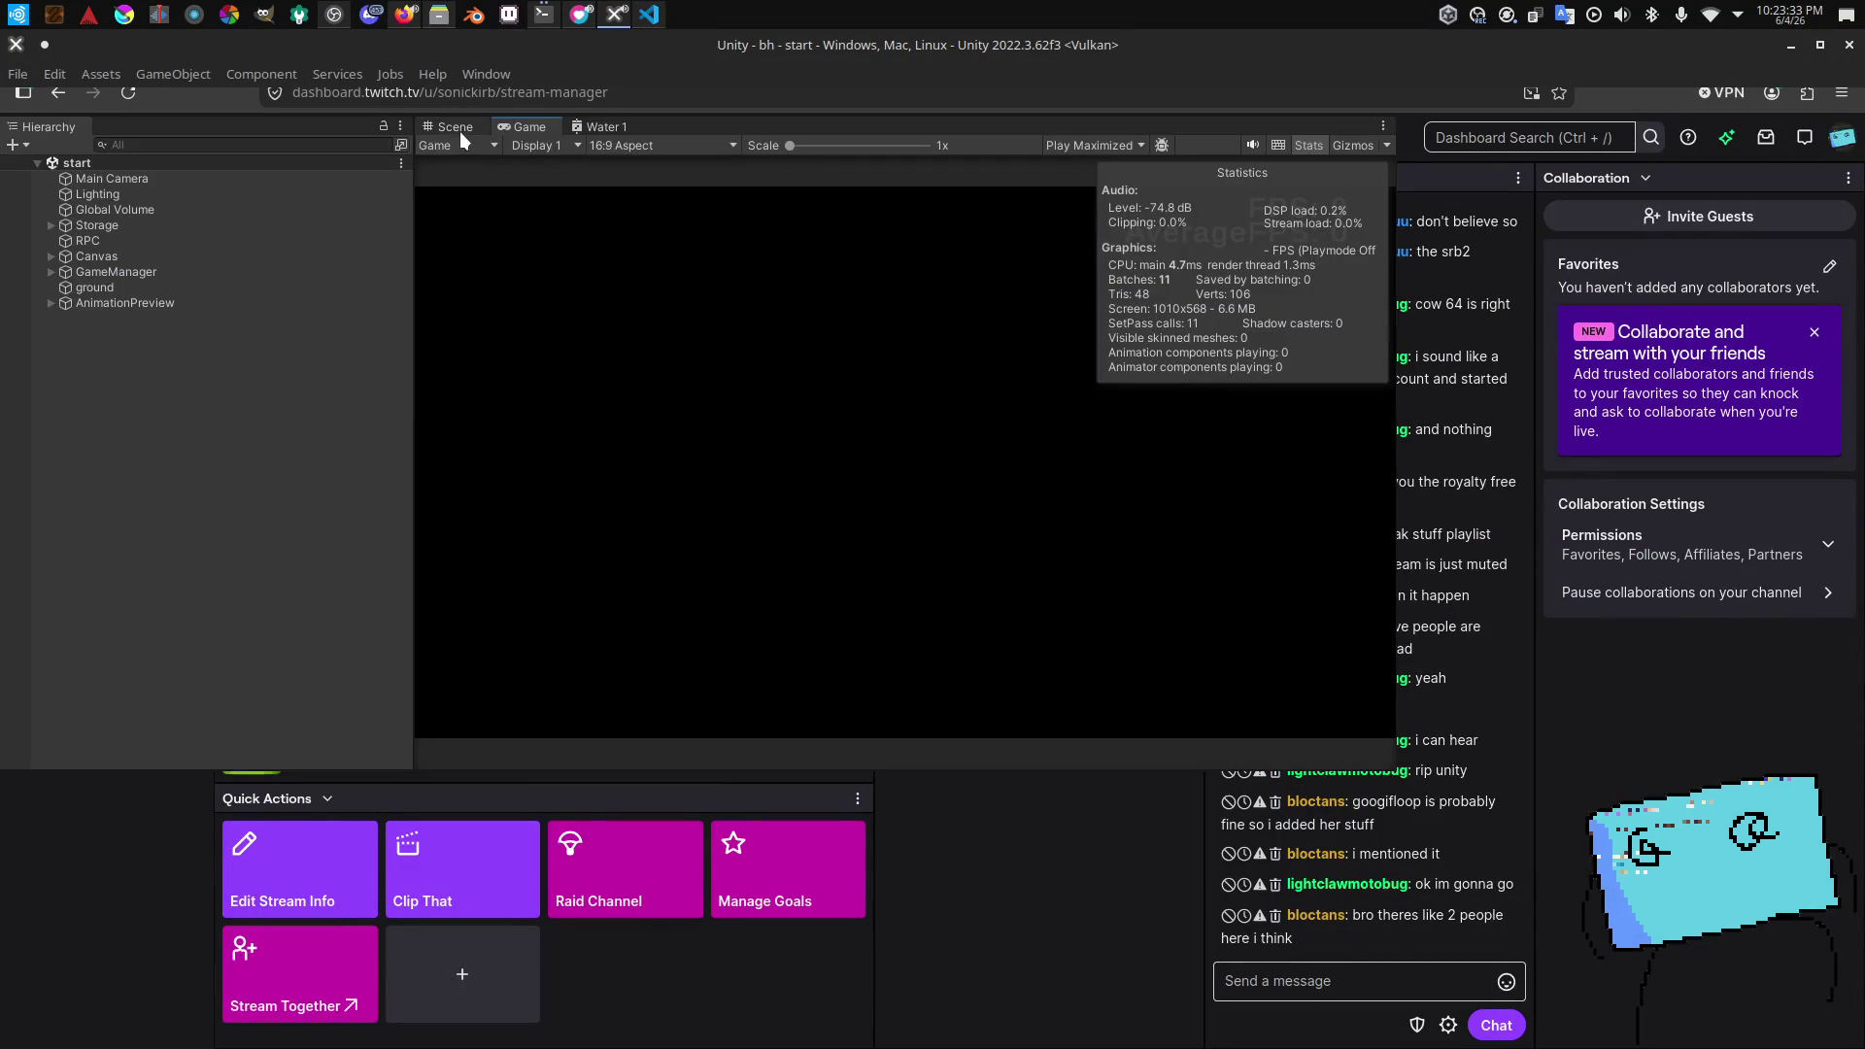
left_click(456, 131)
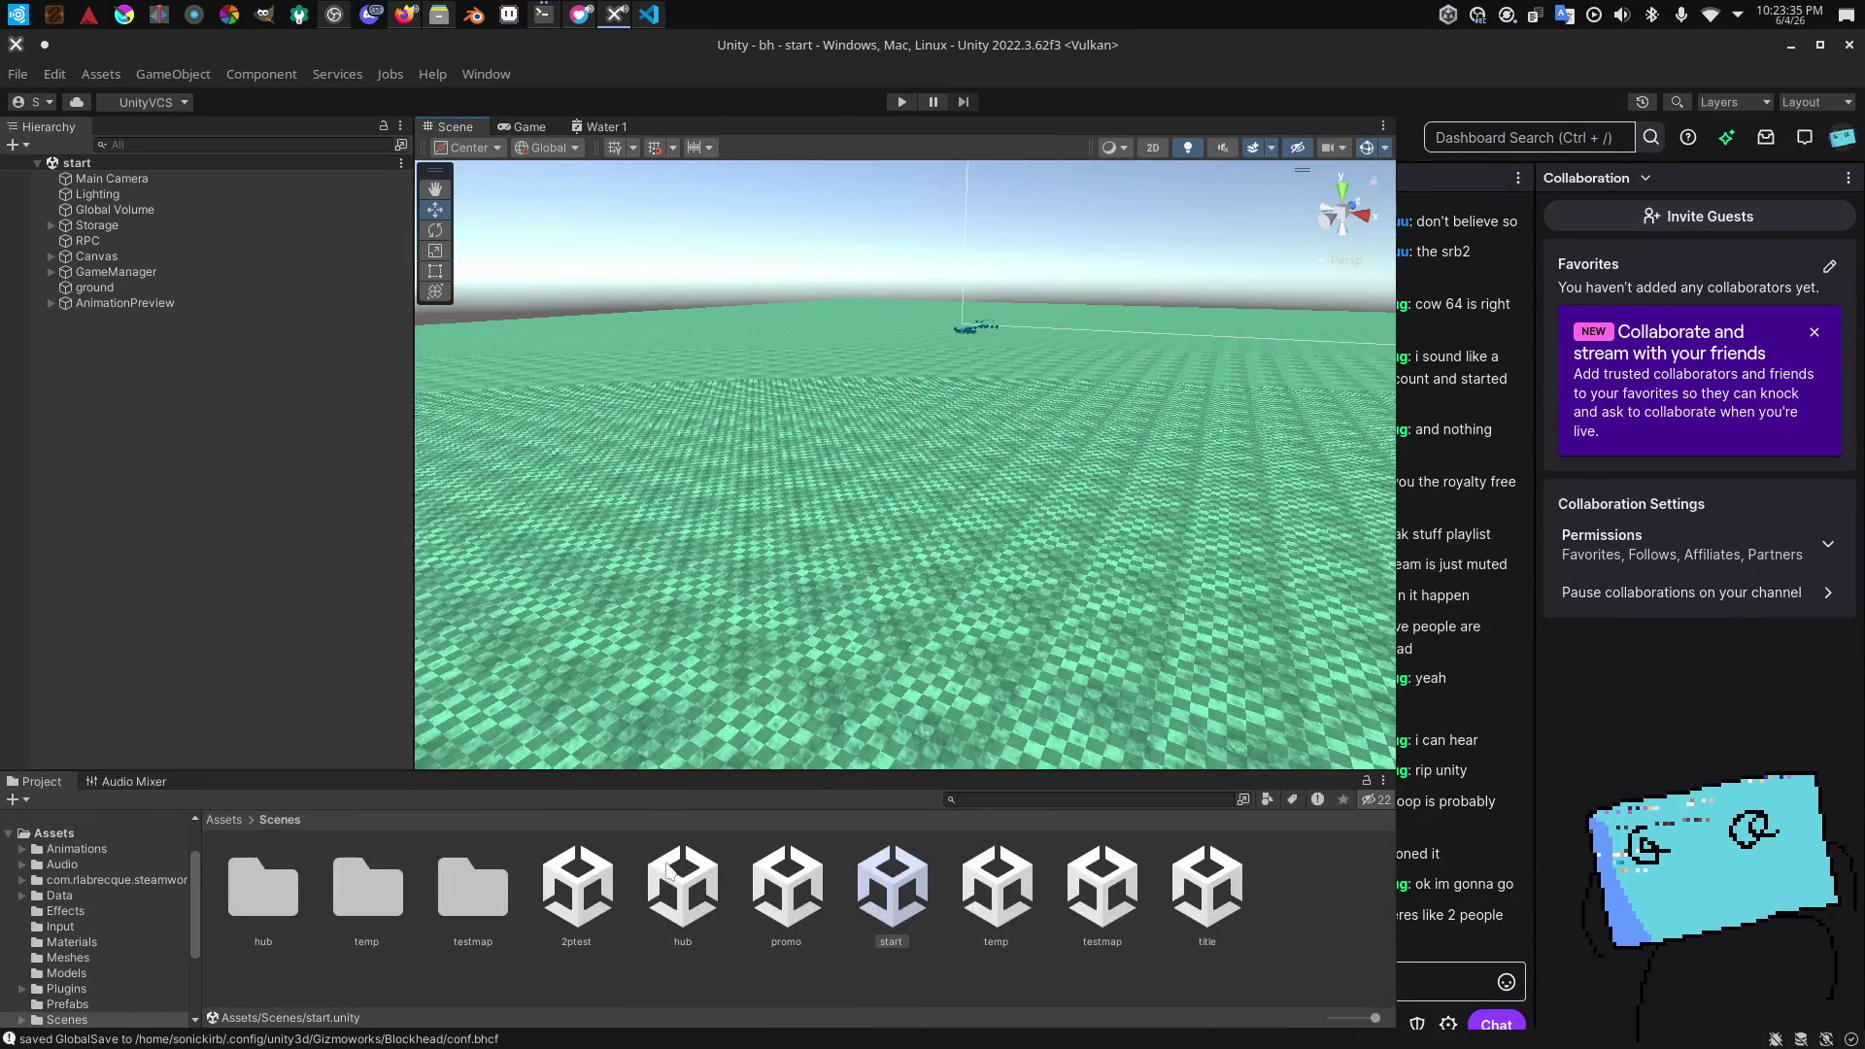
double_click(680, 879)
mouse_move(821, 446)
left_mouse_down()
mouse_move(850, 466)
mouse_move(658, 439)
mouse_move(645, 375)
mouse_move(711, 370)
mouse_move(680, 369)
left_mouse_up()
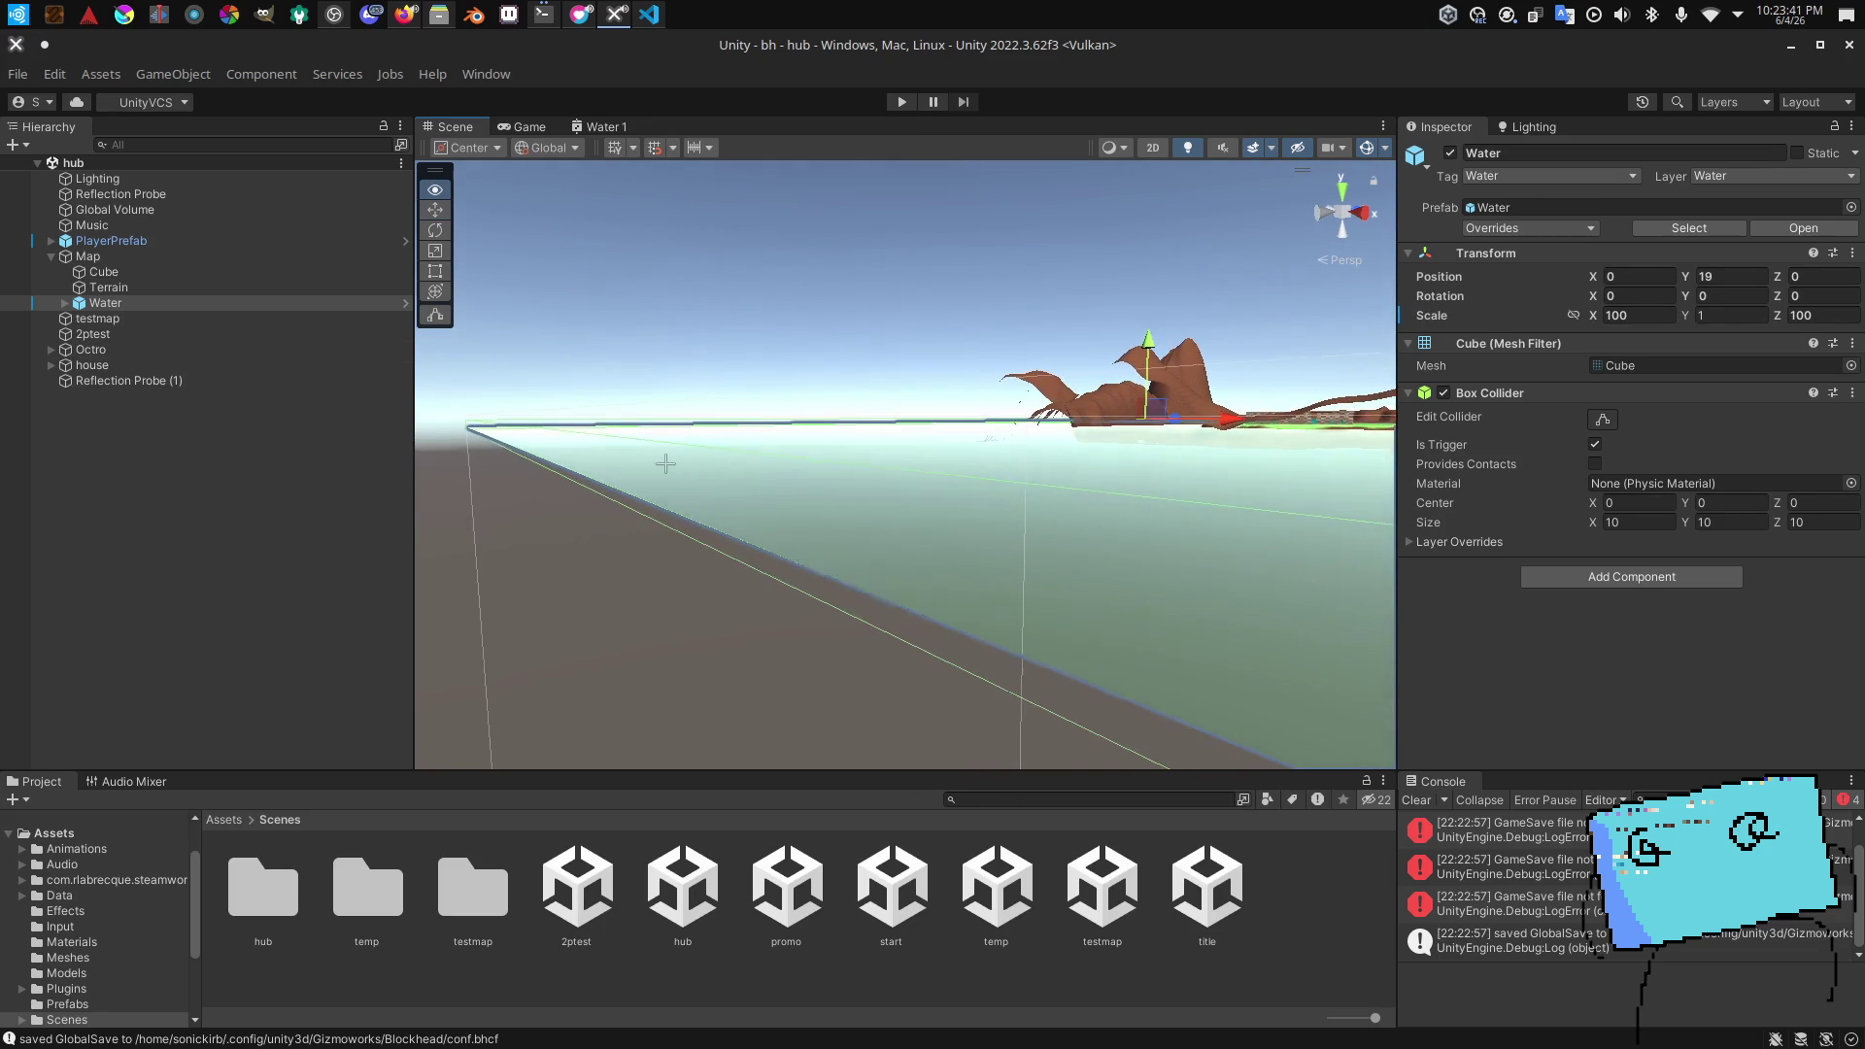
left_click_drag(665, 464, 679, 453)
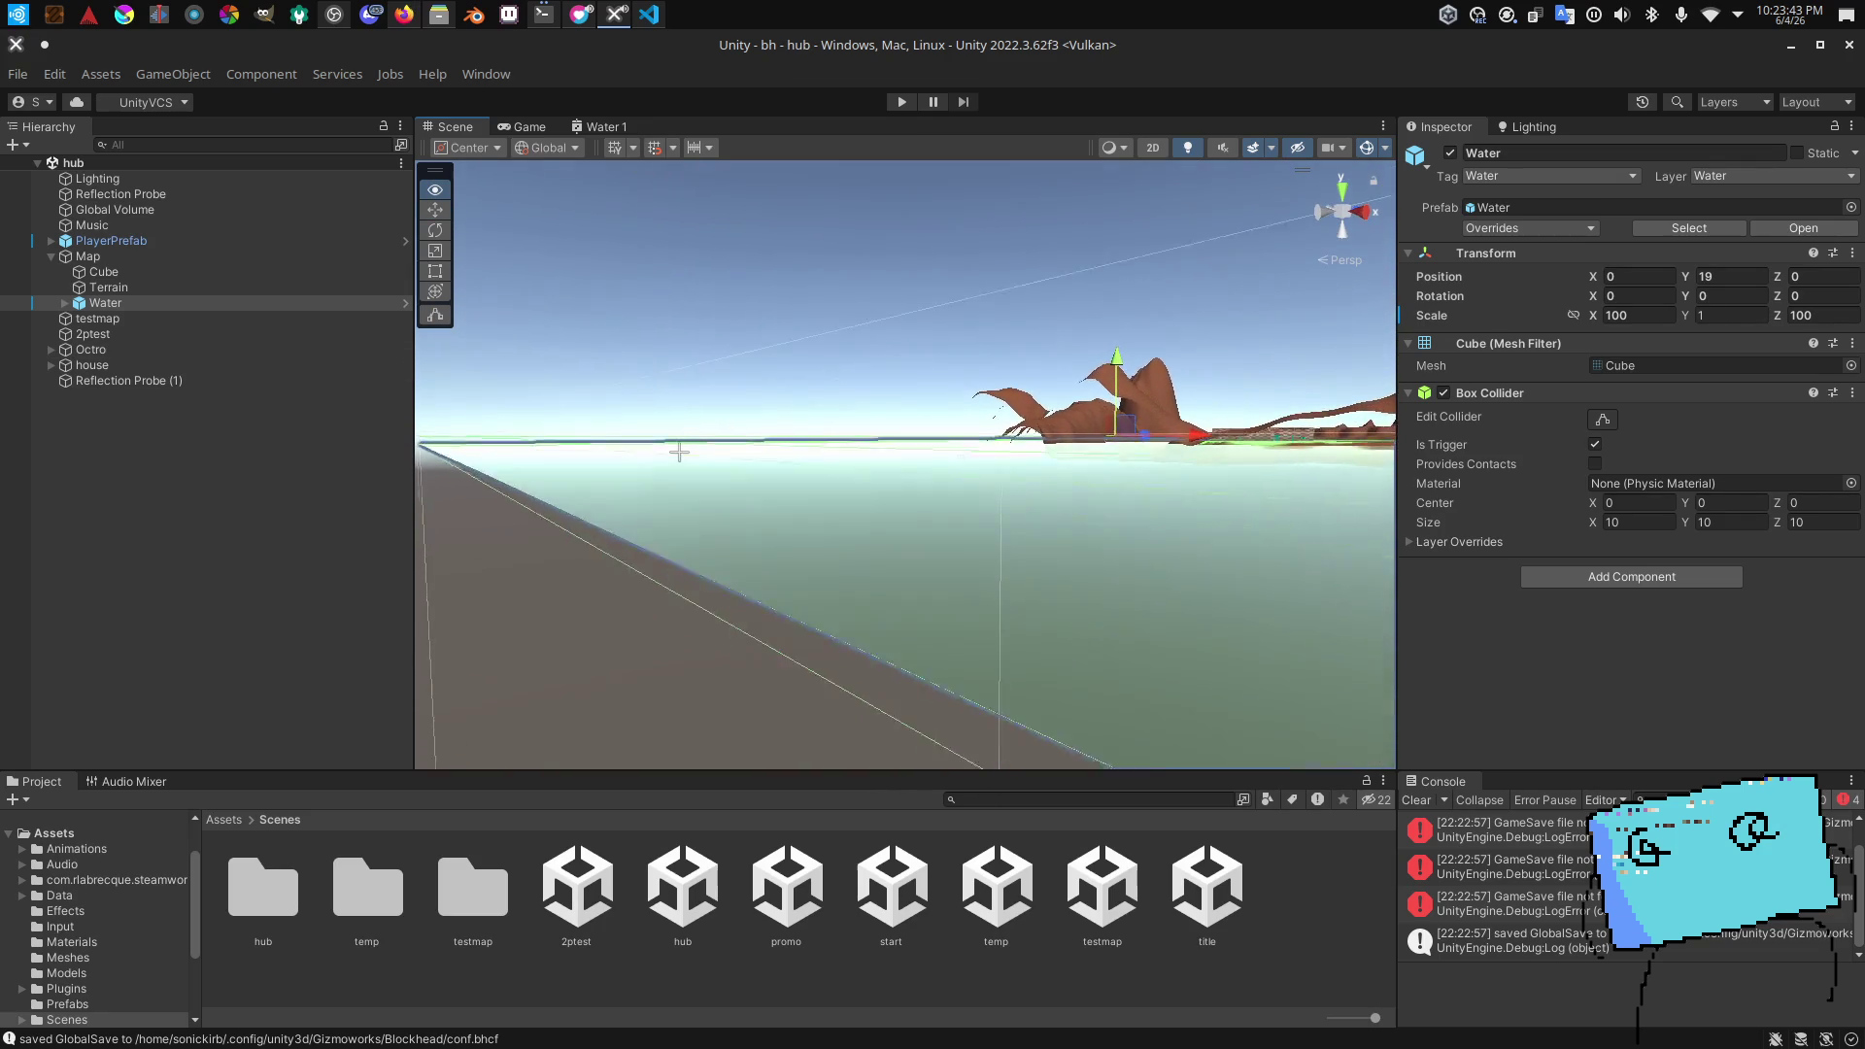
left_click(65, 303)
left_click(101, 318)
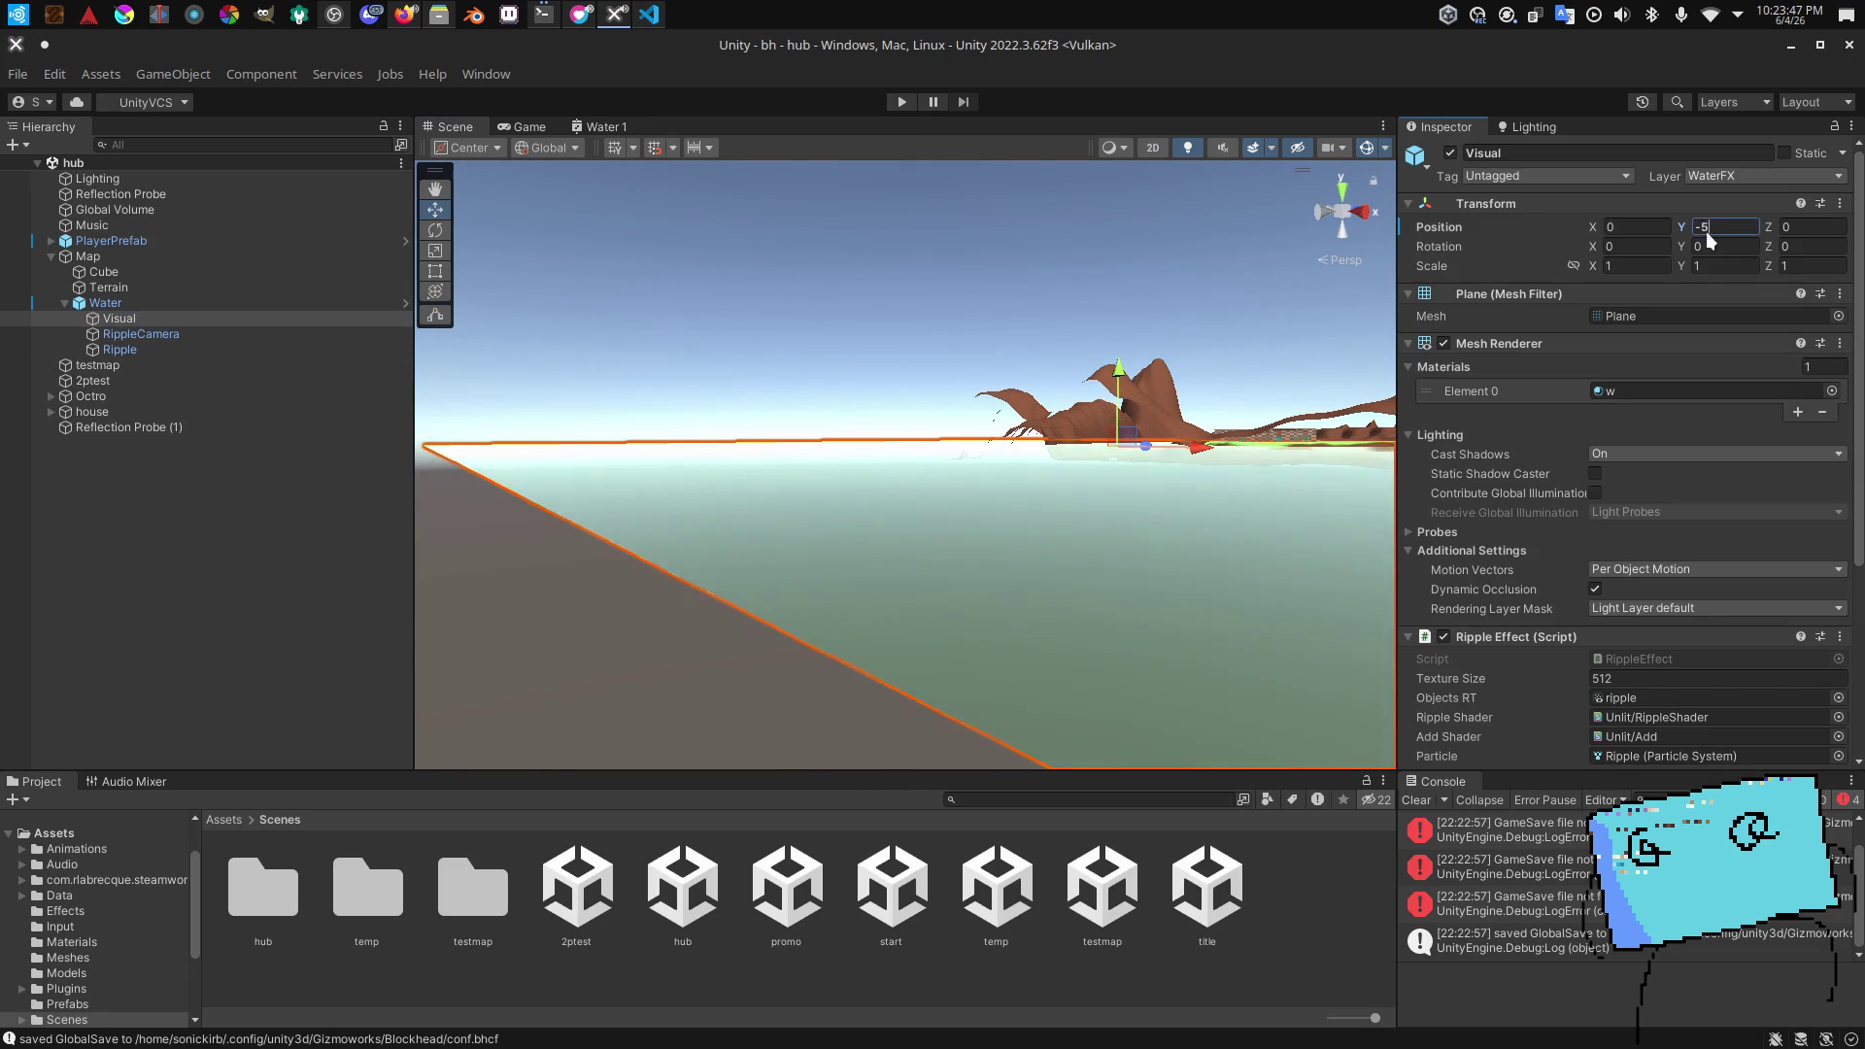
type("4.62")
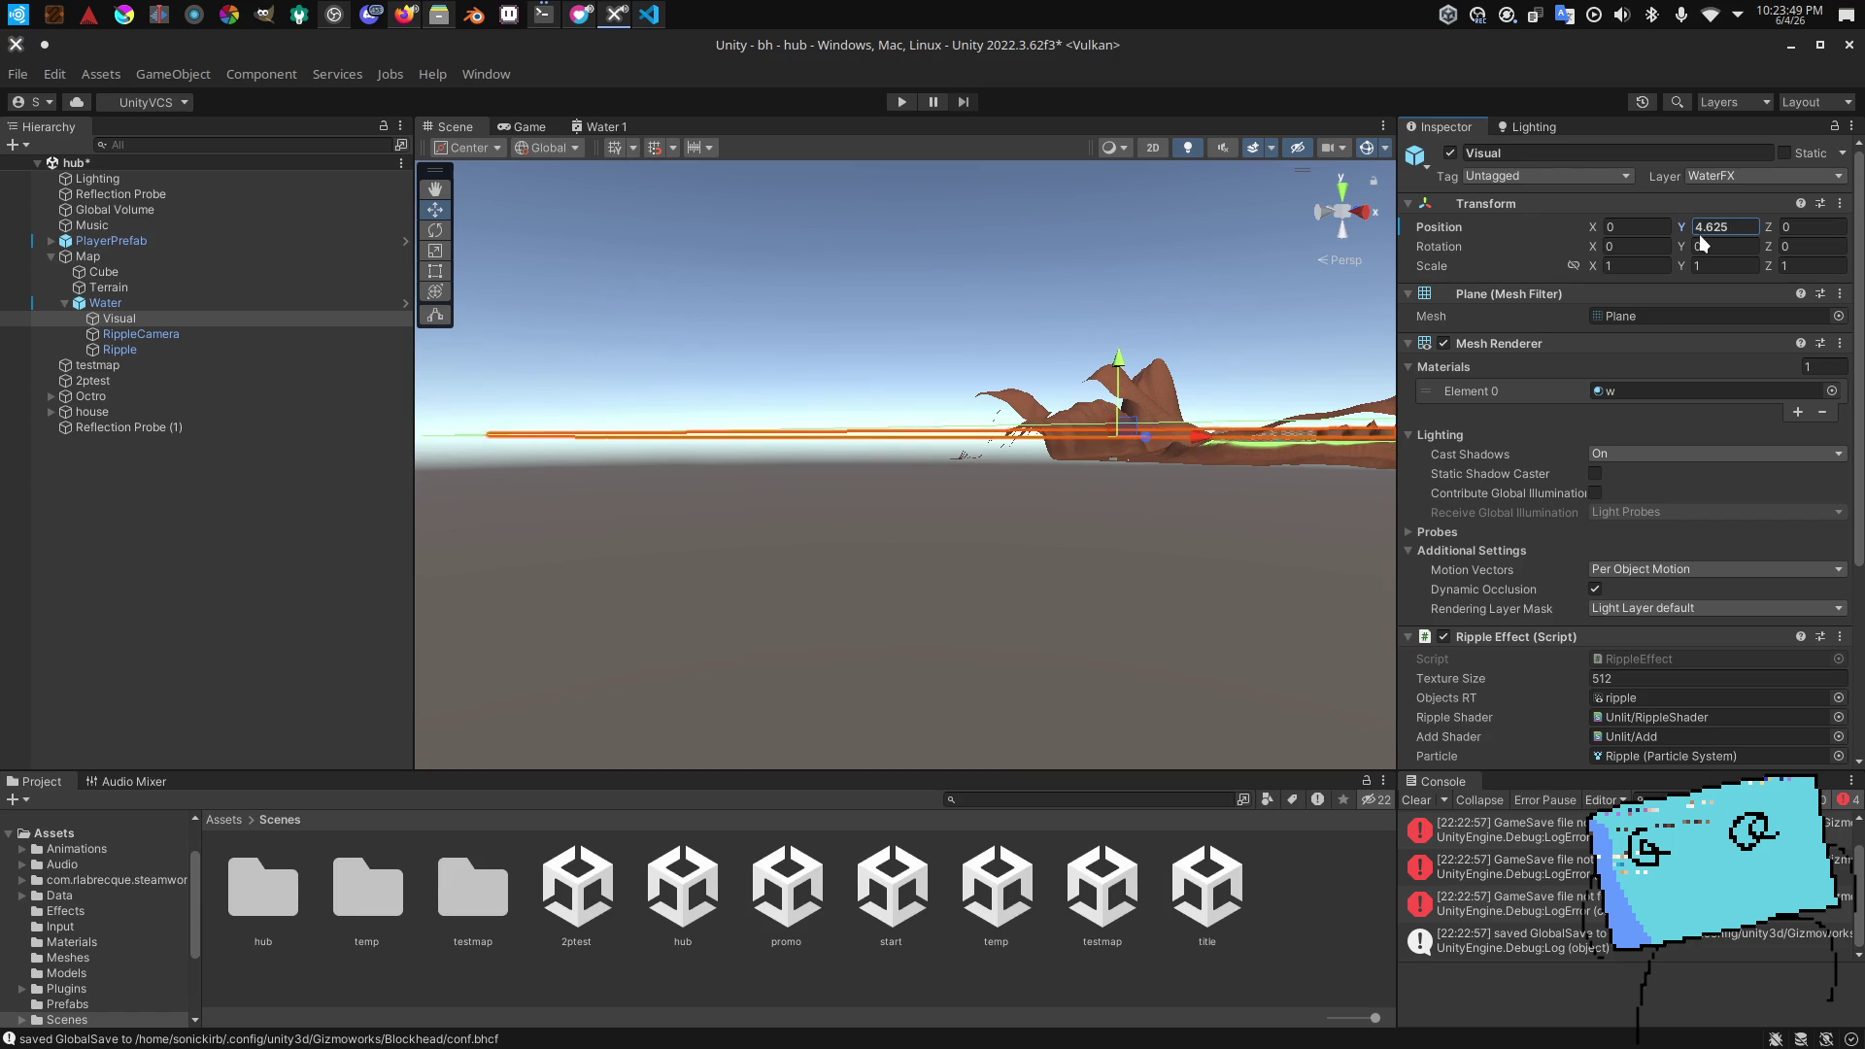
Step: Check the Water object from a few angles, then reopen the start scene
left_click(145, 304)
left_click_drag(813, 384, 820, 397)
mouse_move(684, 542)
left_mouse_down()
mouse_move(725, 568)
mouse_move(685, 367)
mouse_move(707, 382)
left_mouse_up()
left_click_drag(223, 304, 908, 327)
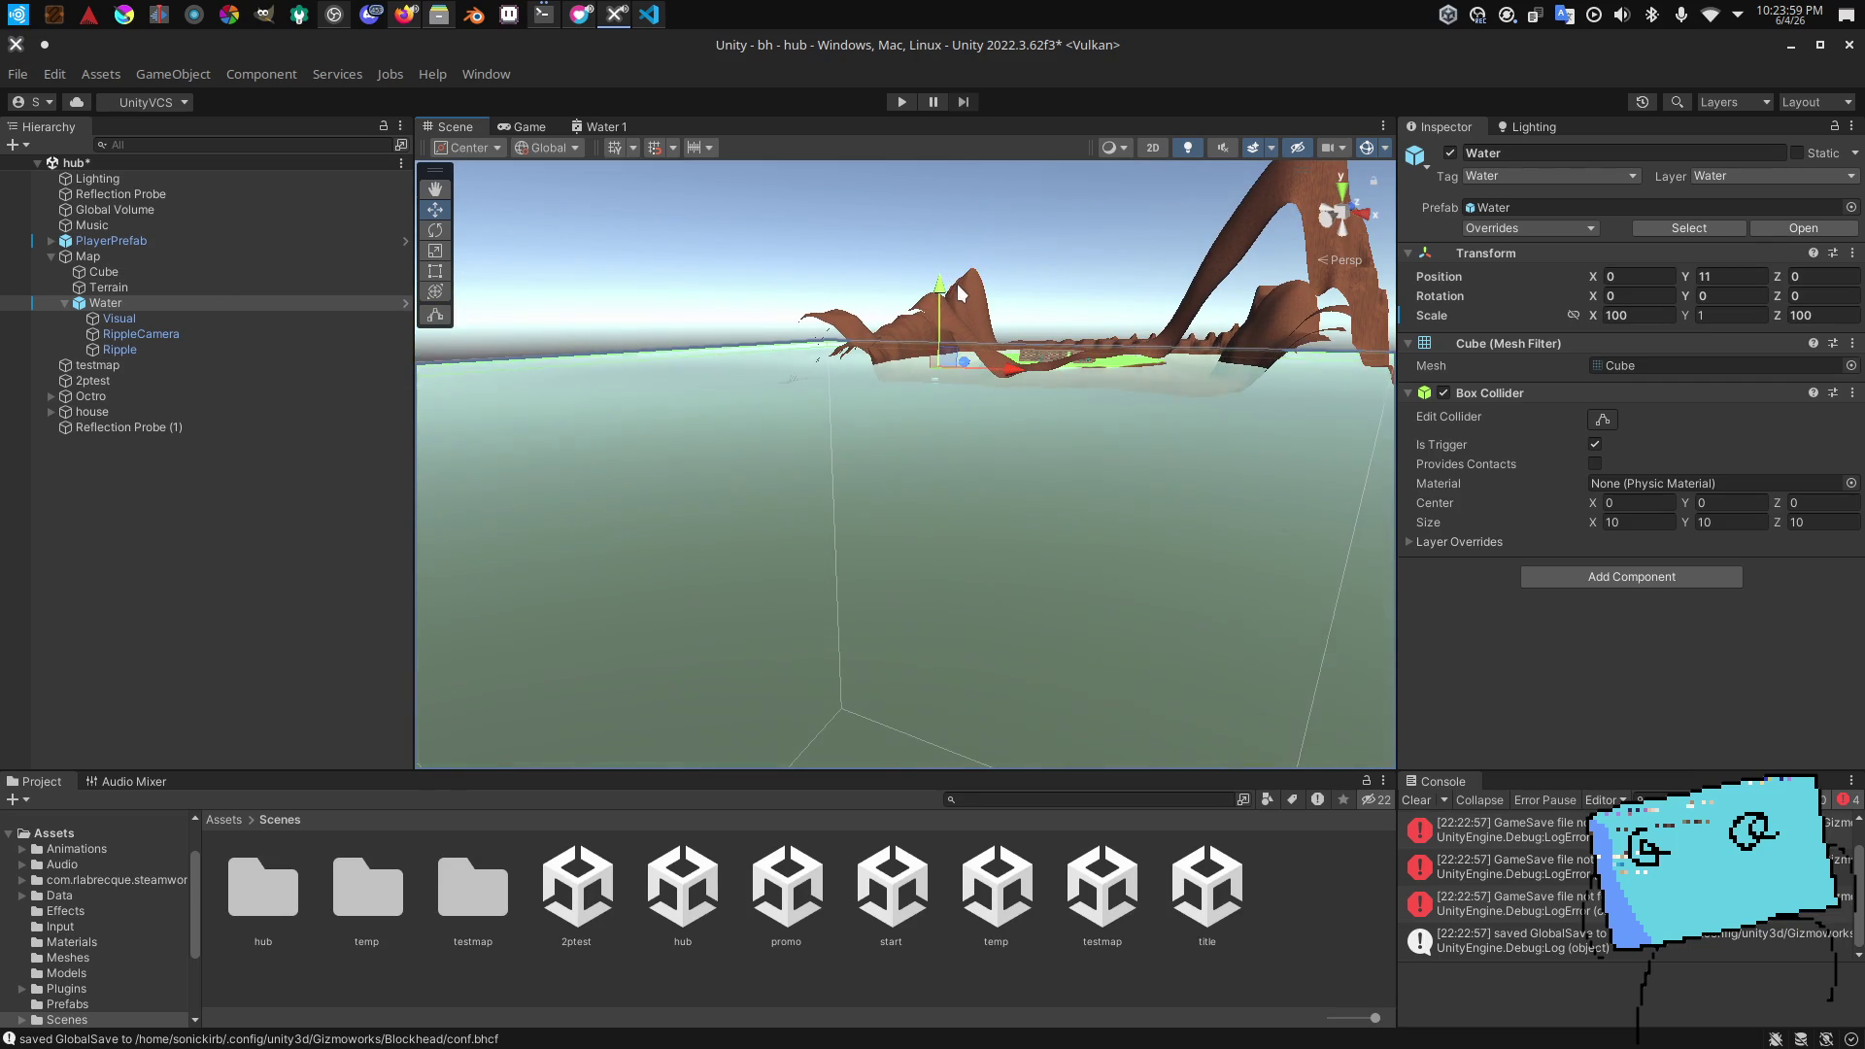
double_click(865, 889)
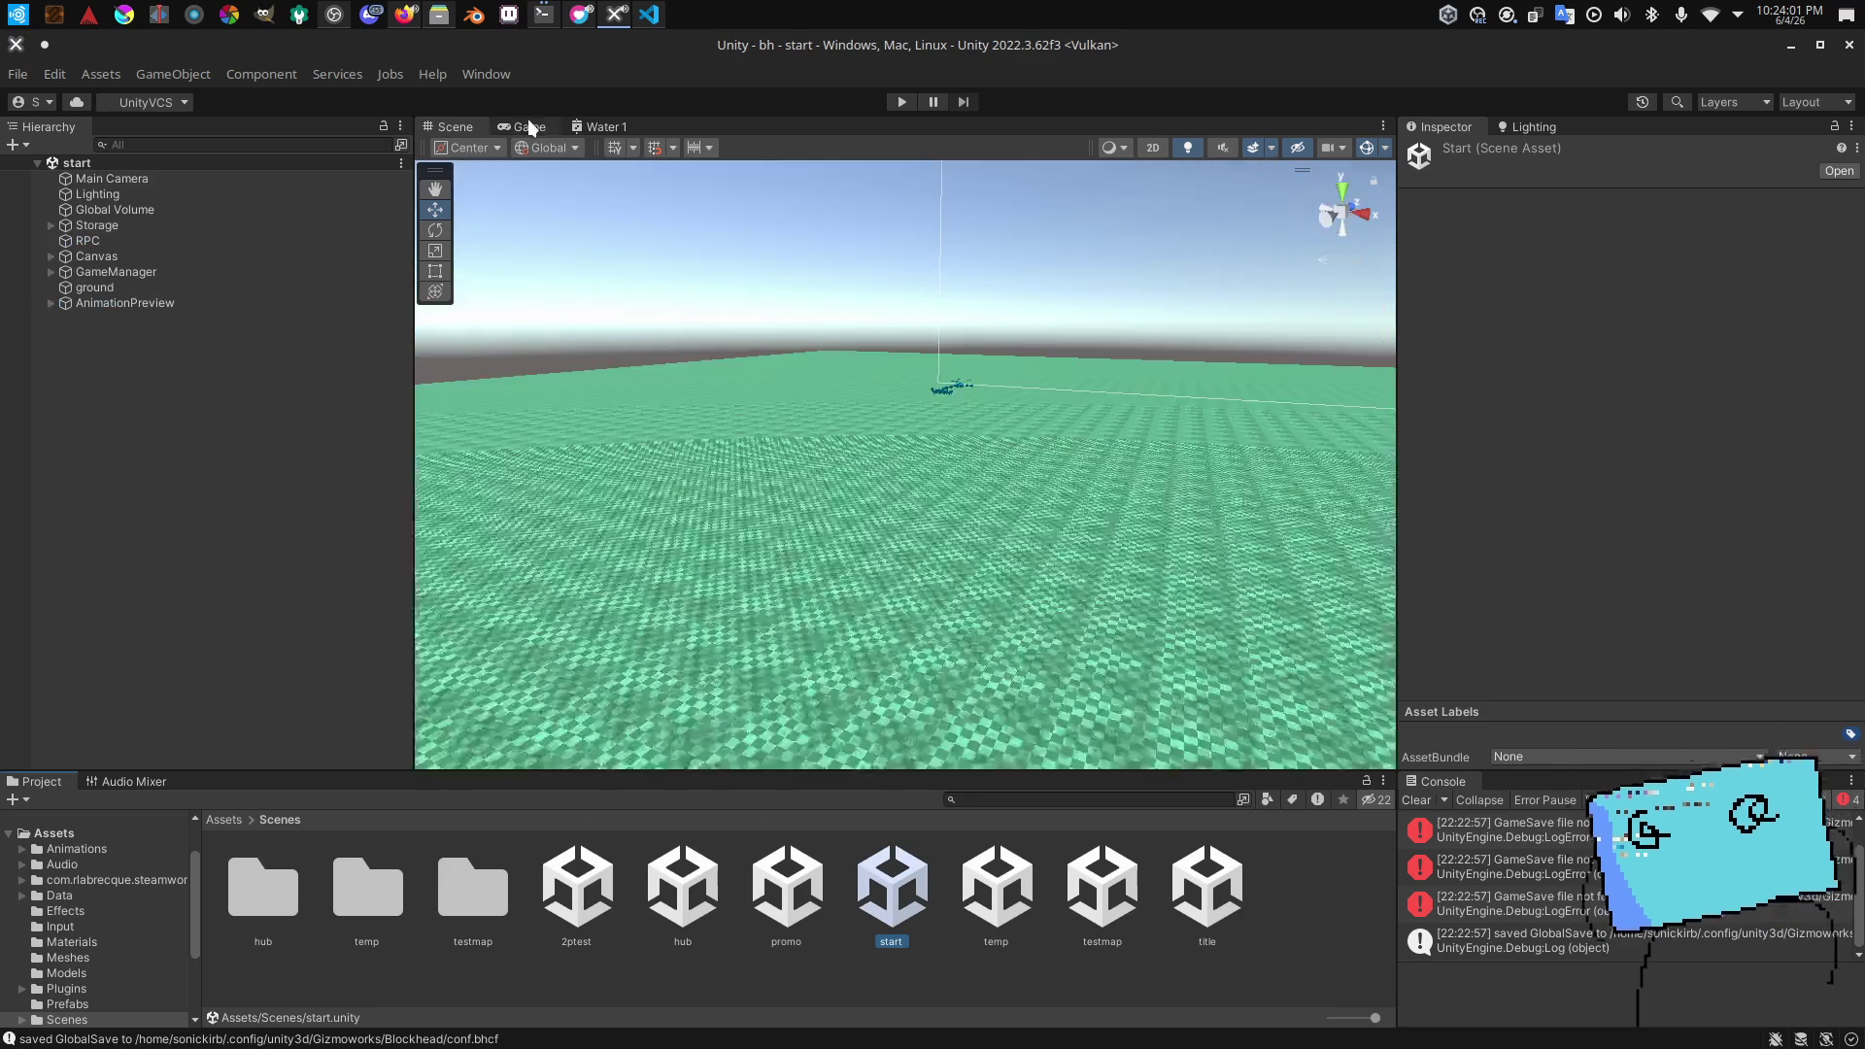
Step: Start Play mode and check the second 'oops' push in Konsole: 3 files pushed to main
left_click(529, 126)
left_click(902, 102)
key("alt+Tab")
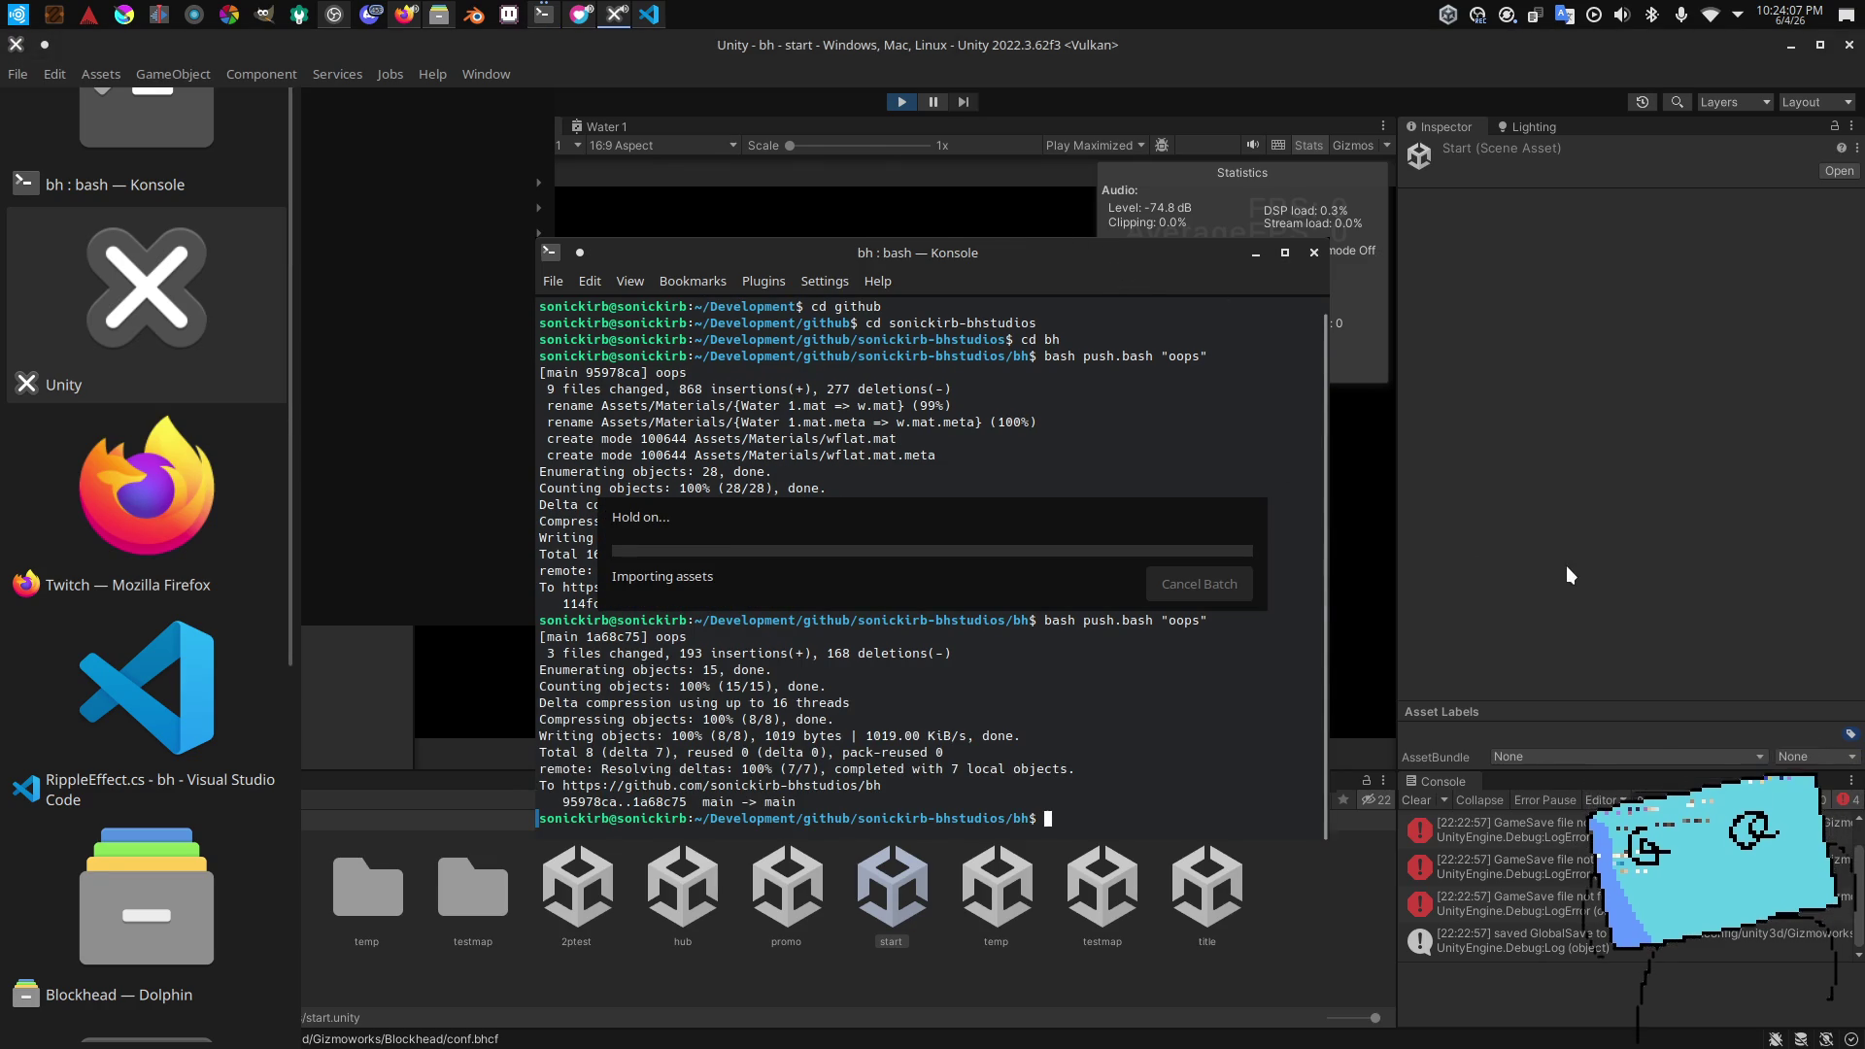
key("alt+Tab")
key("alt+Tab")
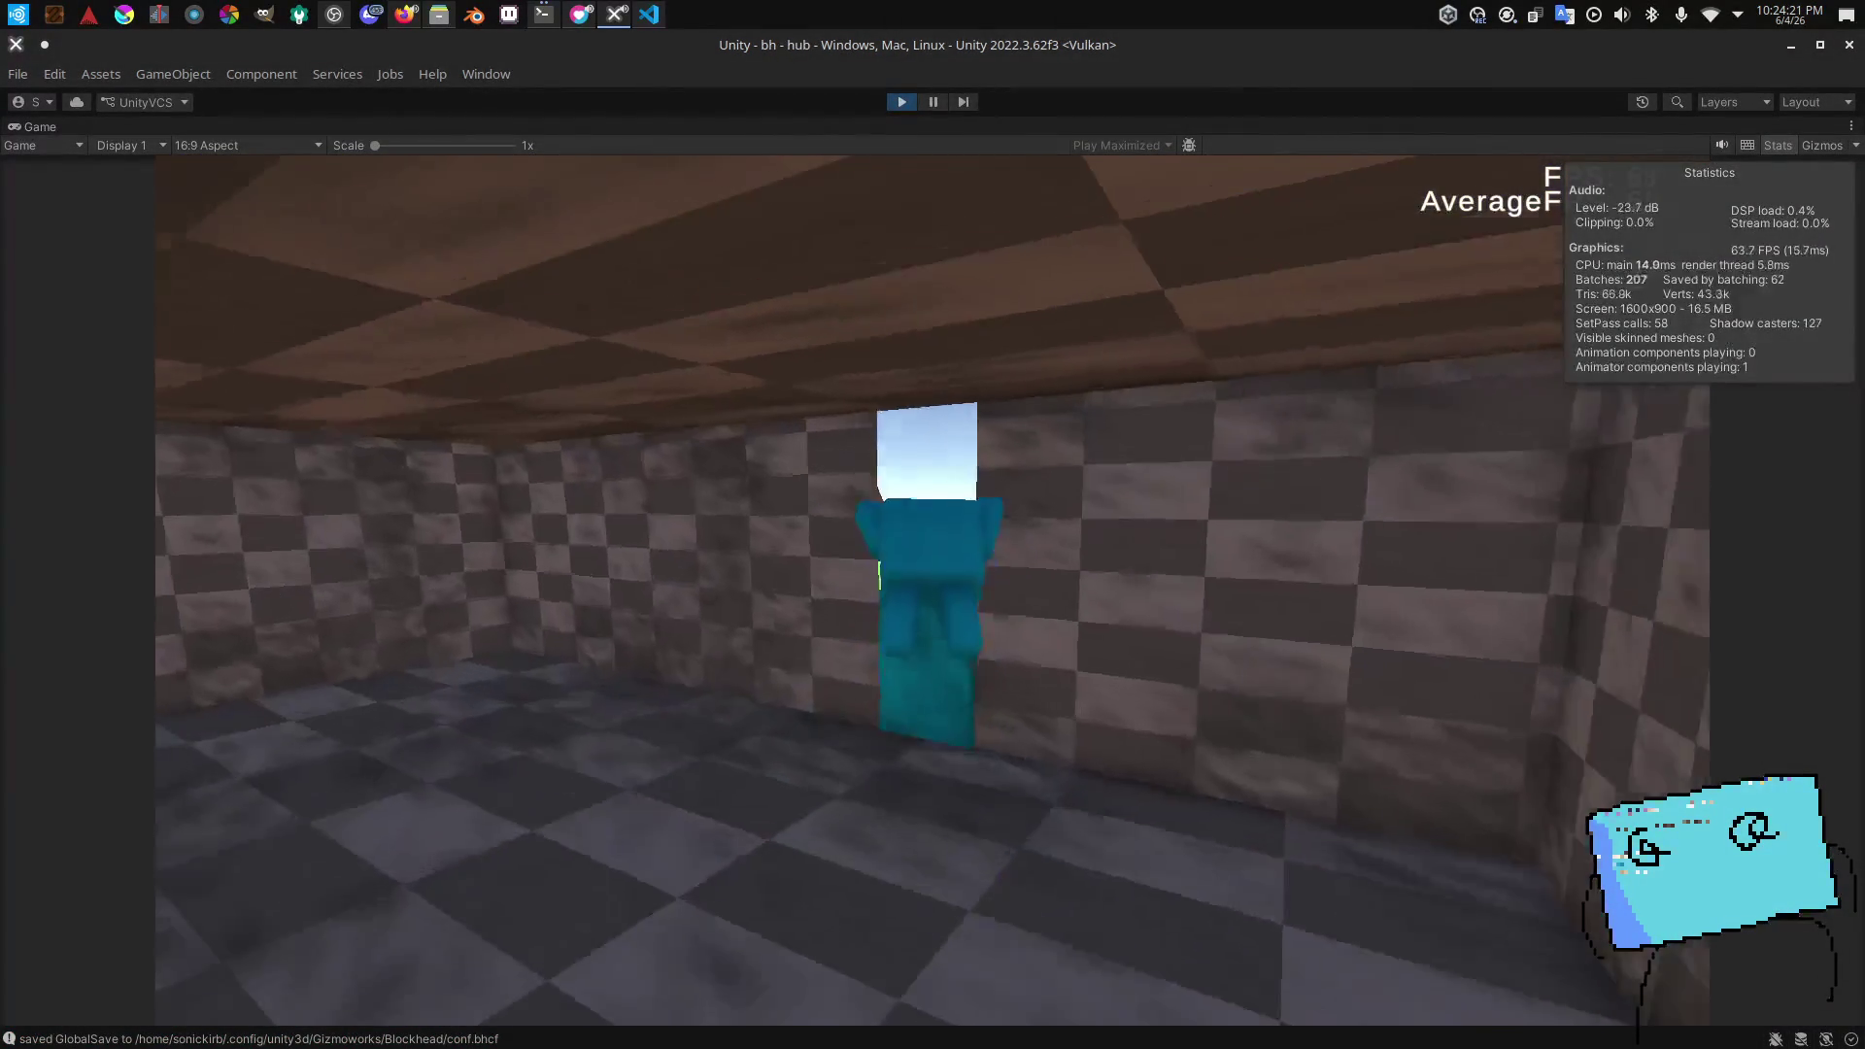
Step: Swim across the hub lake, then interact with the grey block to travel to testmap
key("w")
key("w")
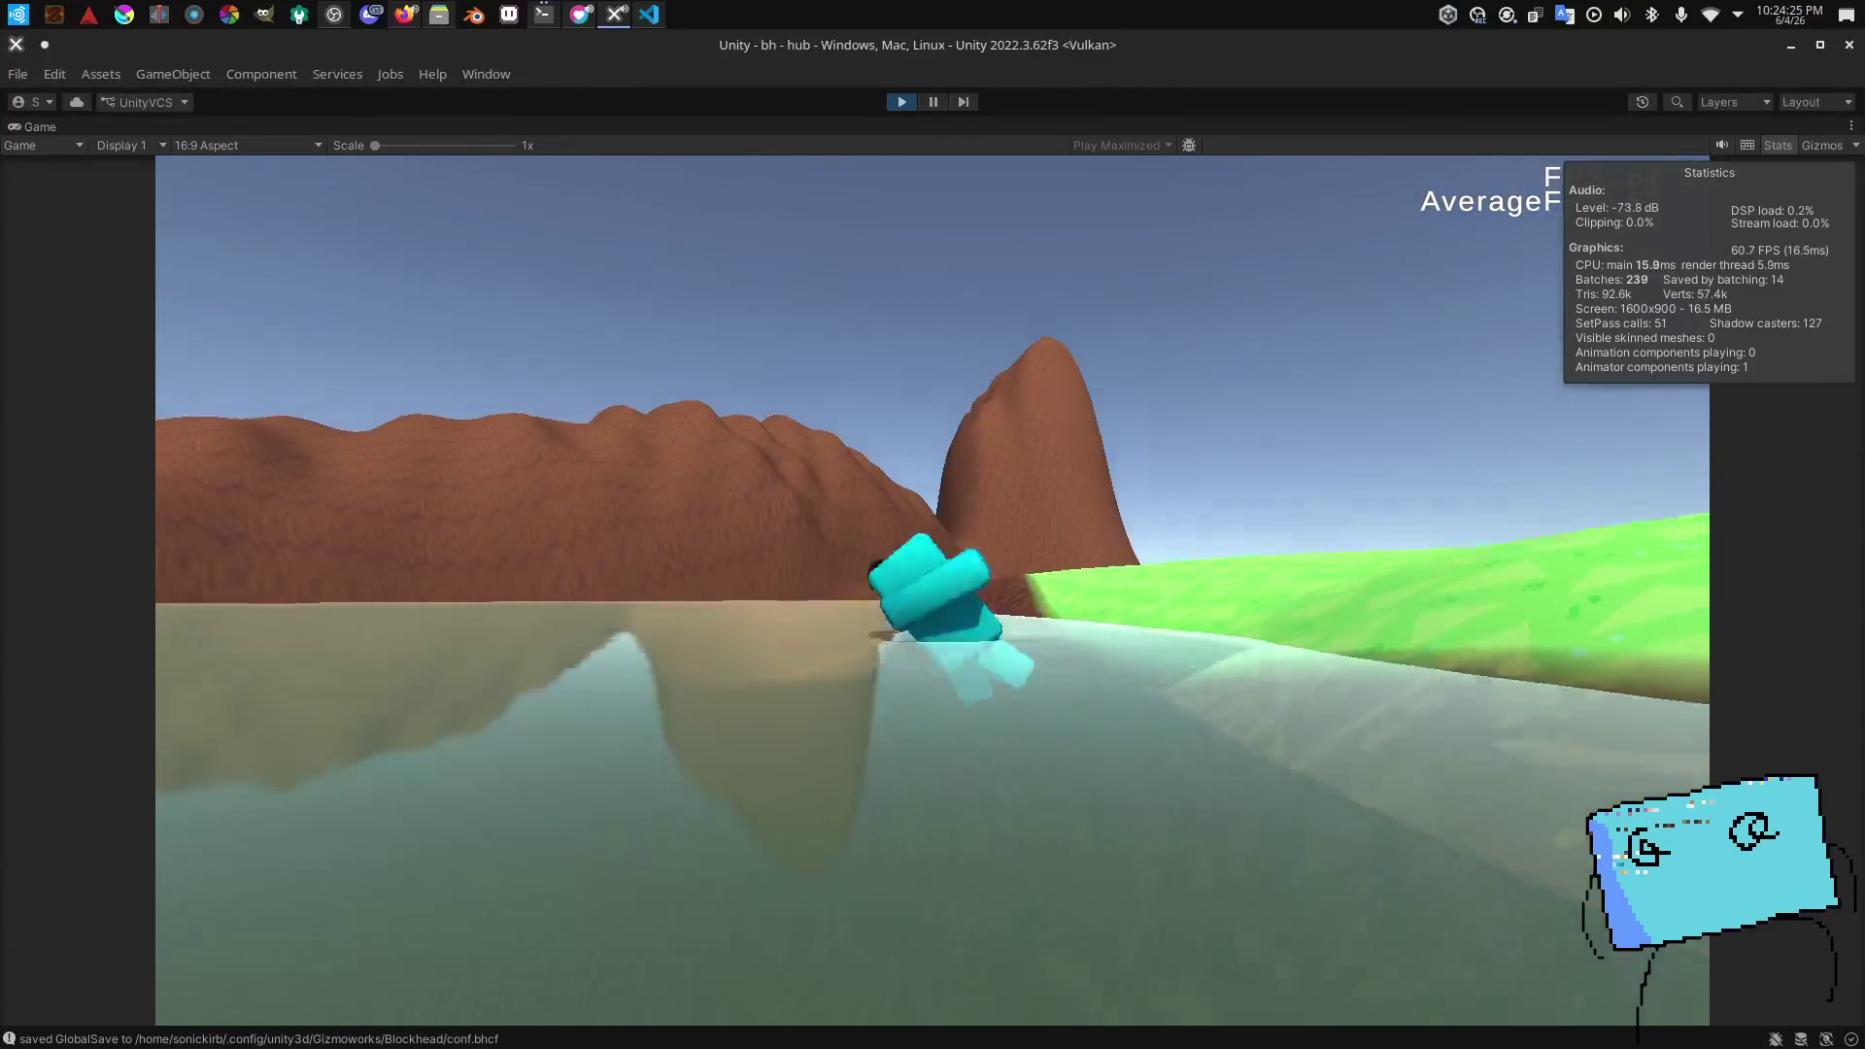
key("w")
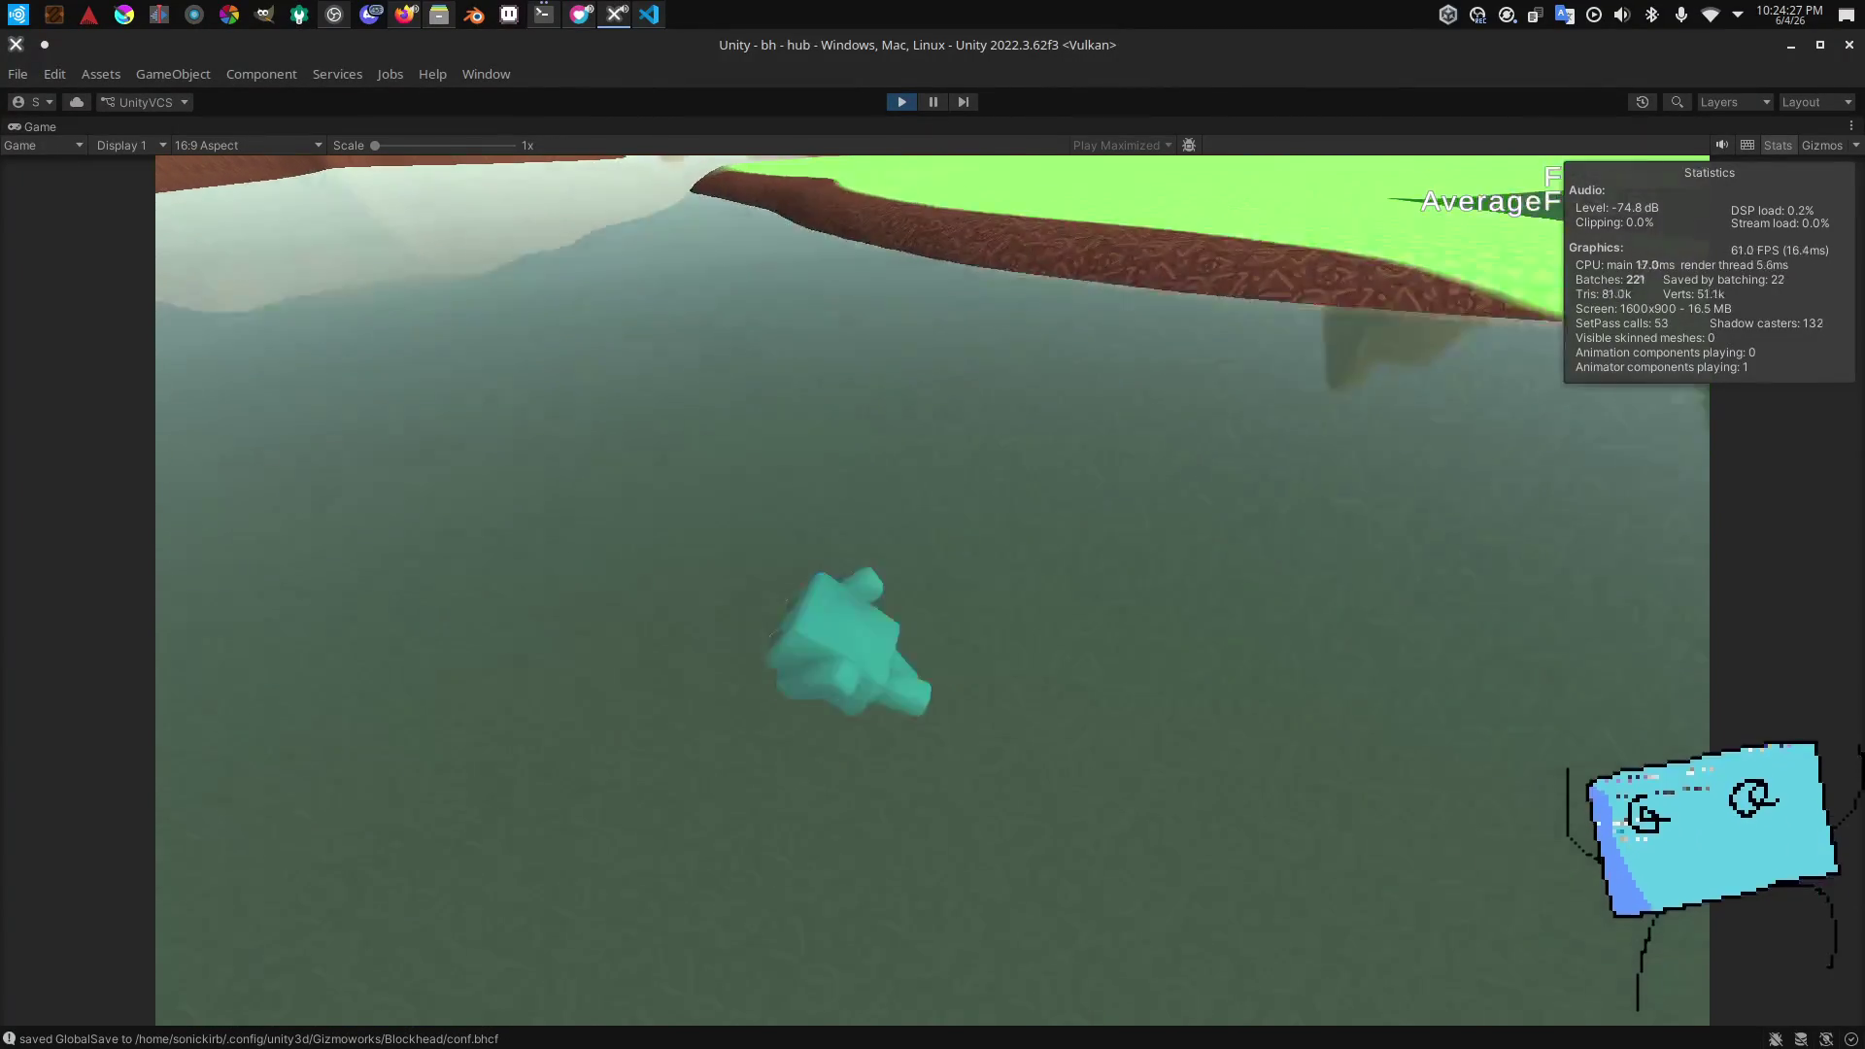
key("w")
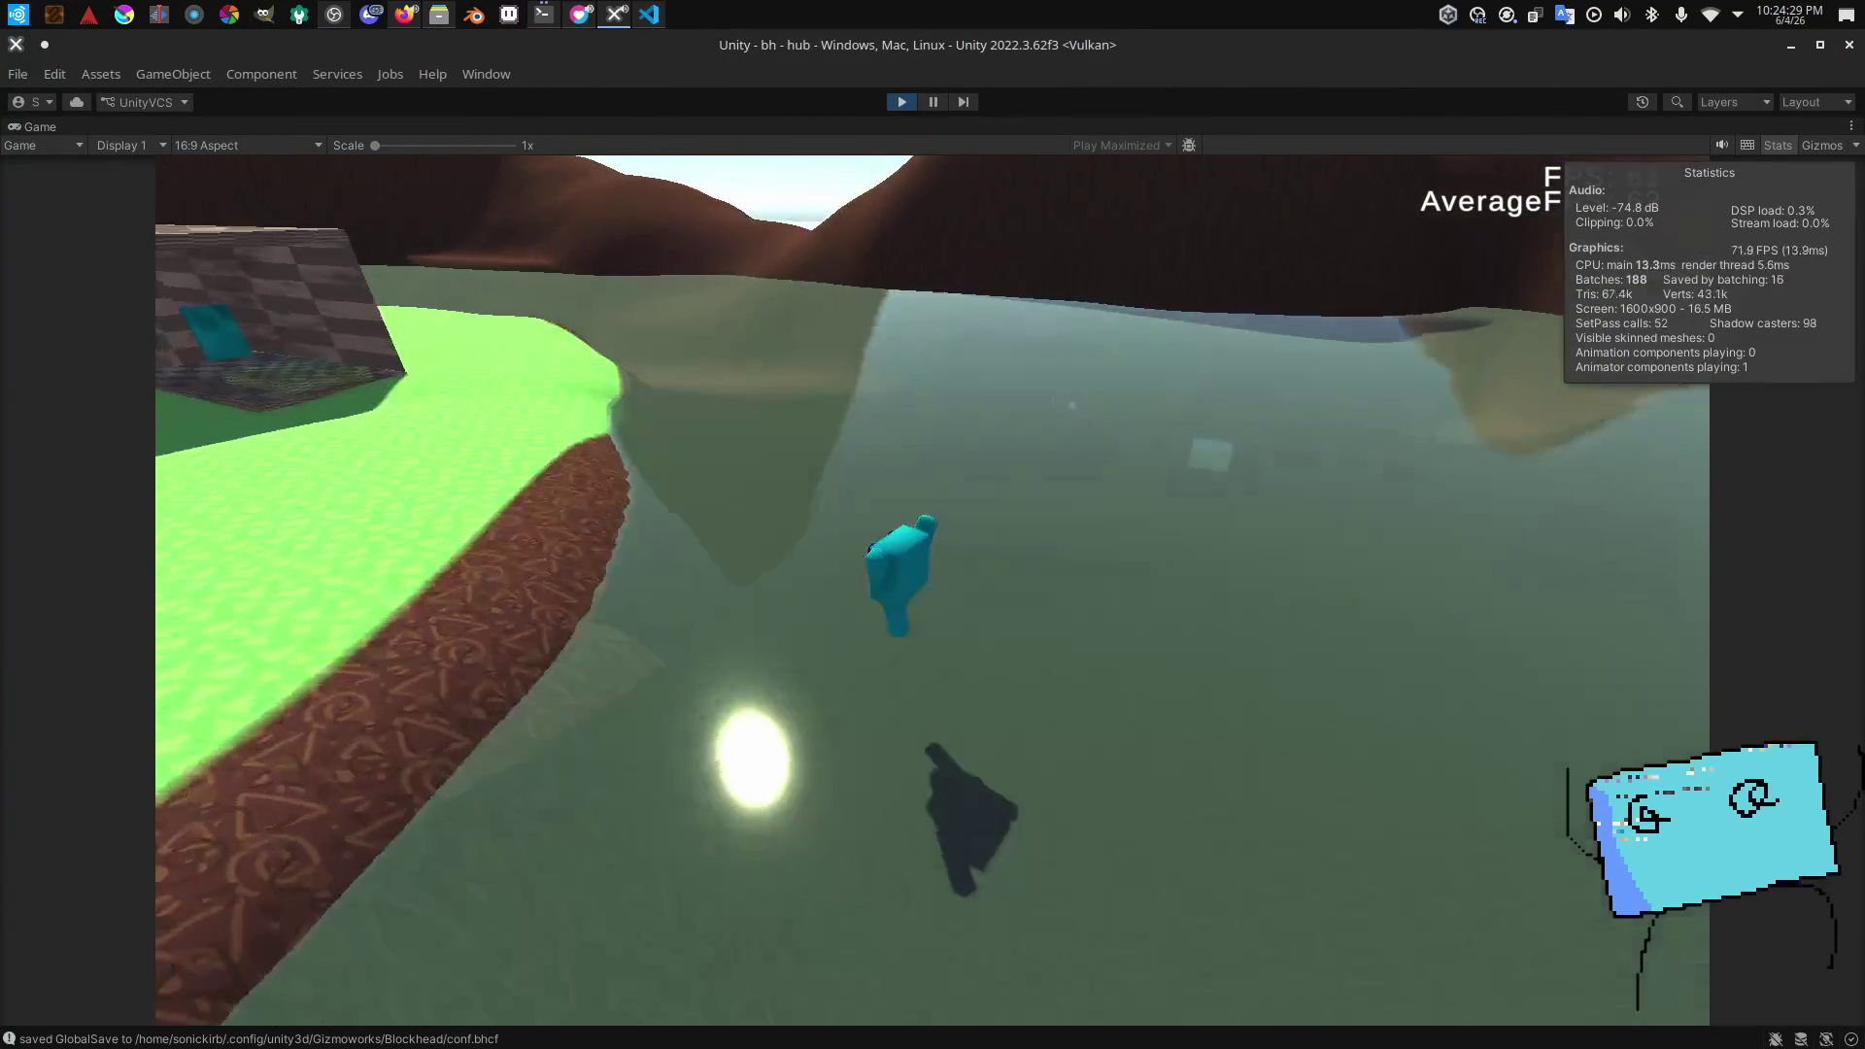
key("w")
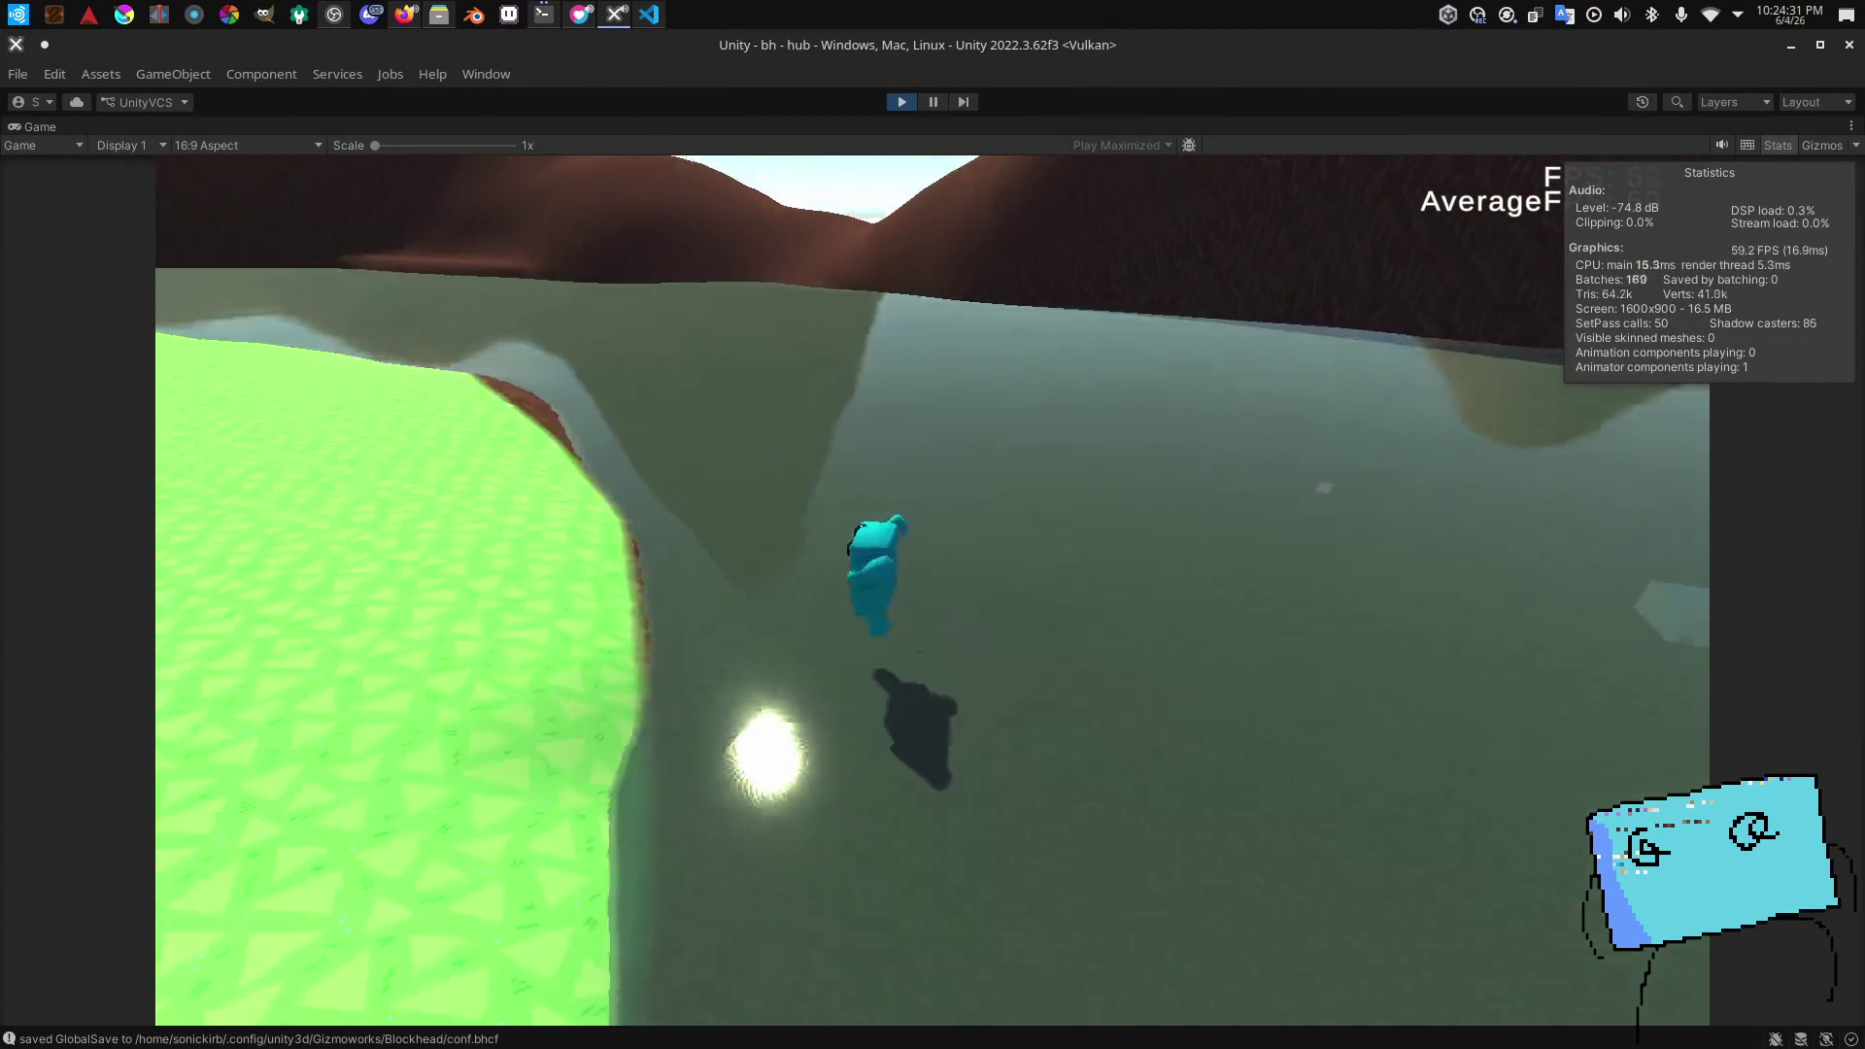
key("w")
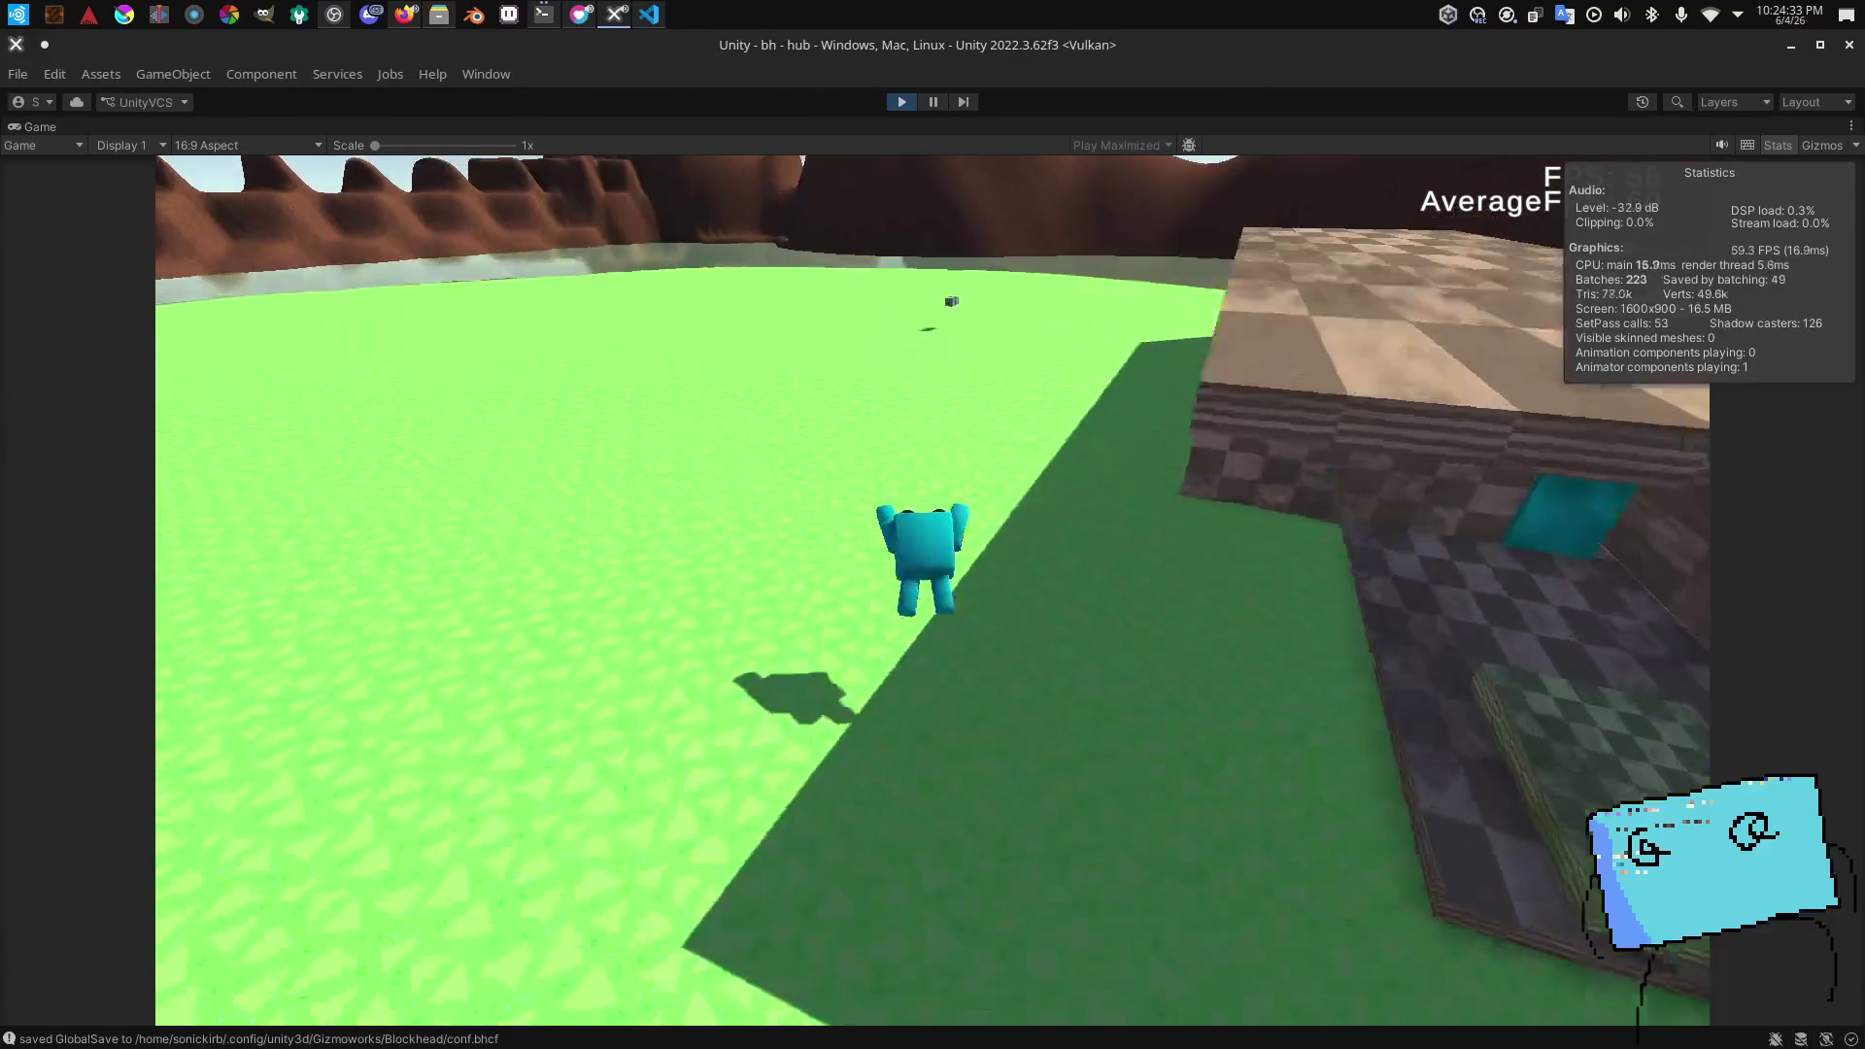
key("w")
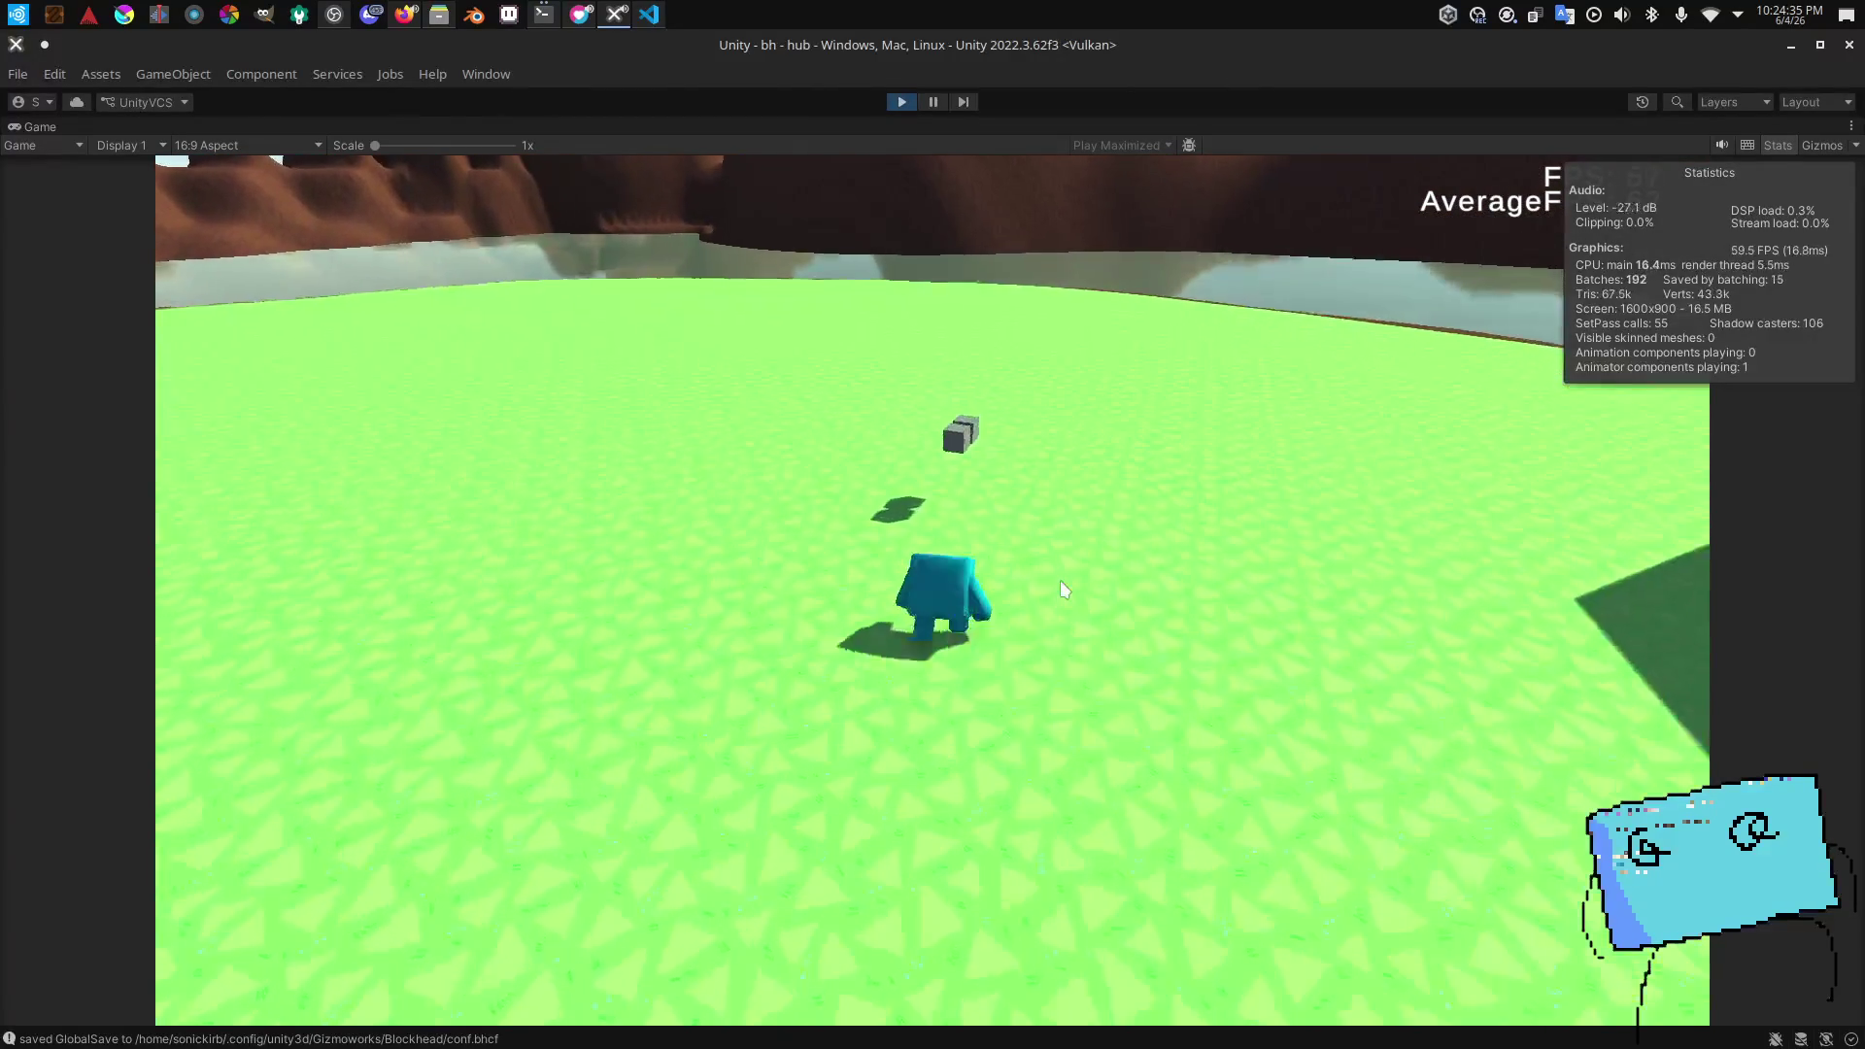
key("e")
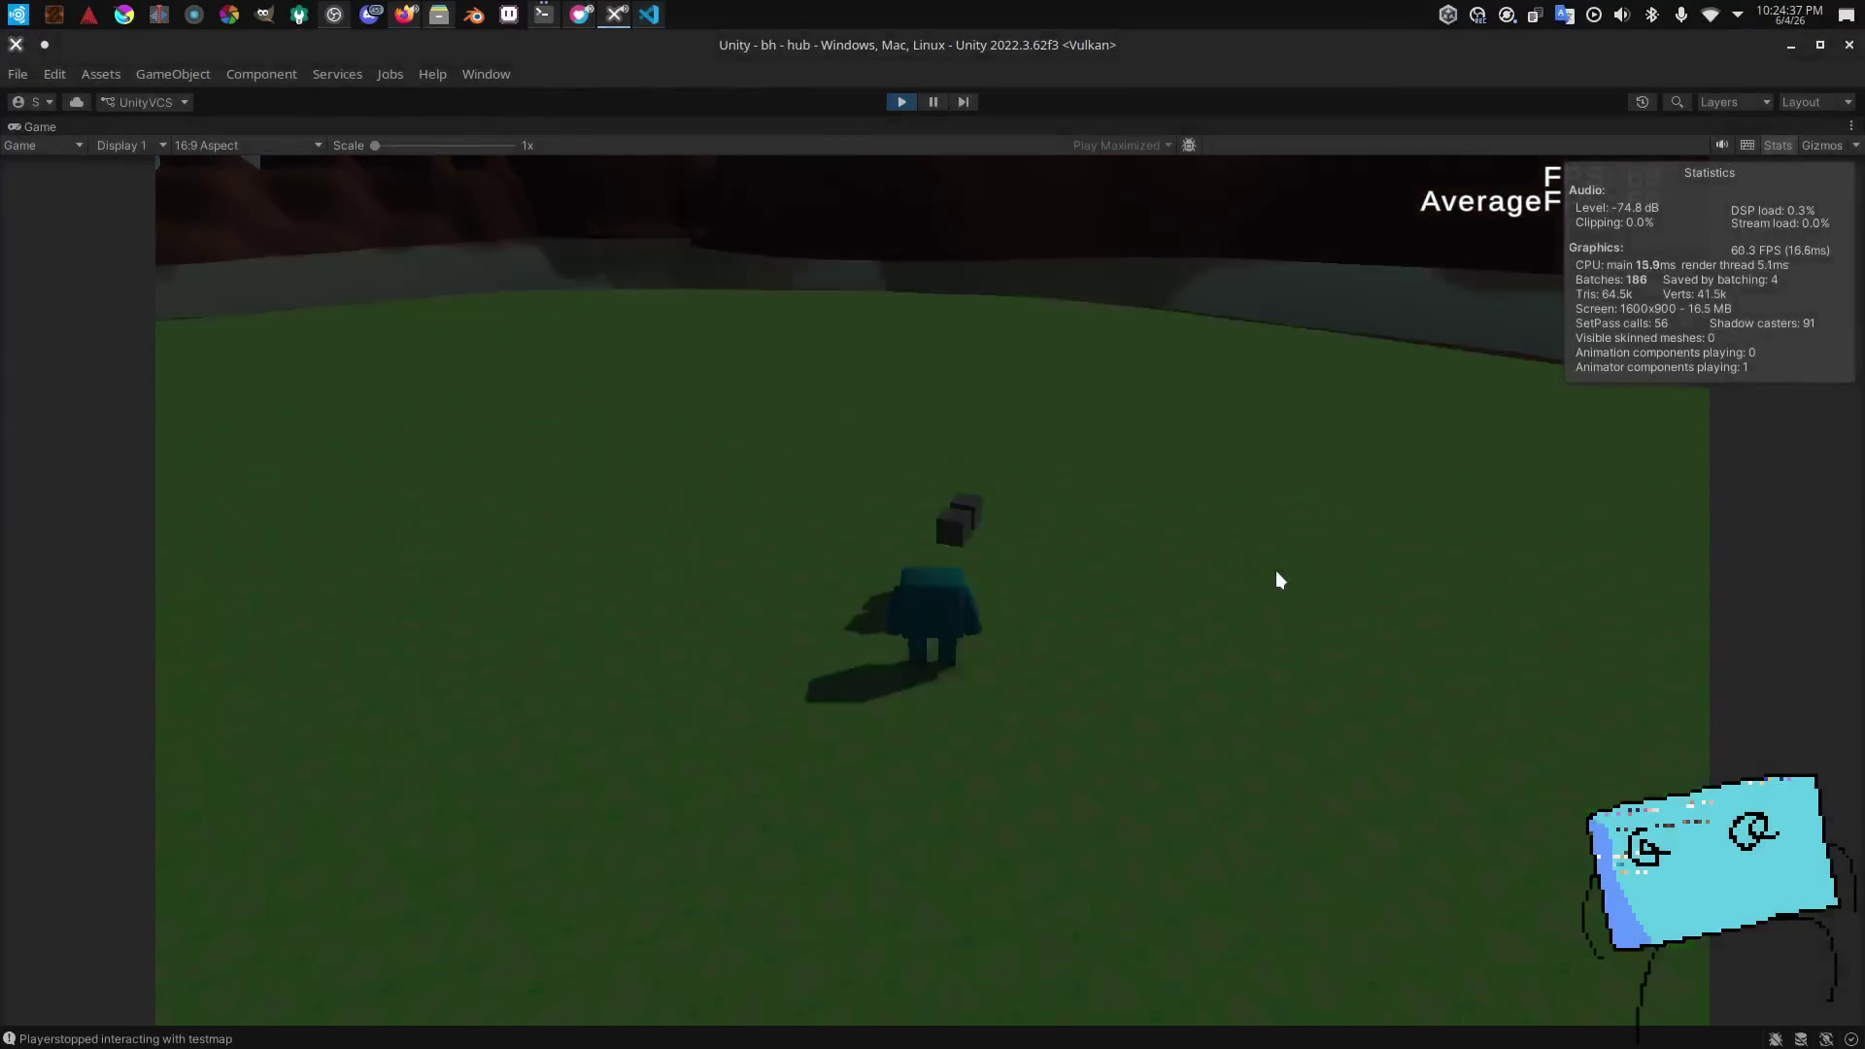
Step: Run across the field and over the icy patch toward the pool
key("w")
key("w")
key("space")
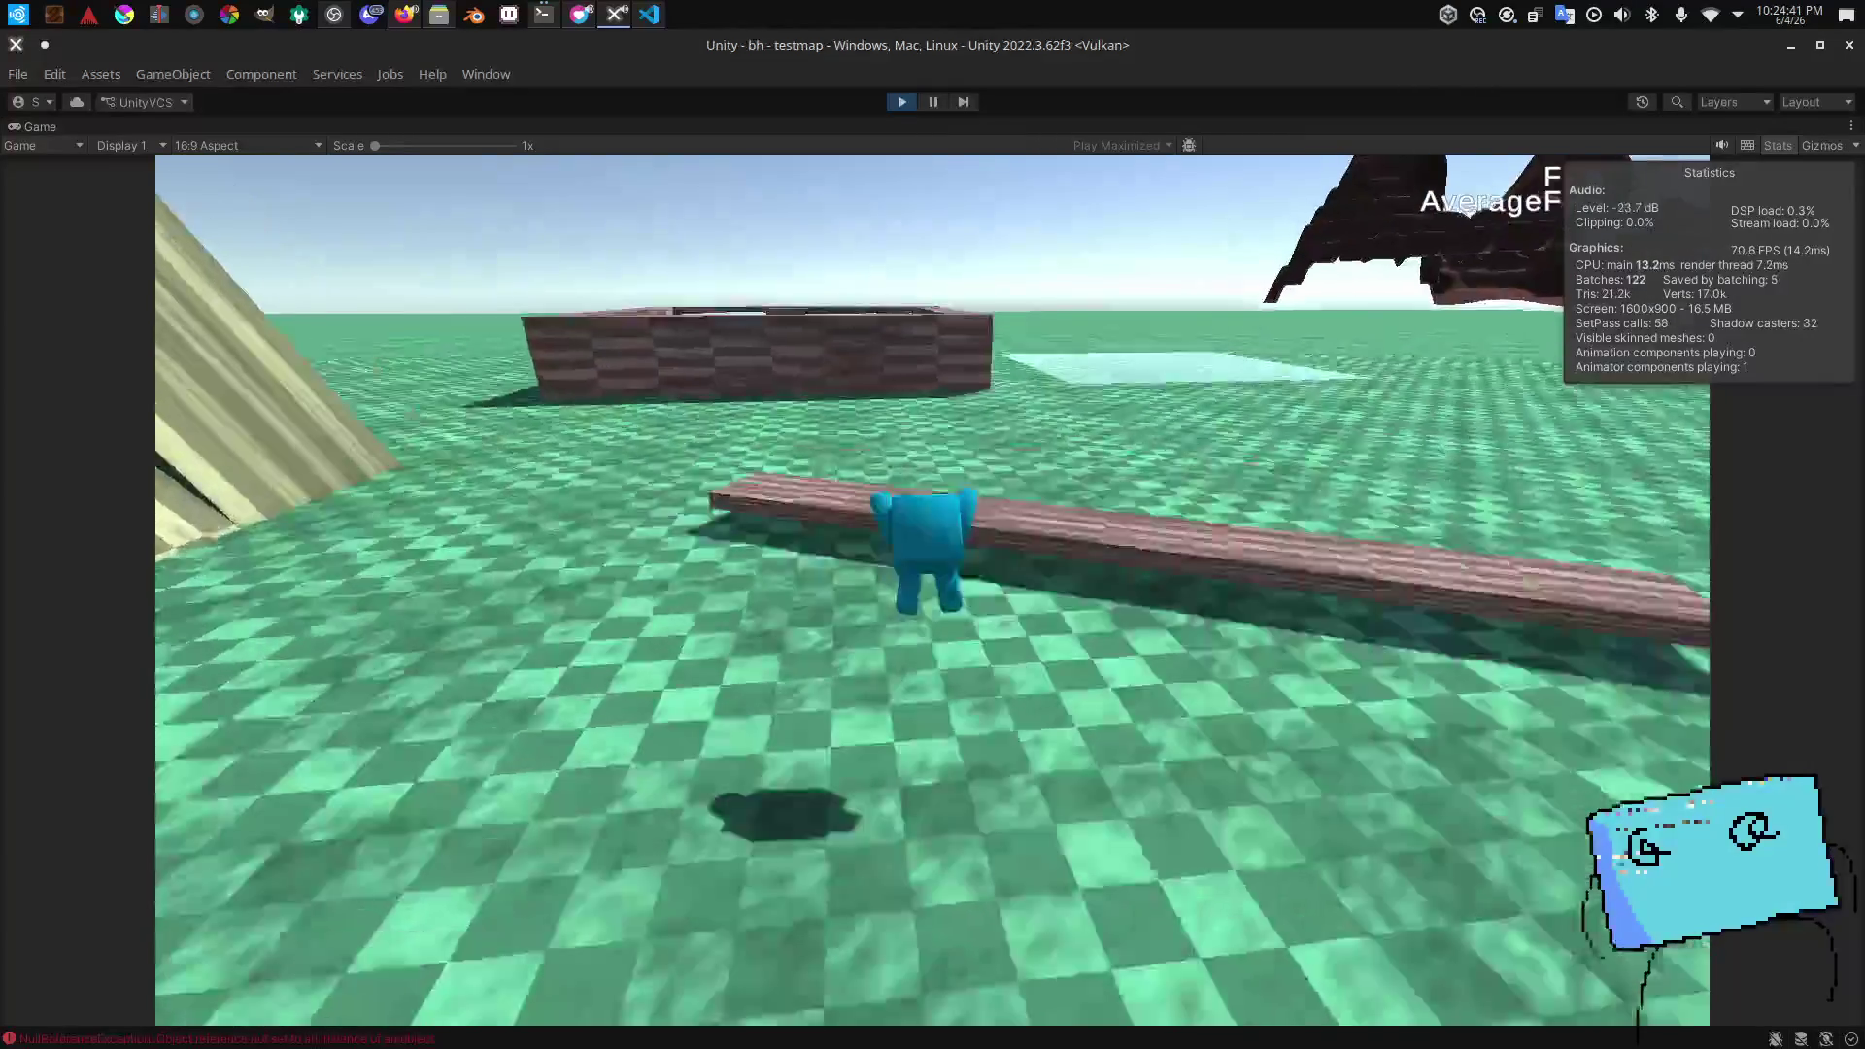
key("w")
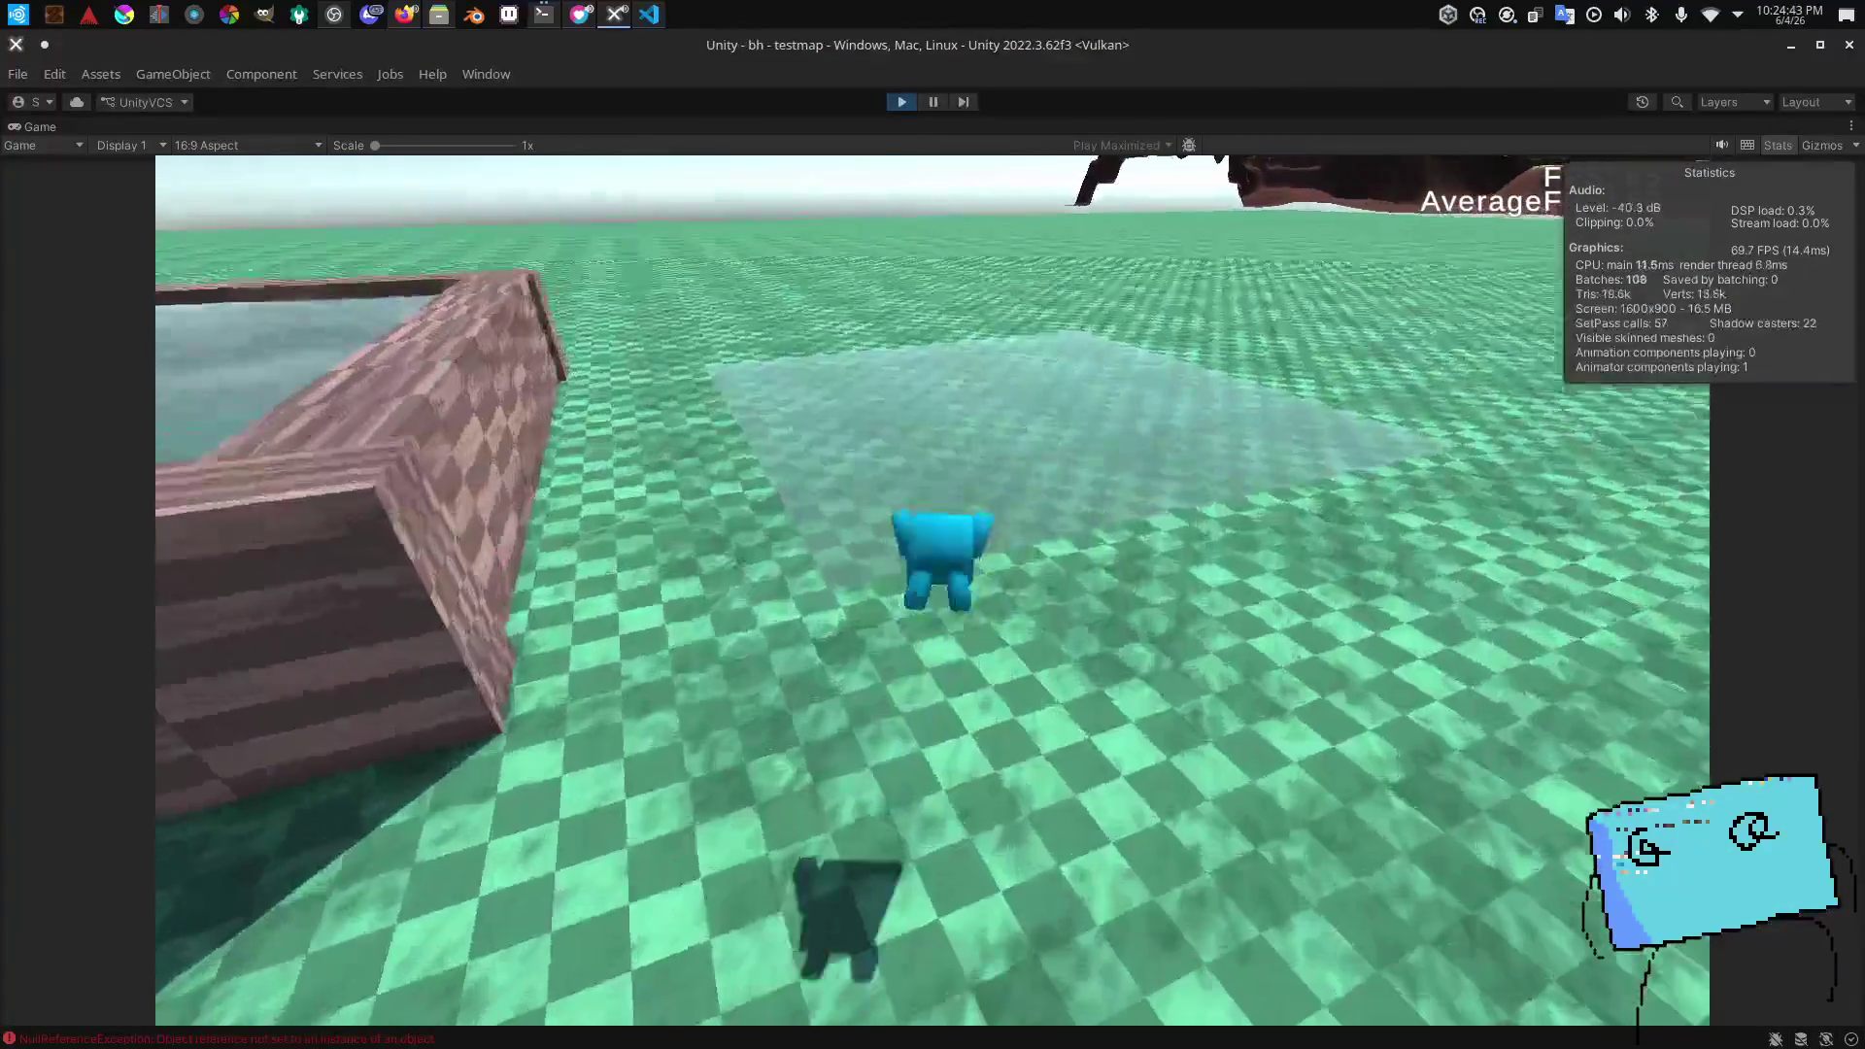
key("w")
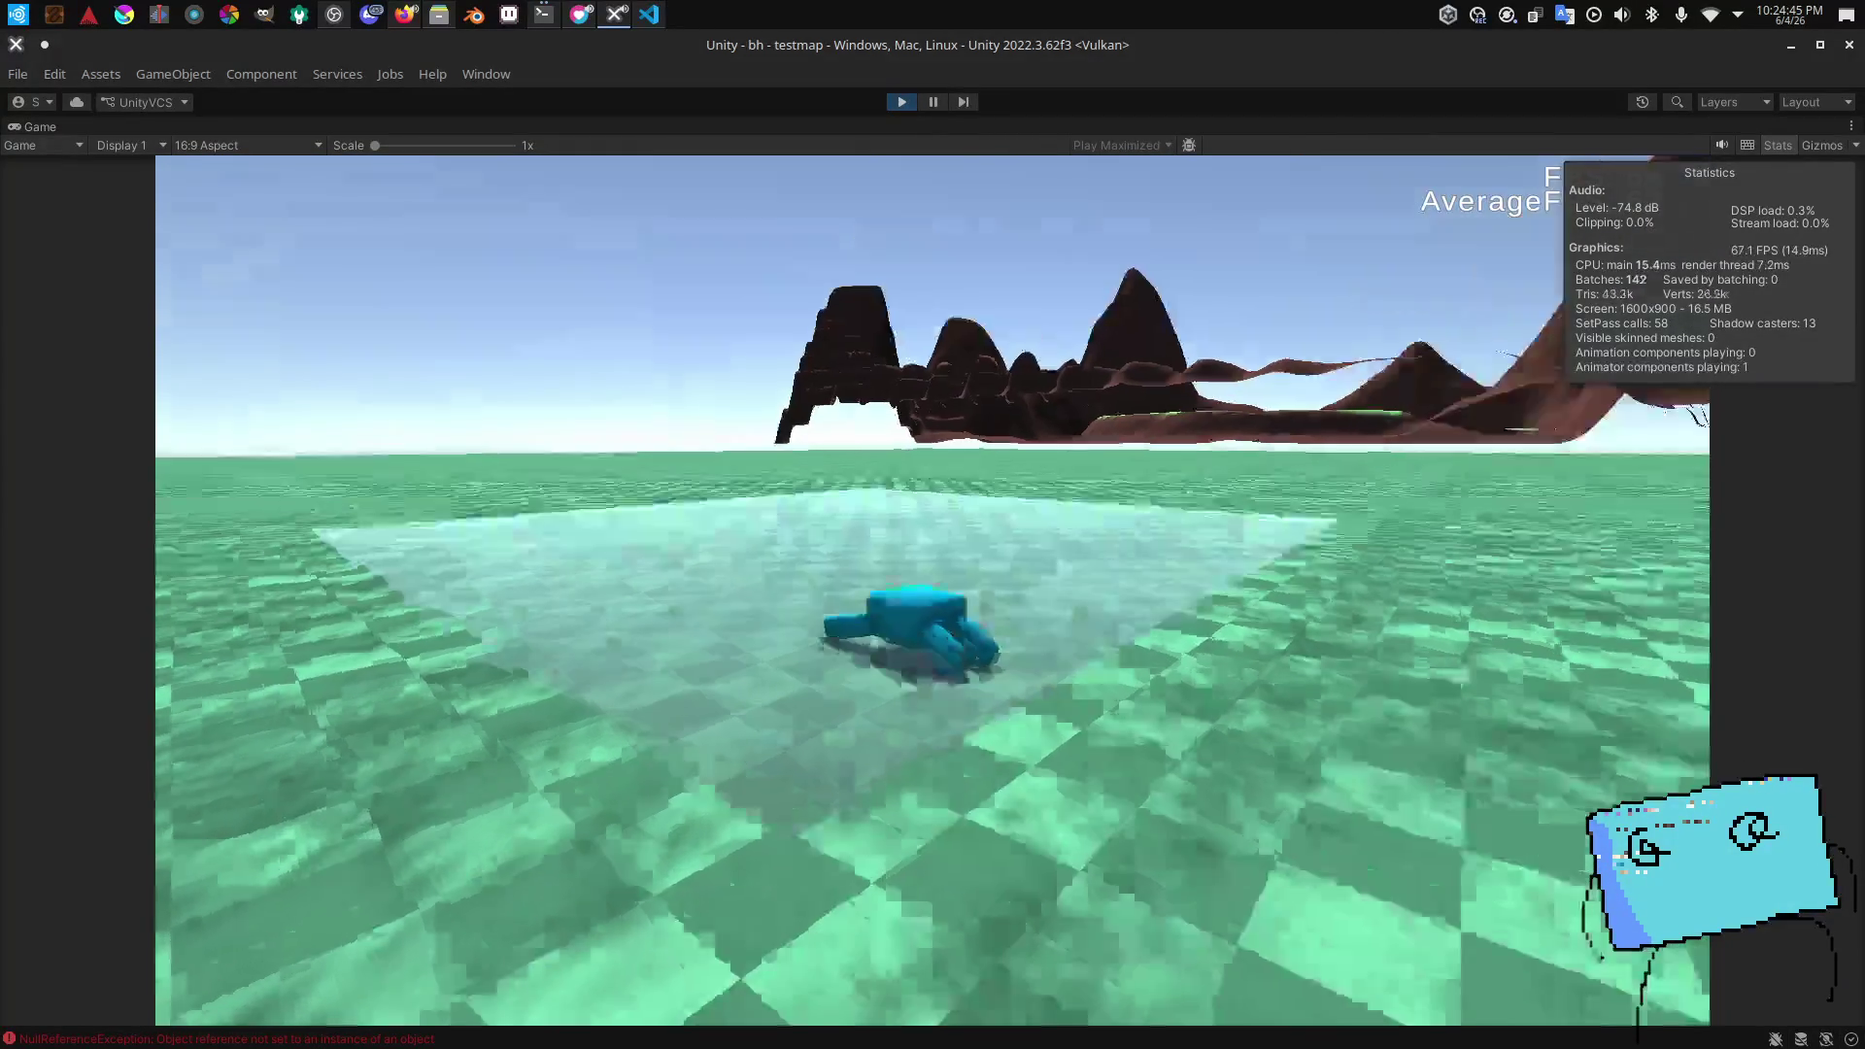
key("w")
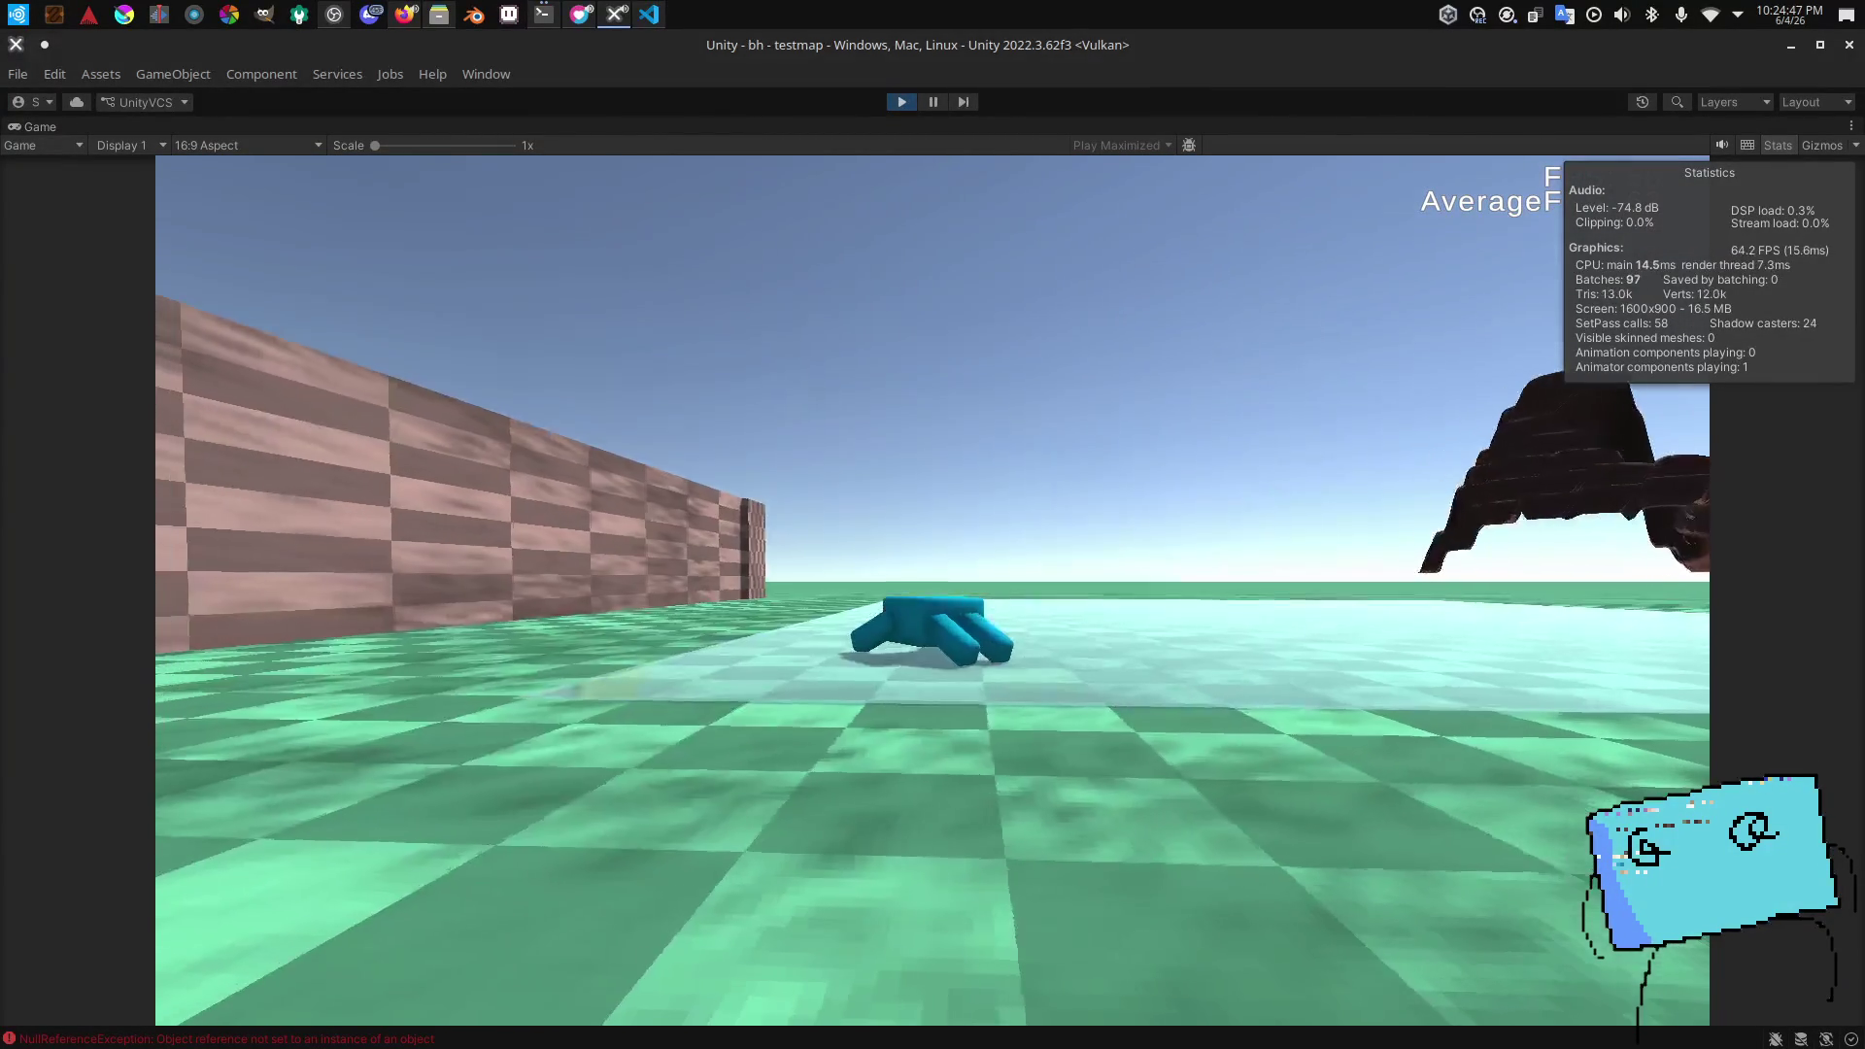
key("e")
key("w")
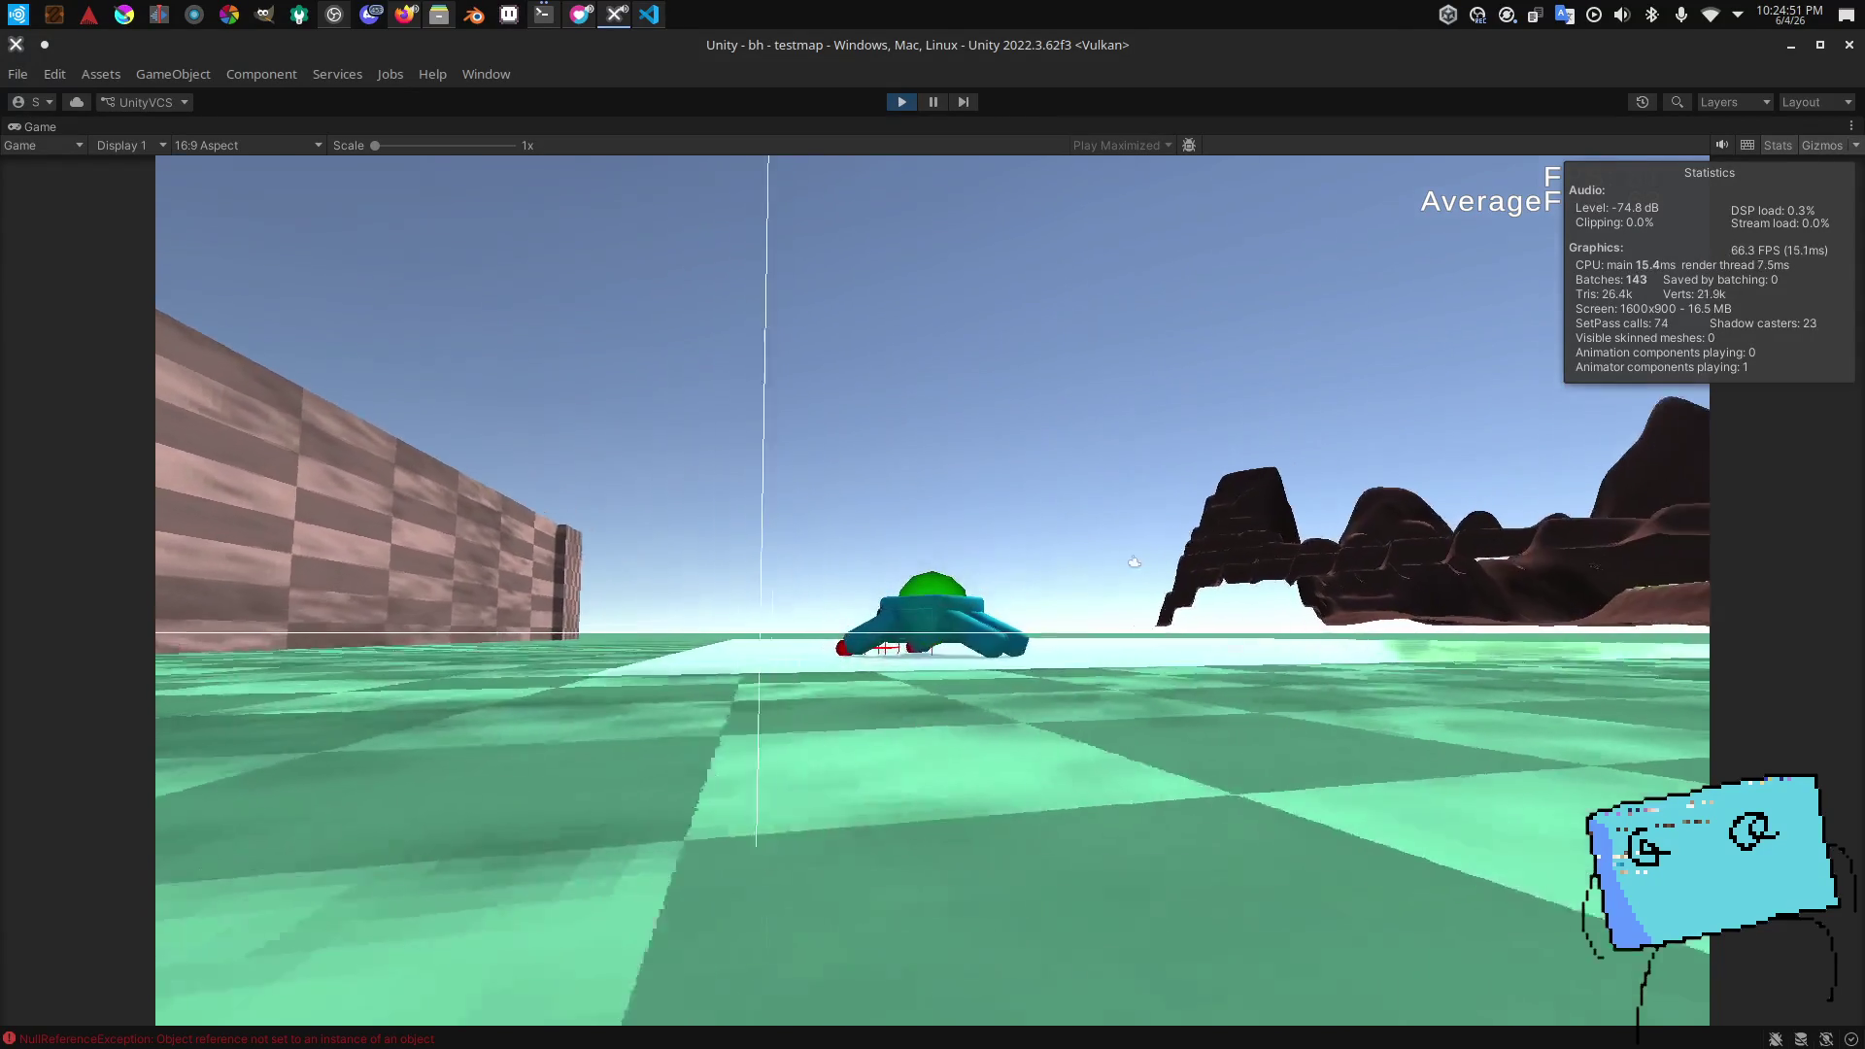
key("space")
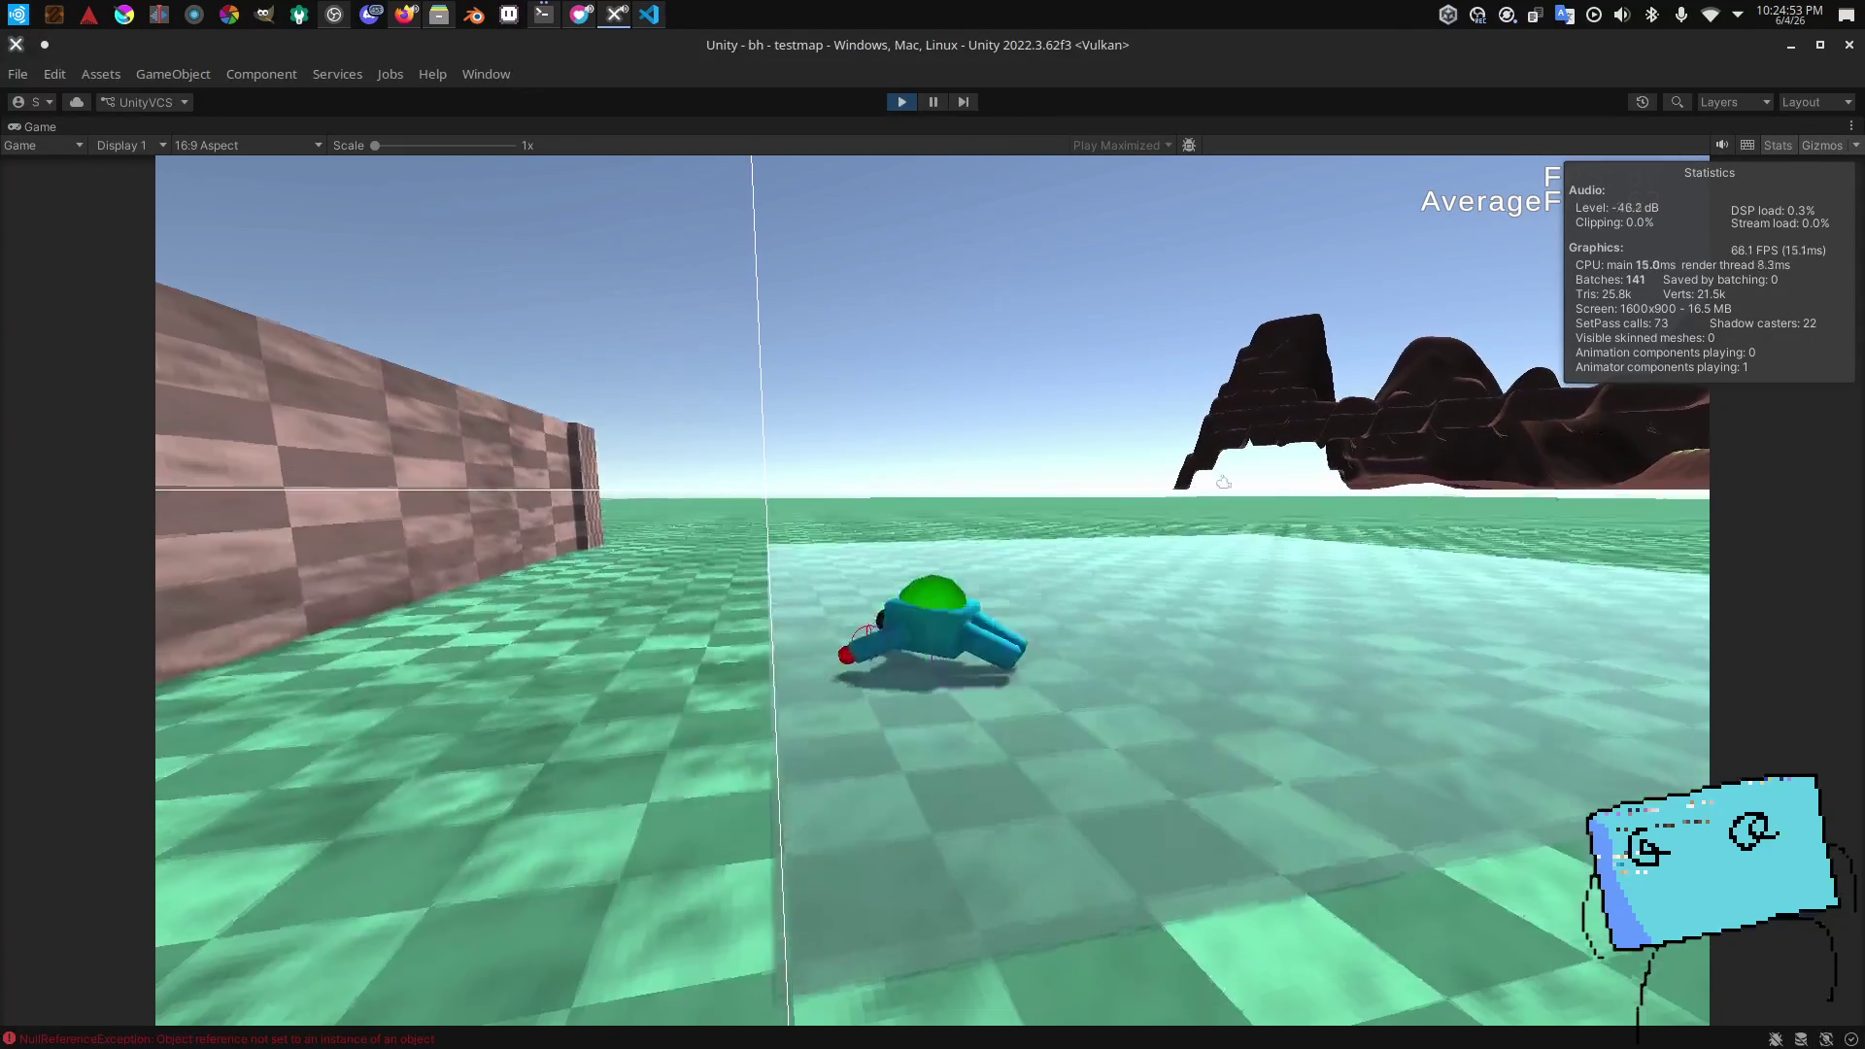
Step: Drop off the wooden wall into the pool and dive below the surface
key("w")
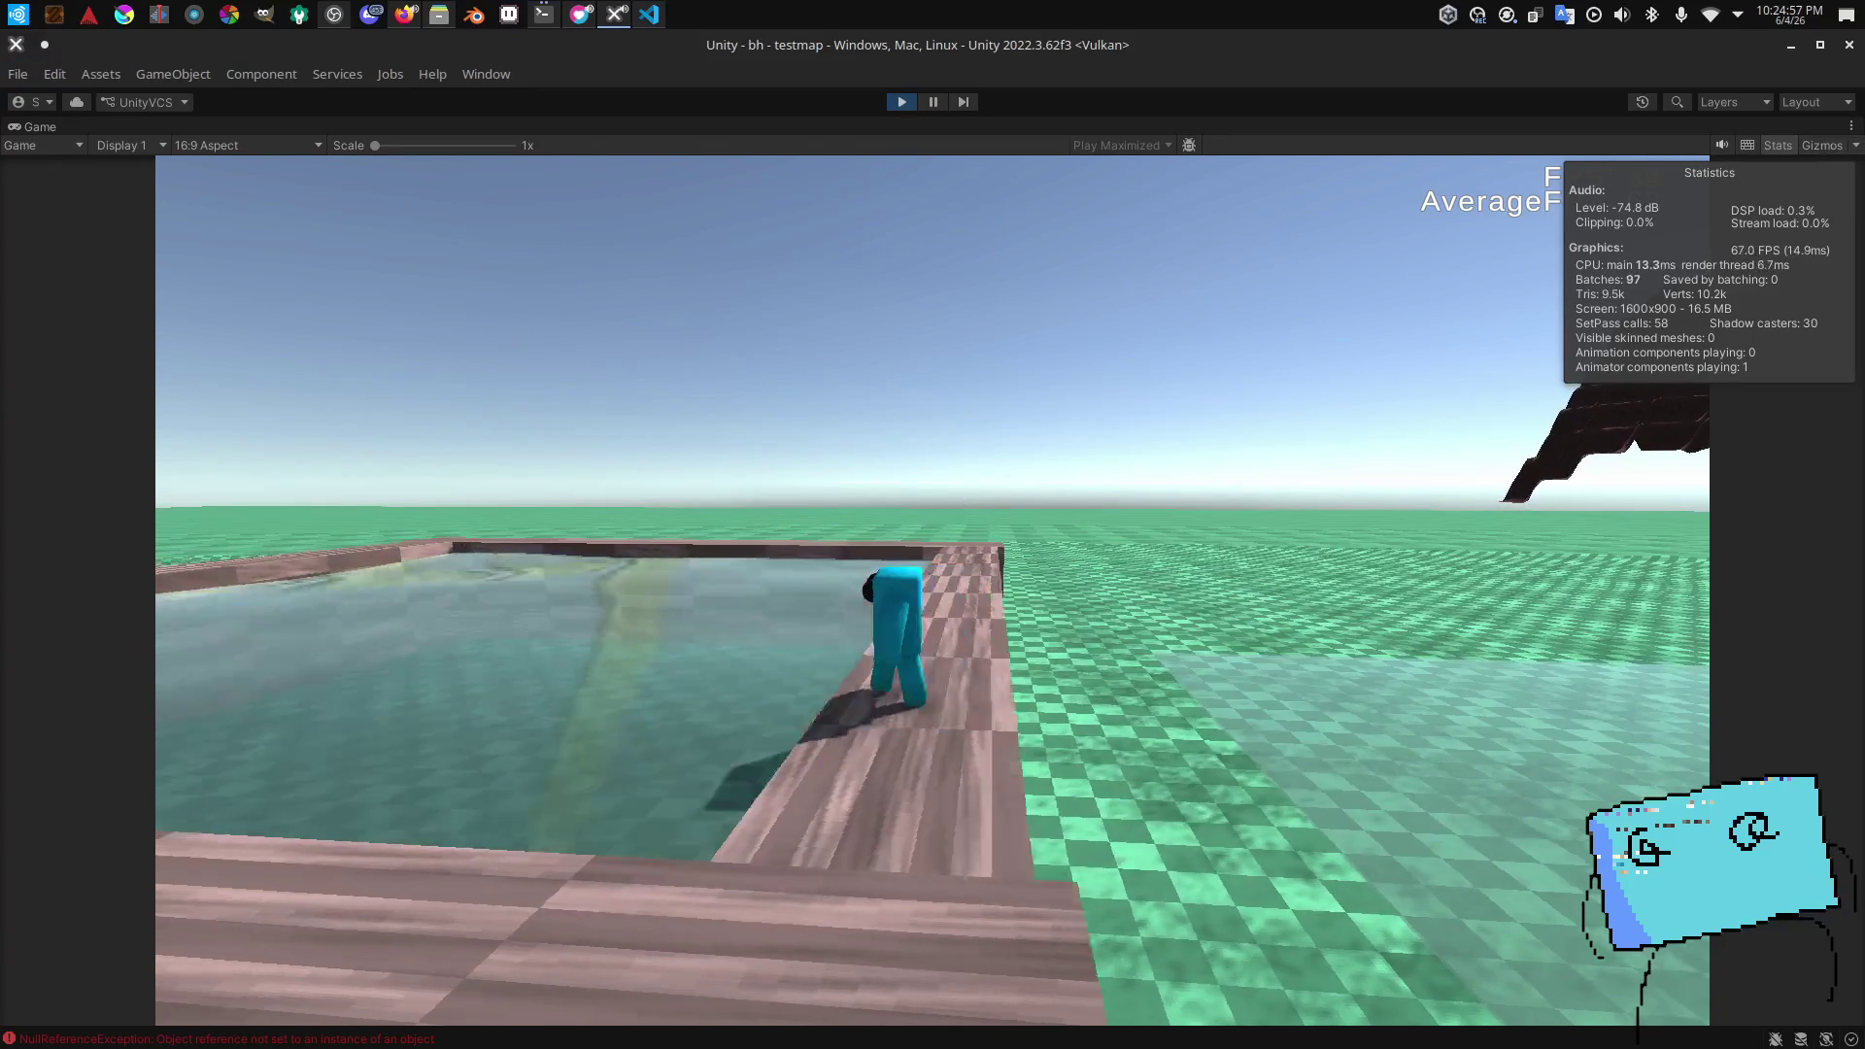
key("w")
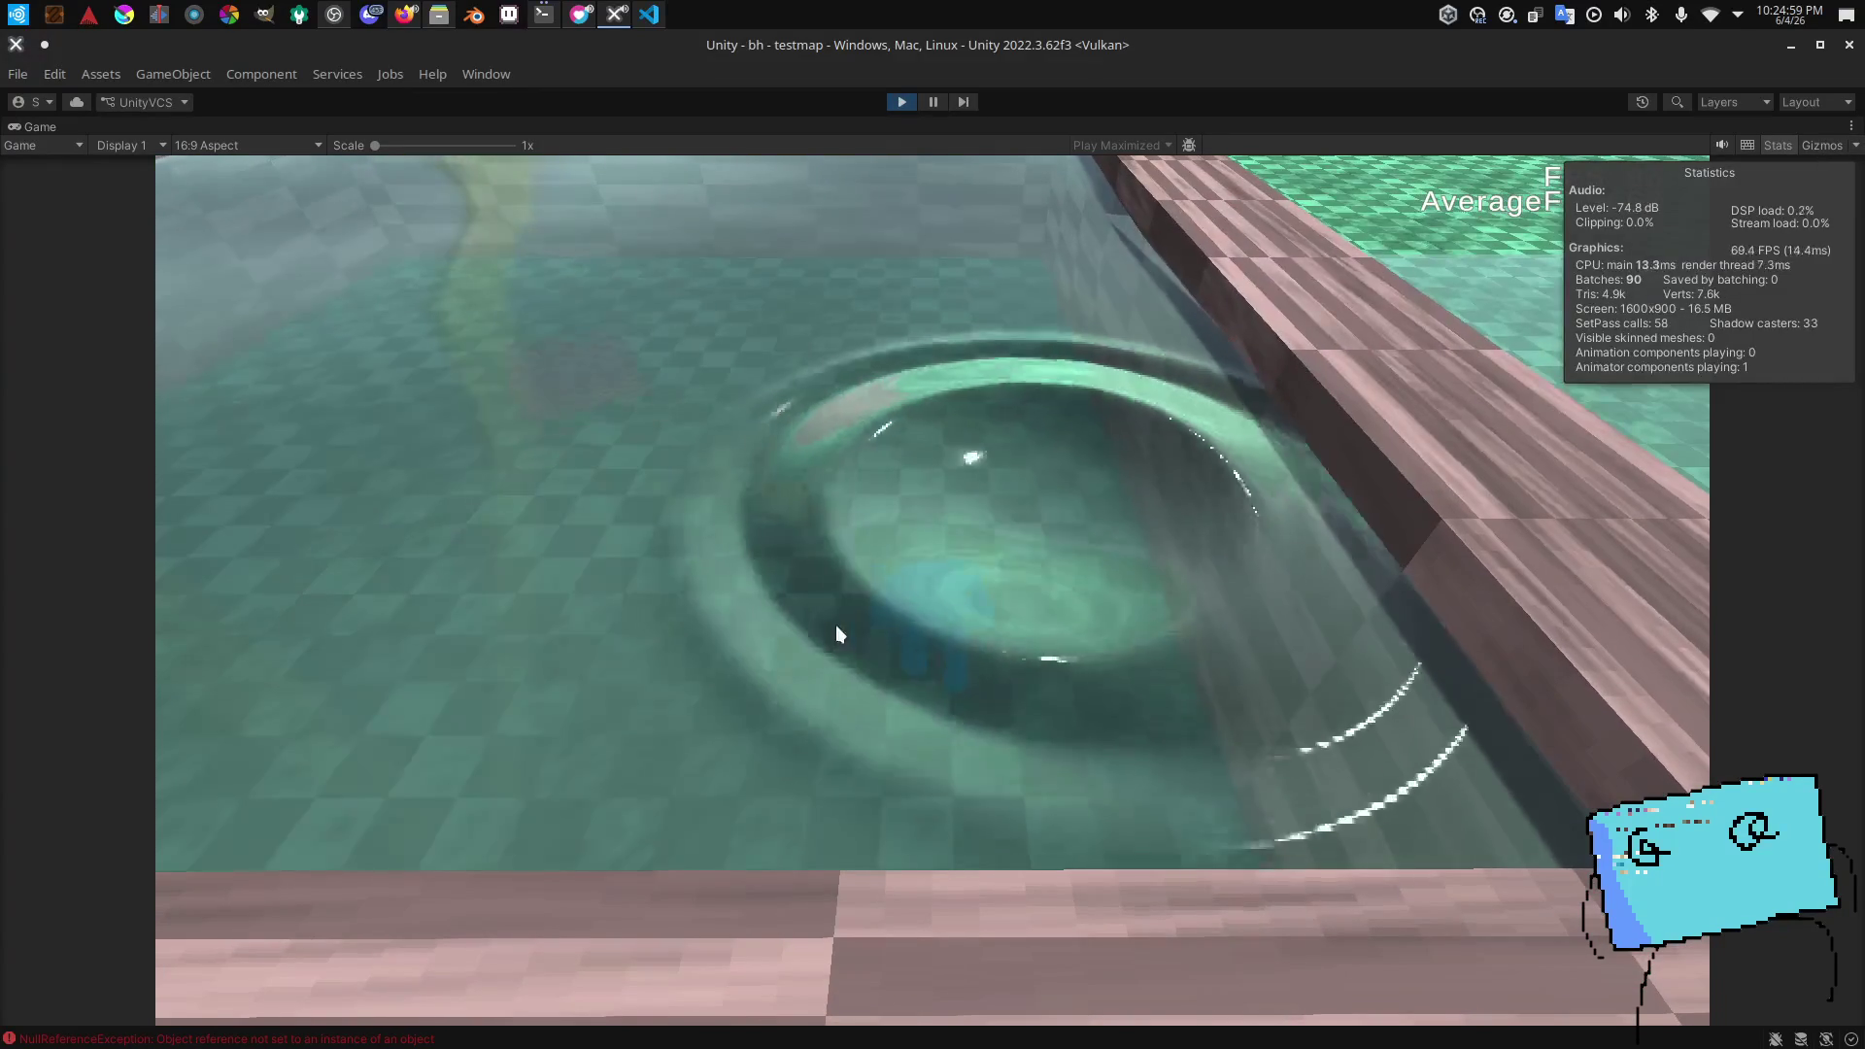
key("w")
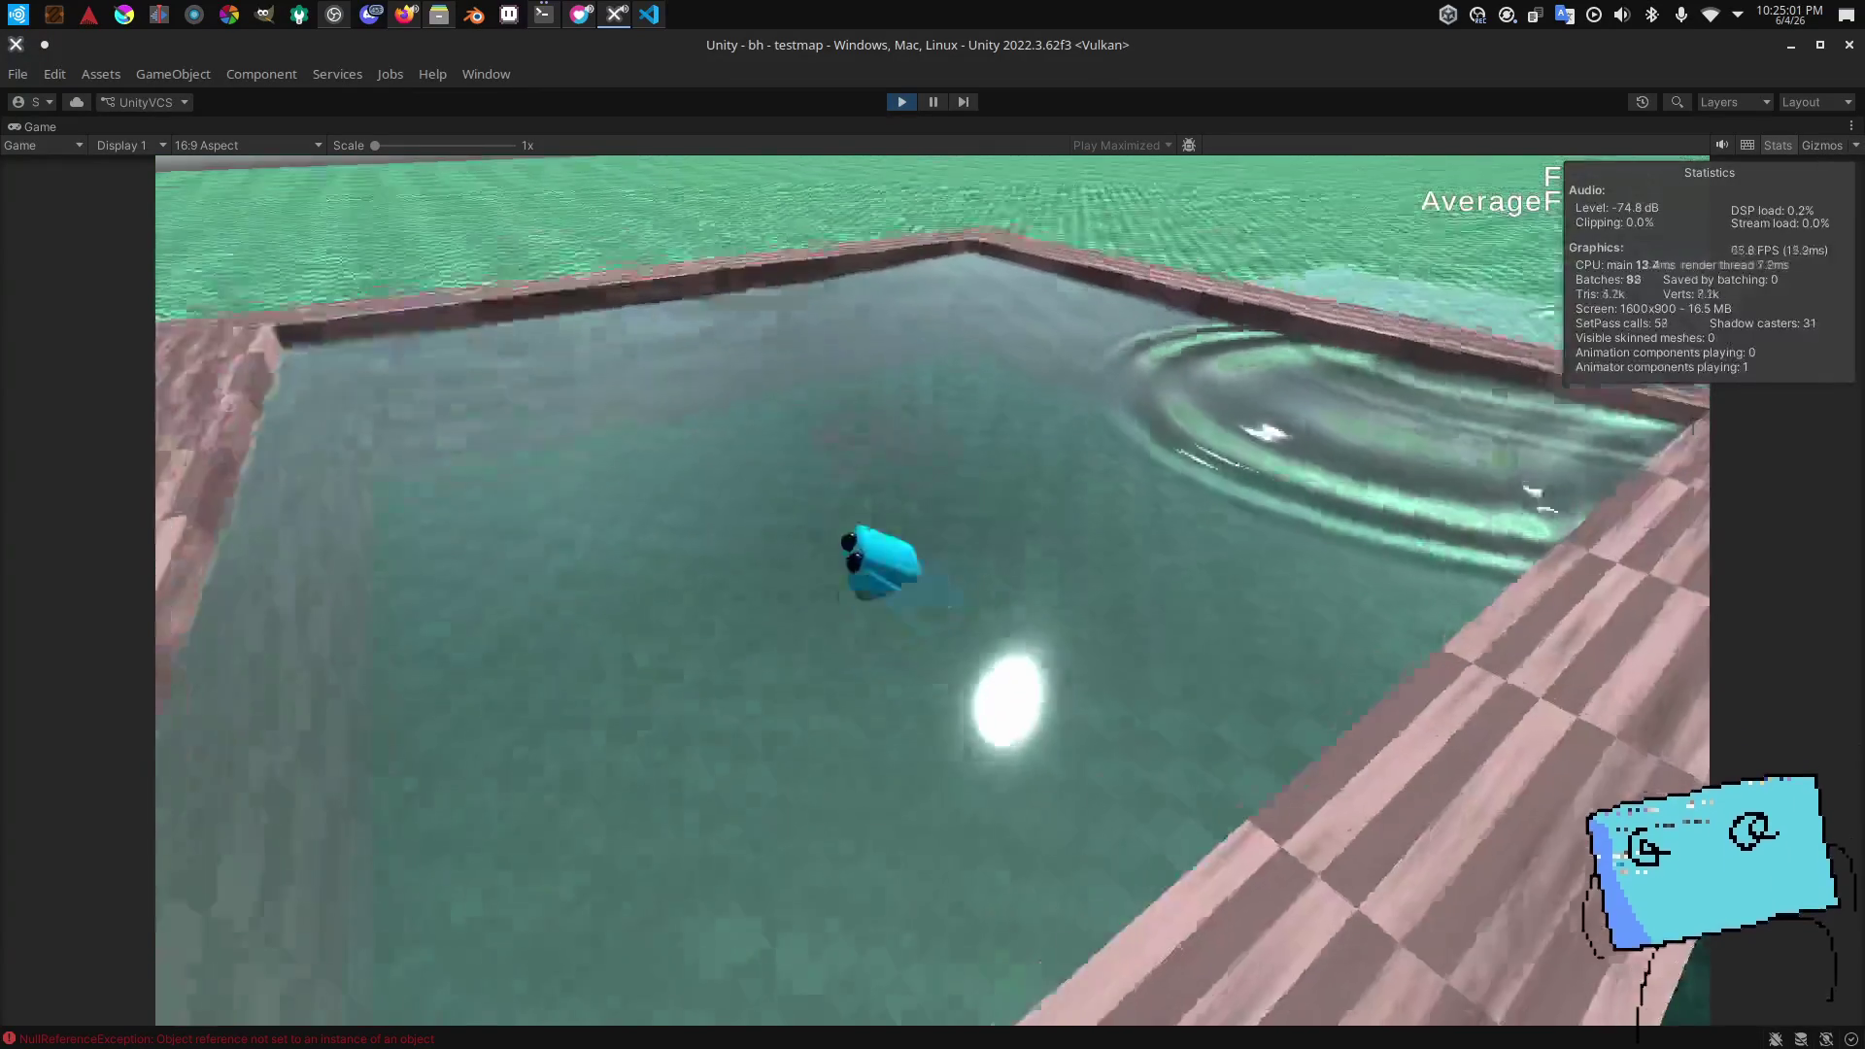
key("w")
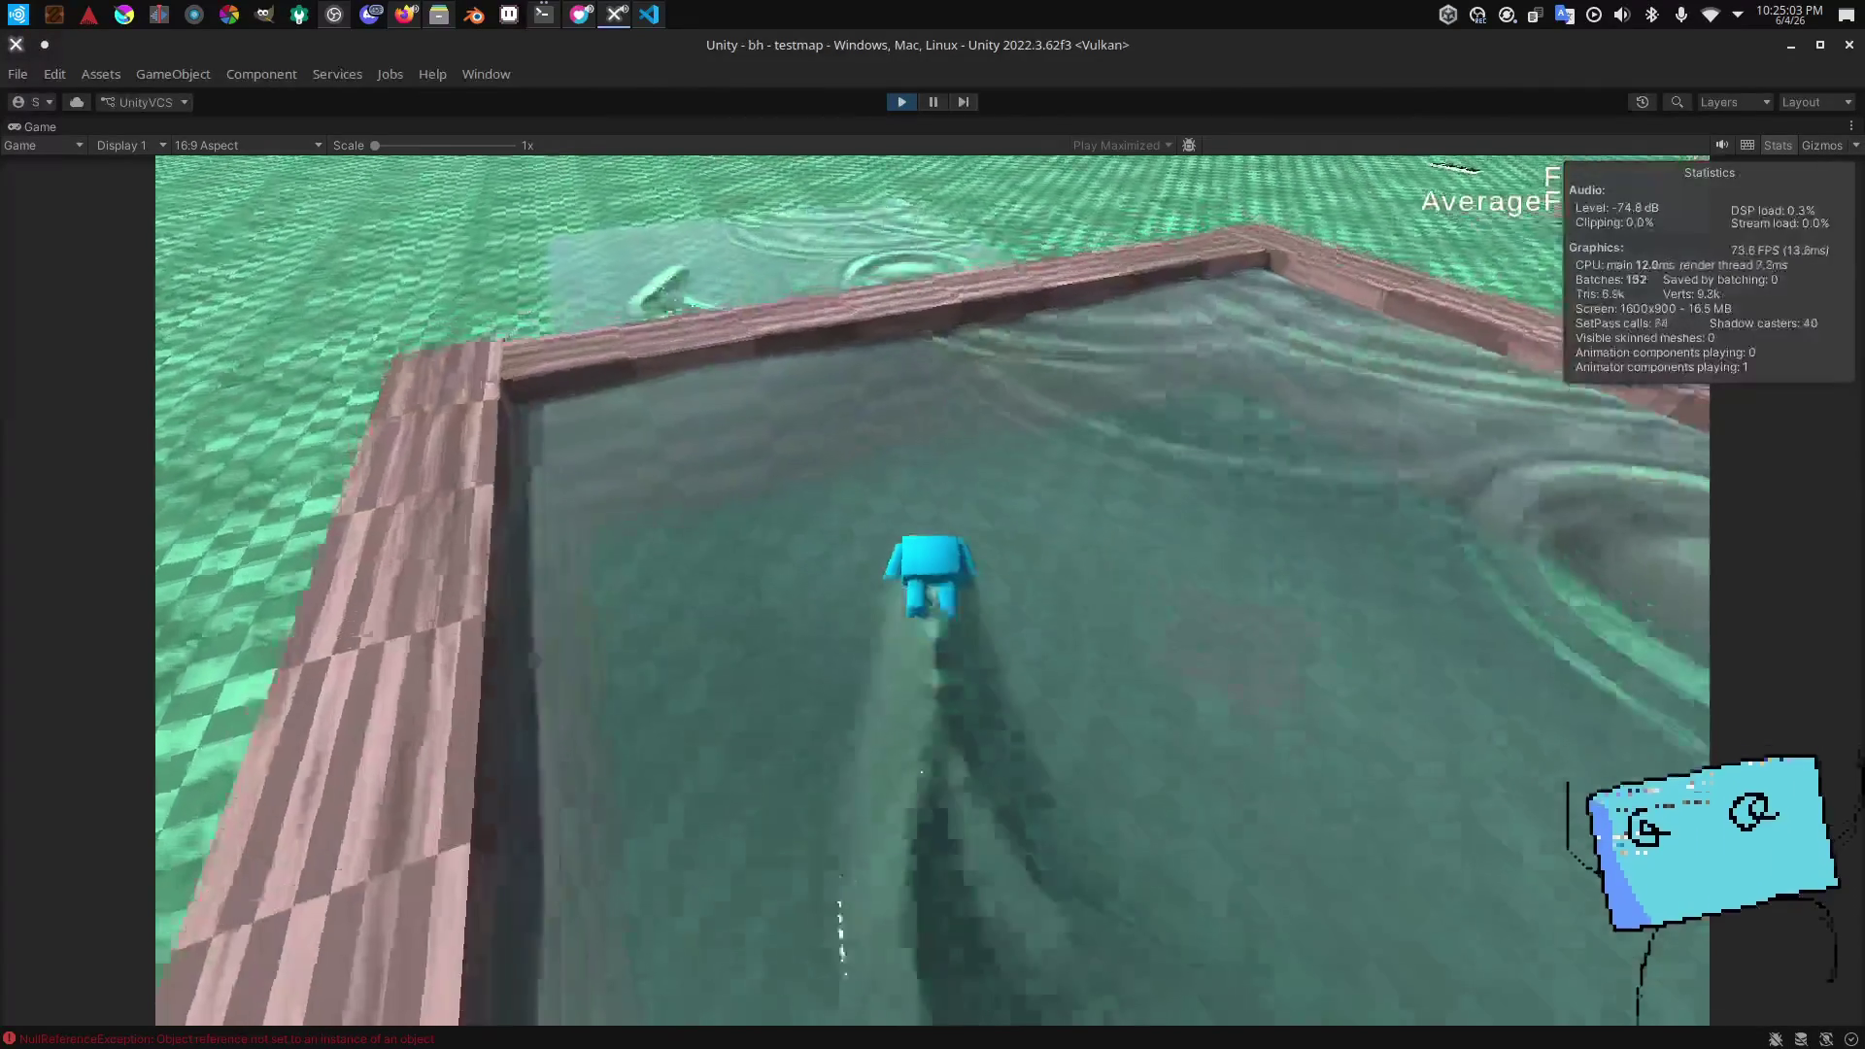
key("w")
left_click(233, 145)
left_click(780, 417)
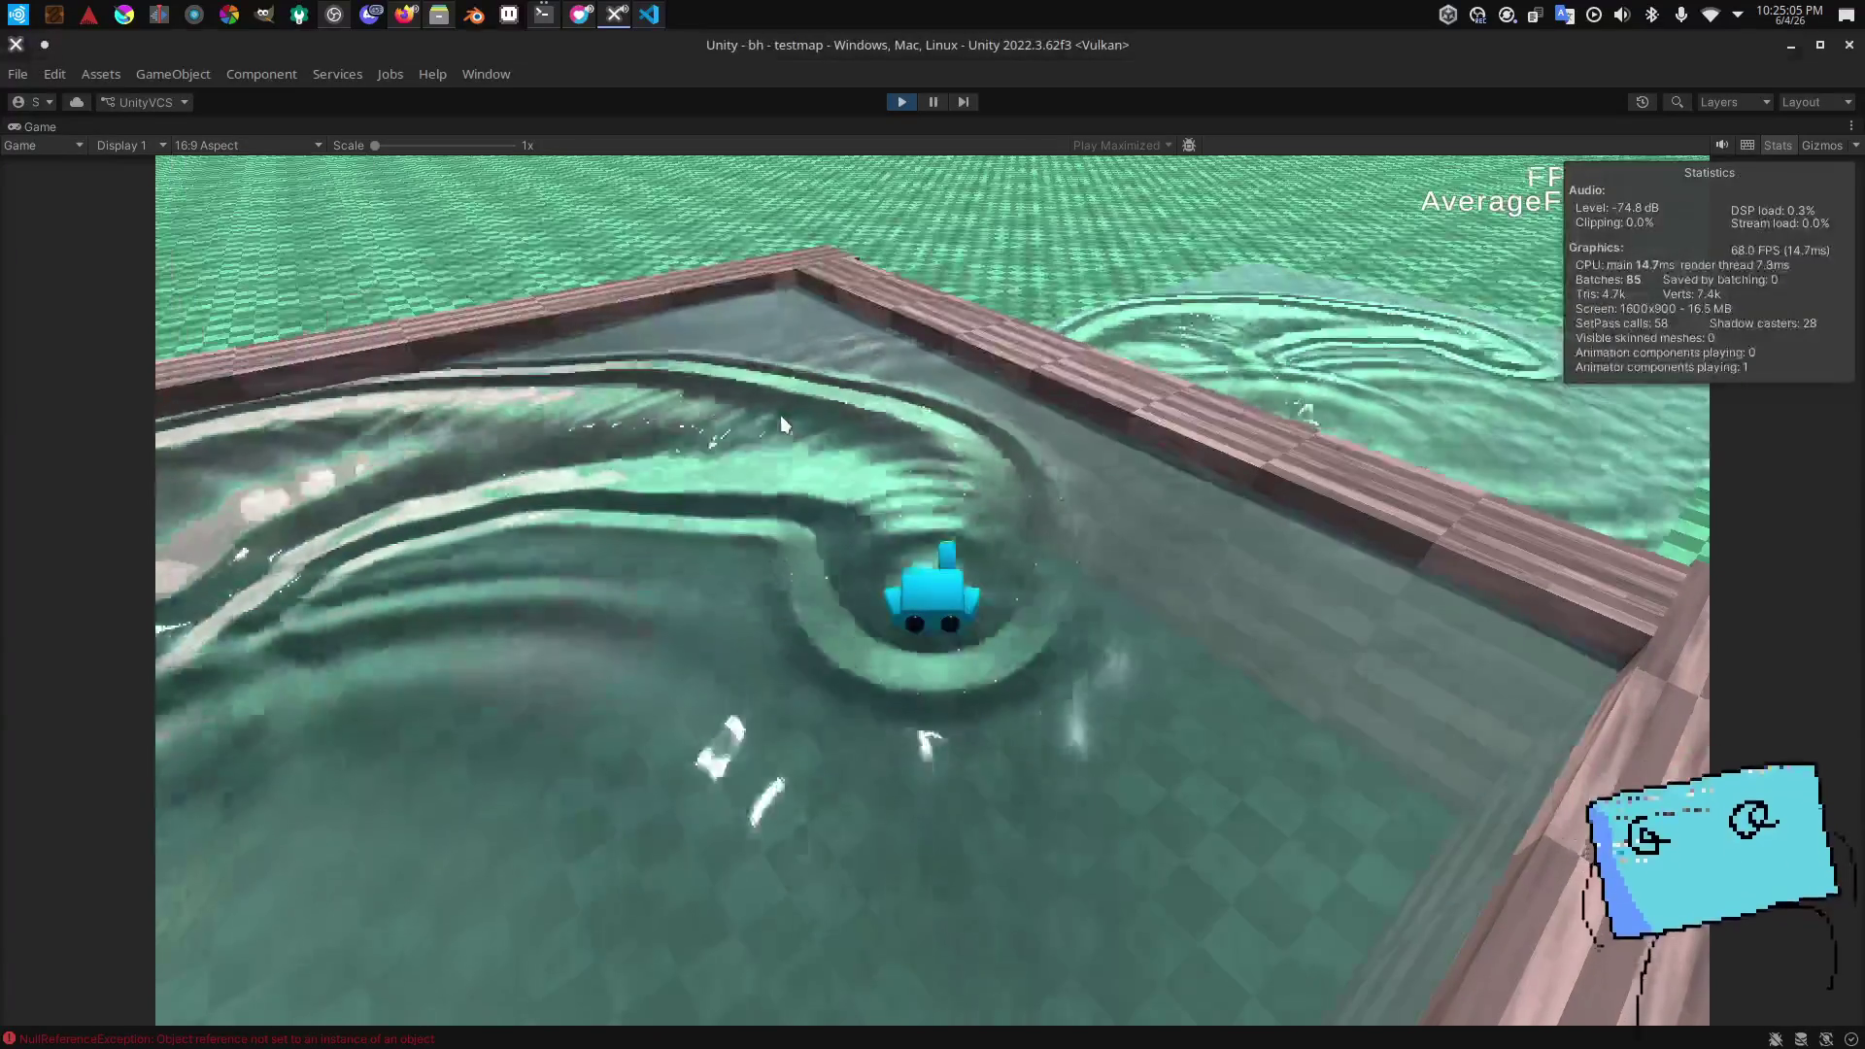
Step: Swim back and forth across the pool, leaving ripple trails and a wake
key("w")
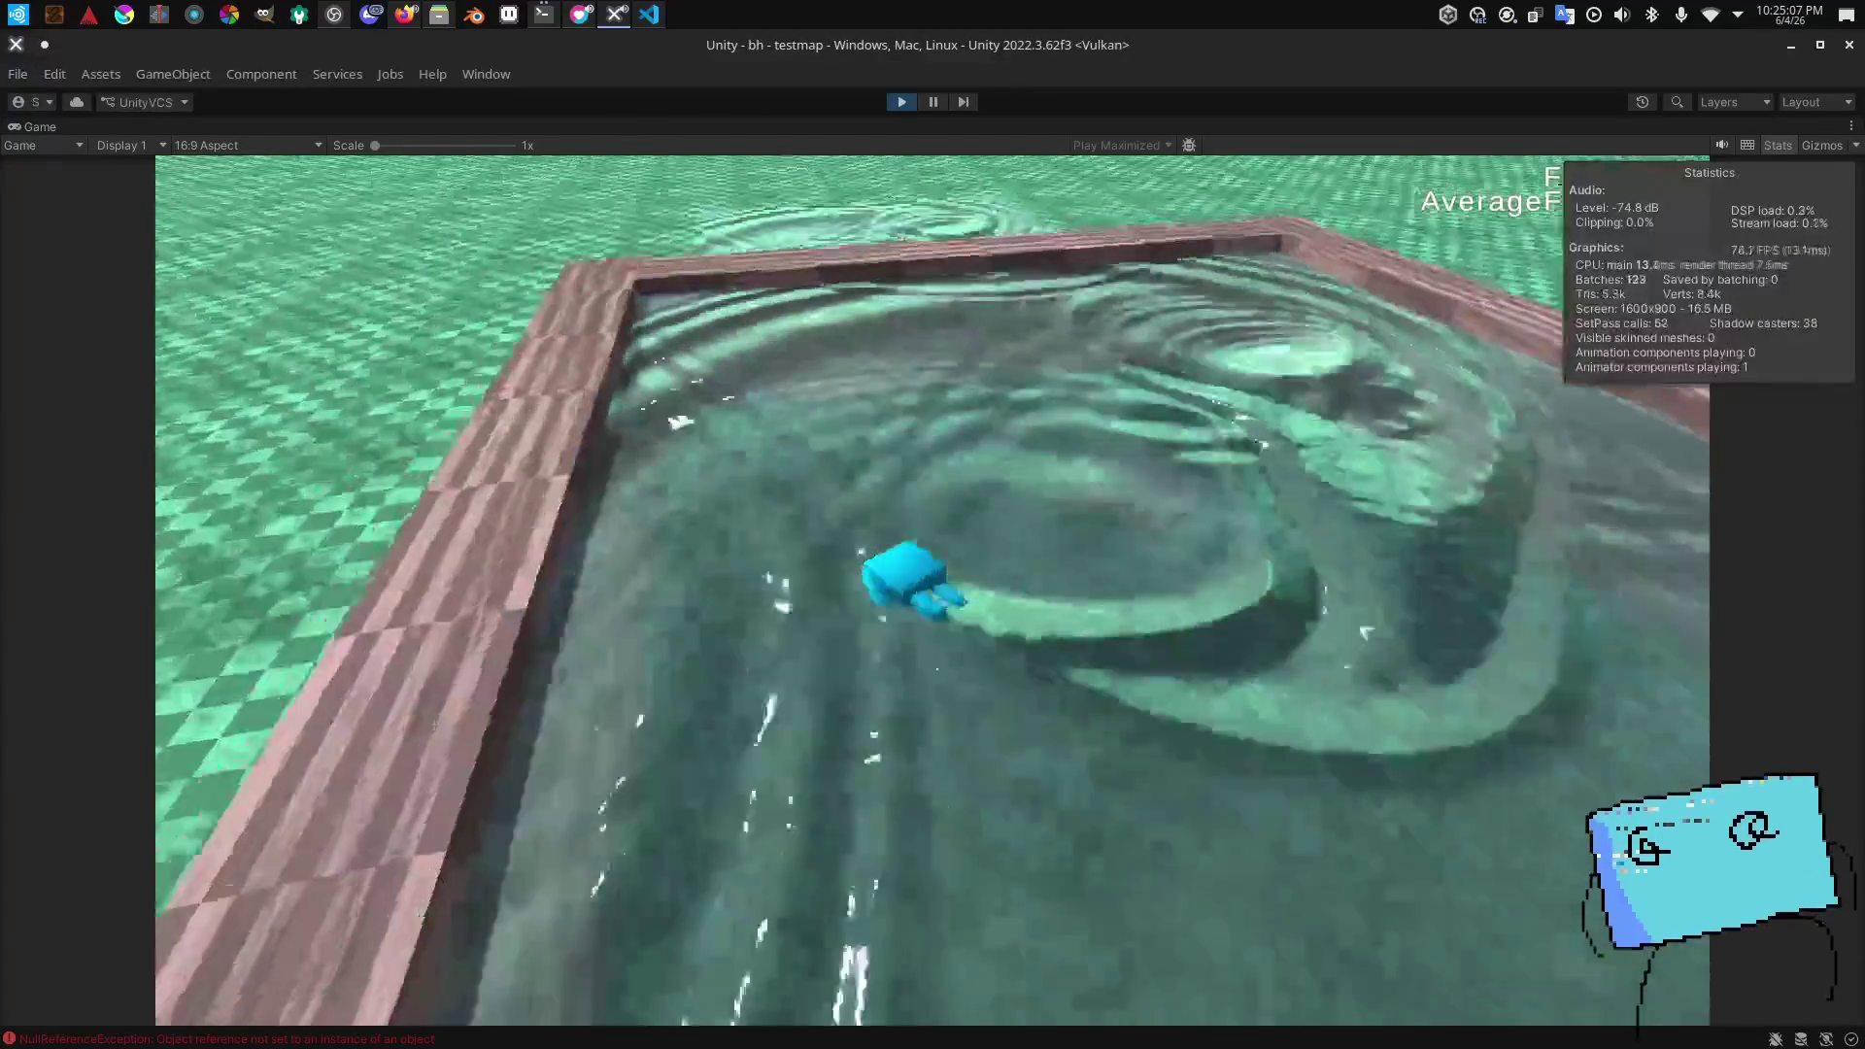
key("w")
key("w")
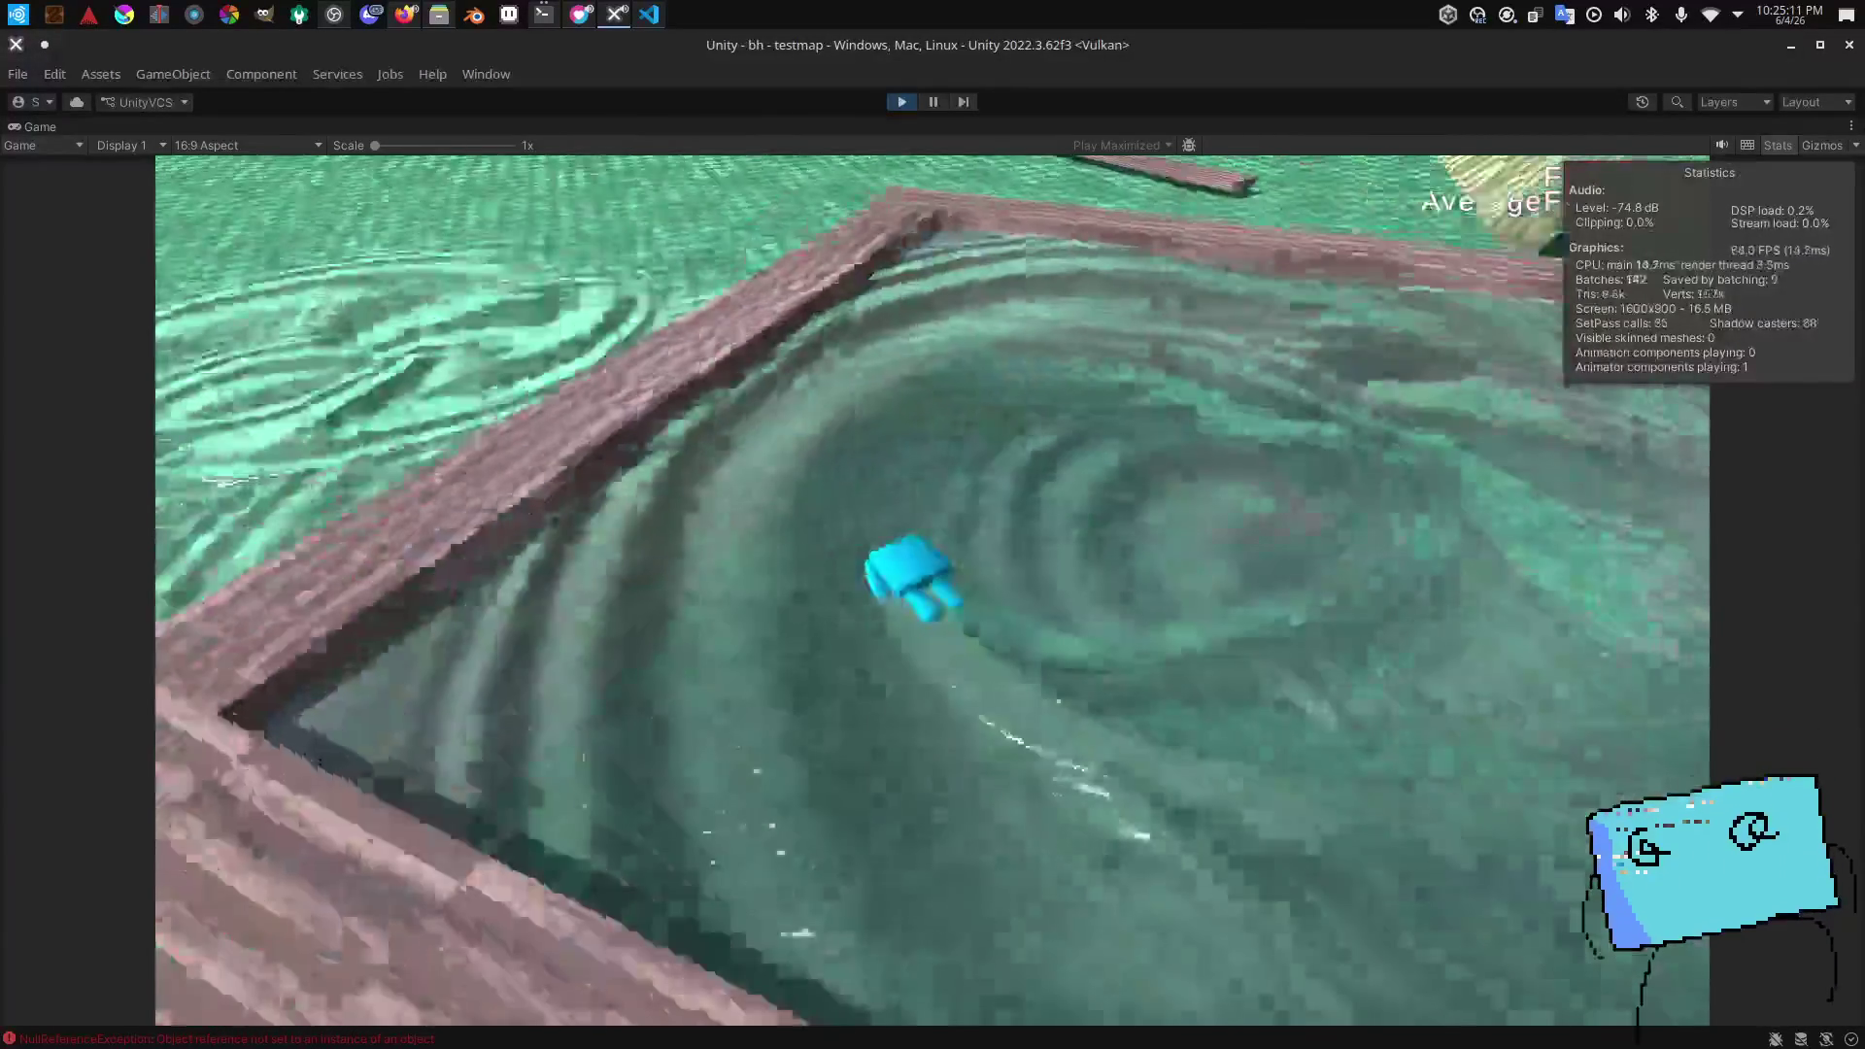
key("w")
key("w")
key("w")
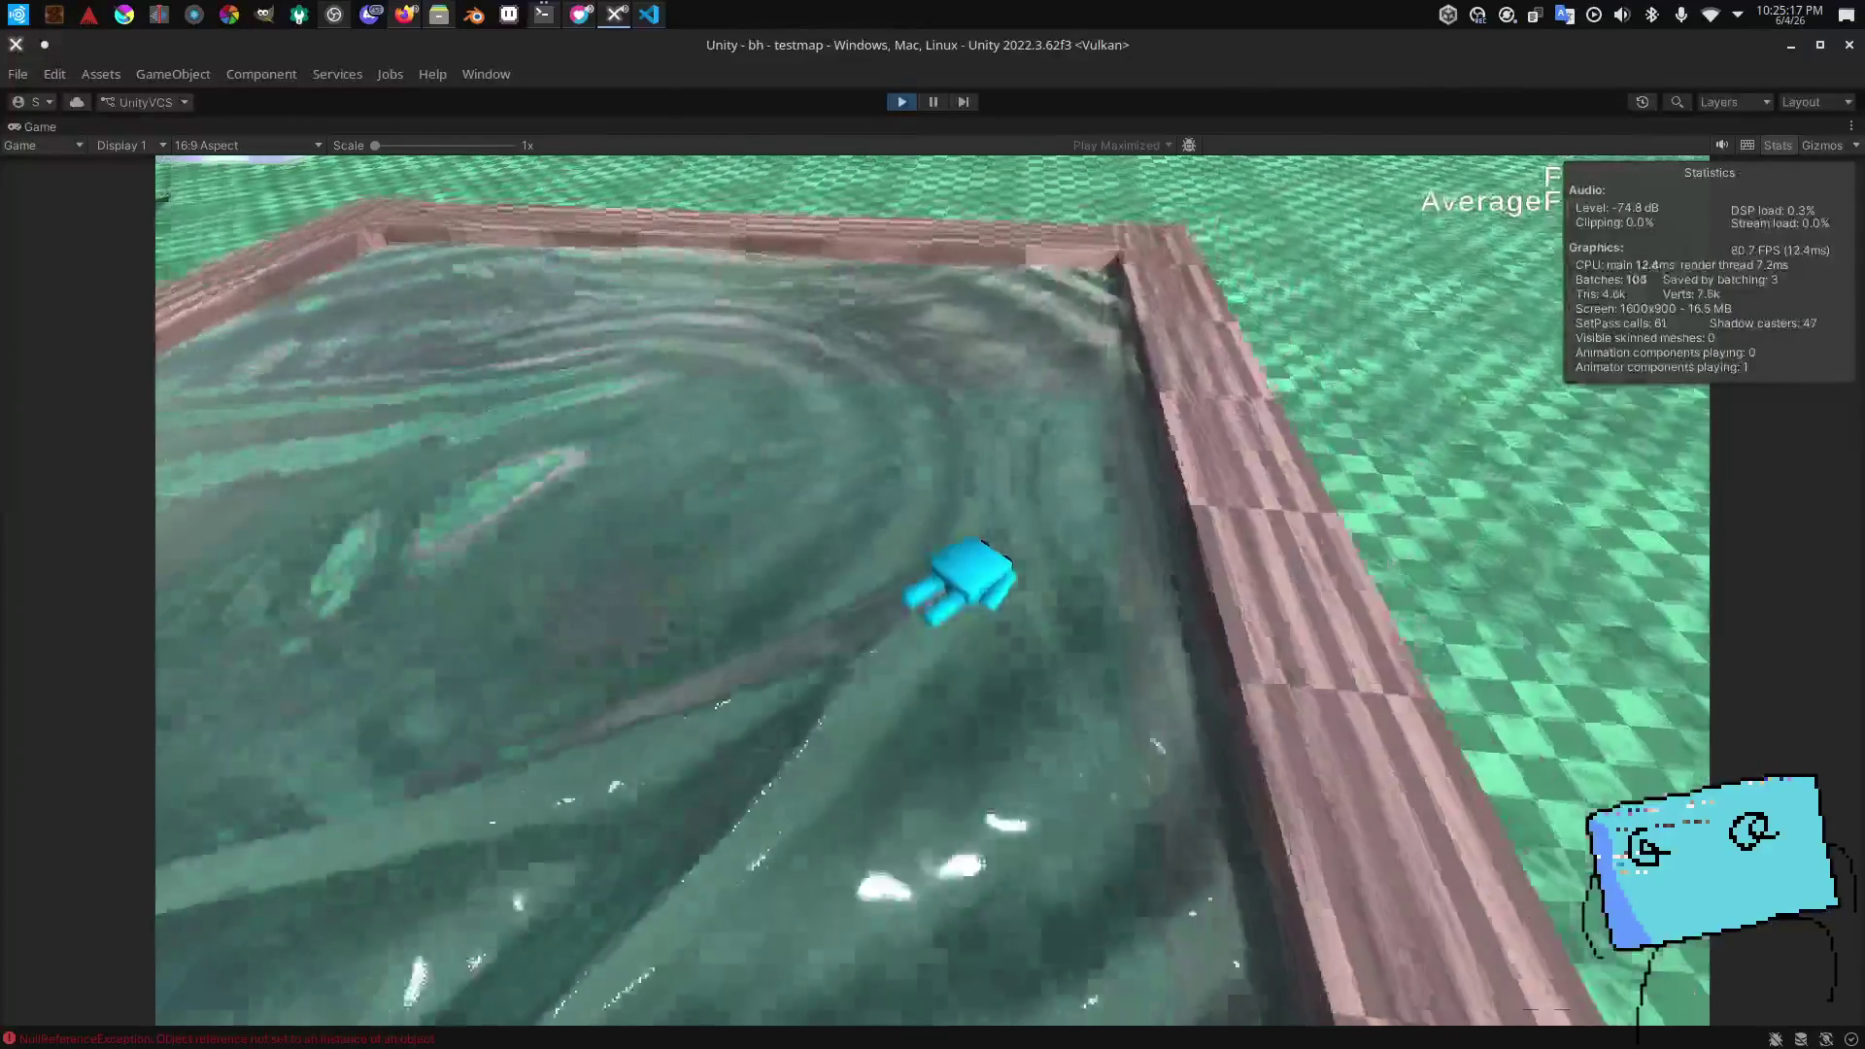
key("w")
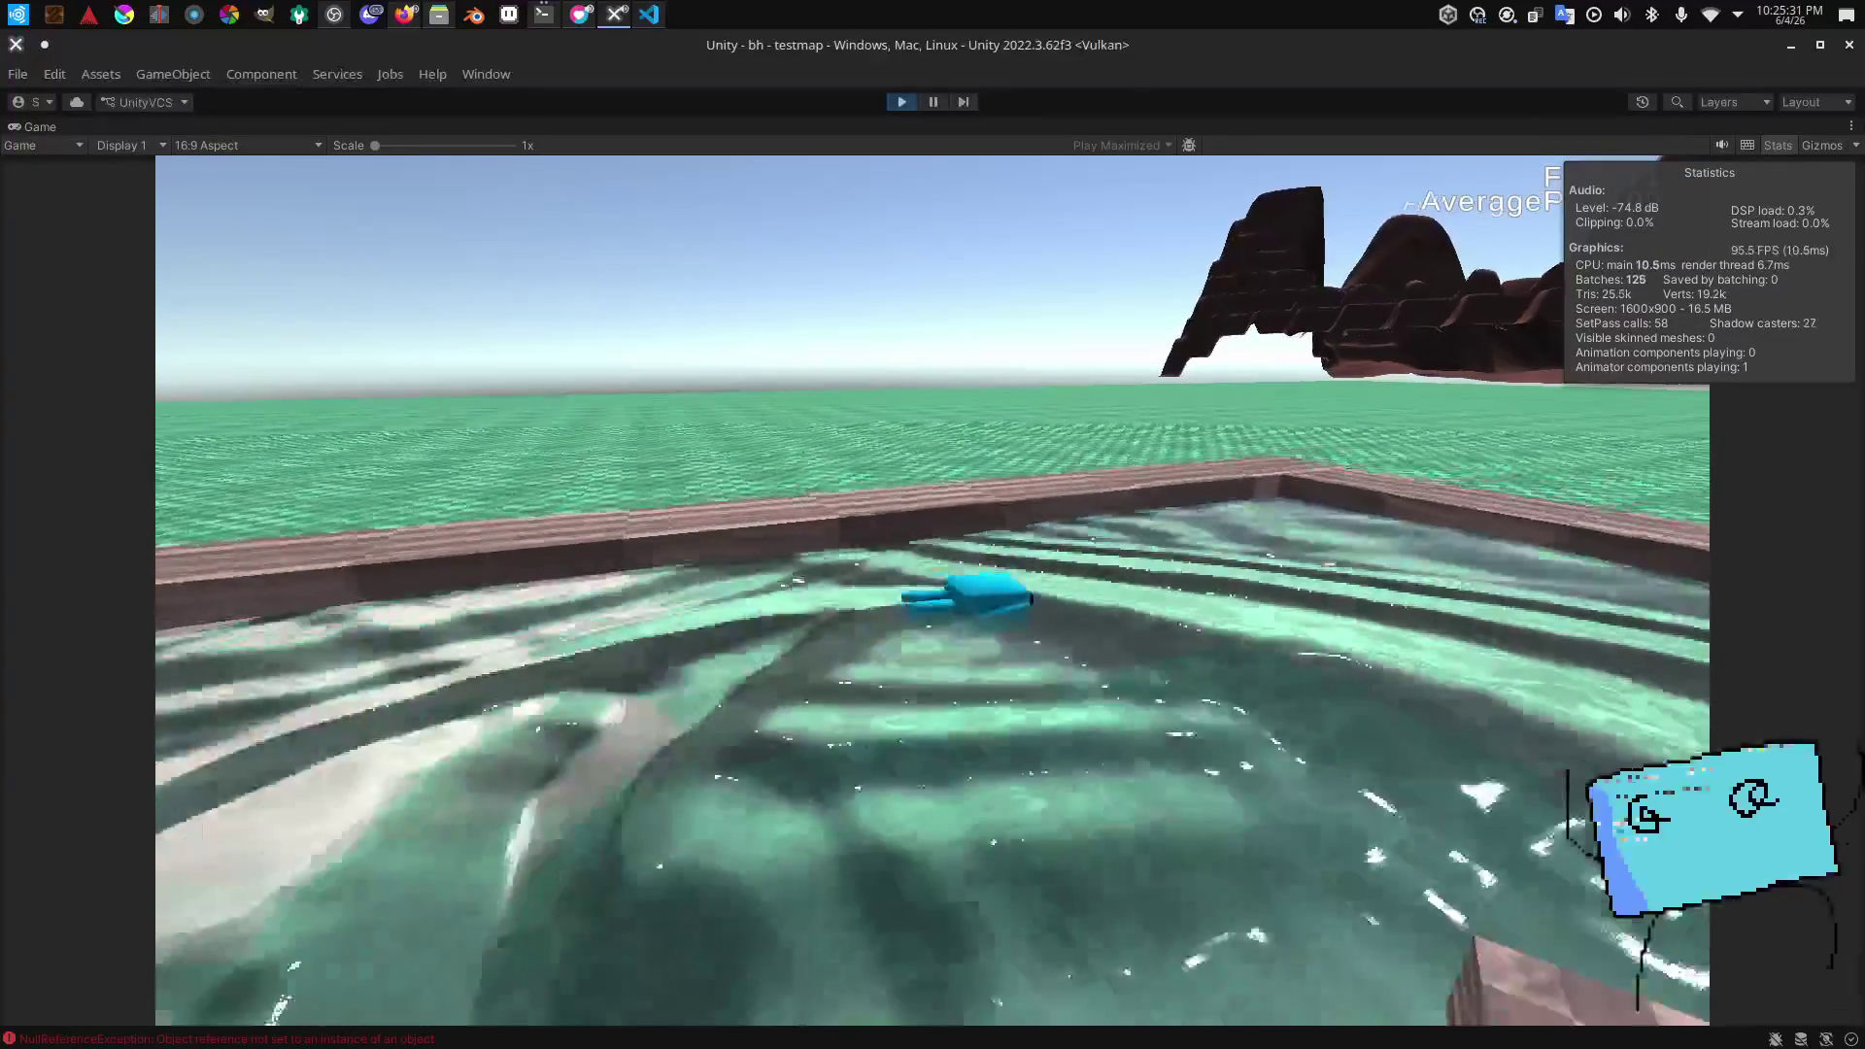
key("w")
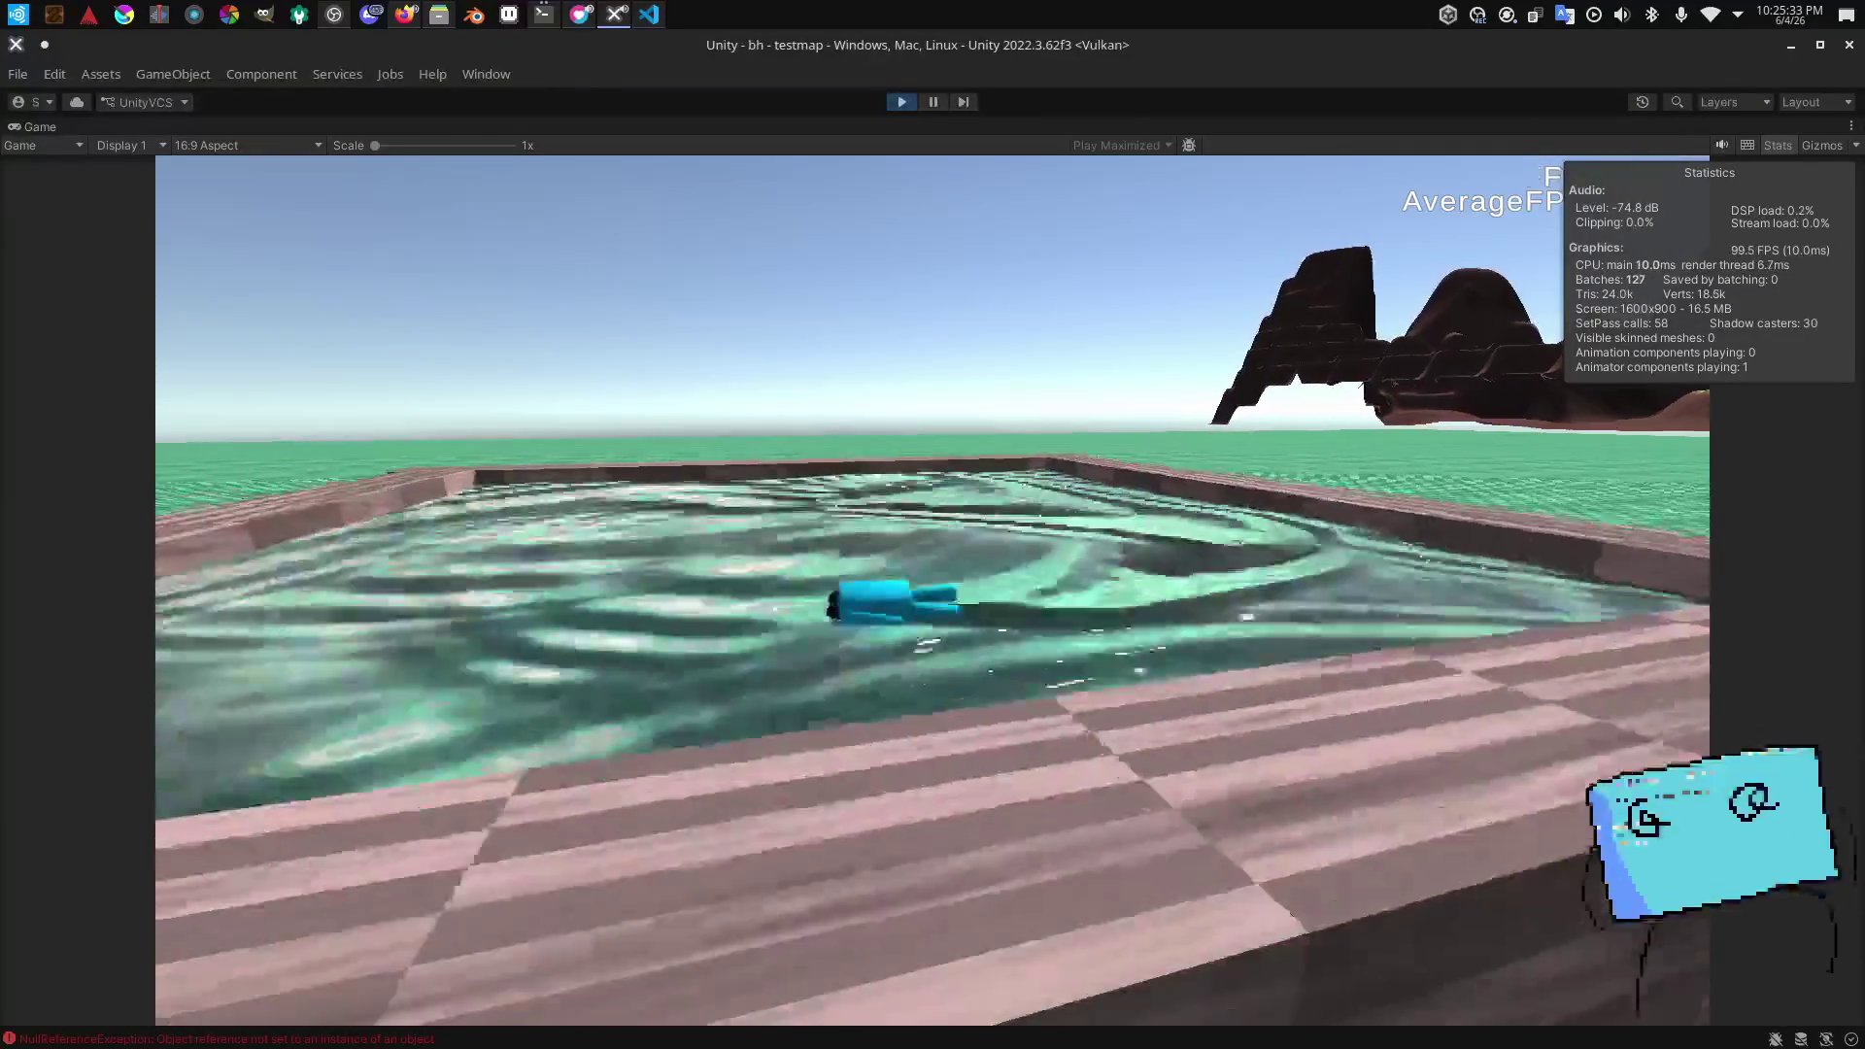
key("w")
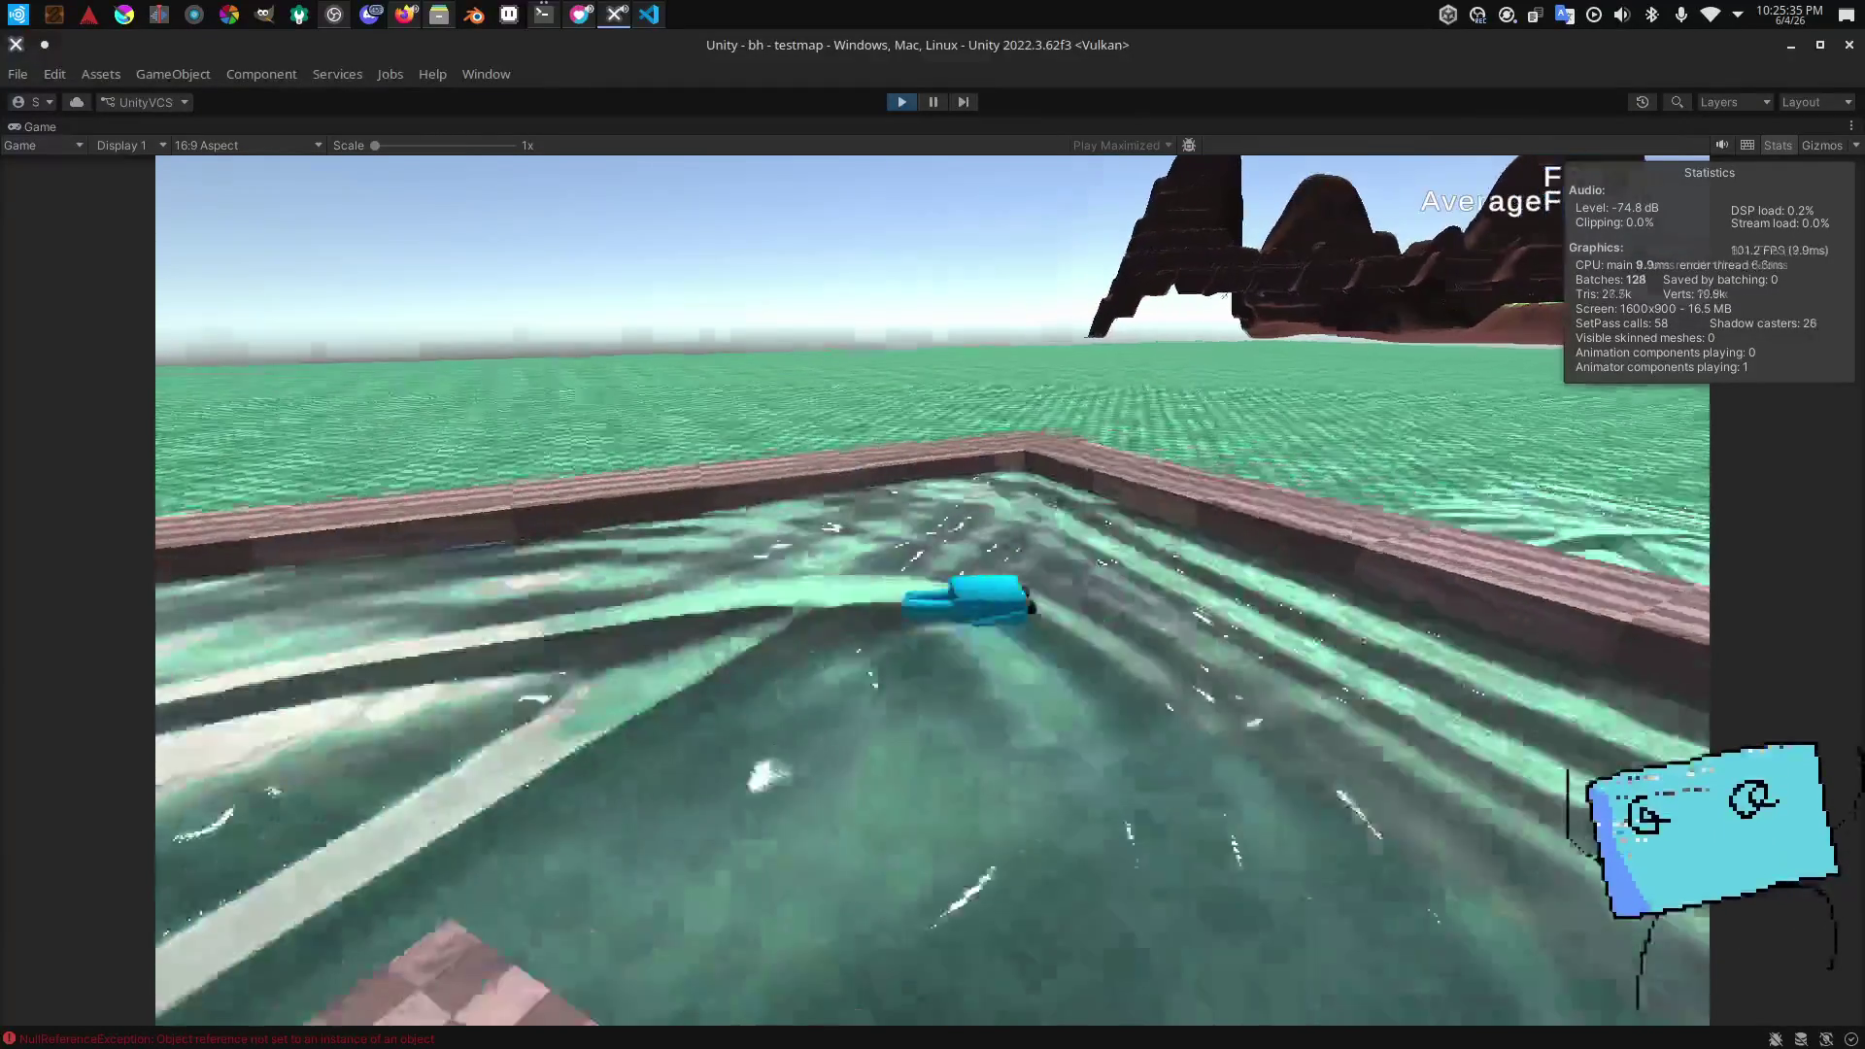
key("w")
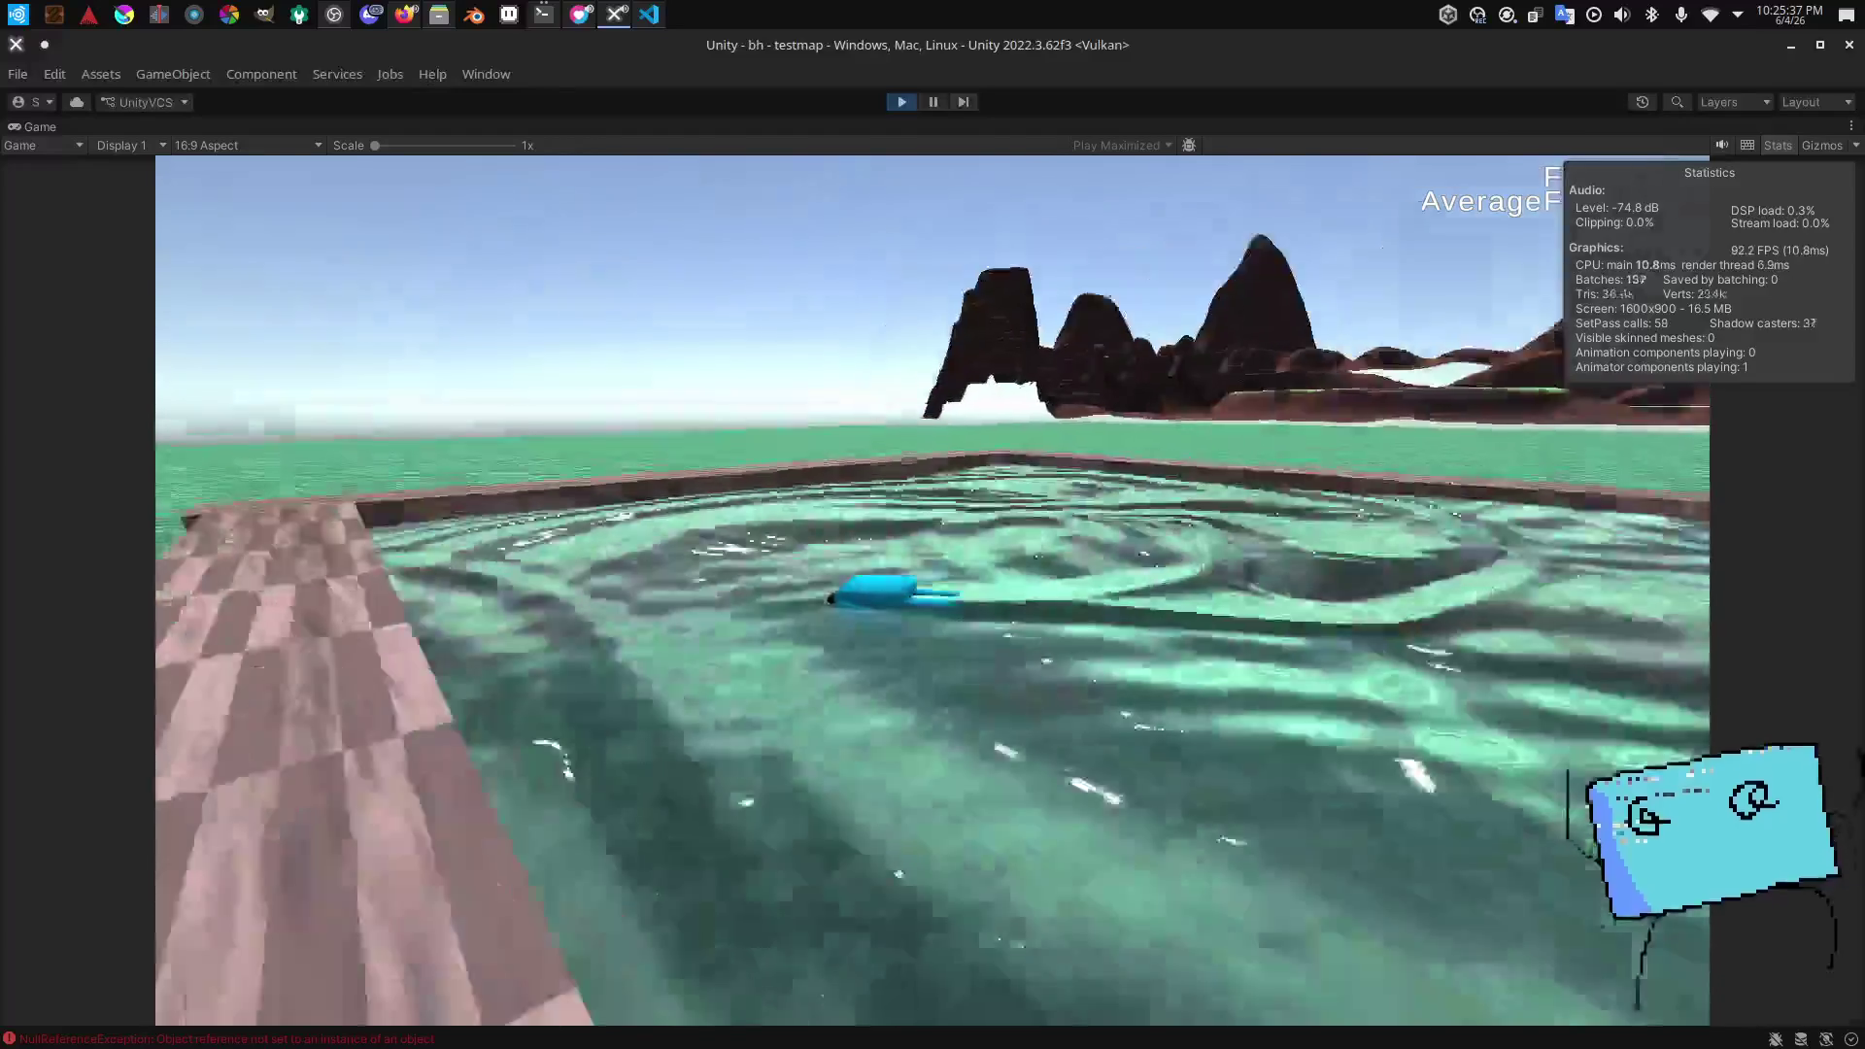
key("w")
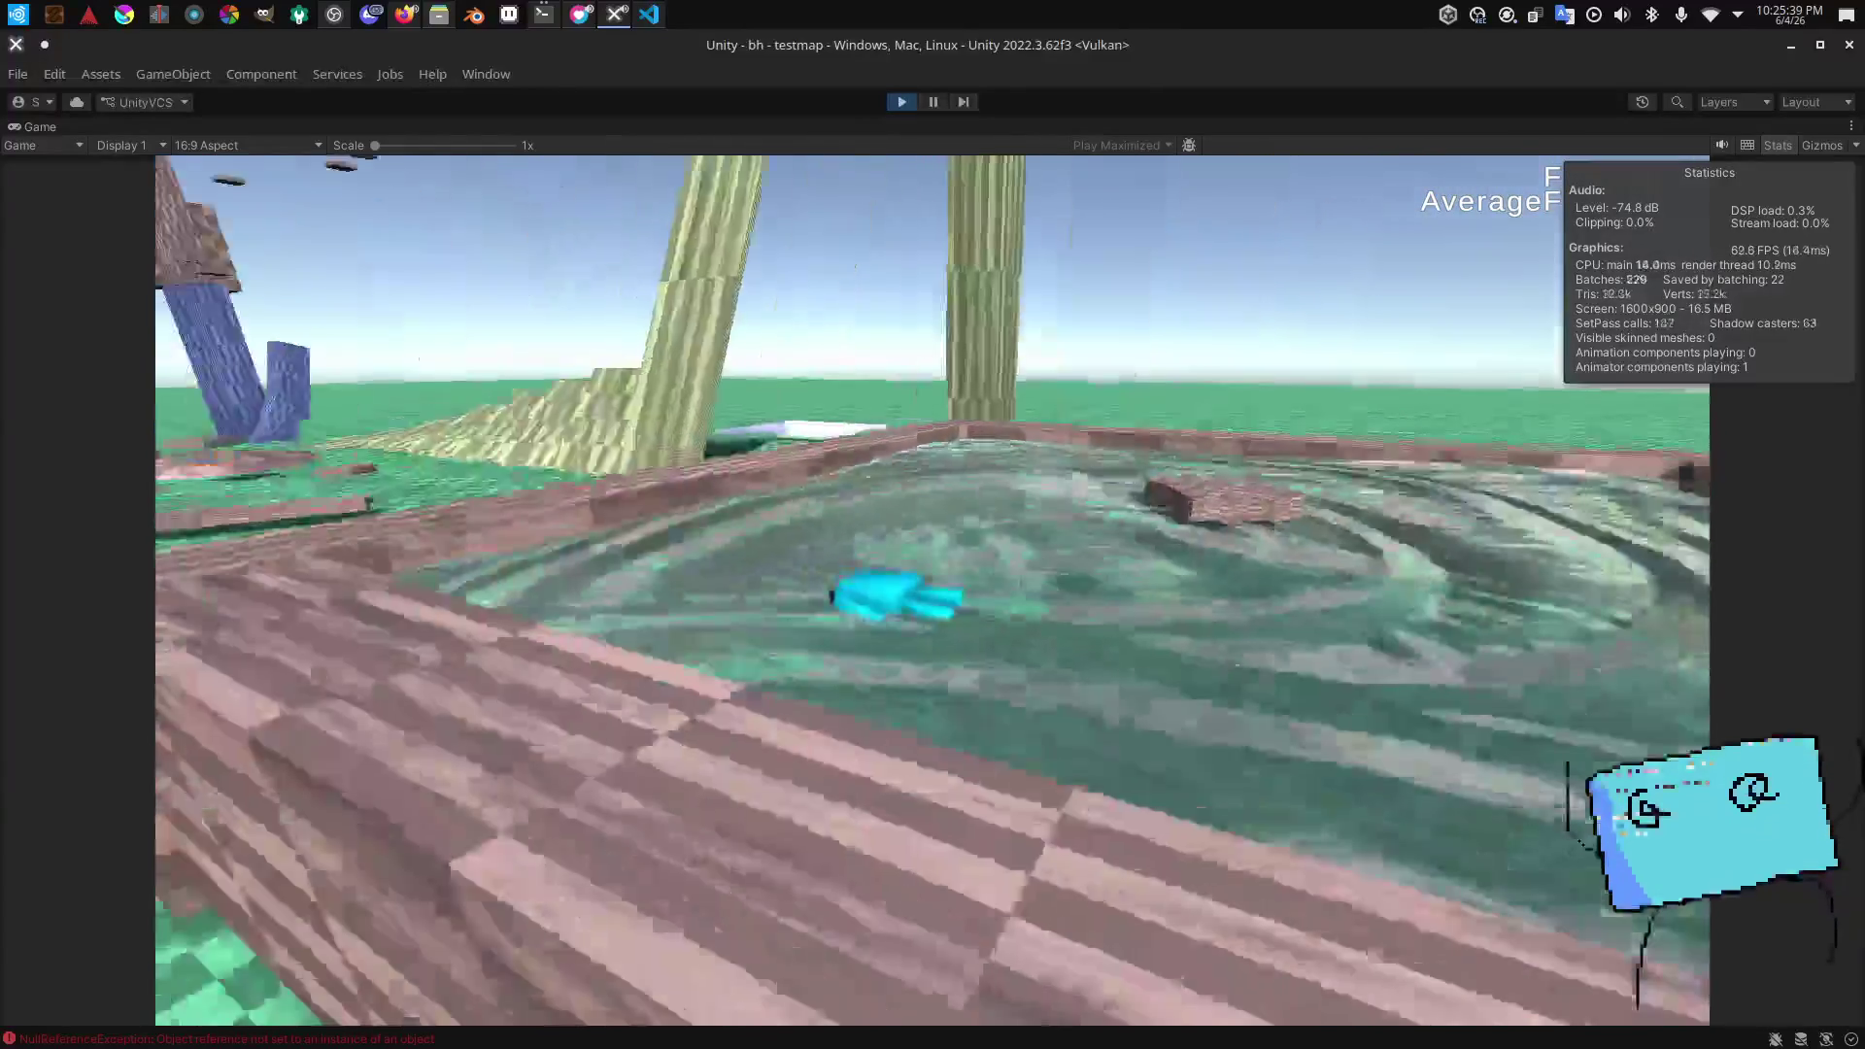
key("w")
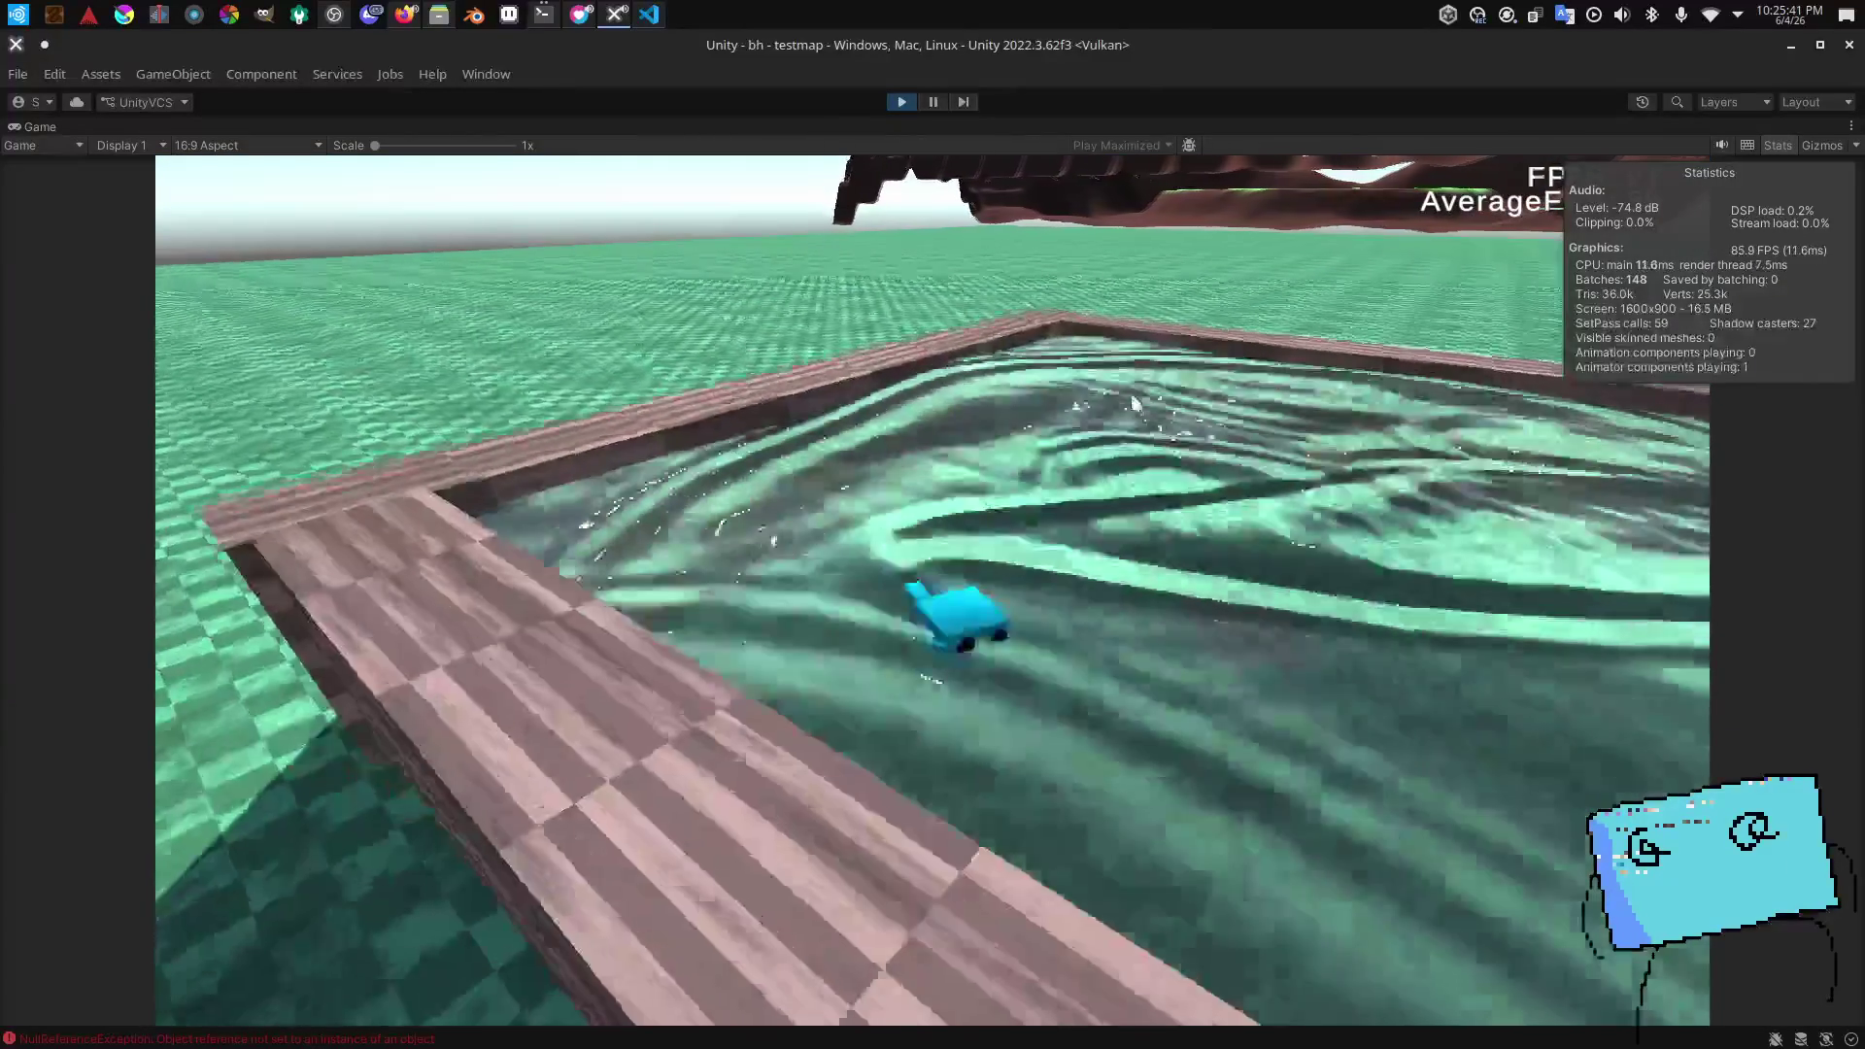
key("w")
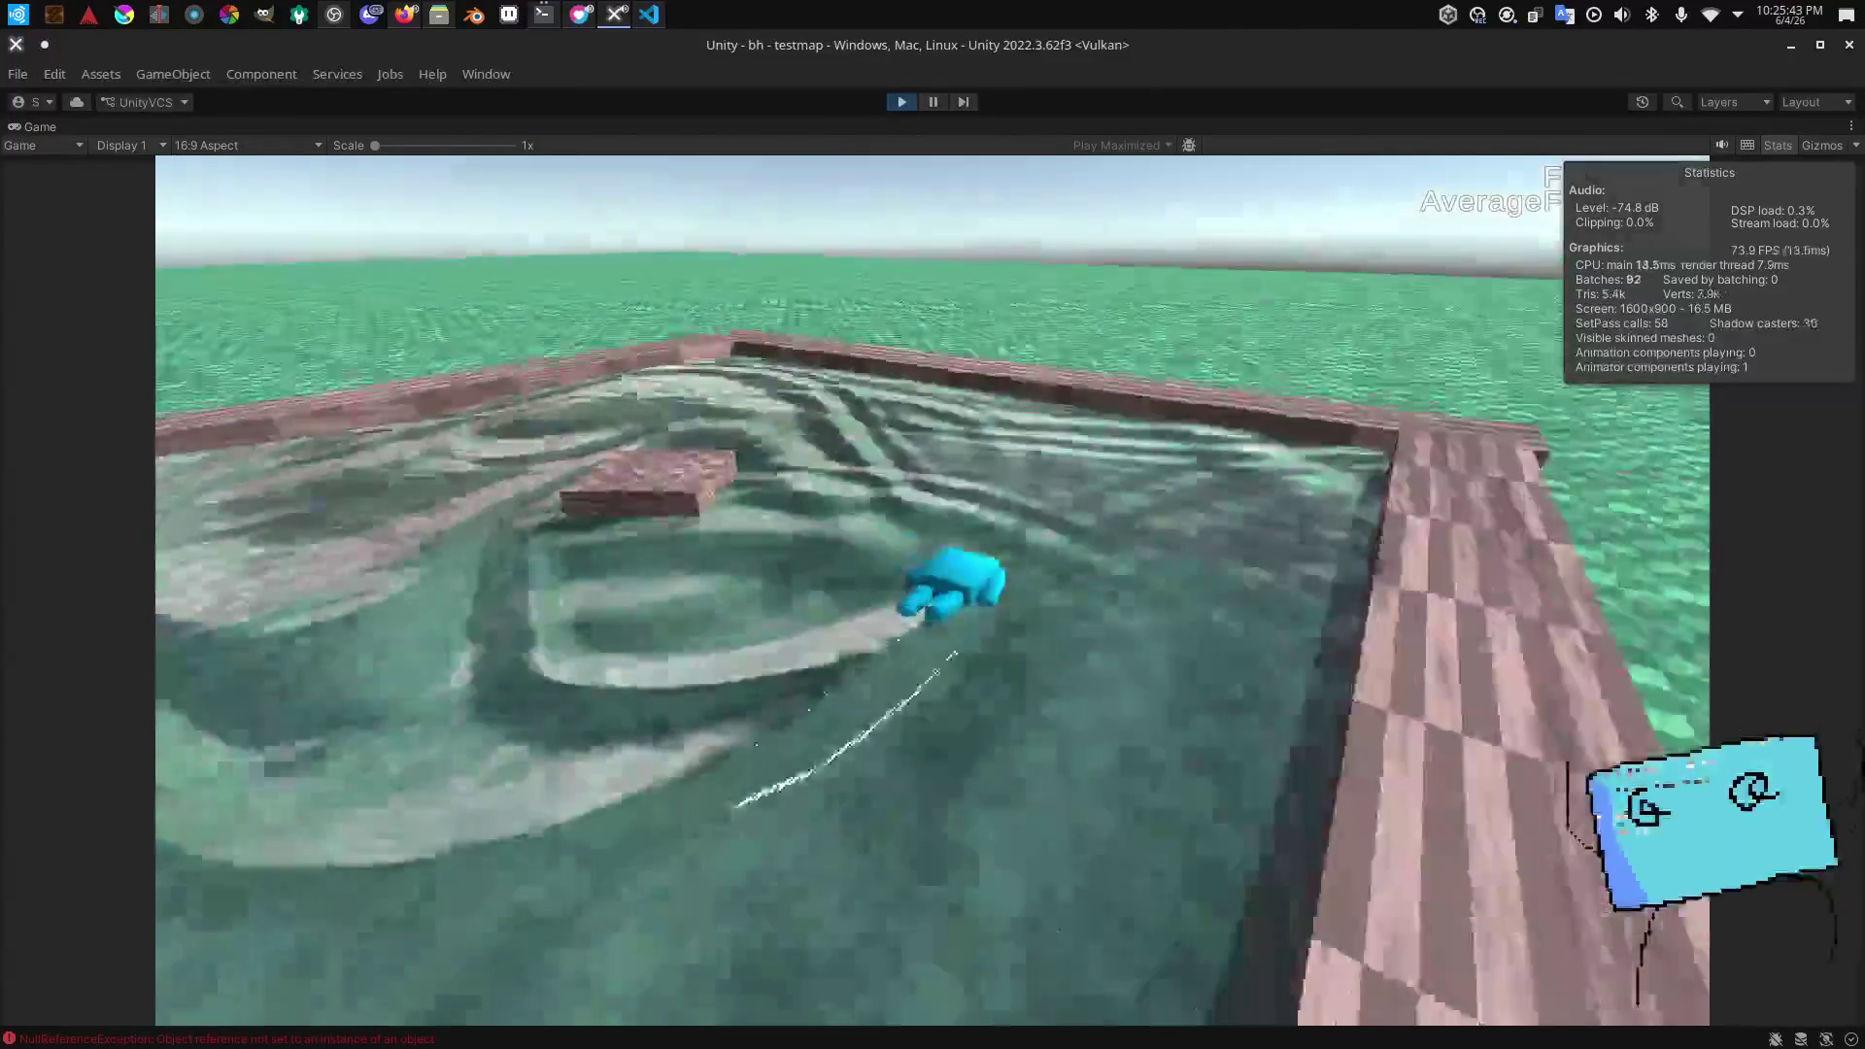
key("w")
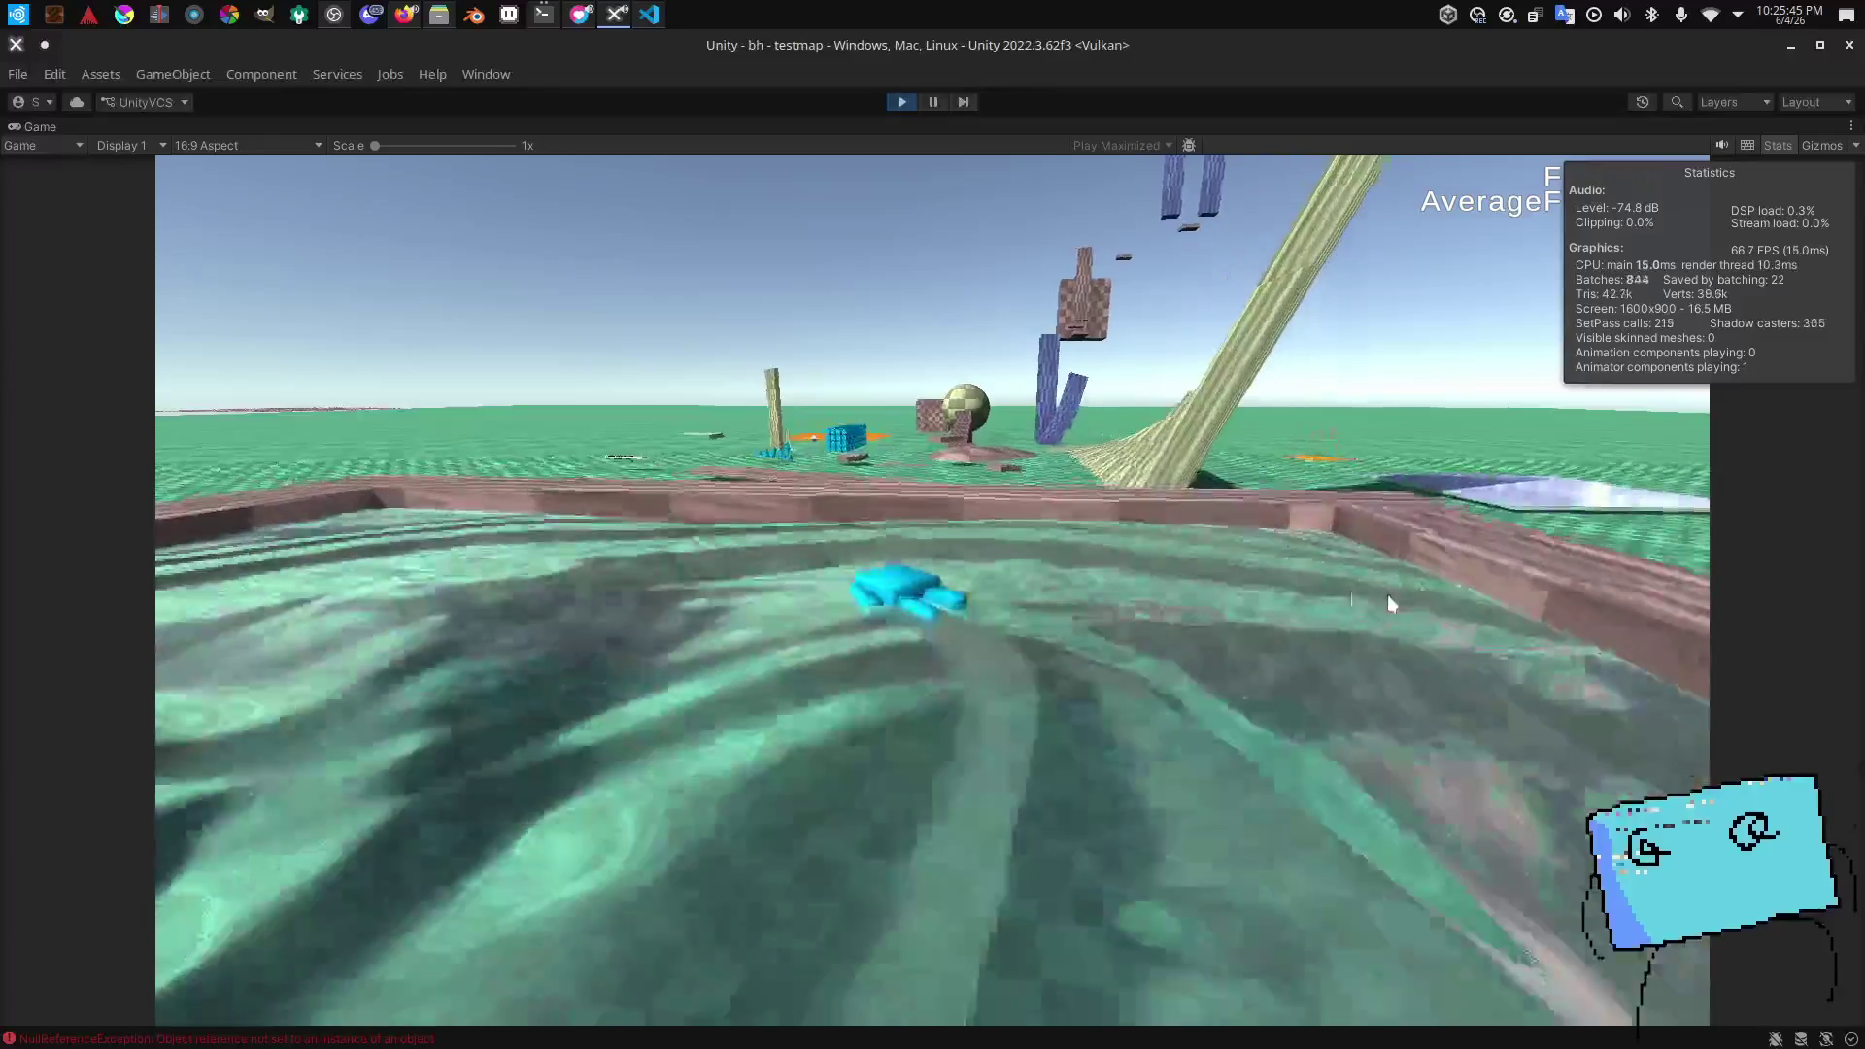
Step: Swim past the floating checkered block and circle to stir whirlpool ripples
key("w")
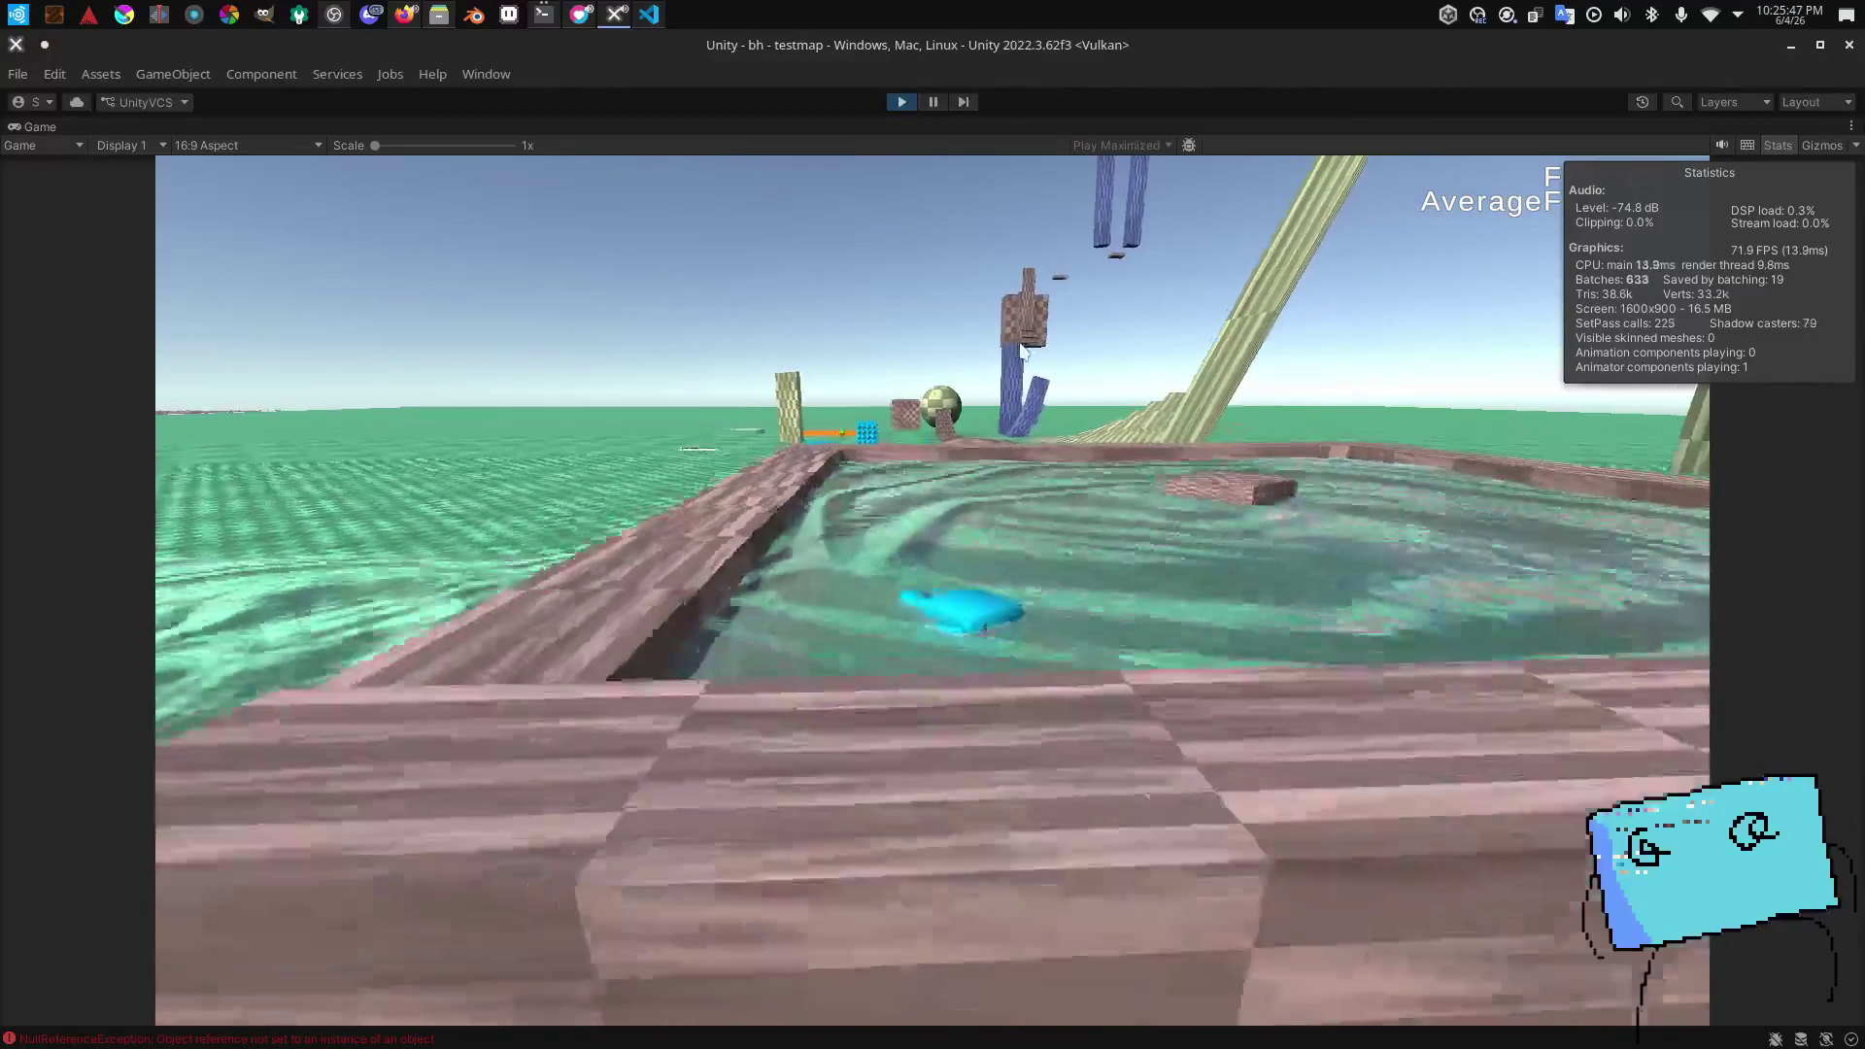
key("w")
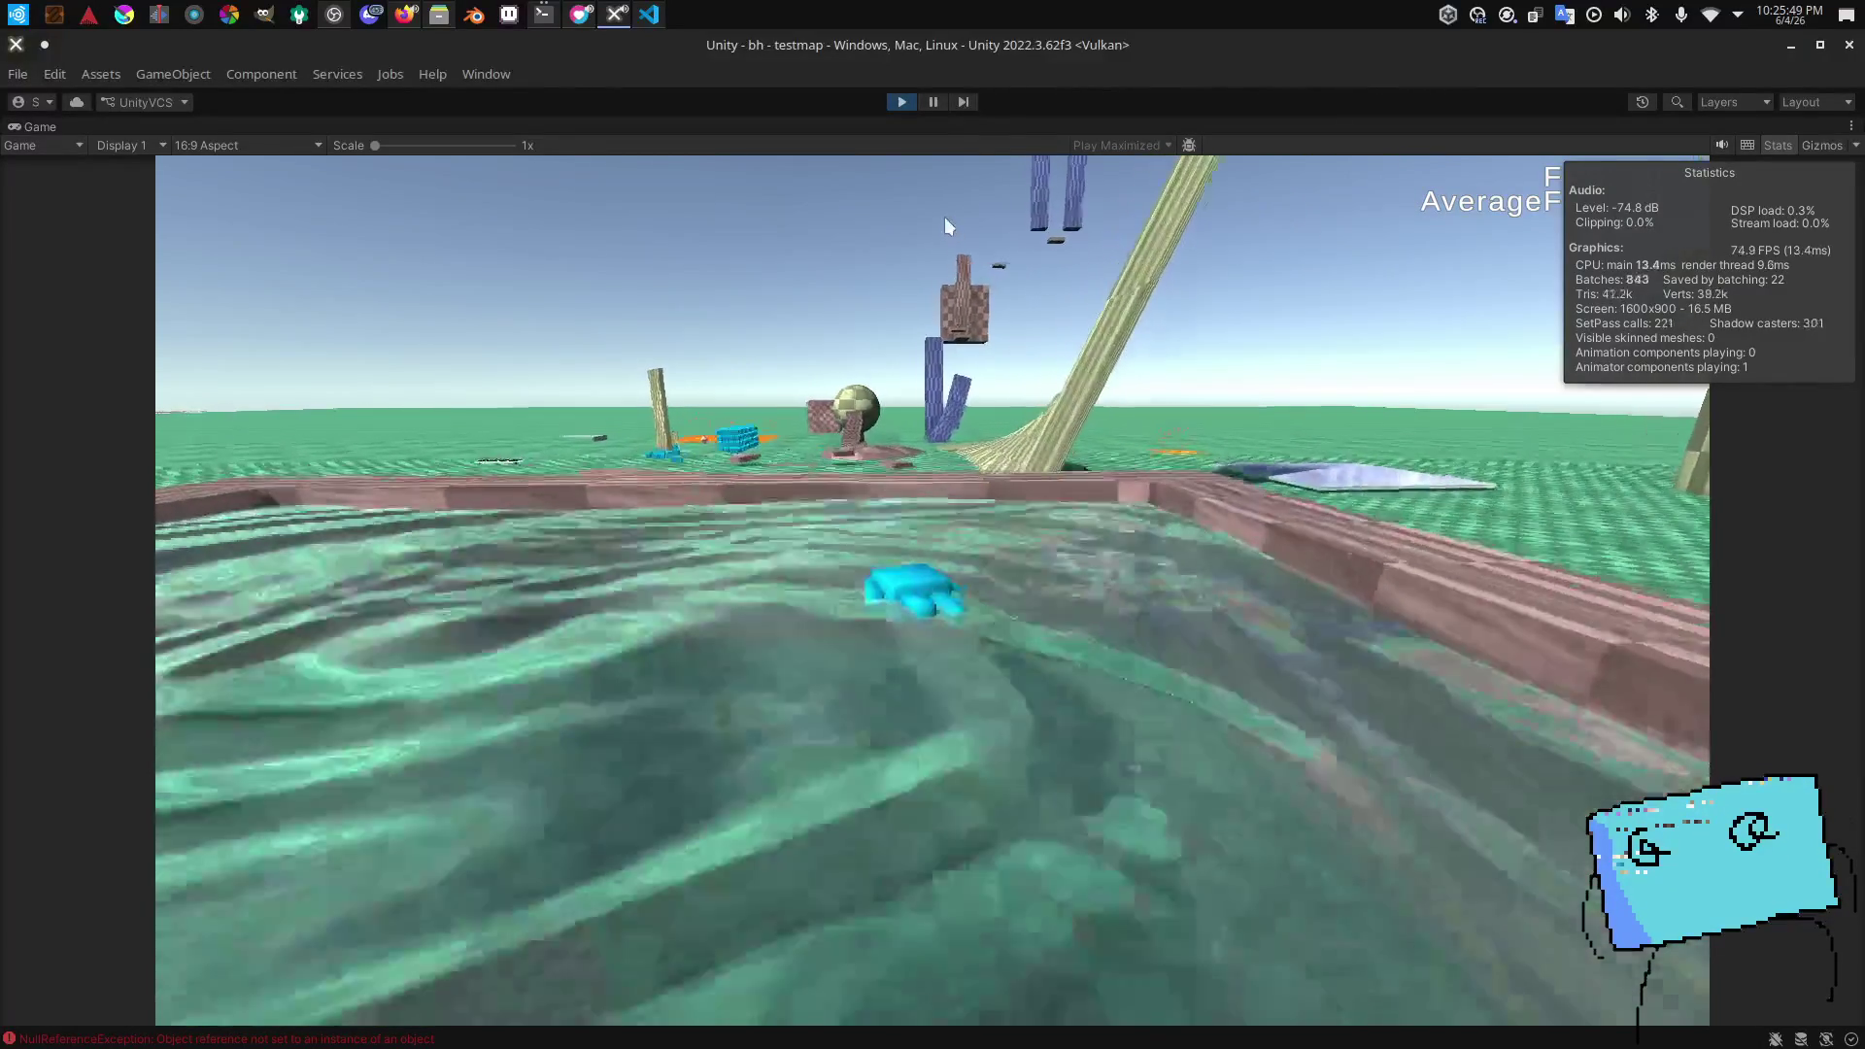
key("w")
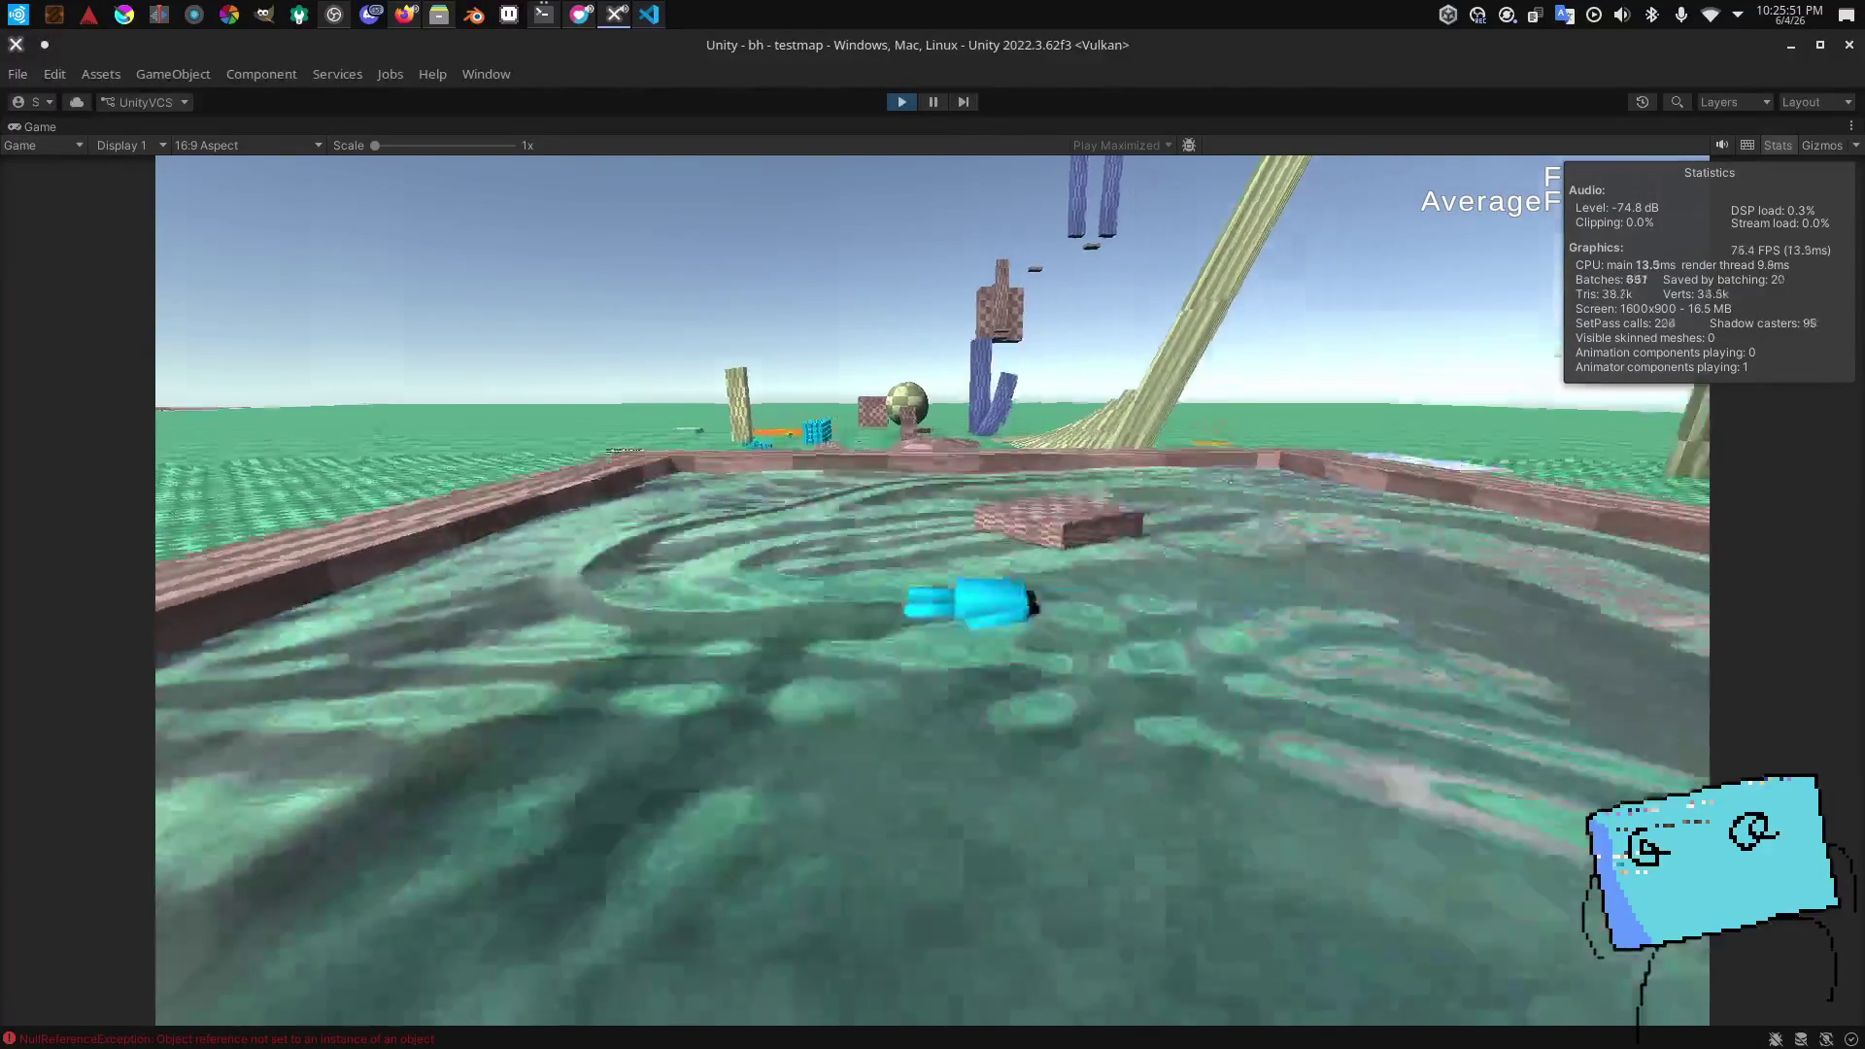
key("w")
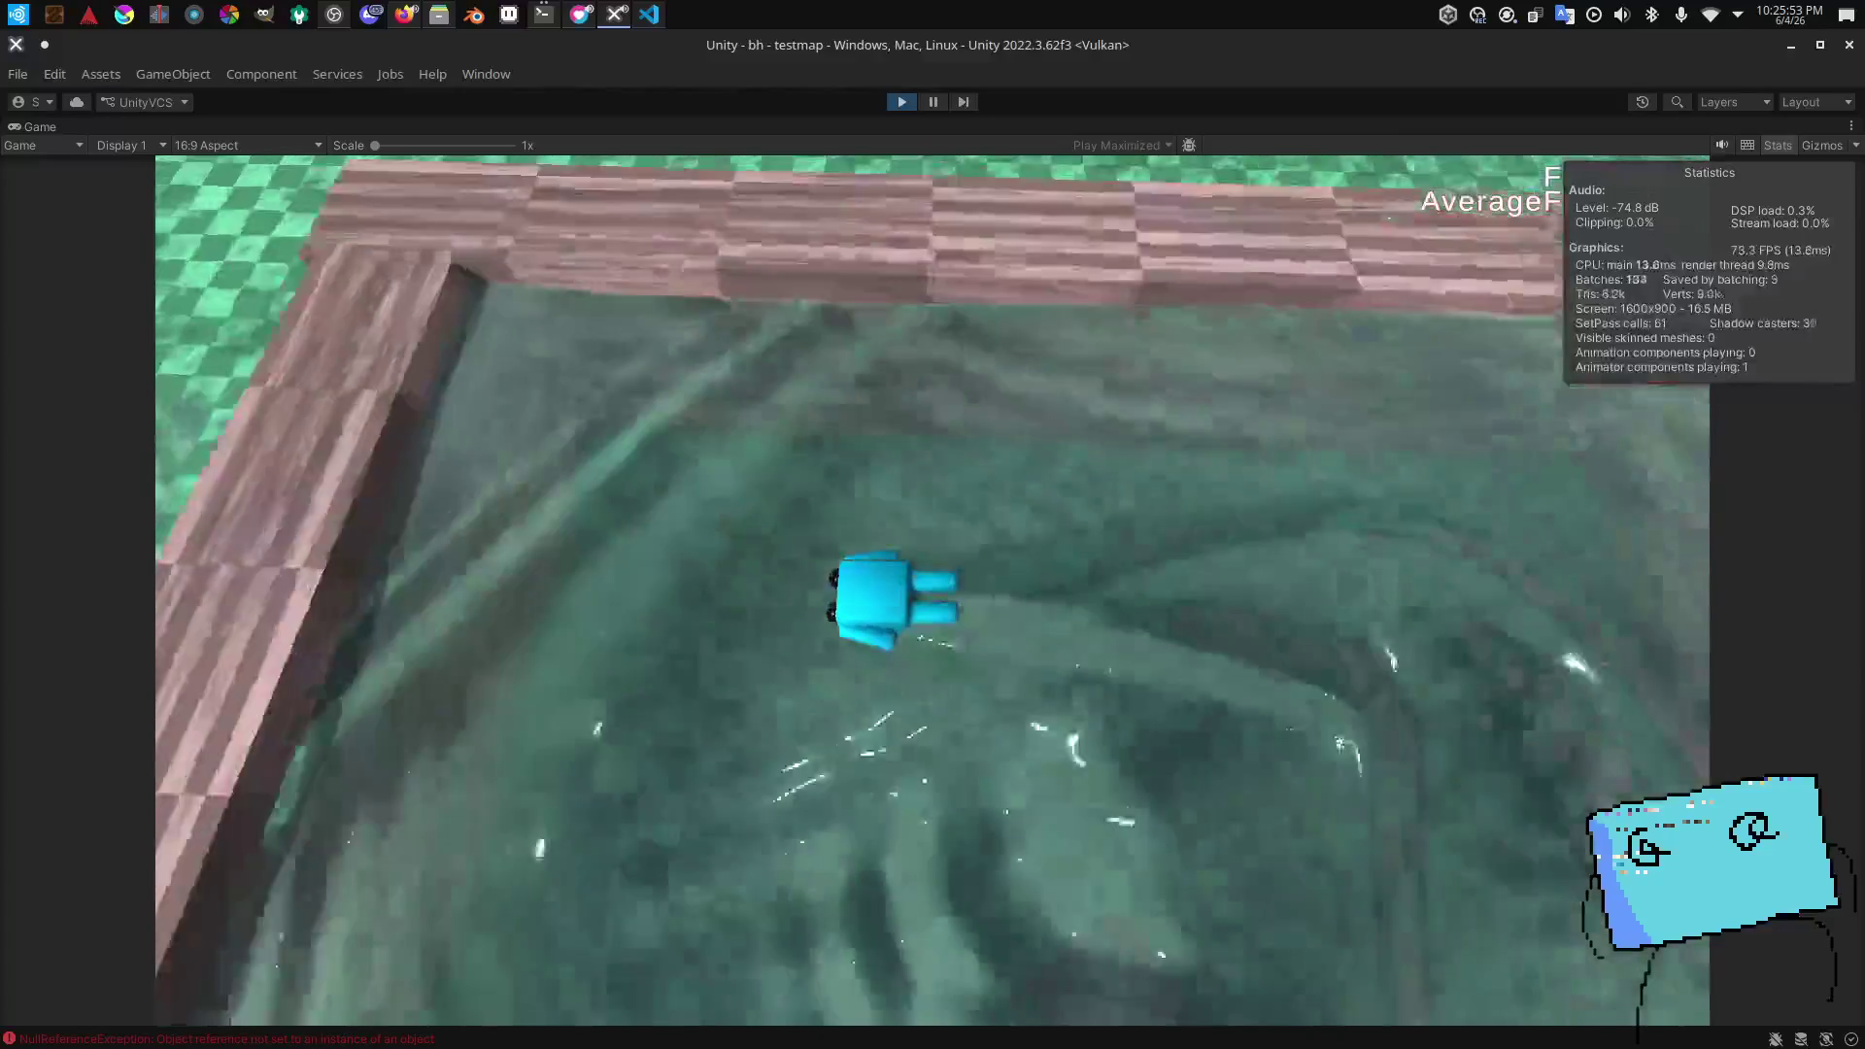
key("w")
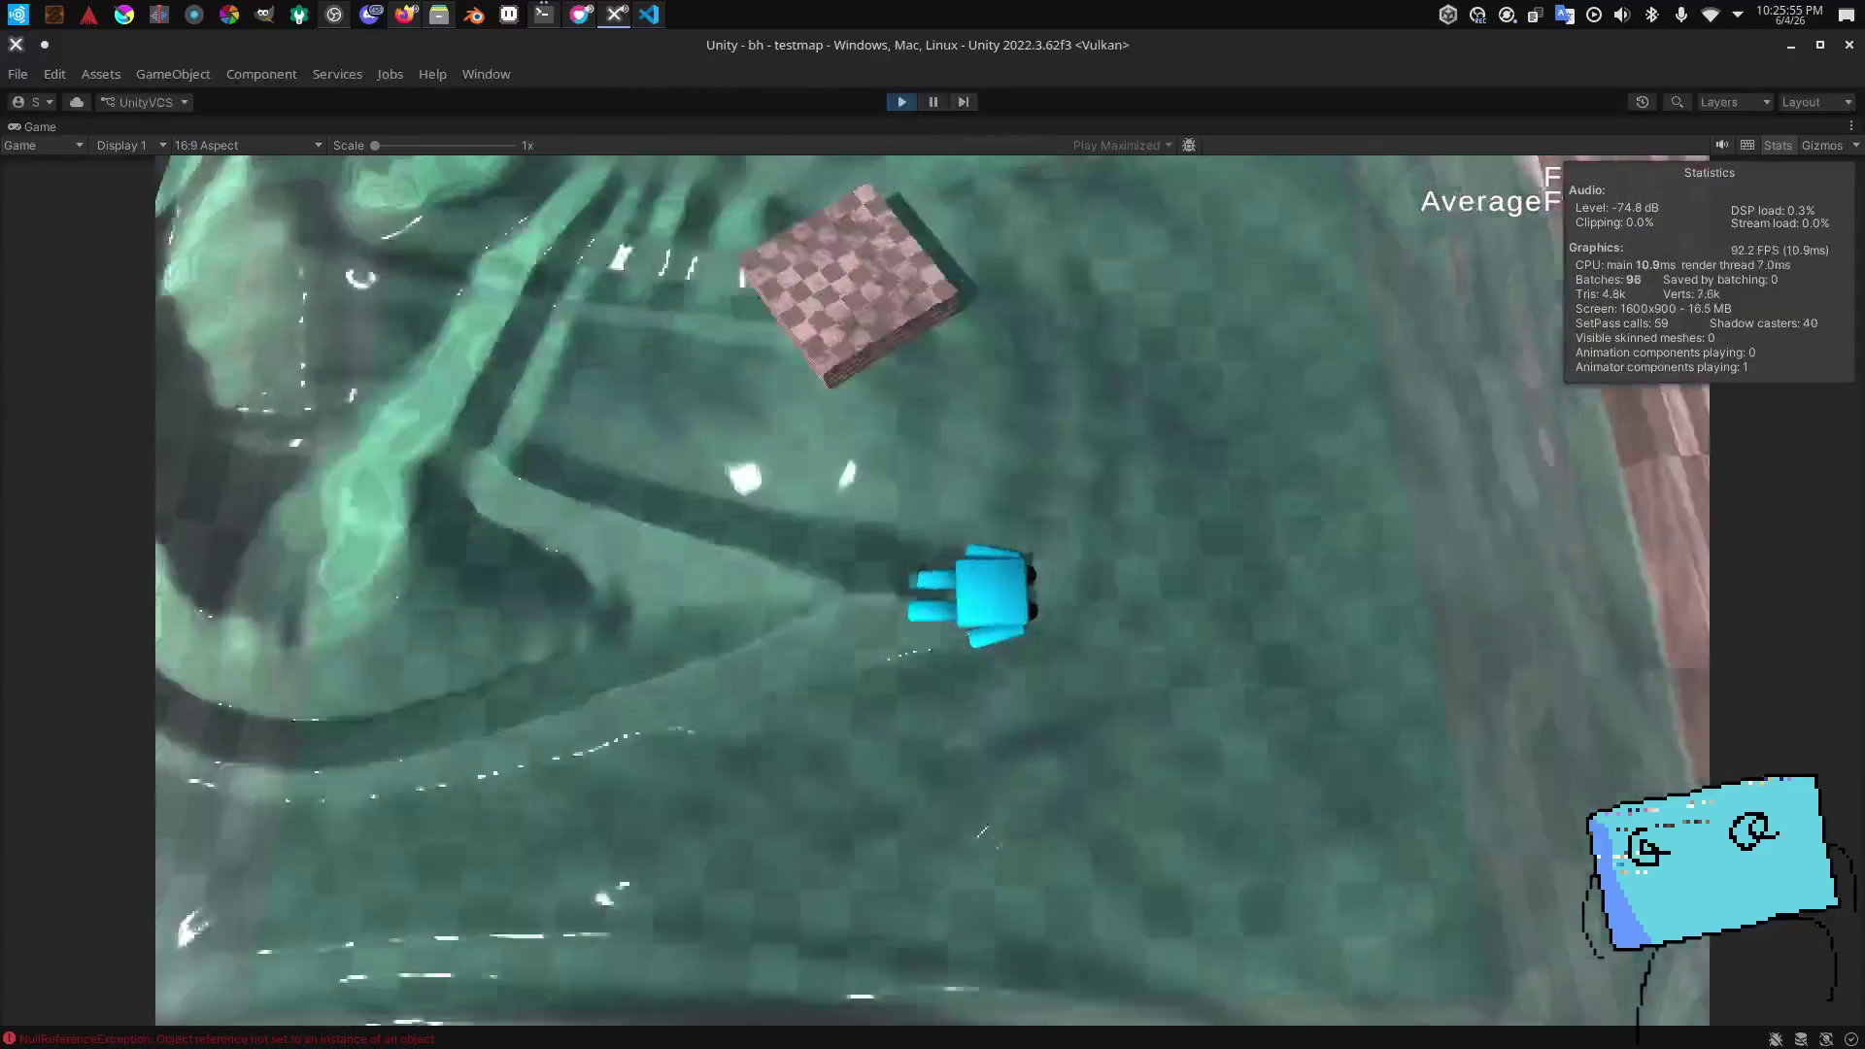
key("w")
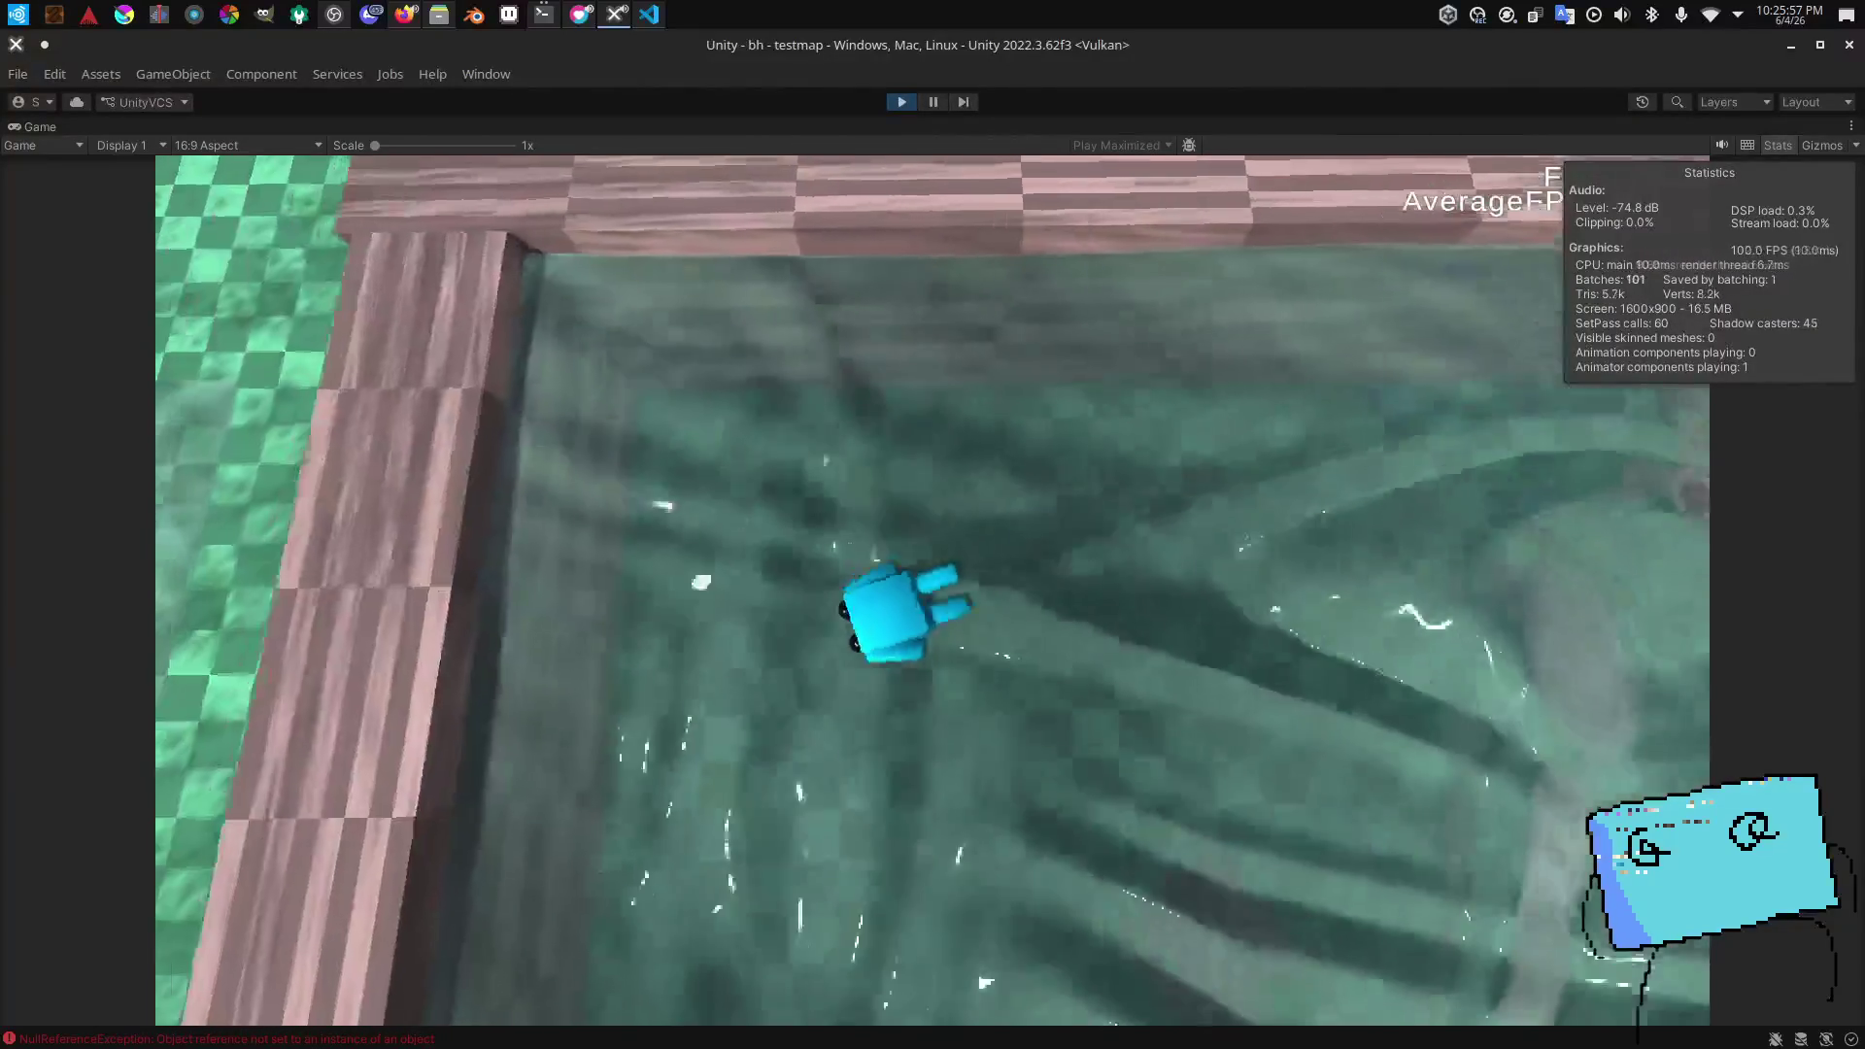
key("w")
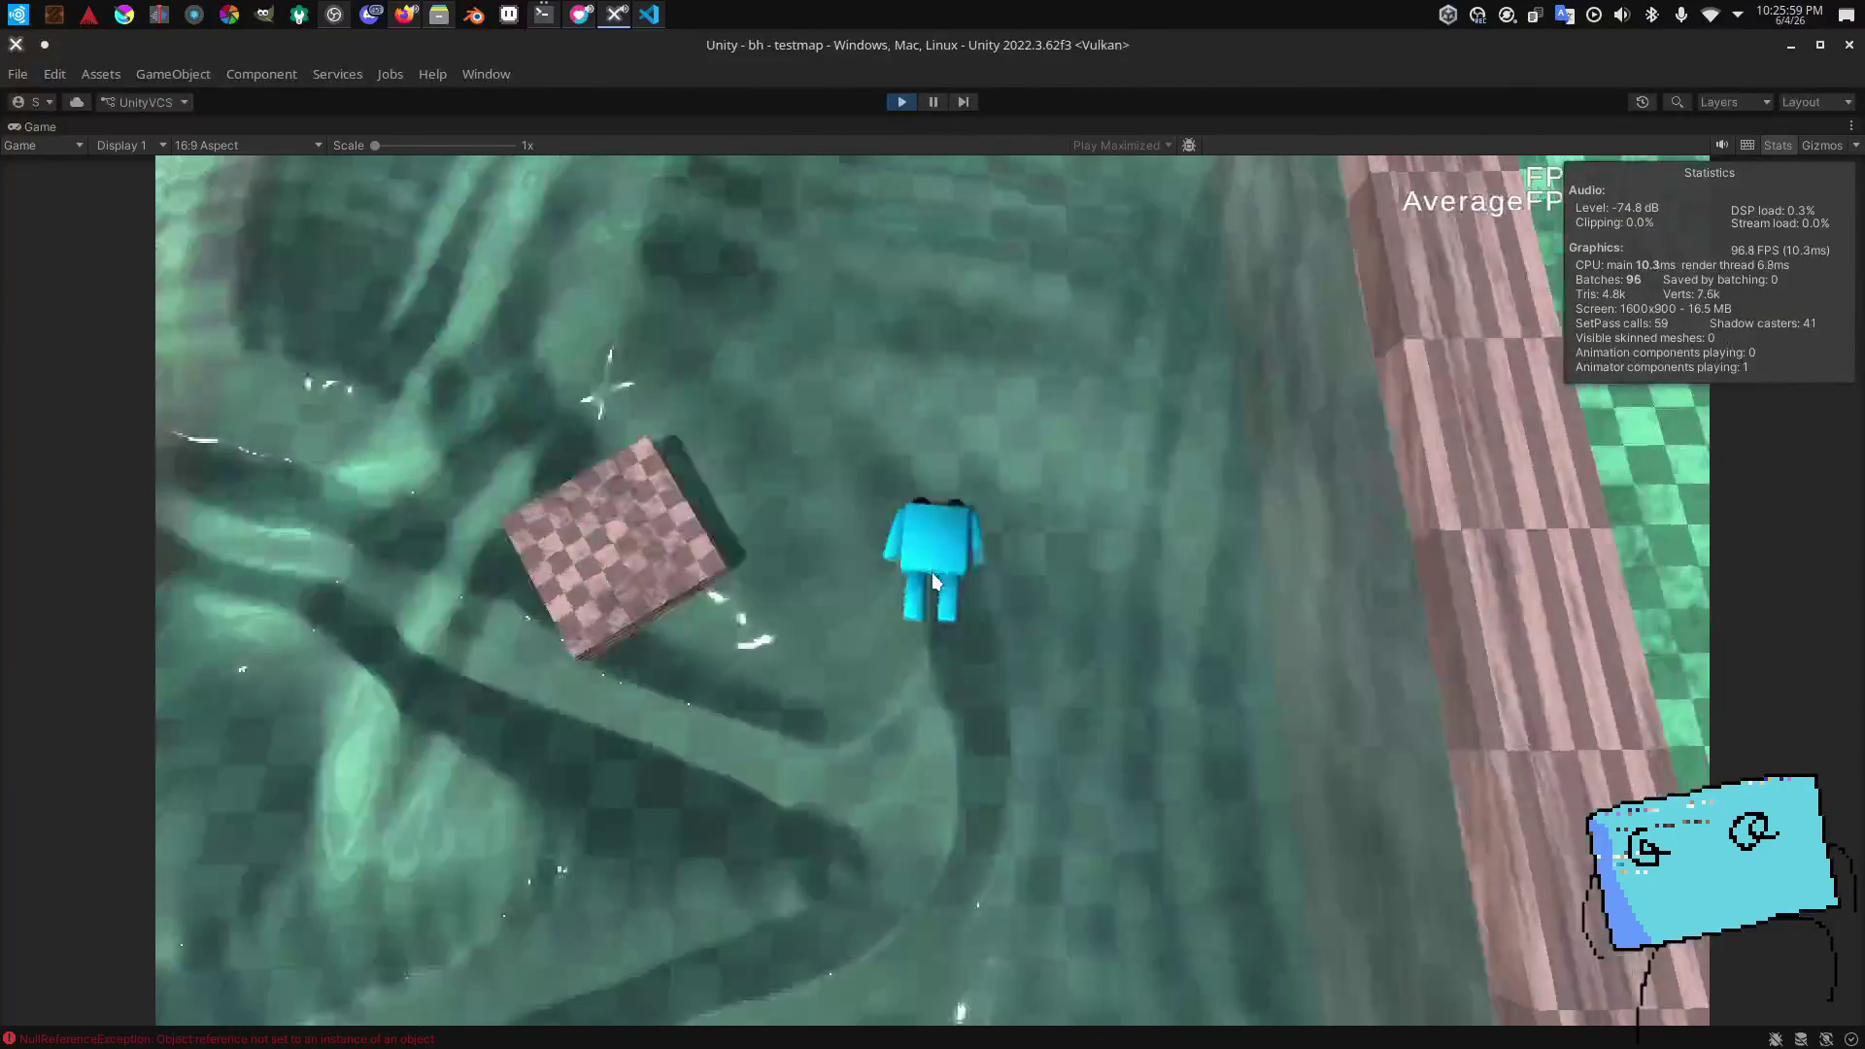
key("w")
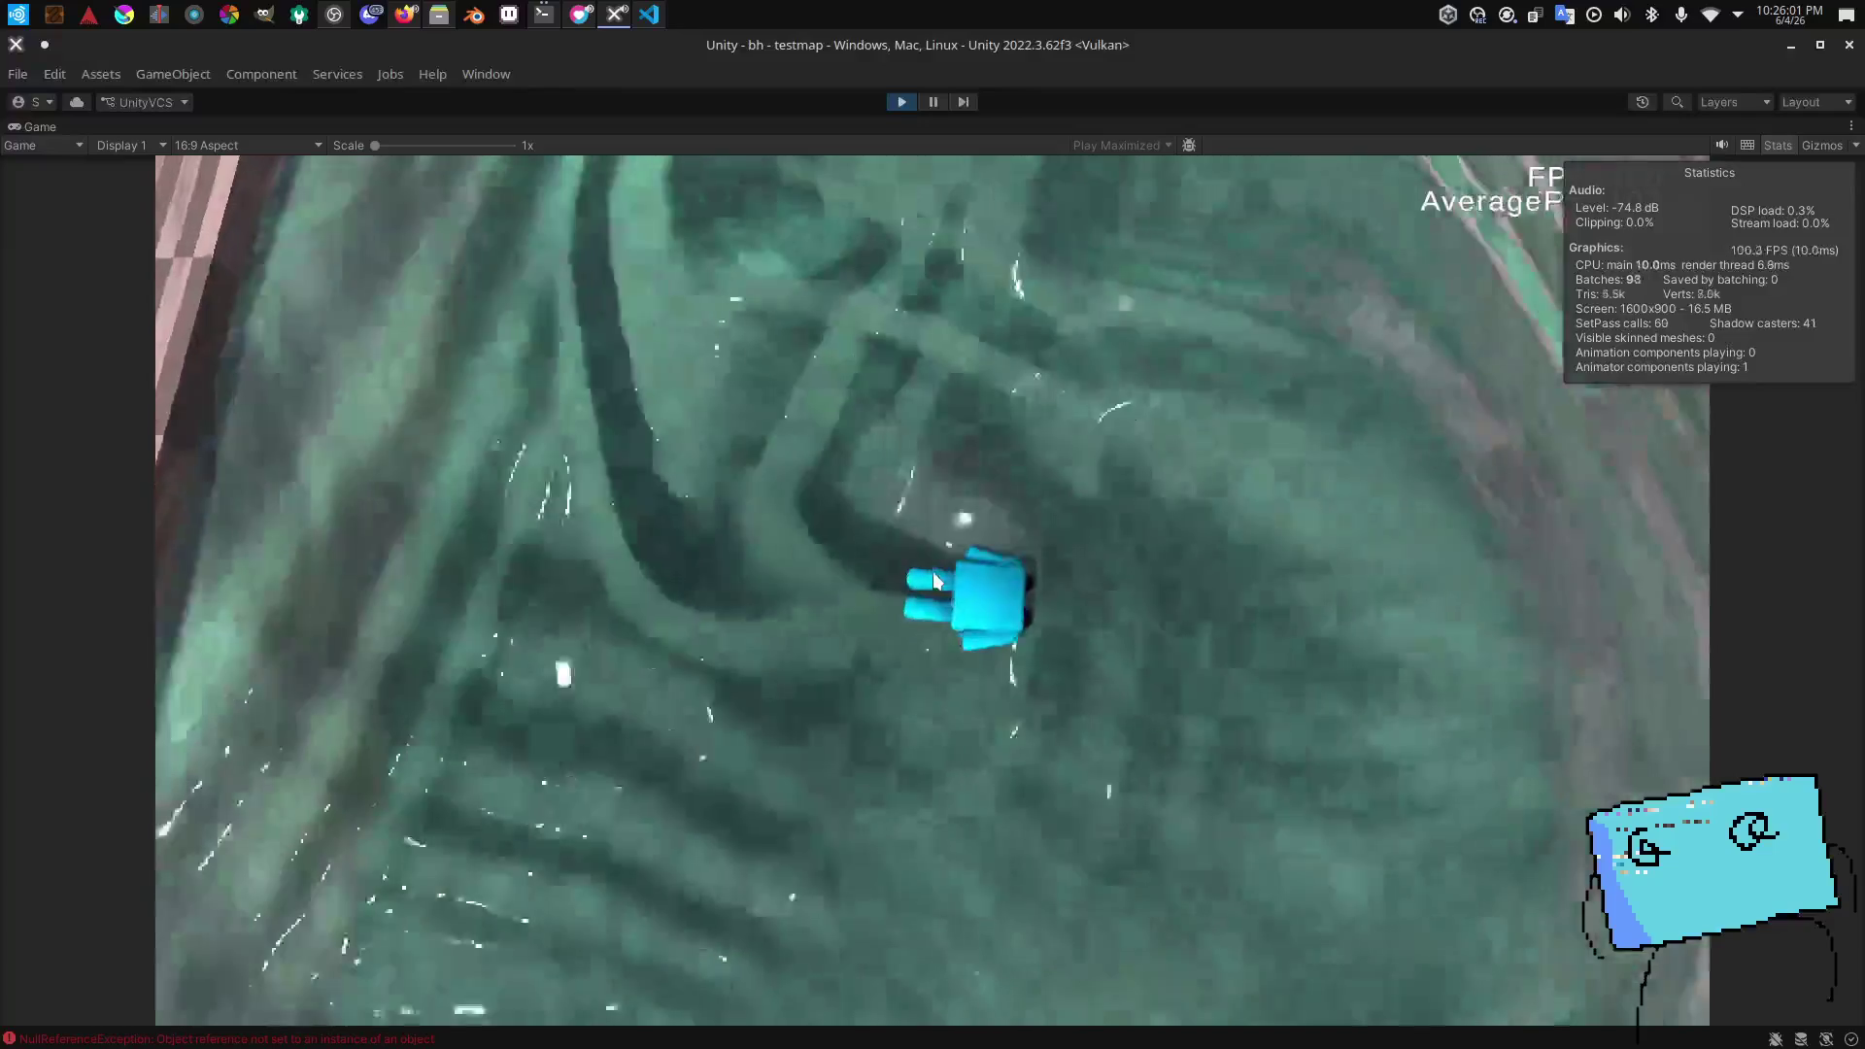
key("w")
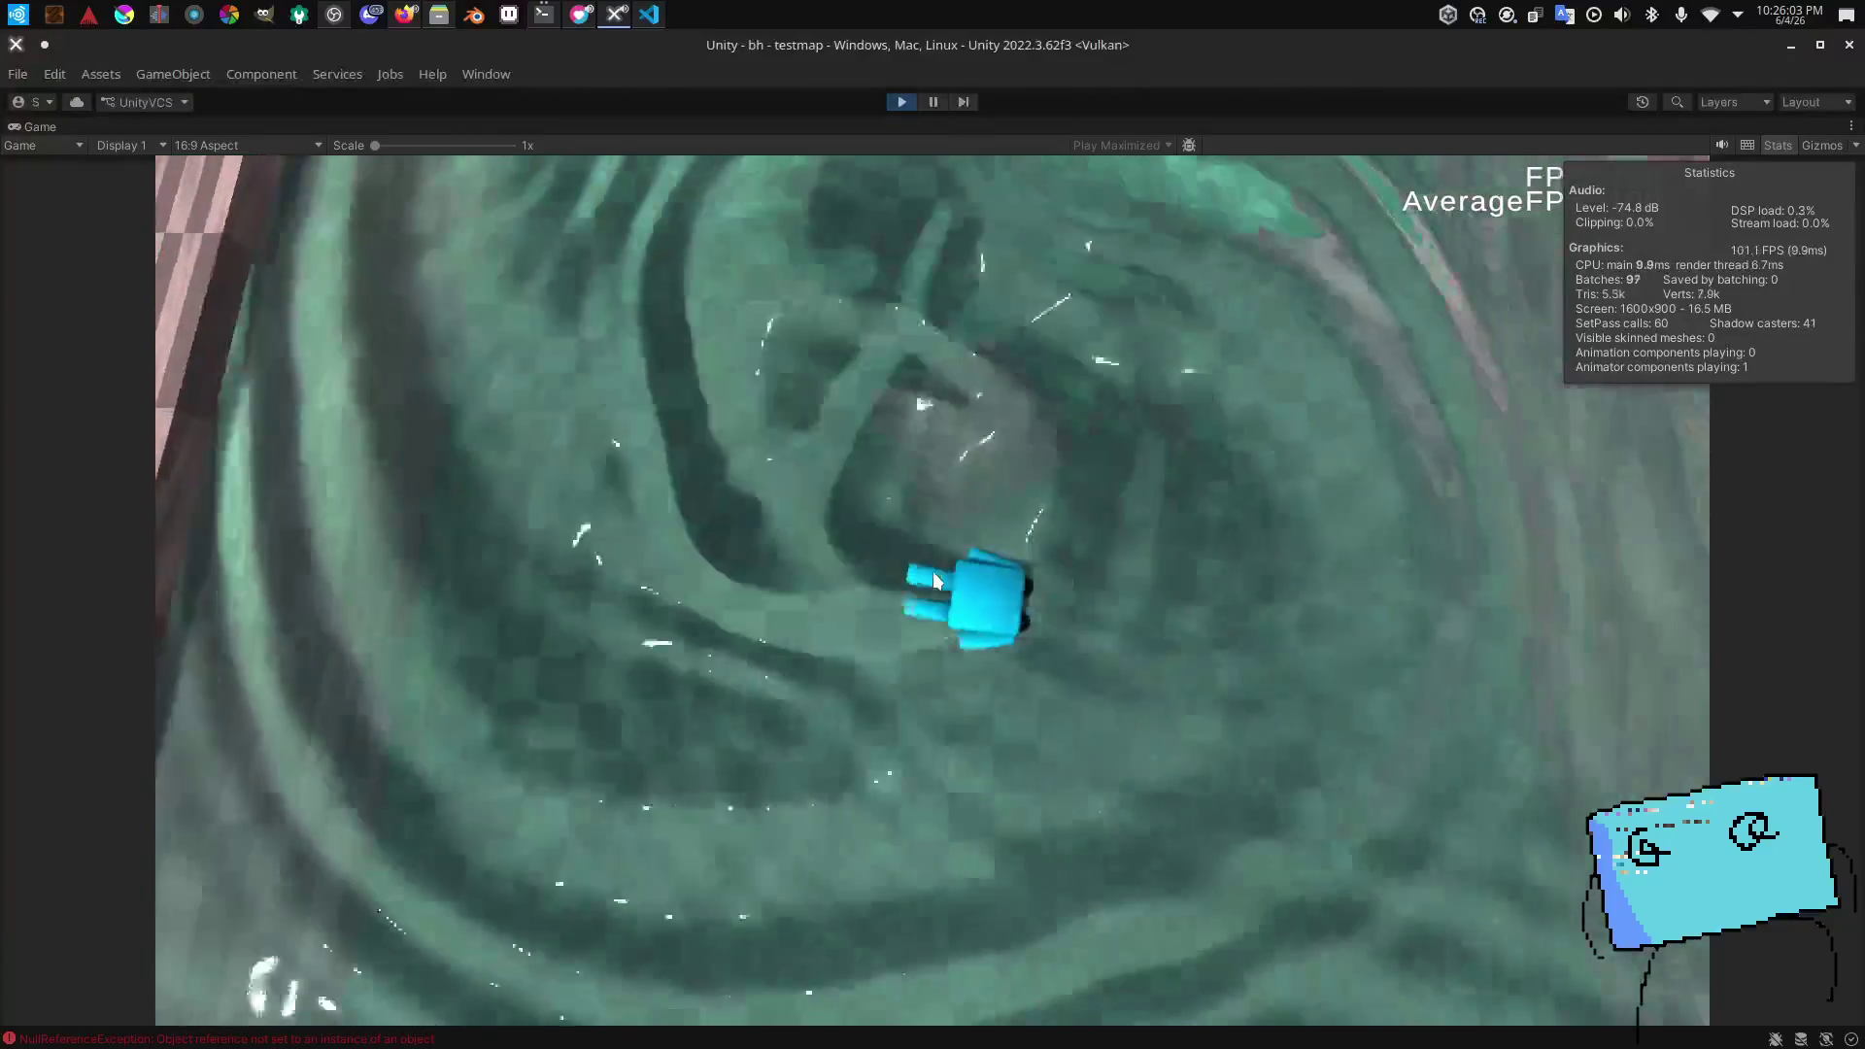
key("w")
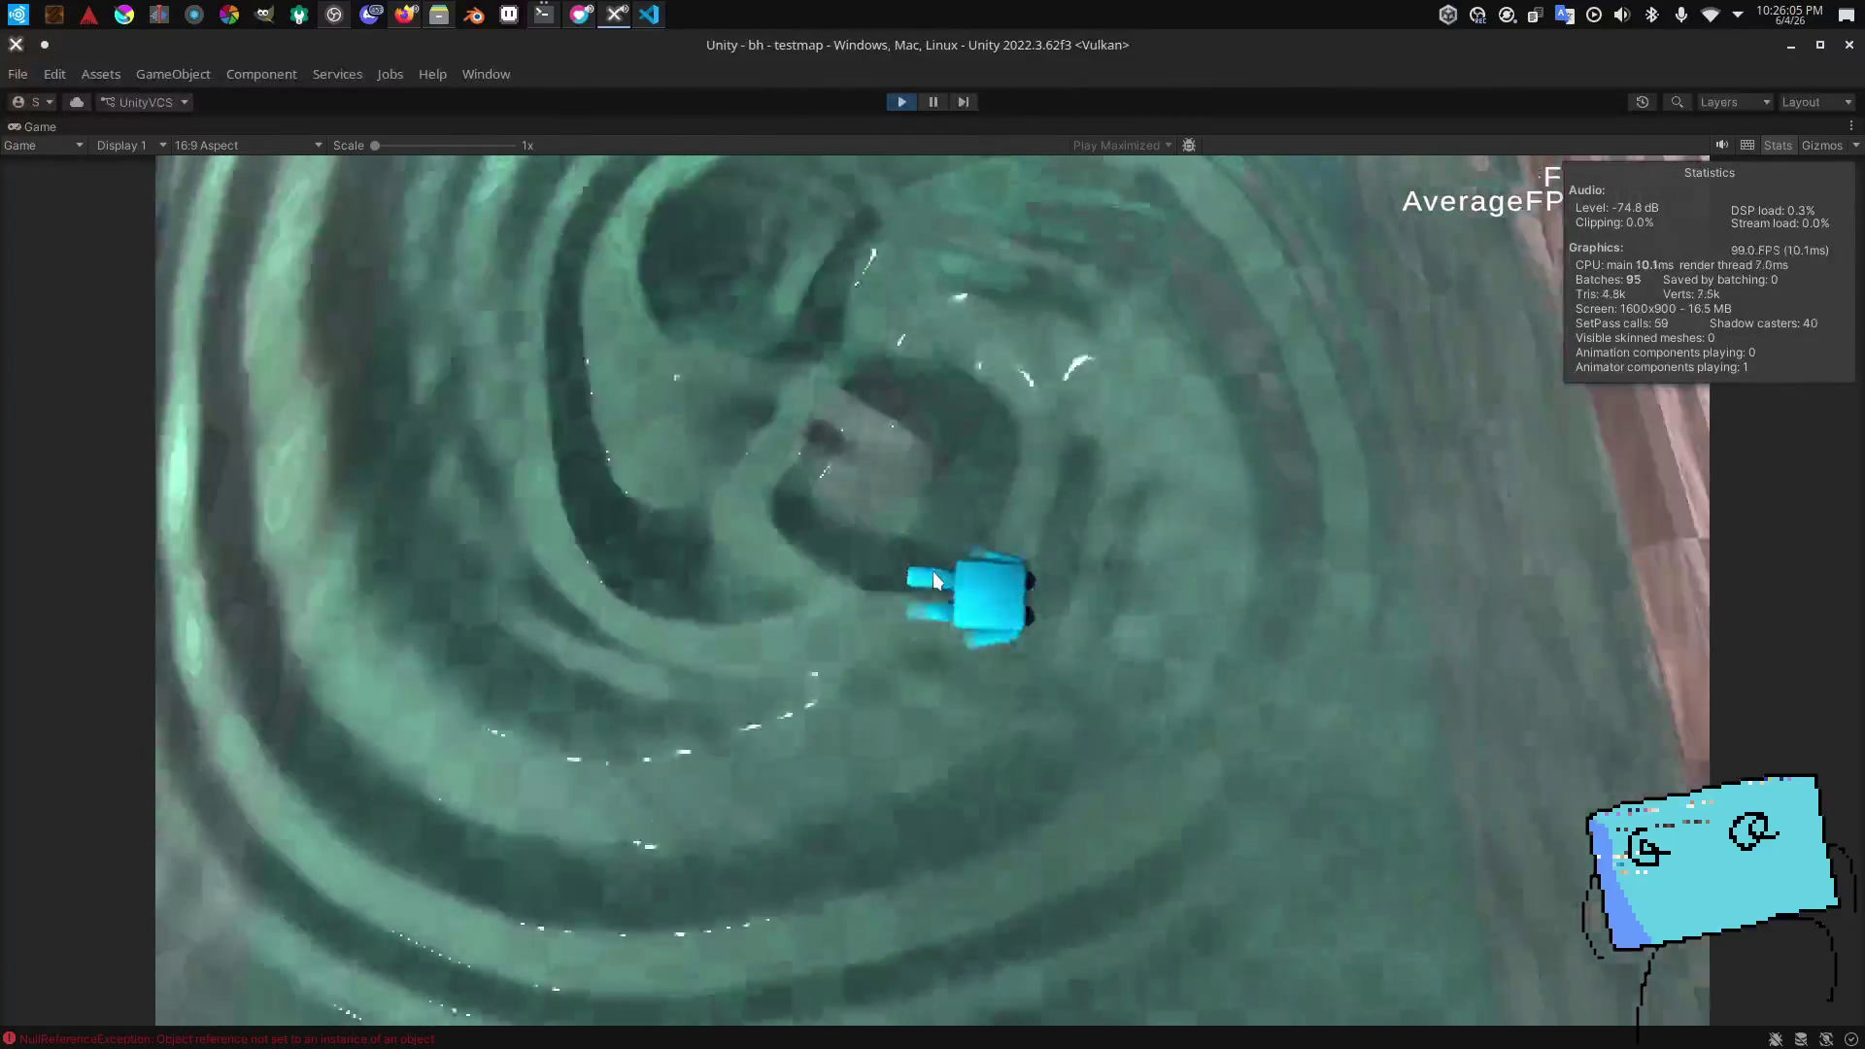
key("w")
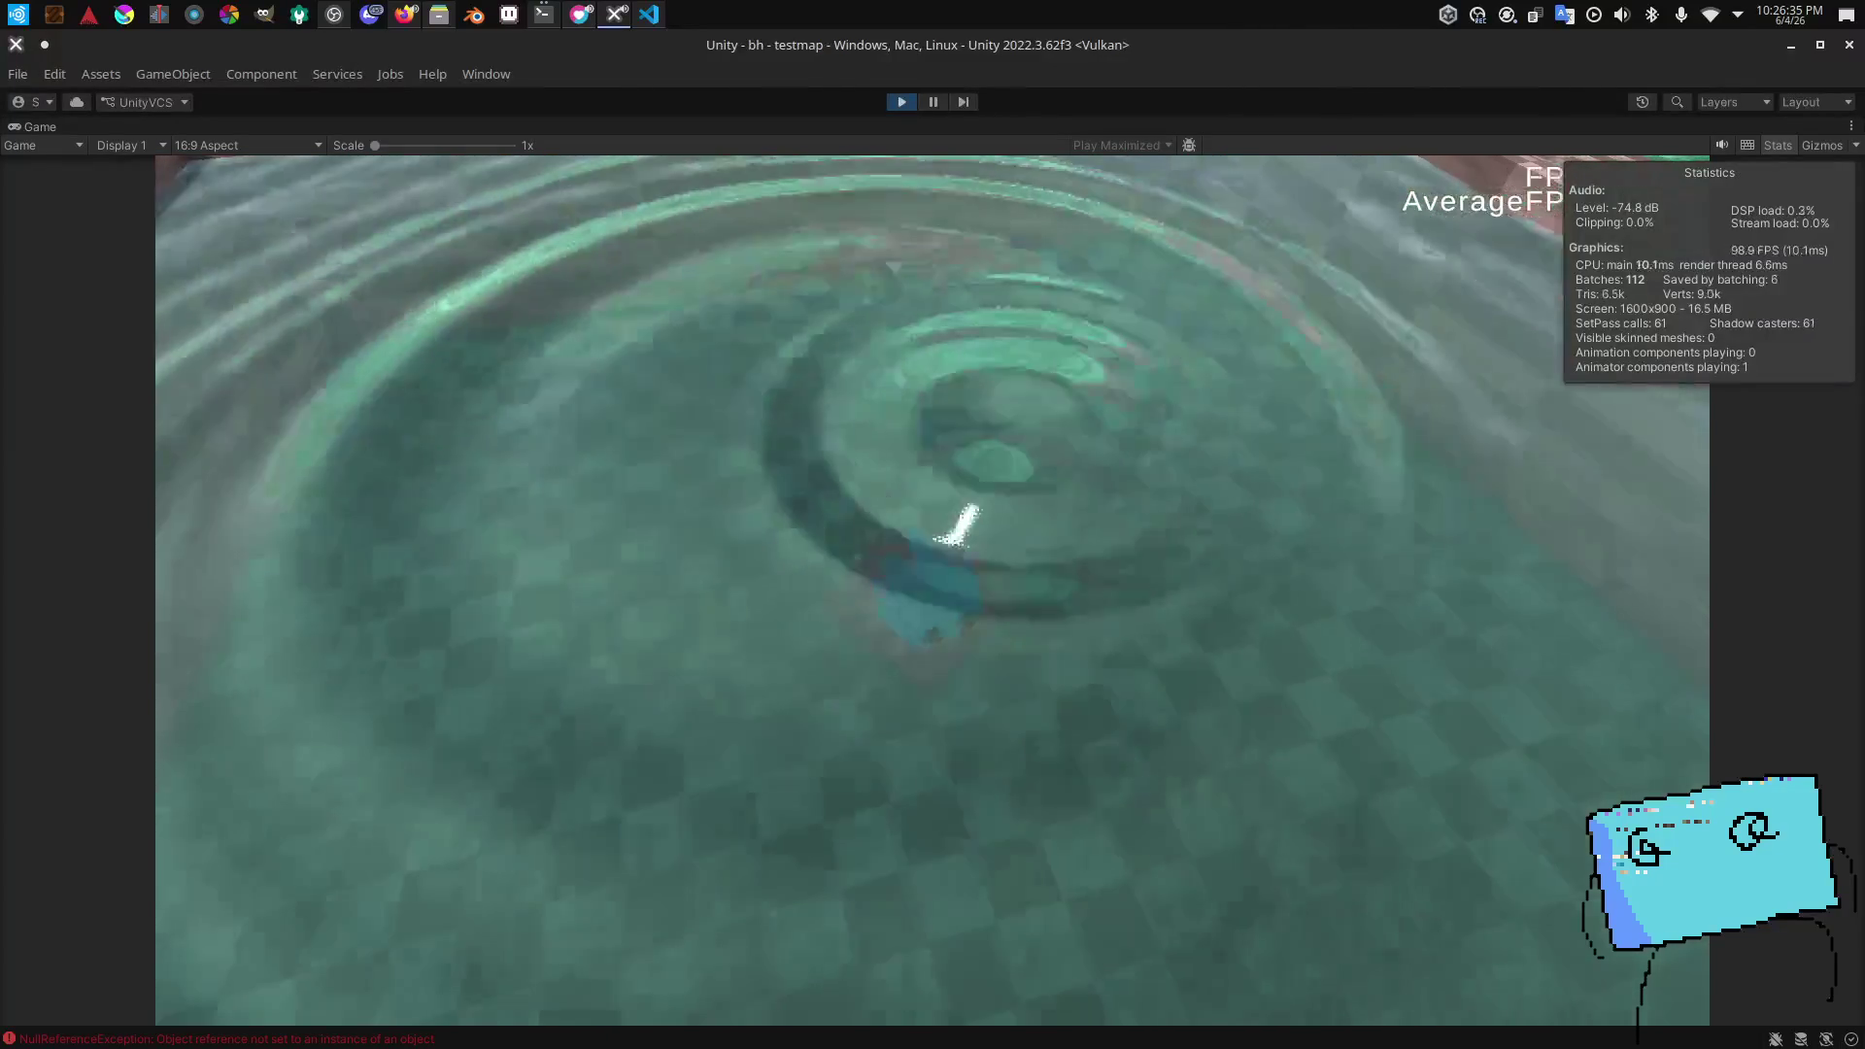
Step: Glance at the Twitch dashboard, then return control to the running game
key("alt+Tab")
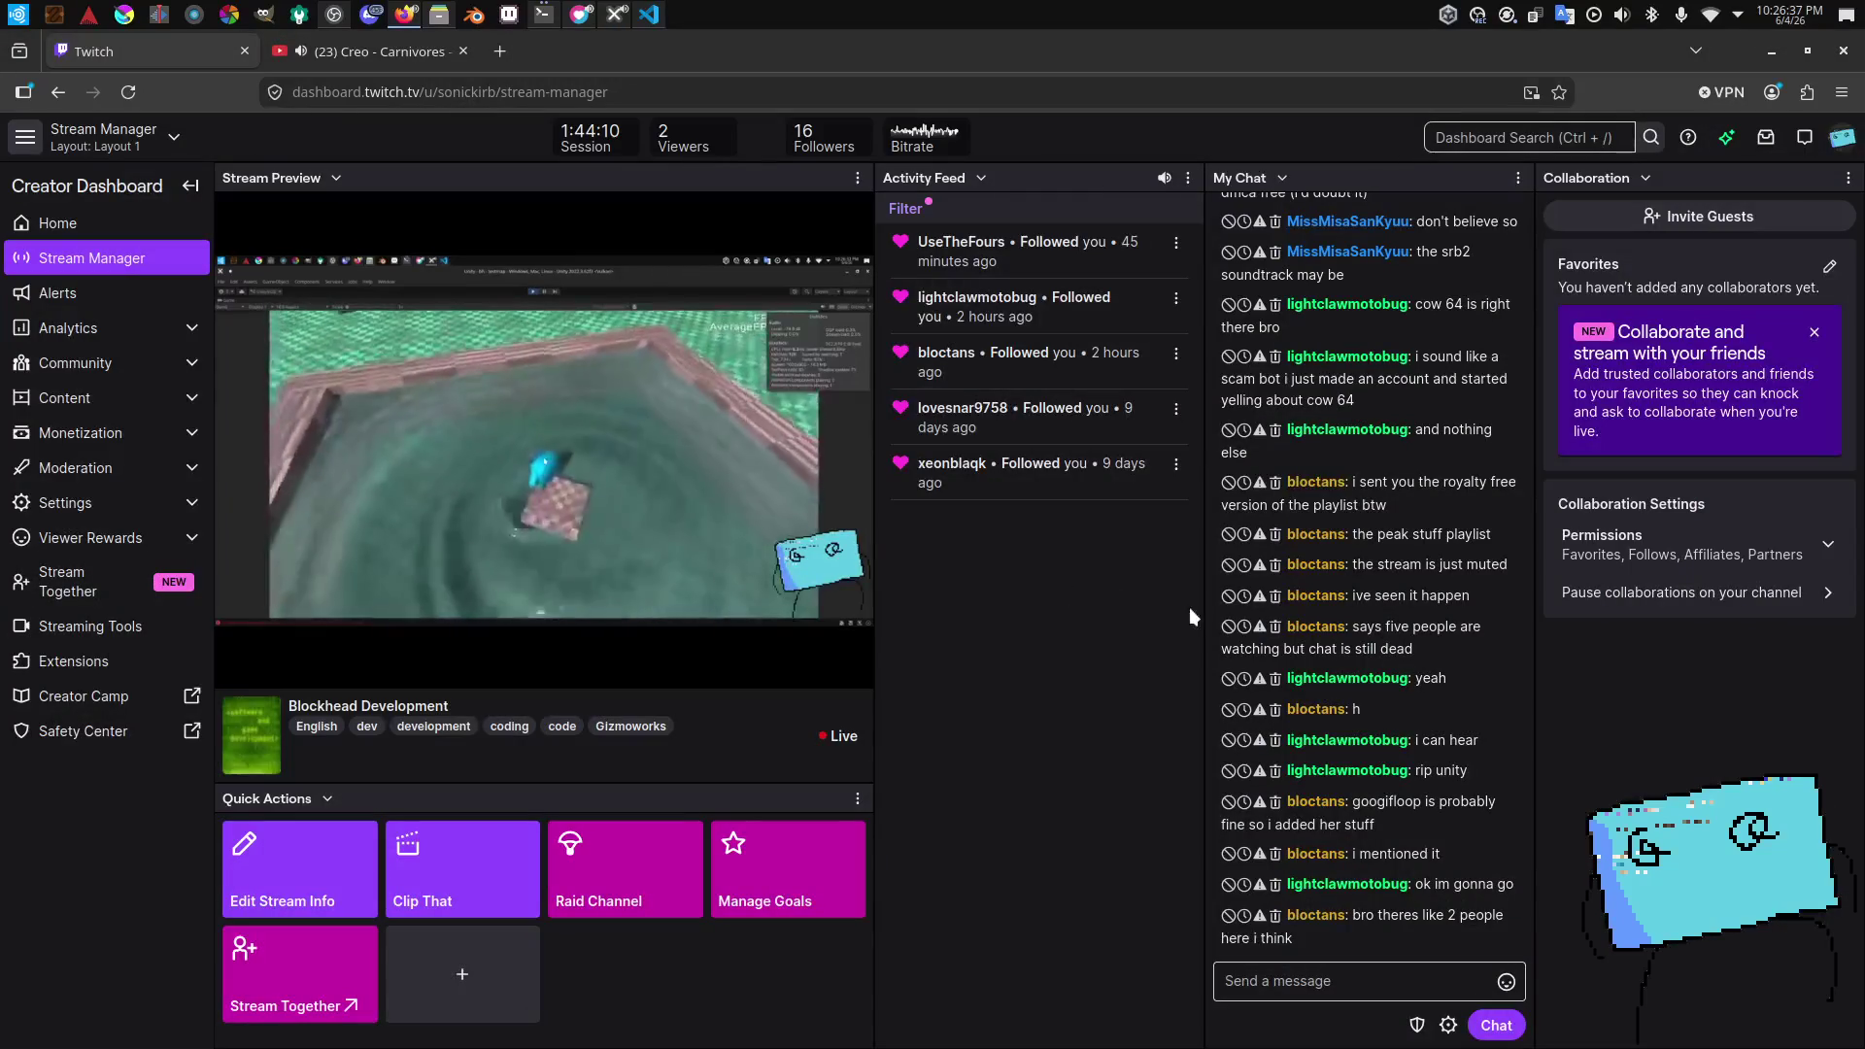
key("alt+Tab")
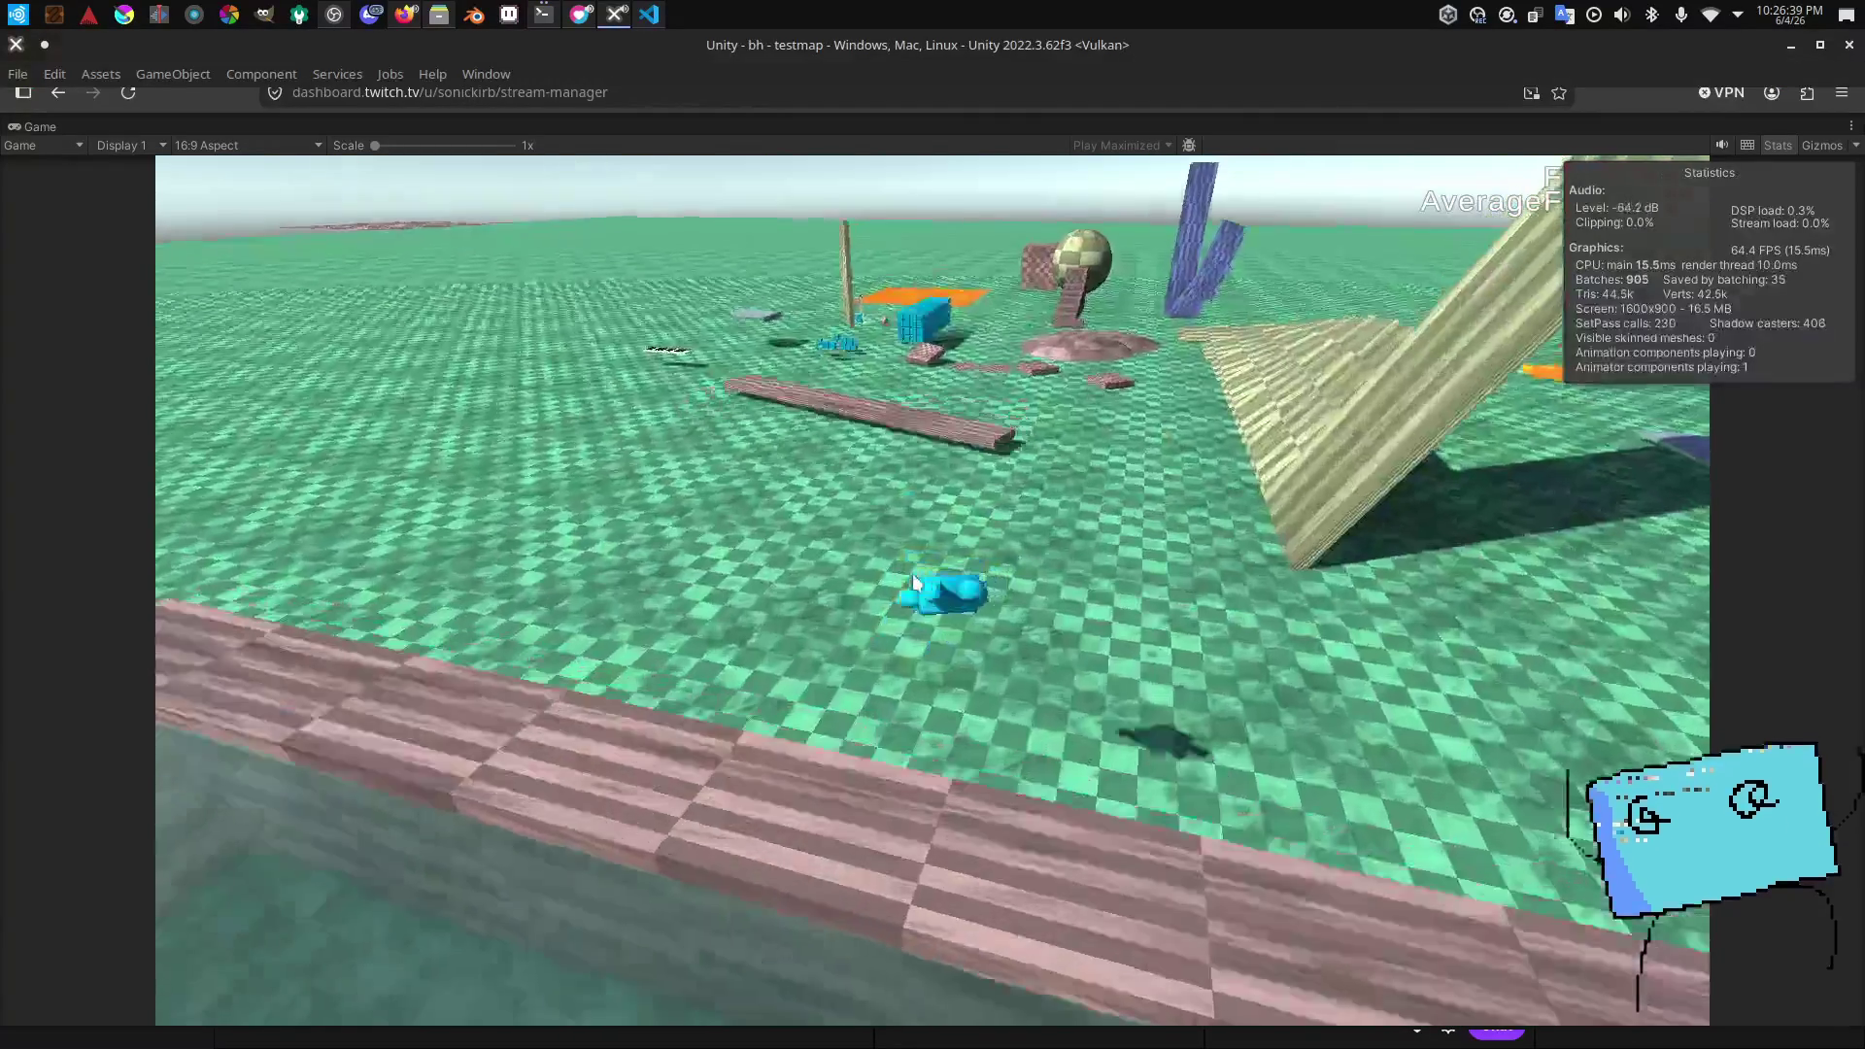
left_click(914, 581)
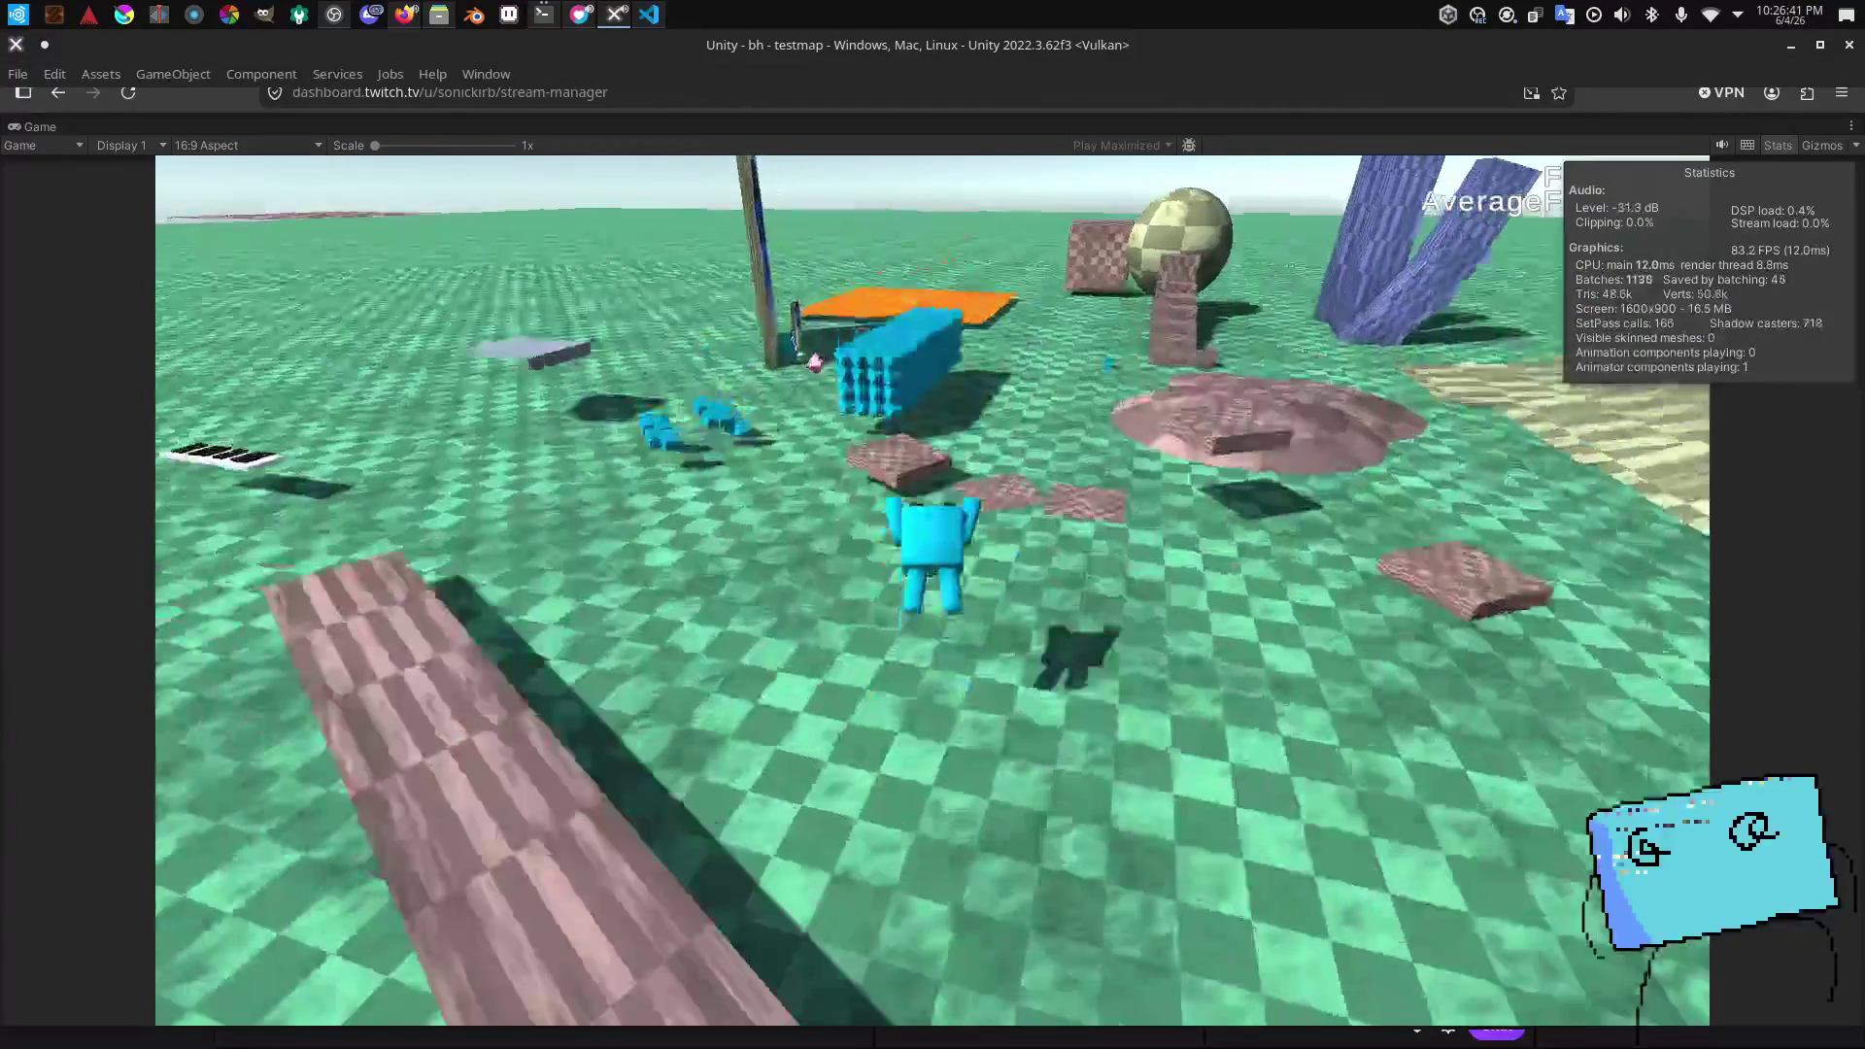
Step: Walk the character past the stairs and sphere toward the blue poster
key("w")
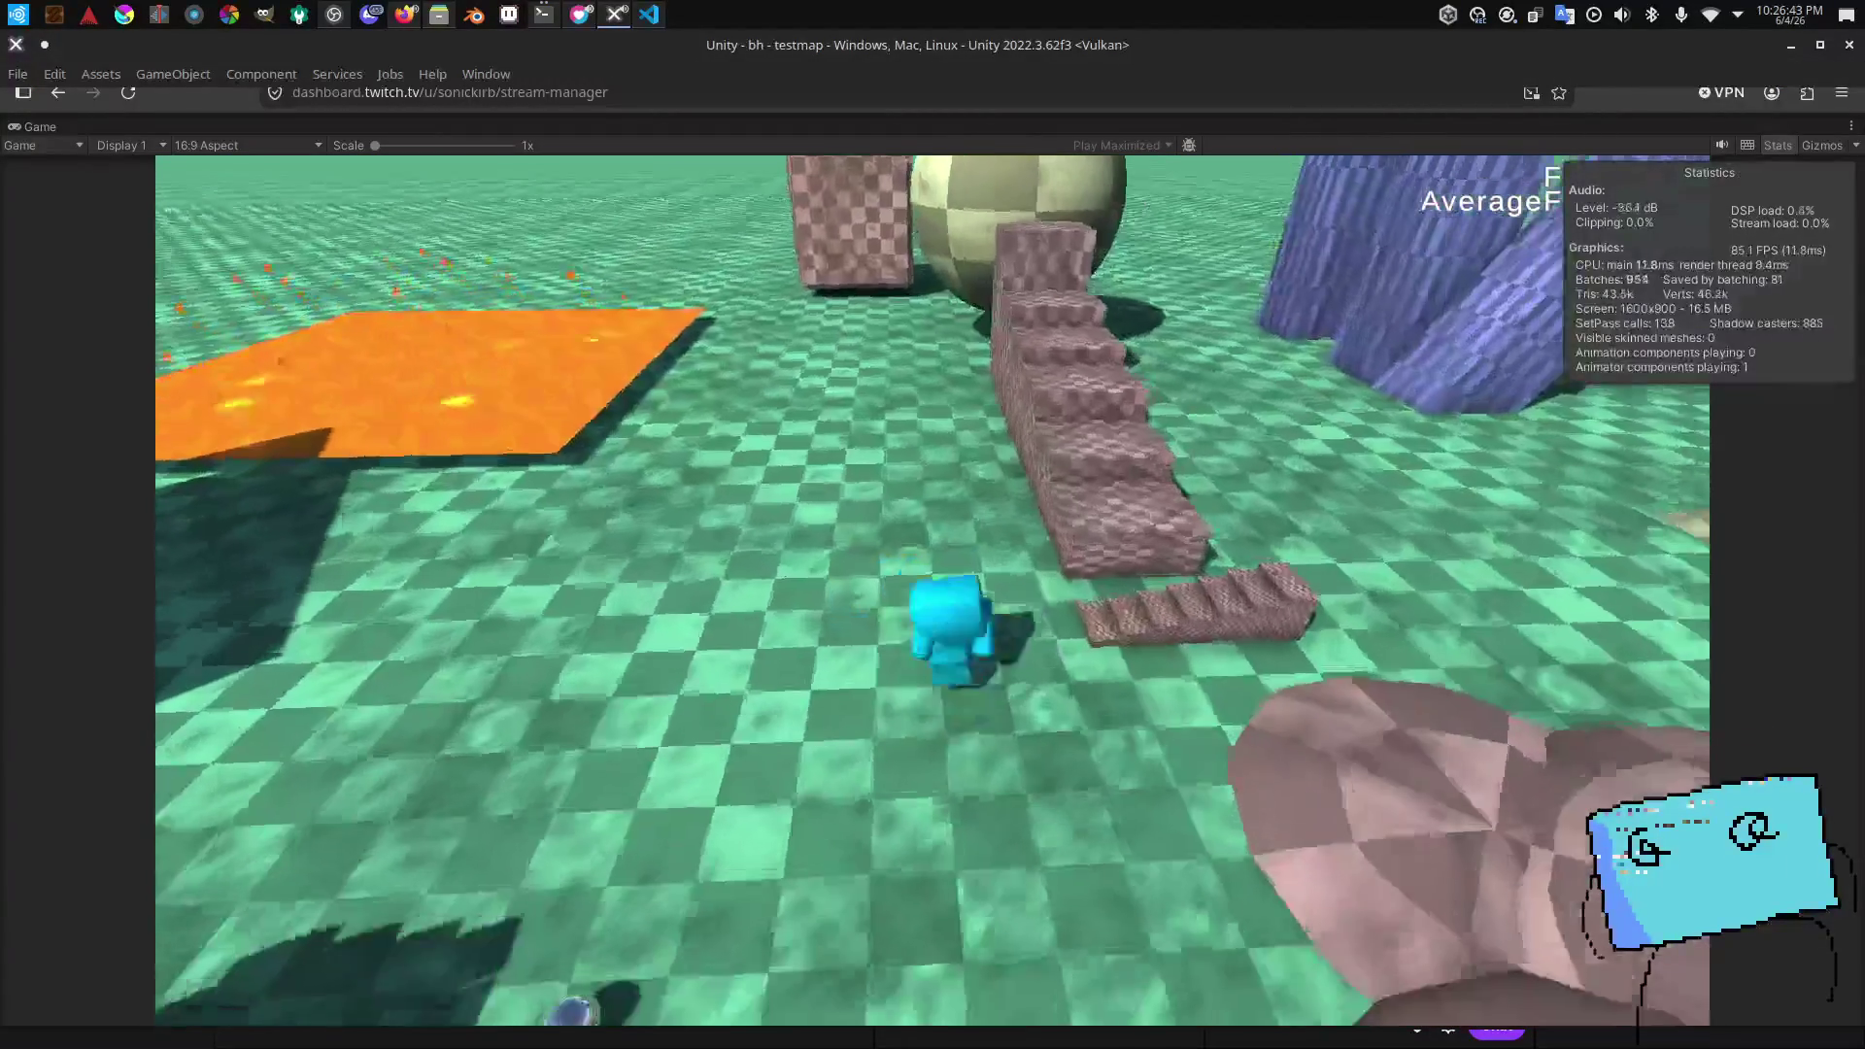
key("w")
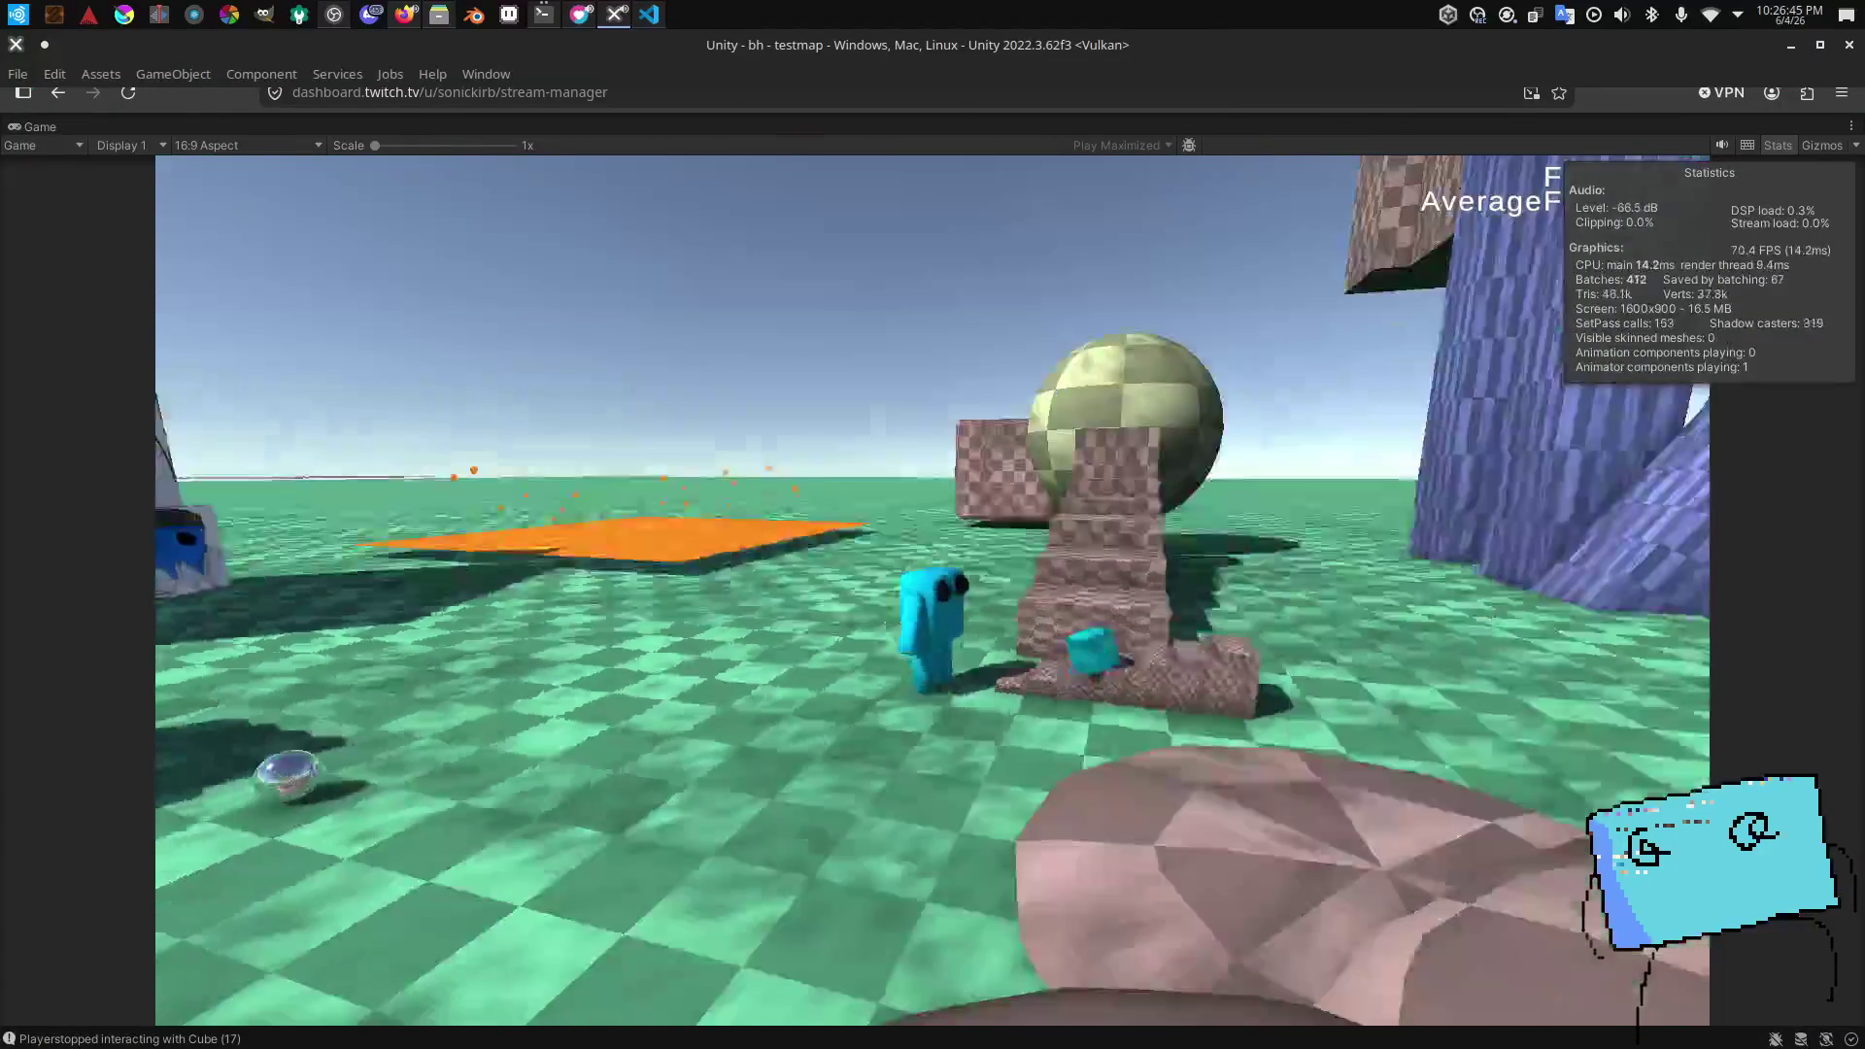
key("w")
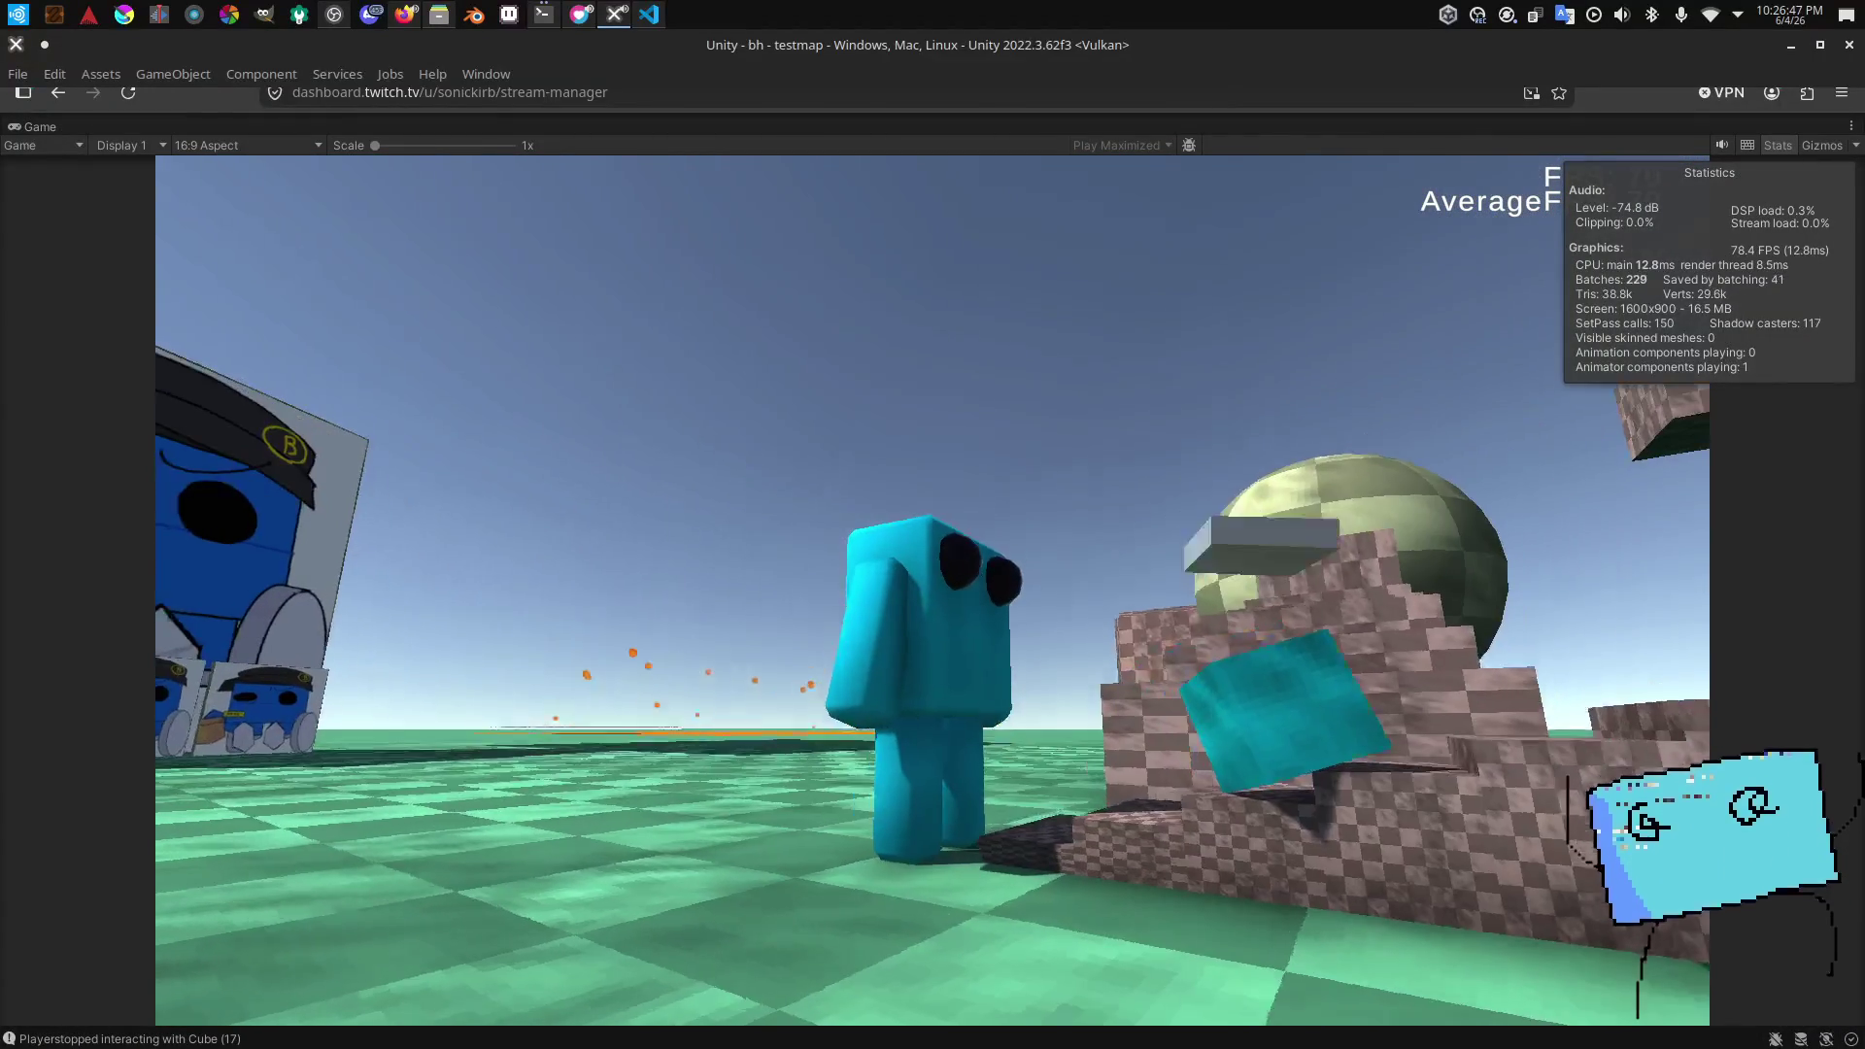
key("w")
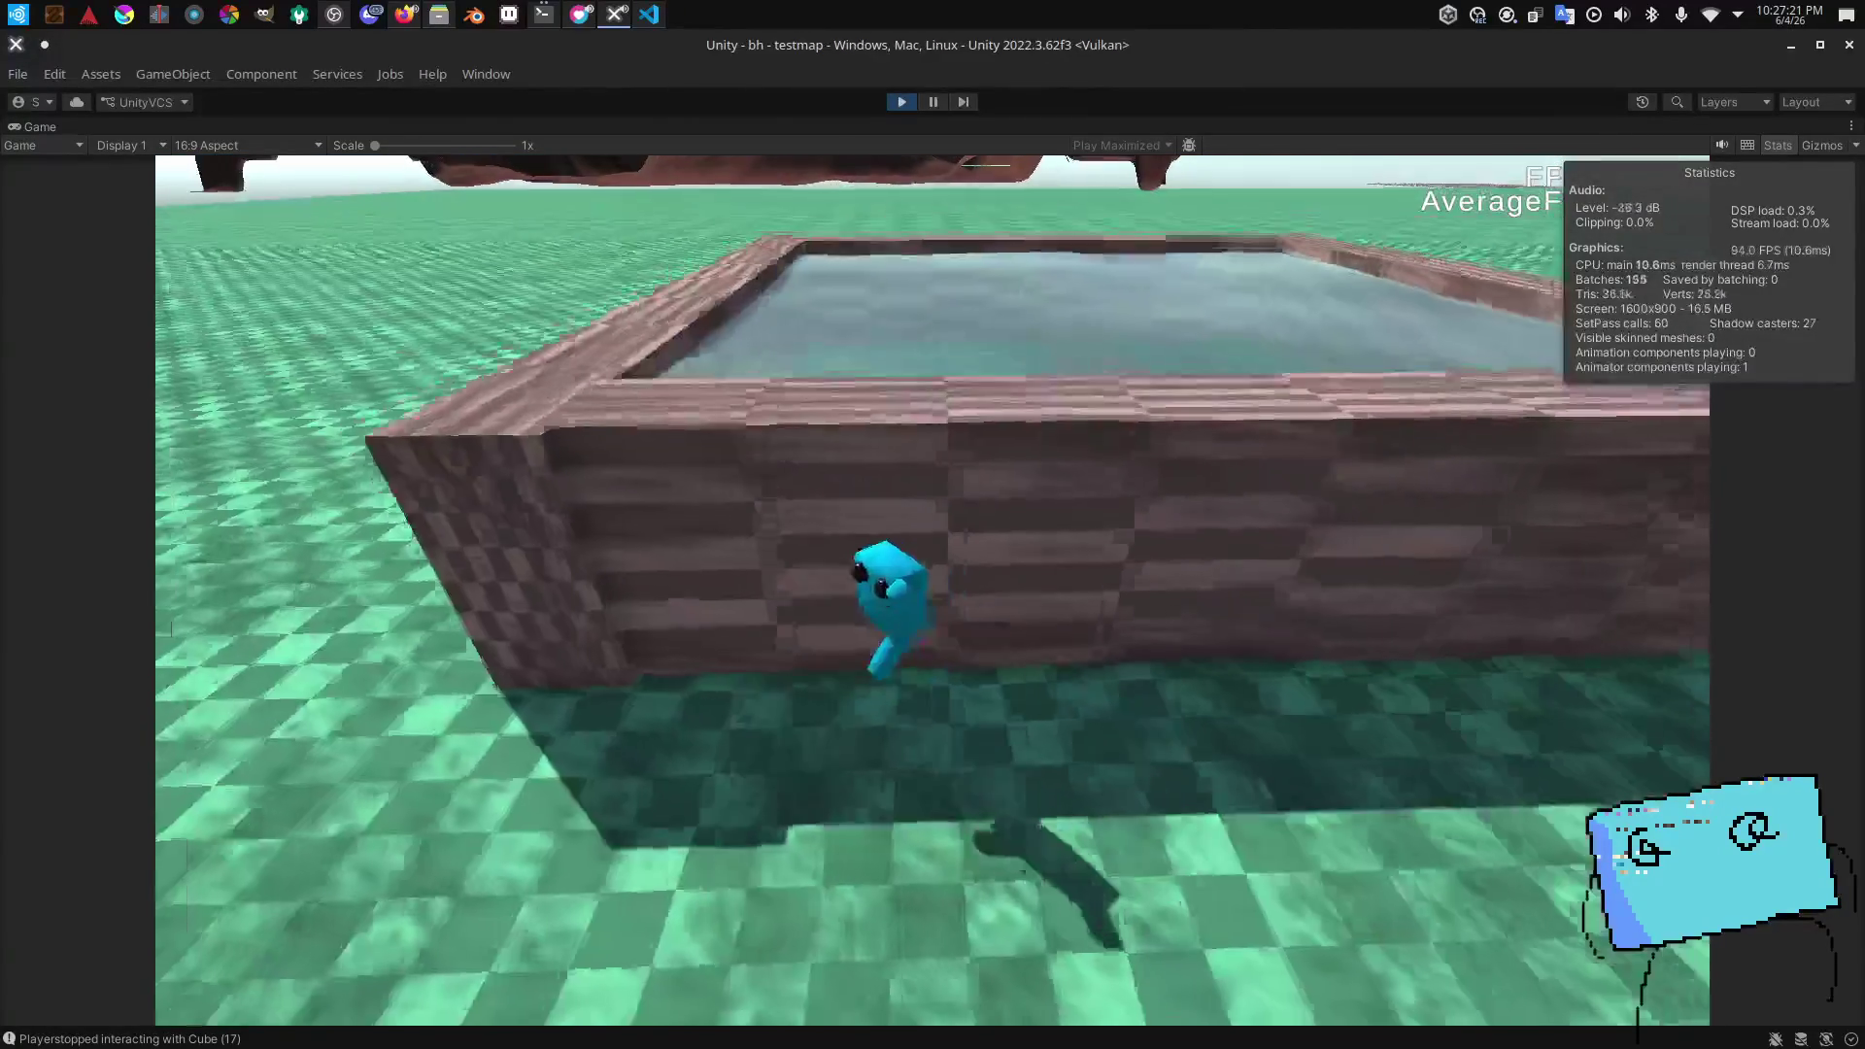
Step: Jump off the pool wall, swim and dive around the pool, then pause the game
key("space")
key("w")
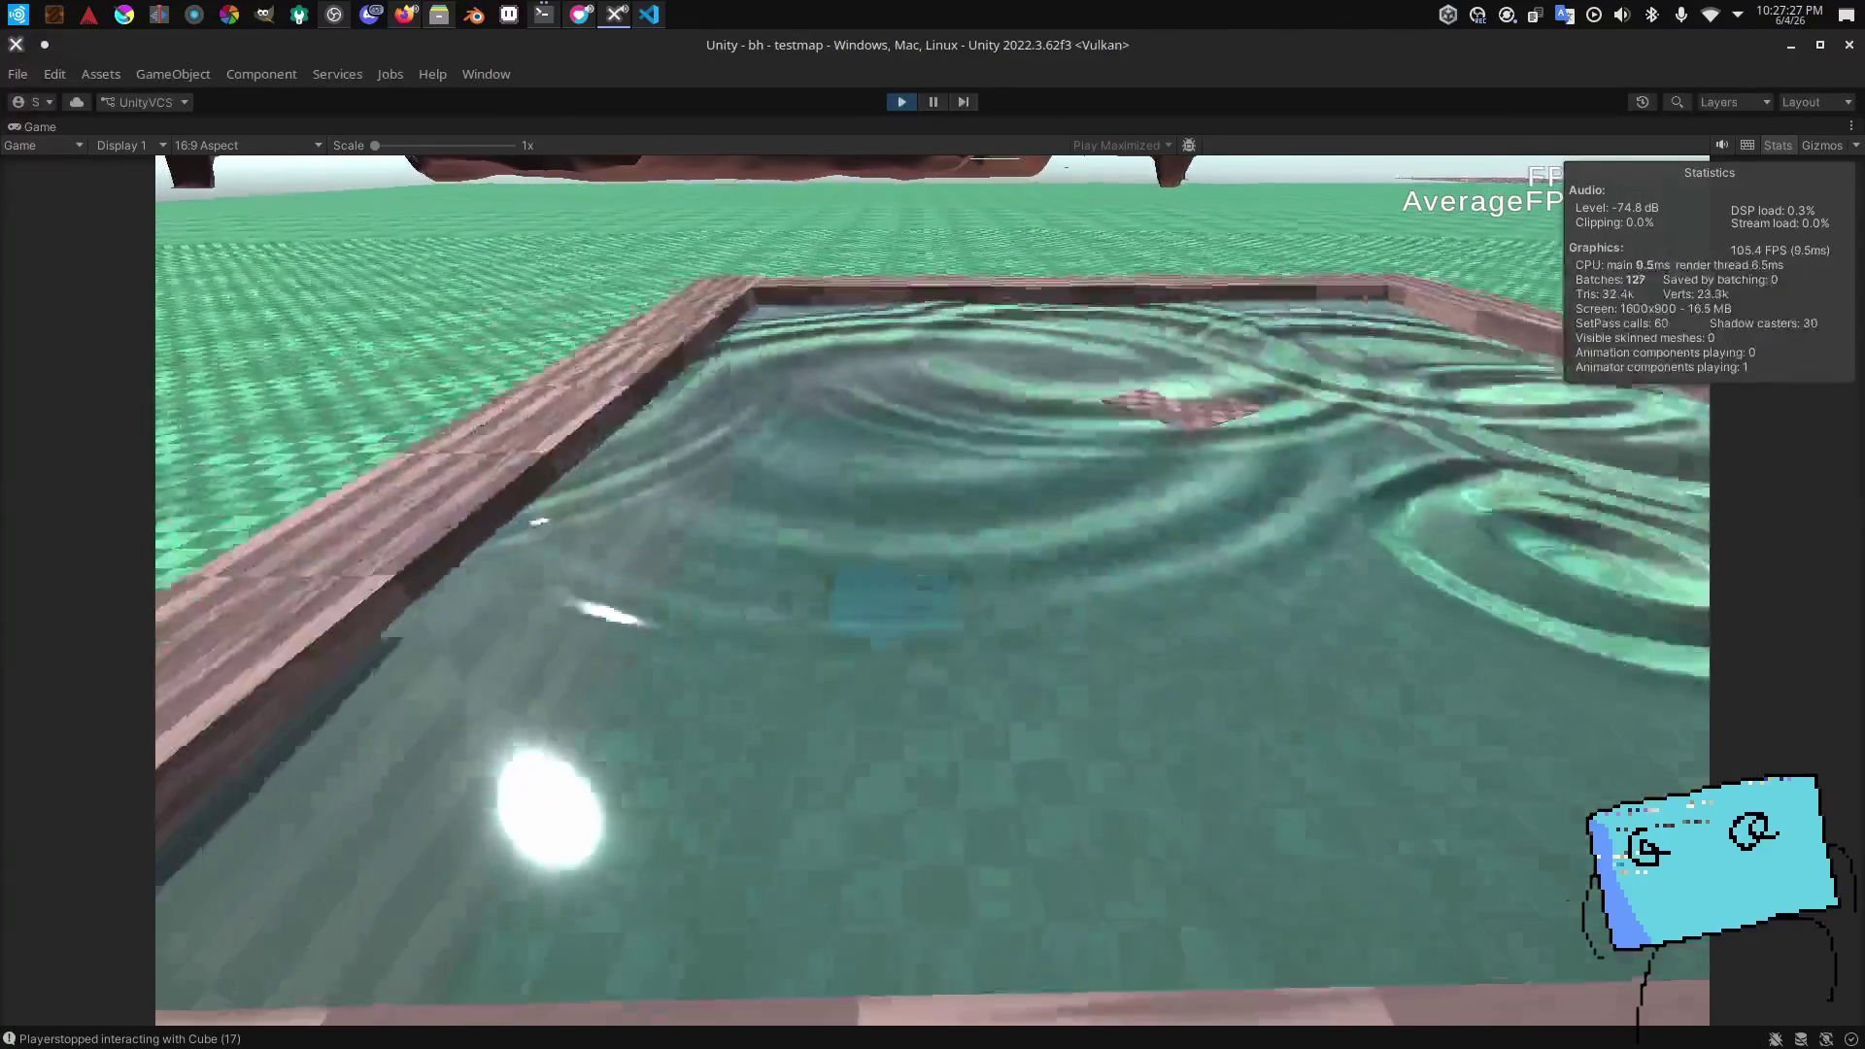
key("w")
key("w")
key("w")
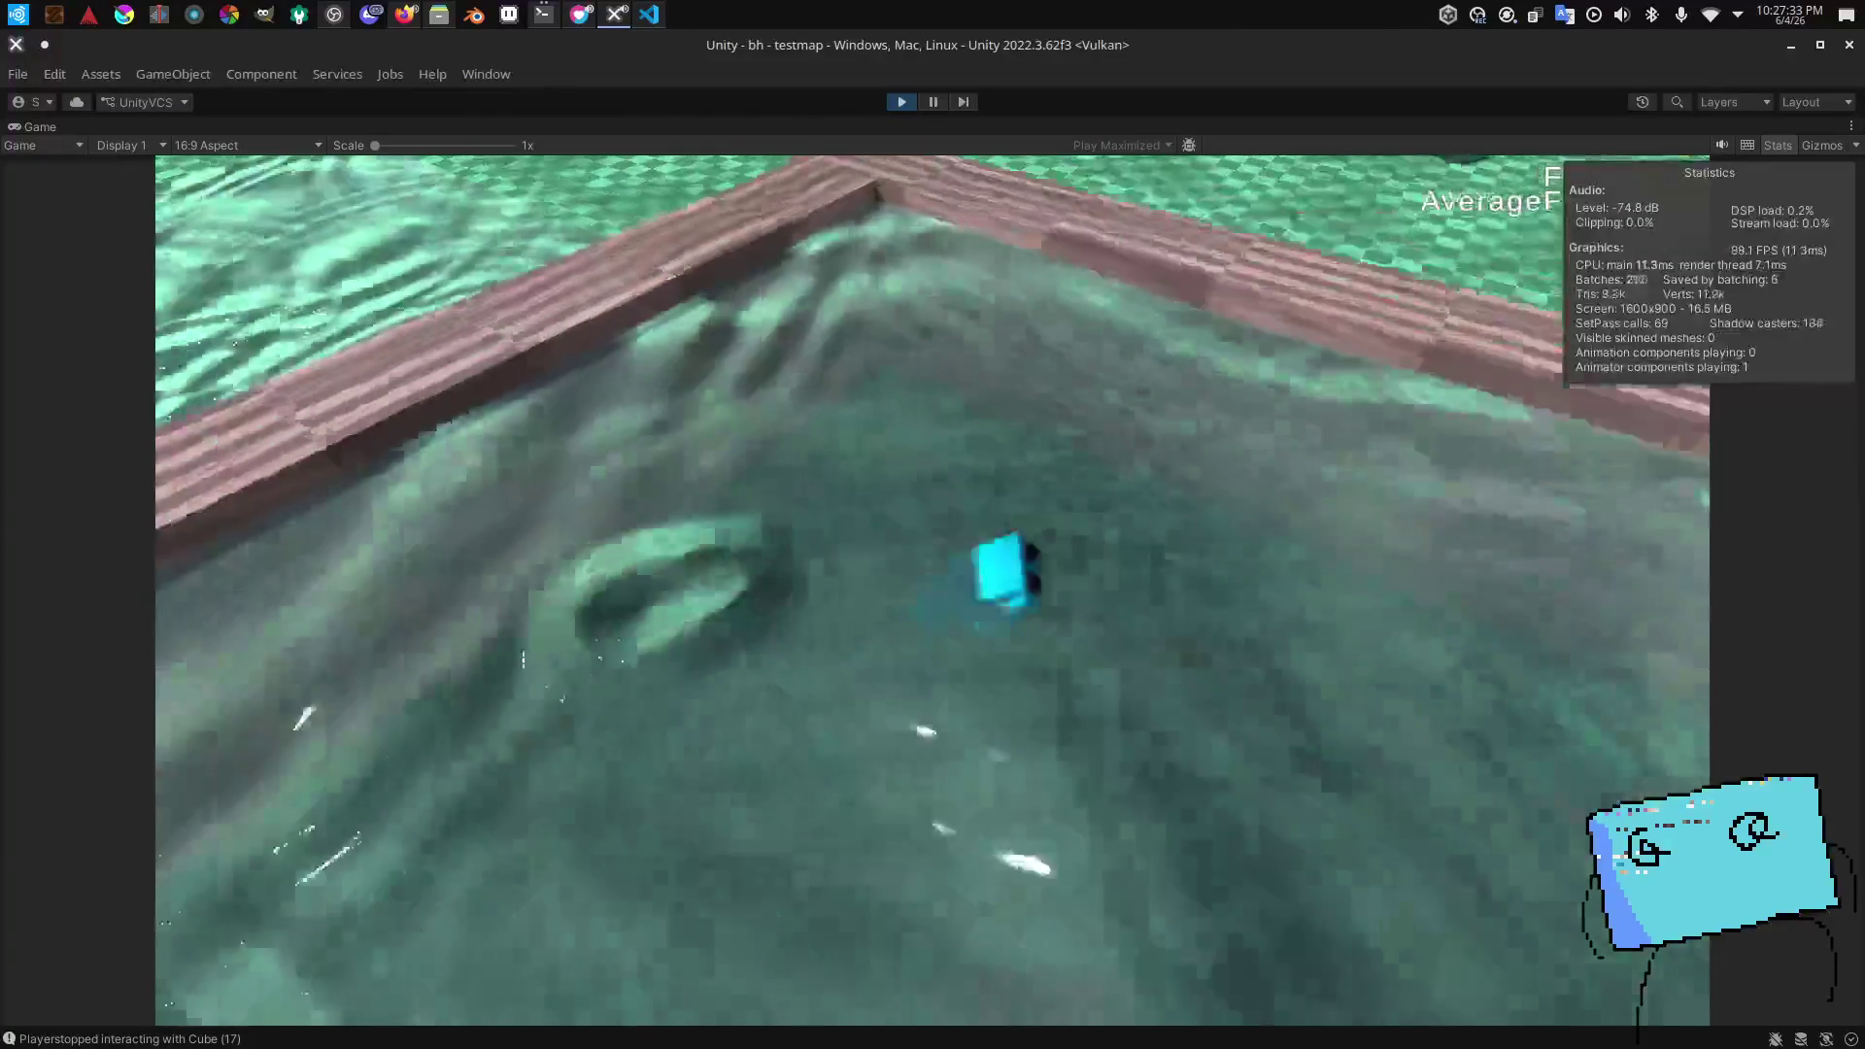
key("w")
key("w")
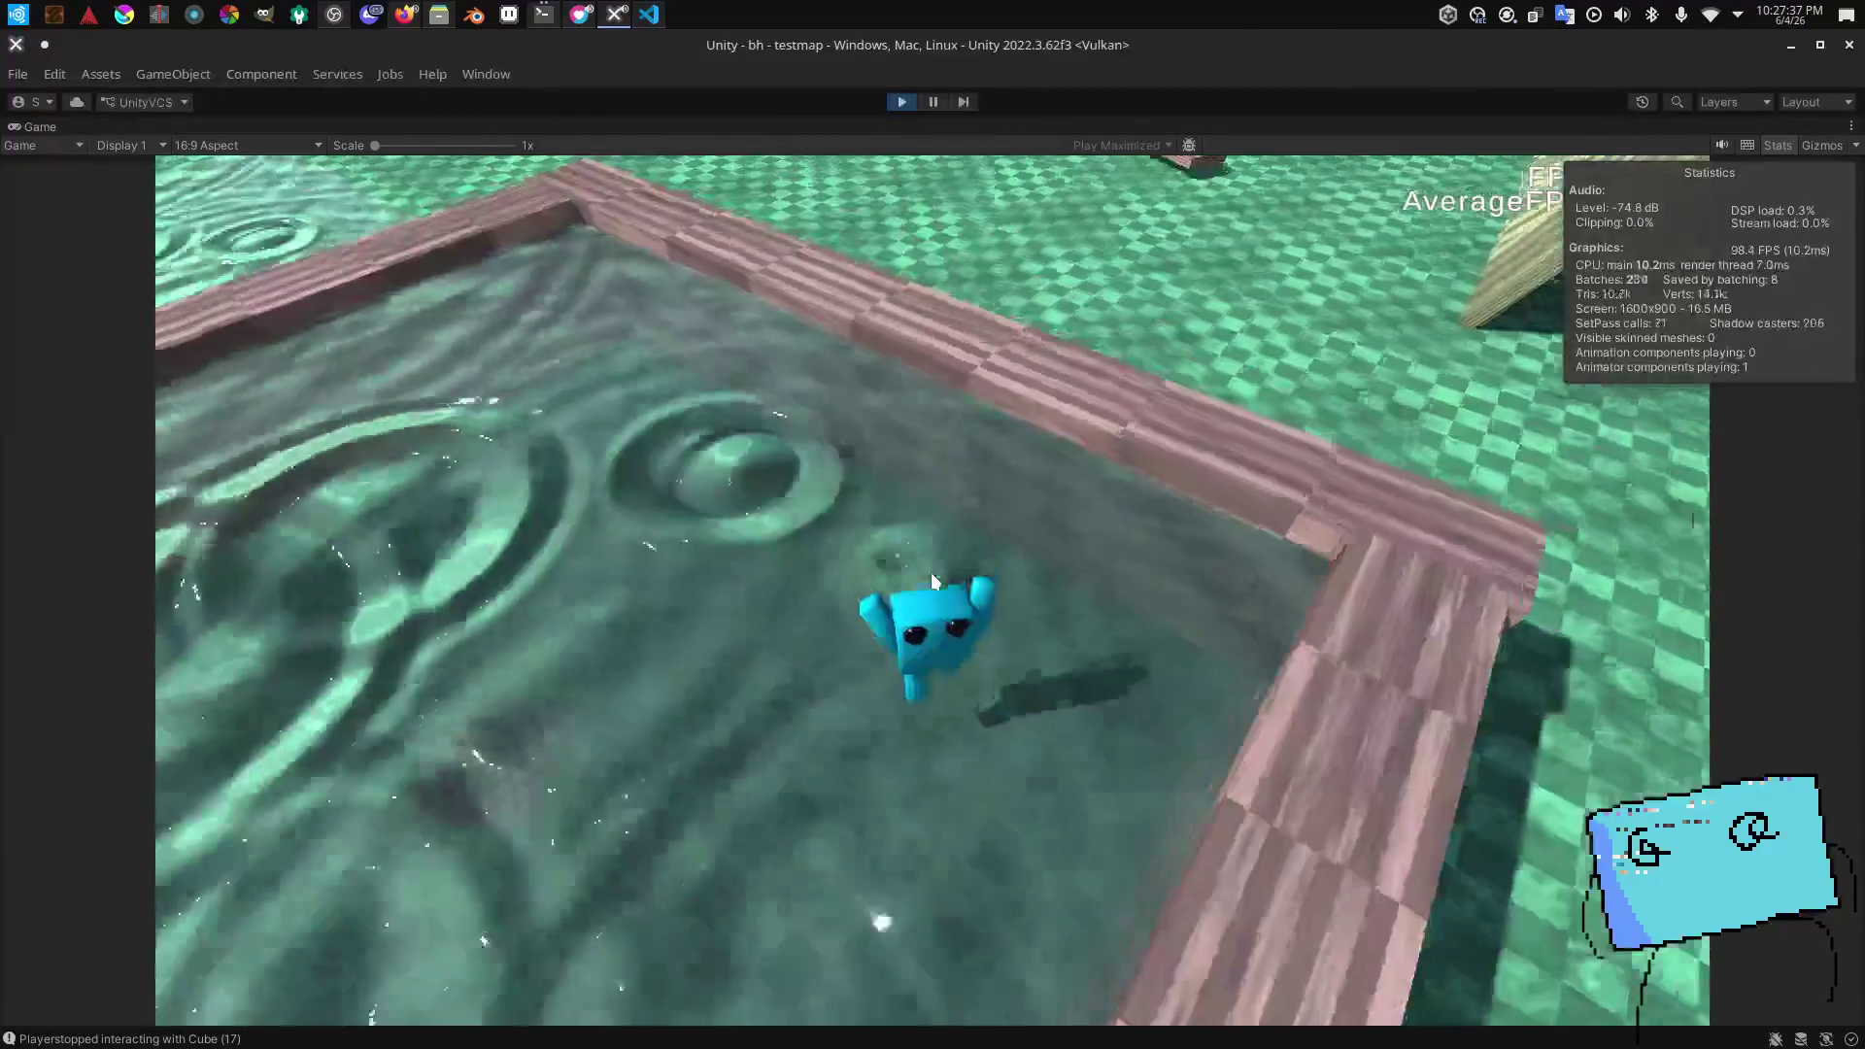
key("w")
key("w")
key("w")
key("w")
key("w")
key("w")
key("w")
key("w")
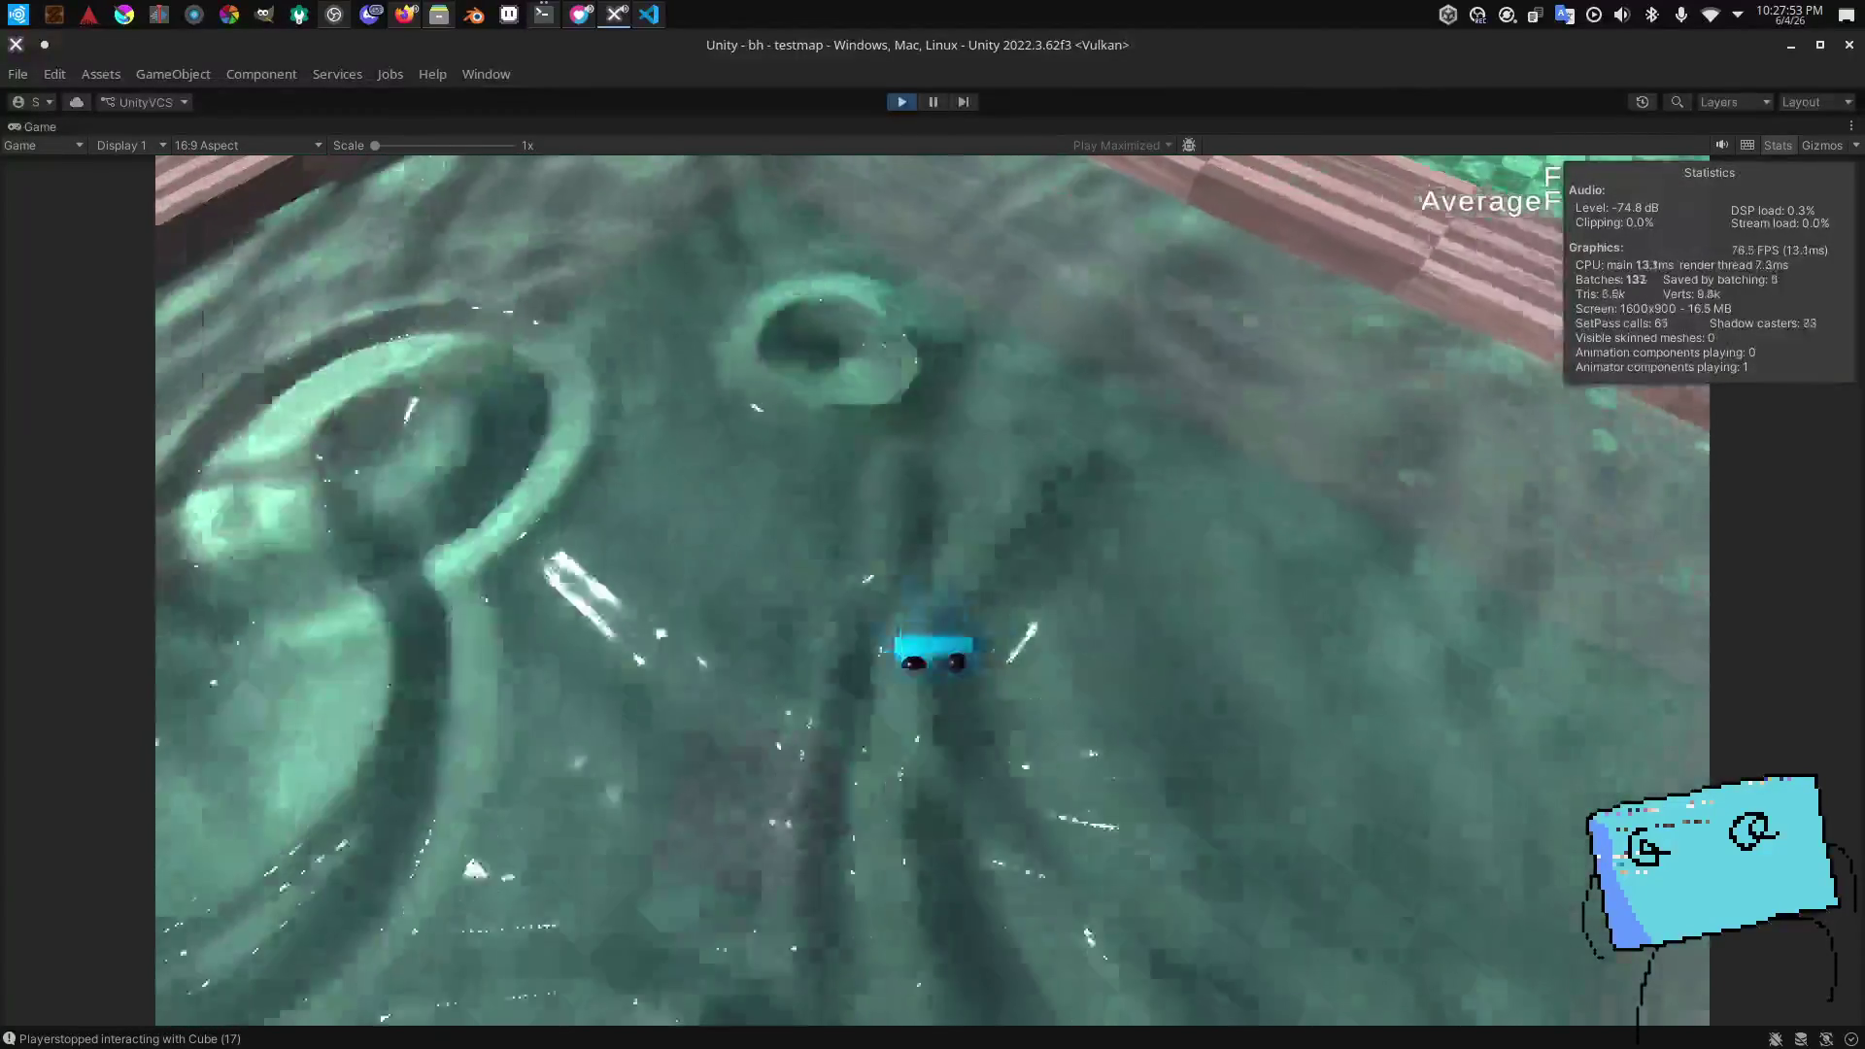
key("w")
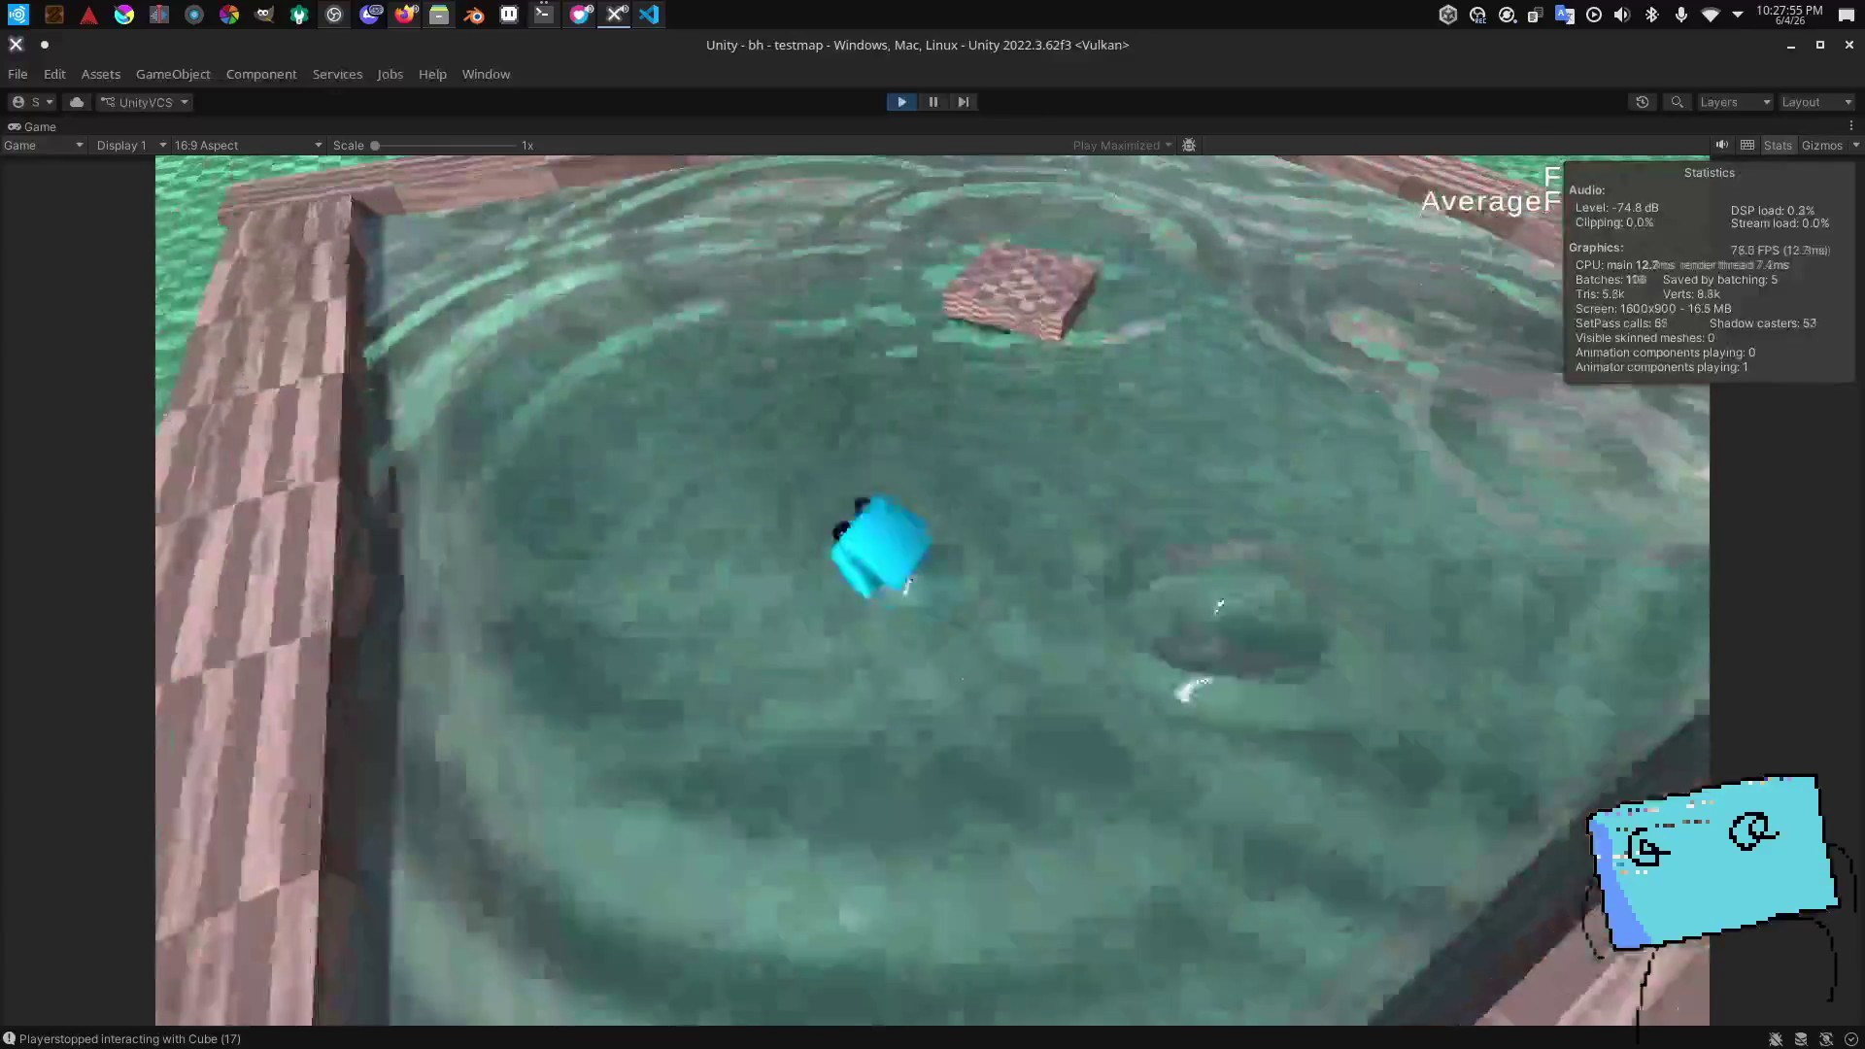
key("w")
key("w")
key("w")
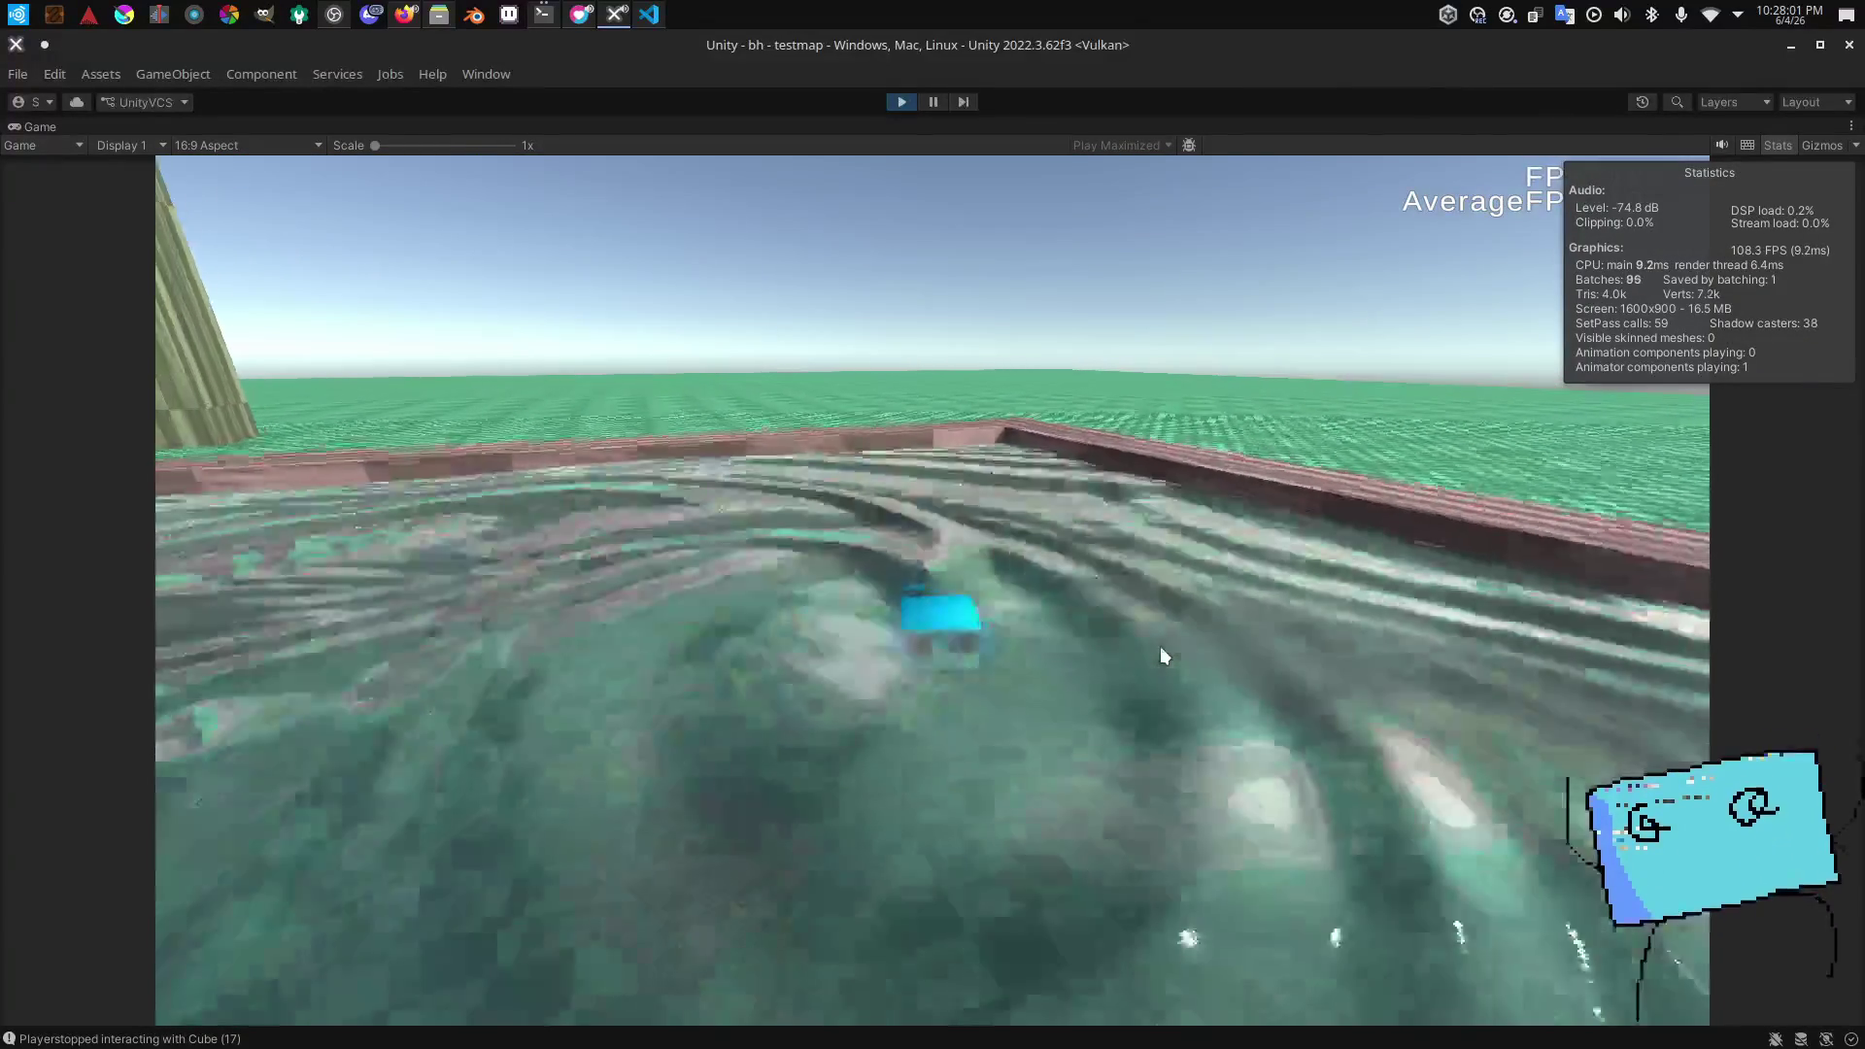
key("w")
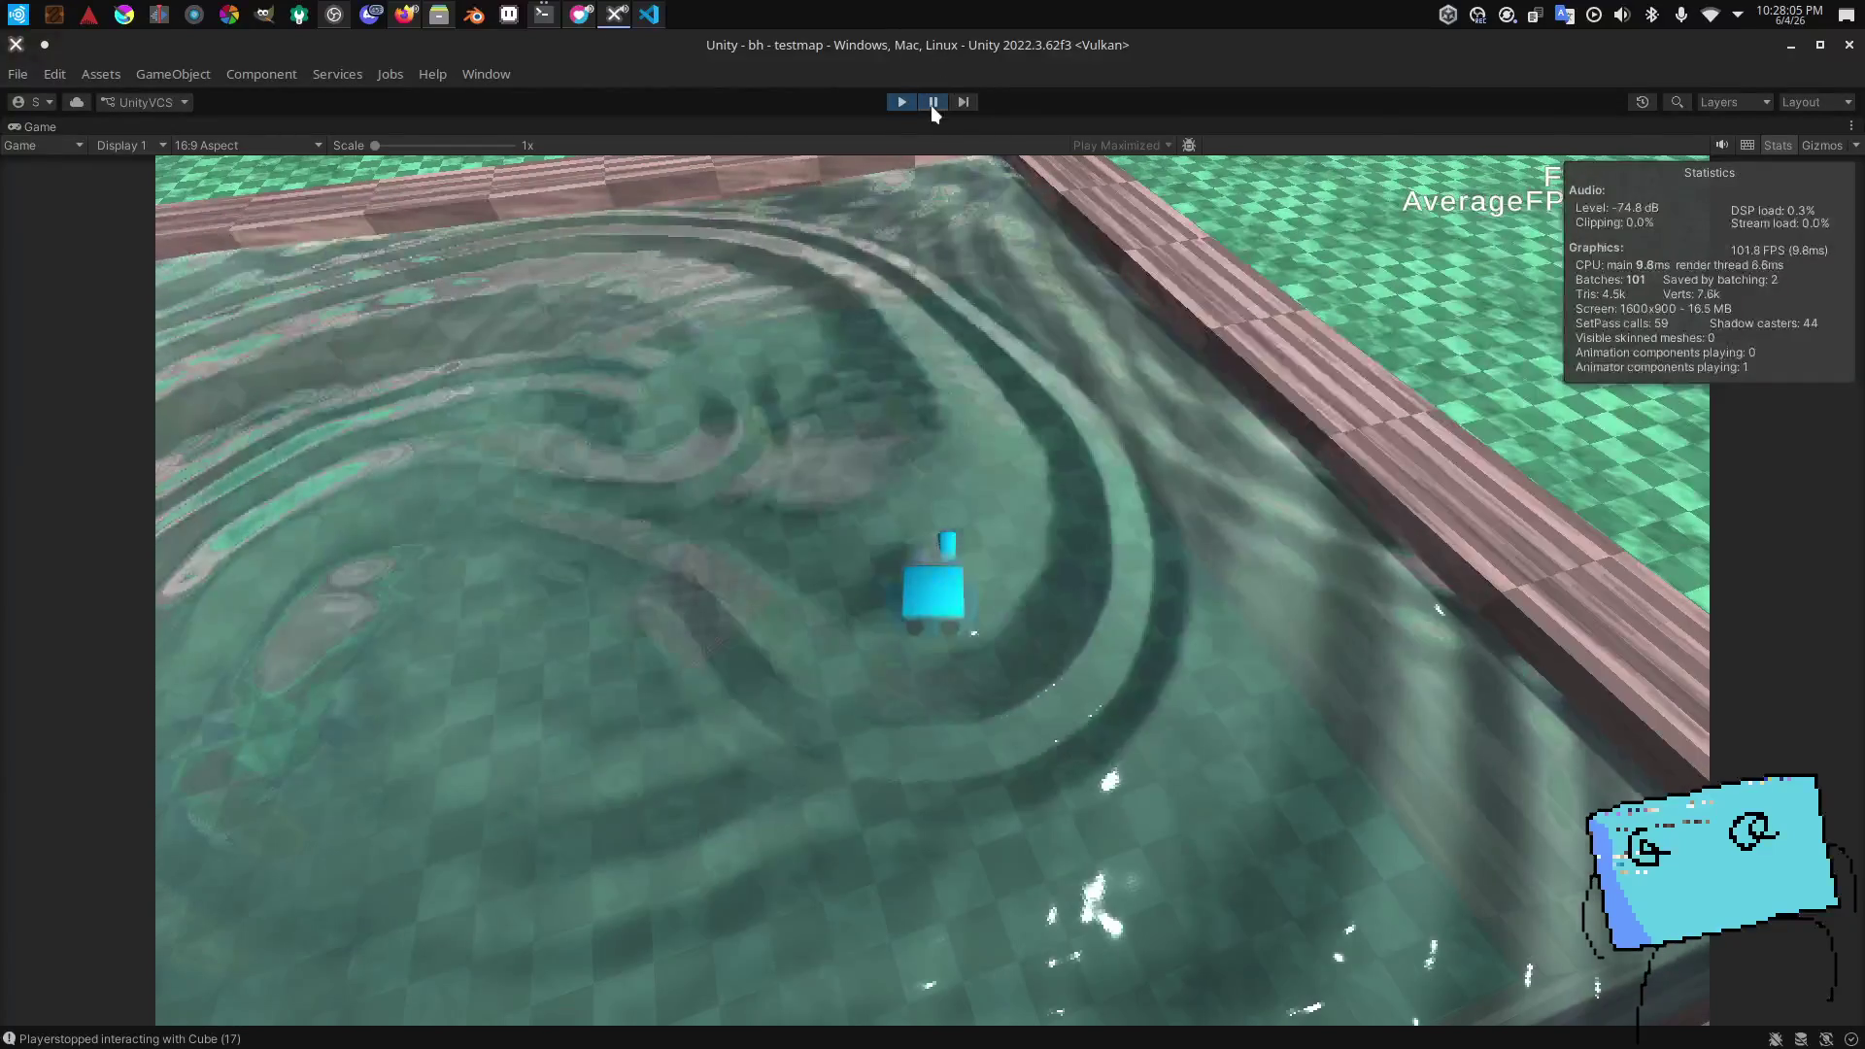
left_click(932, 103)
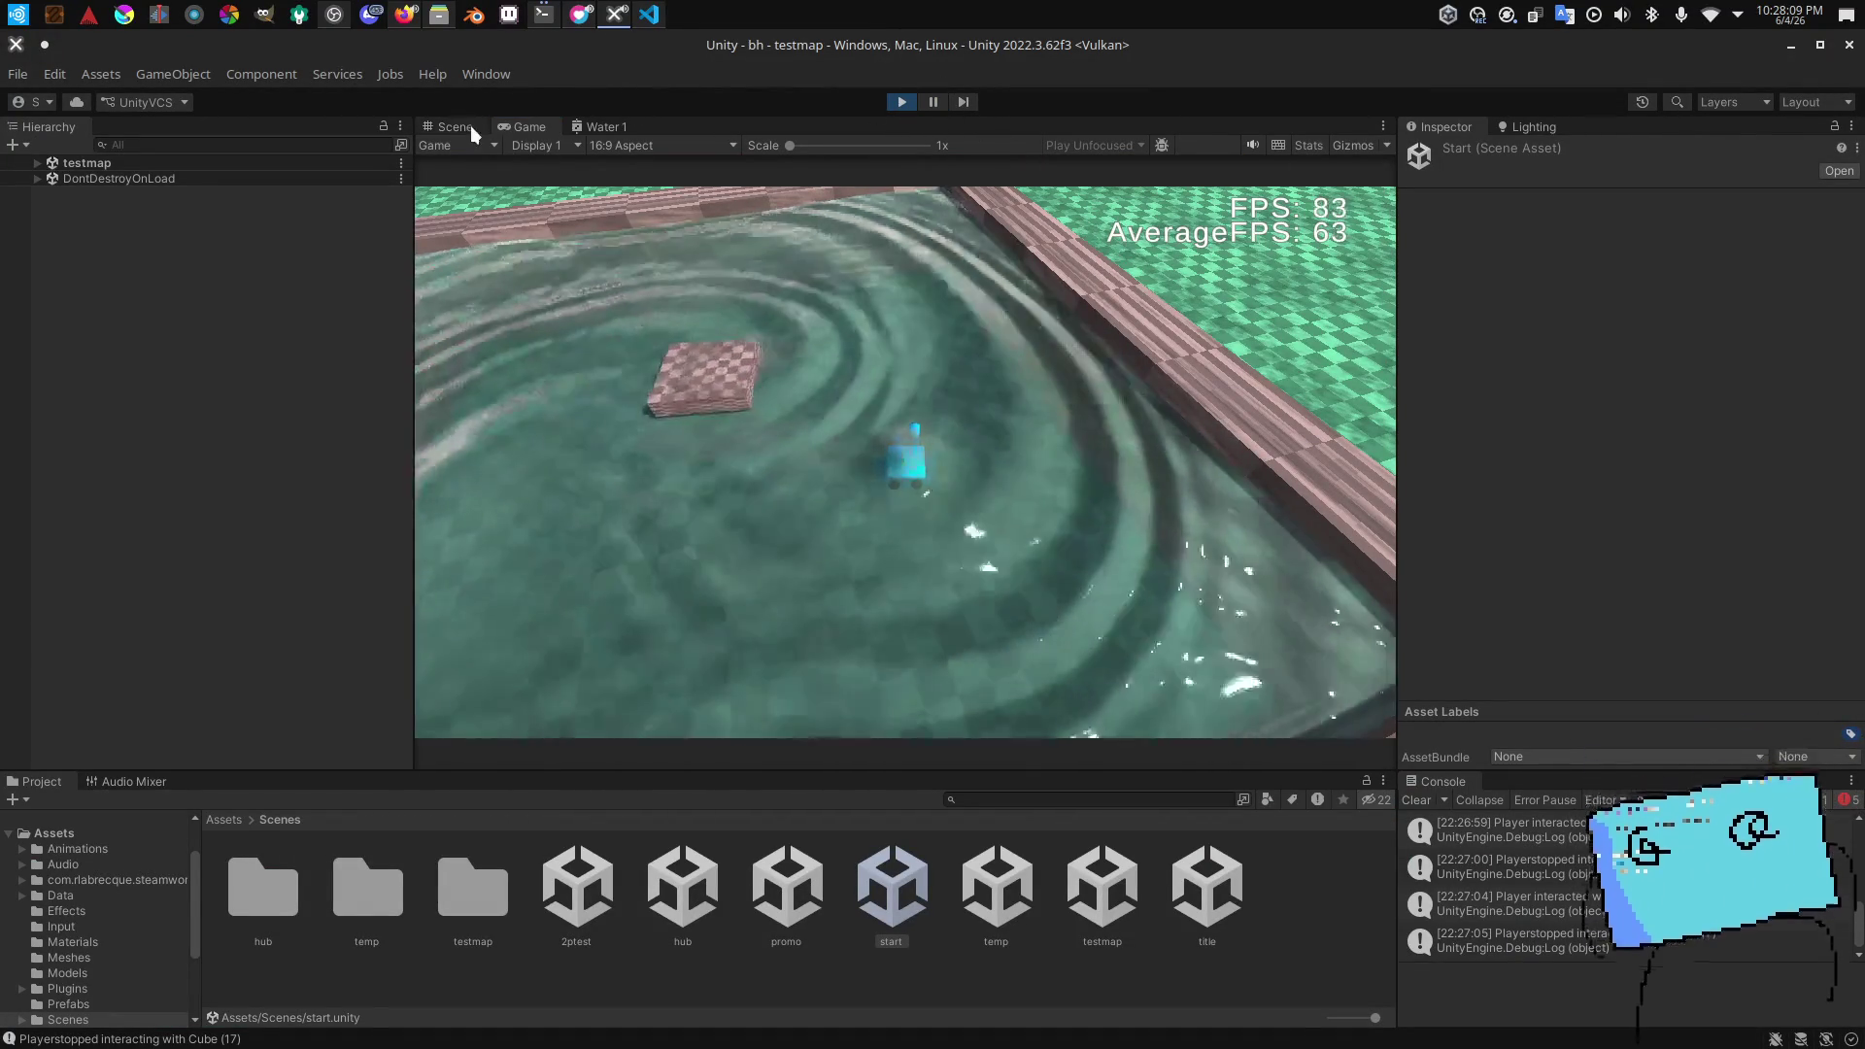
Step: In the Scene view, expand Map, frame the Water object and expand its children
left_click(457, 126)
scroll(893, 306, "up", 2)
left_click_drag(913, 321, 844, 314)
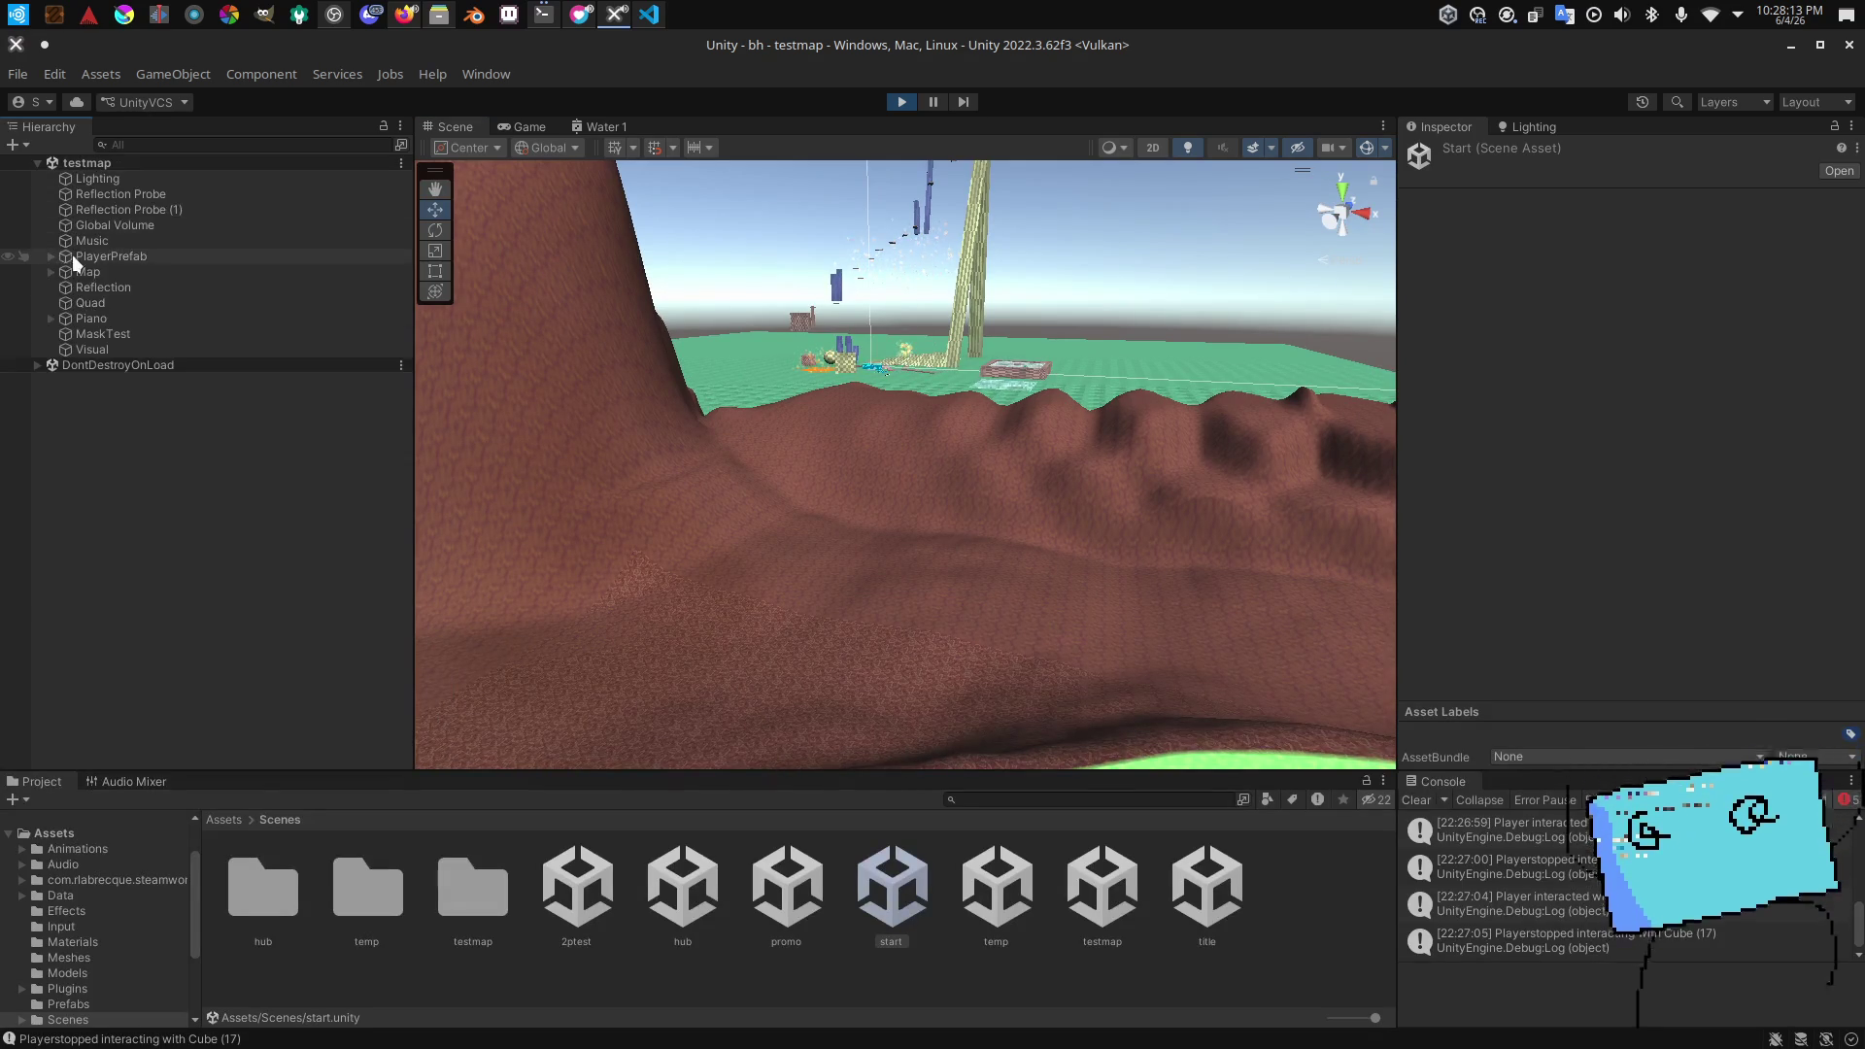
left_click(49, 274)
scroll(113, 394, "down", 8)
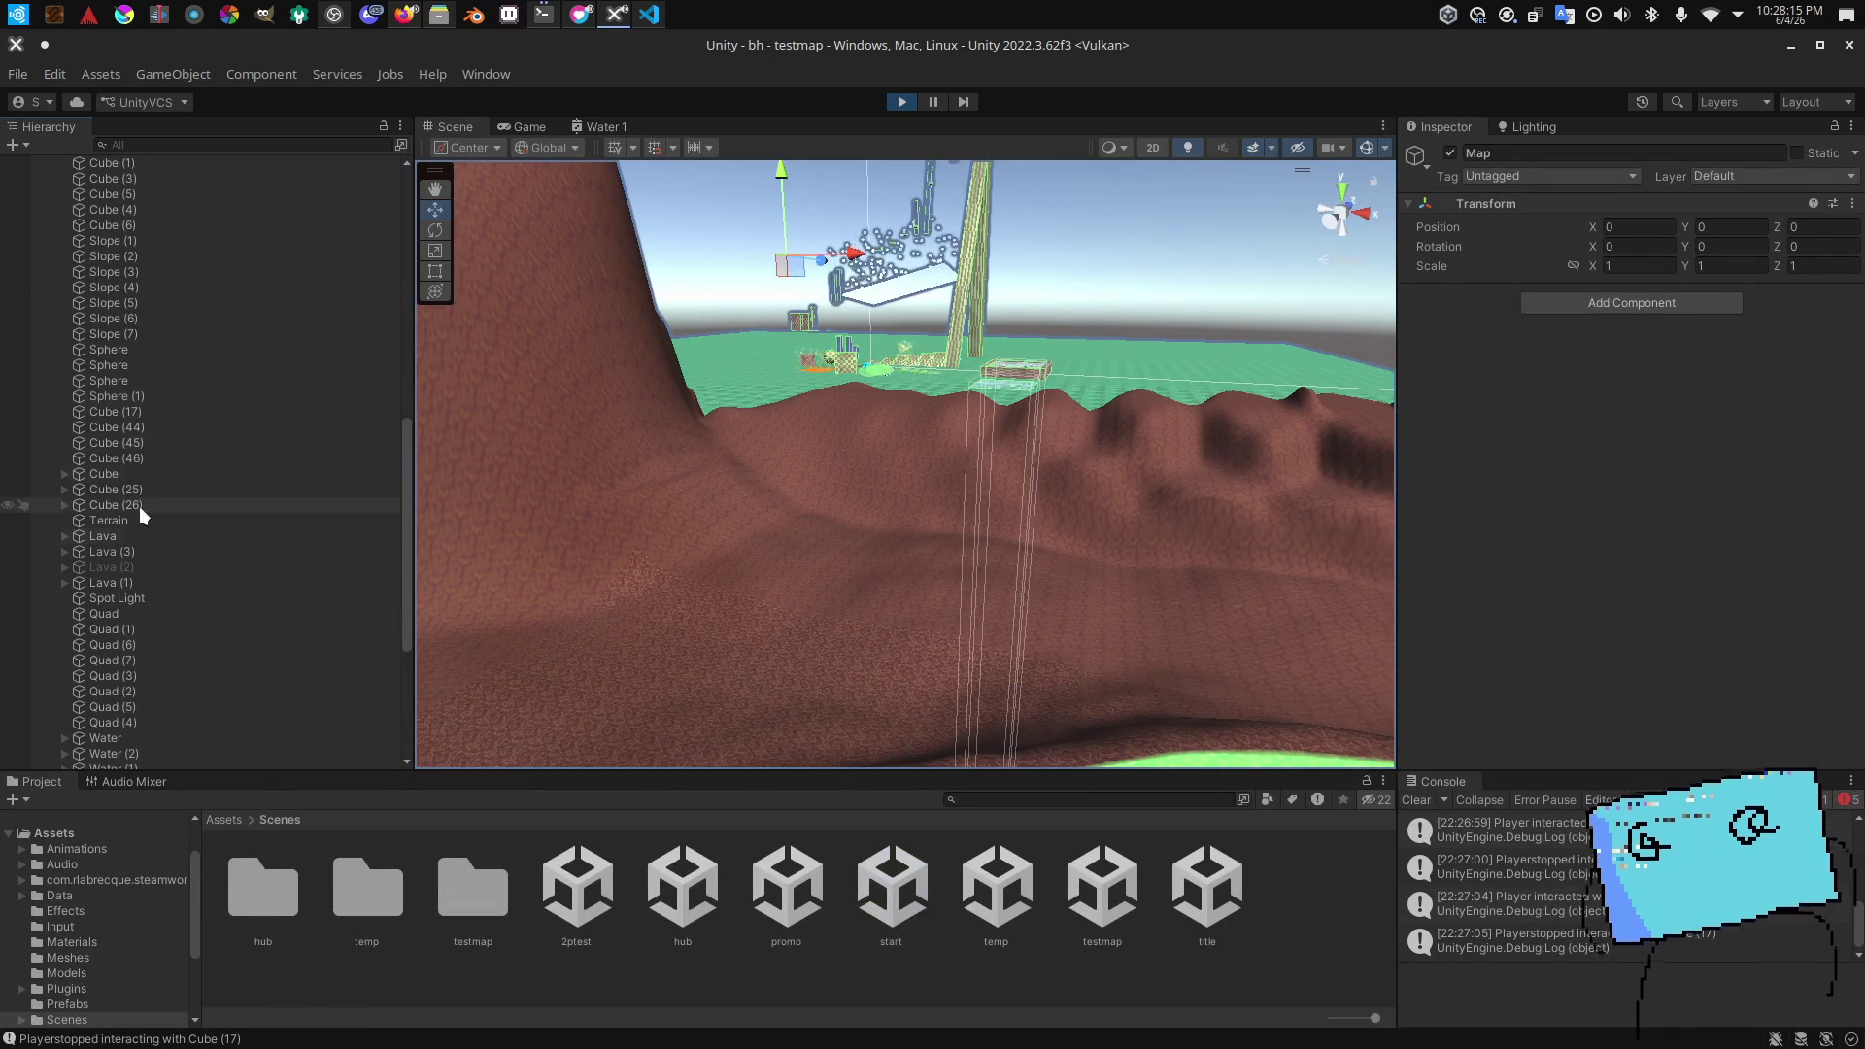
scroll(124, 523, "up", 2)
double_click(212, 508)
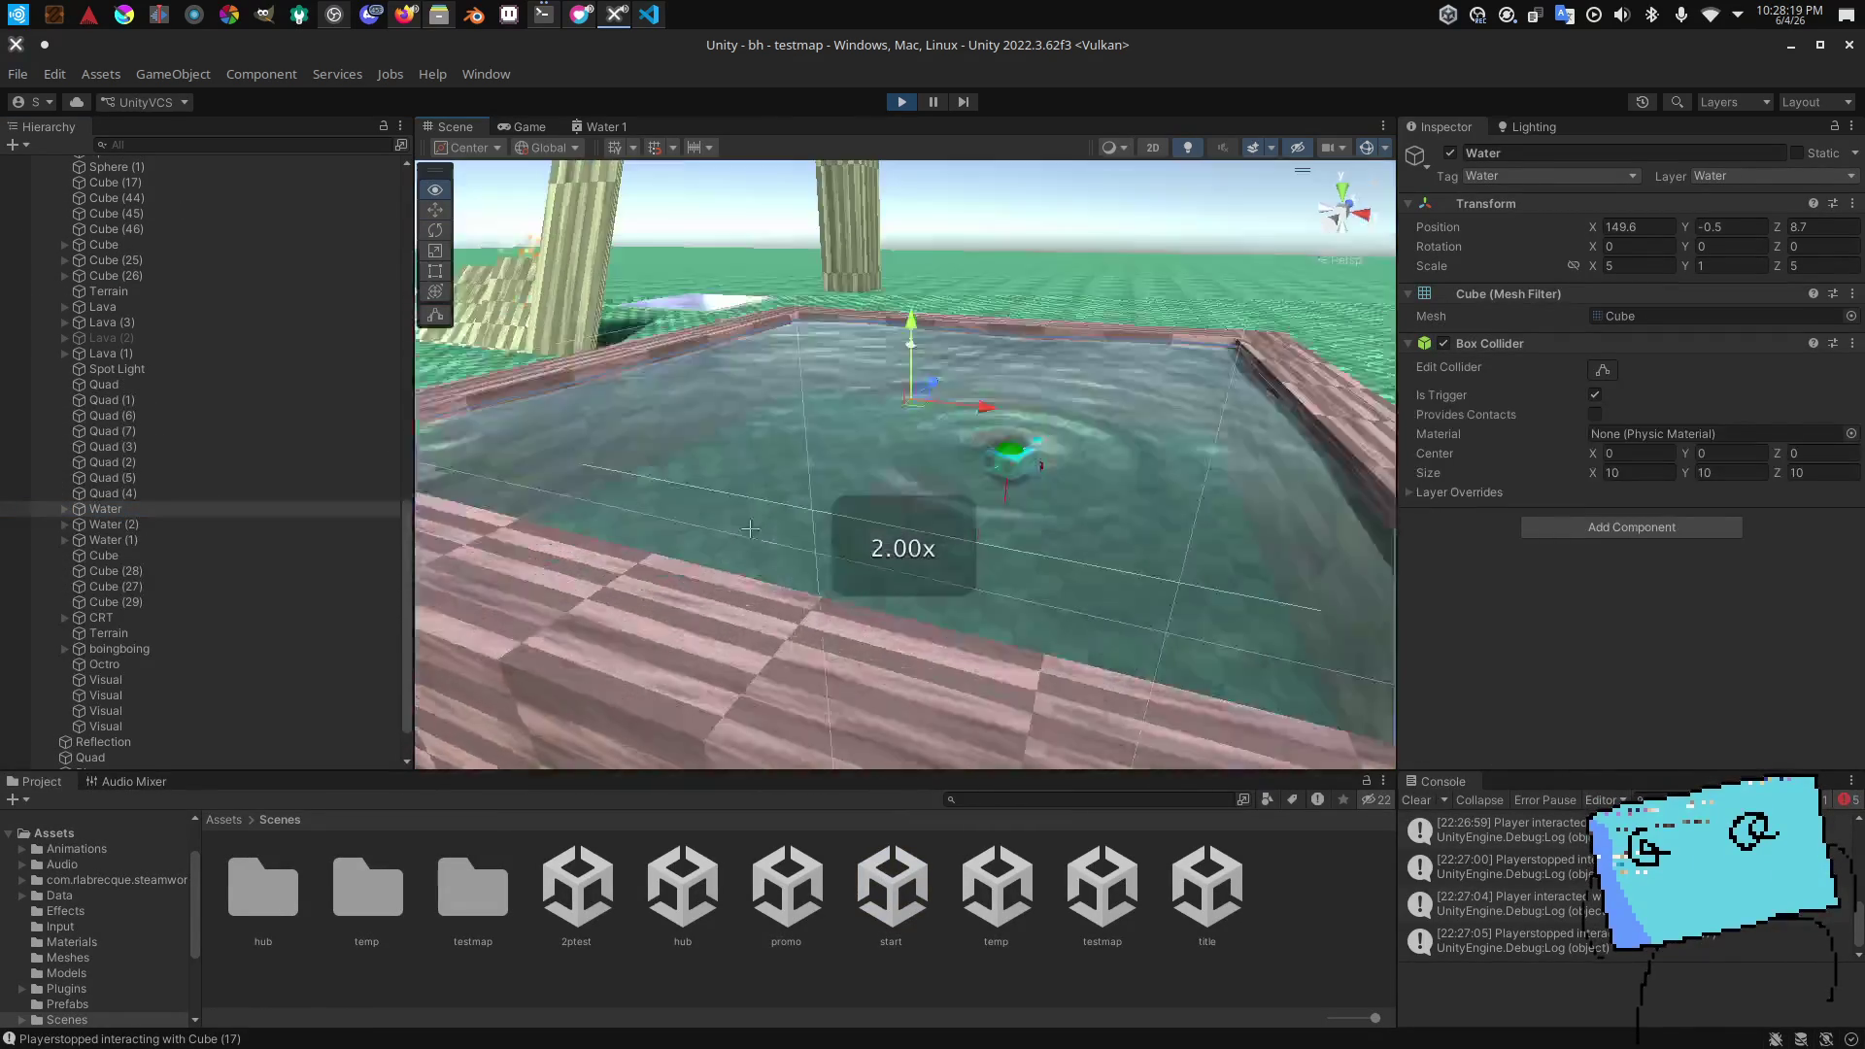
left_click(65, 509)
mouse_move(418, 462)
left_mouse_down()
mouse_move(827, 433)
mouse_move(565, 548)
mouse_move(562, 342)
left_mouse_up()
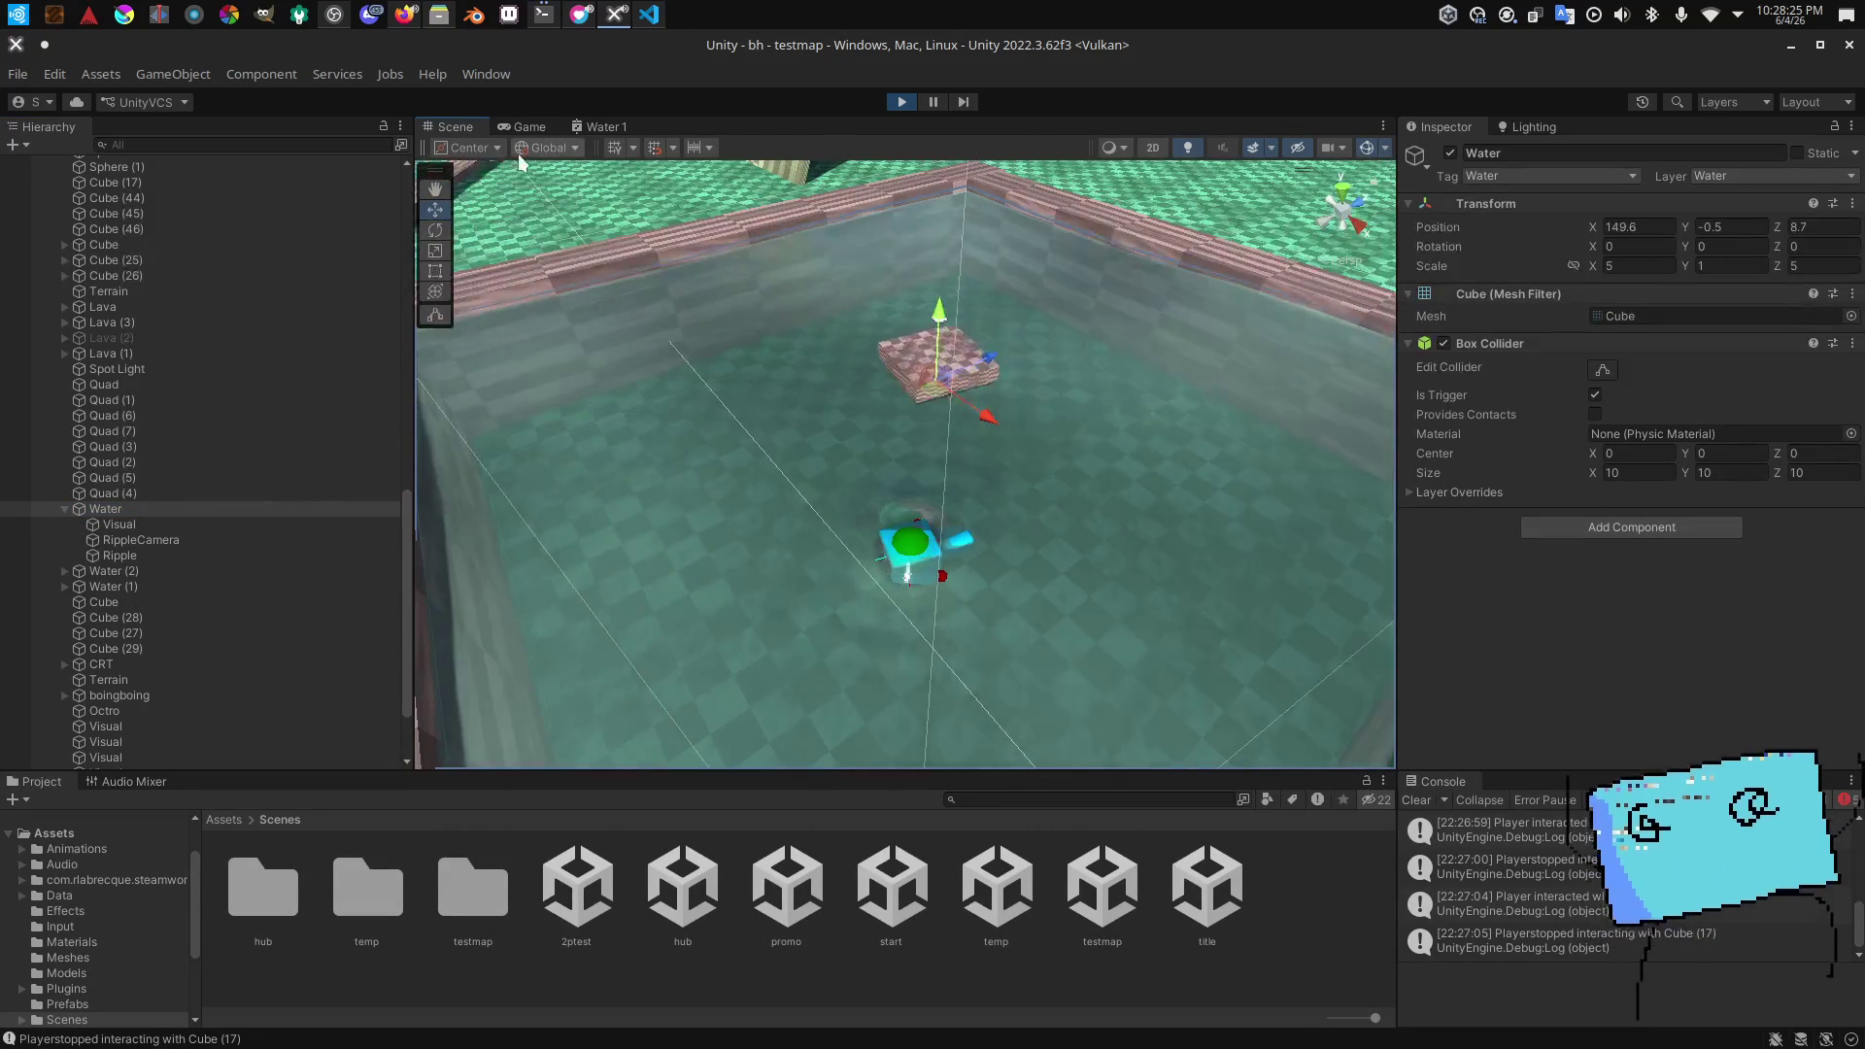
Step: Compare against the Game view, then select the Water's RippleCamera child
left_click(523, 127)
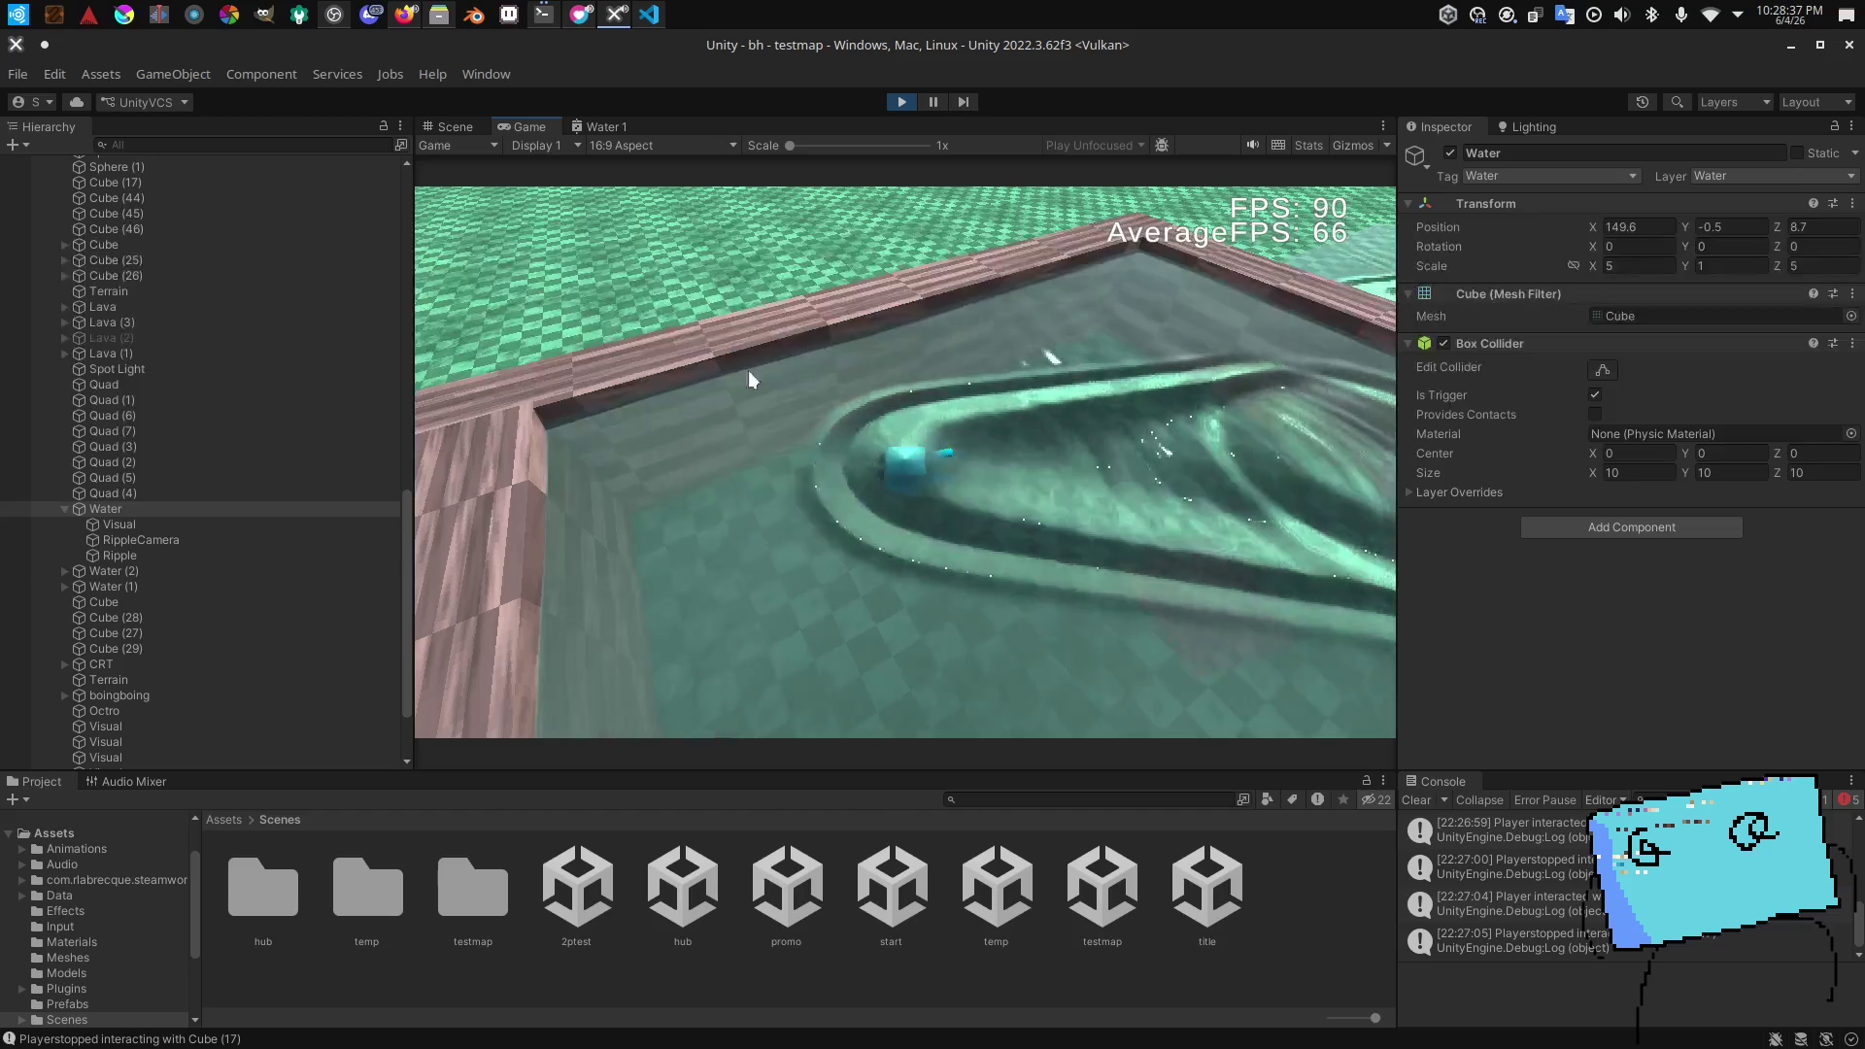
left_click(452, 132)
scroll(826, 313, "down", 5)
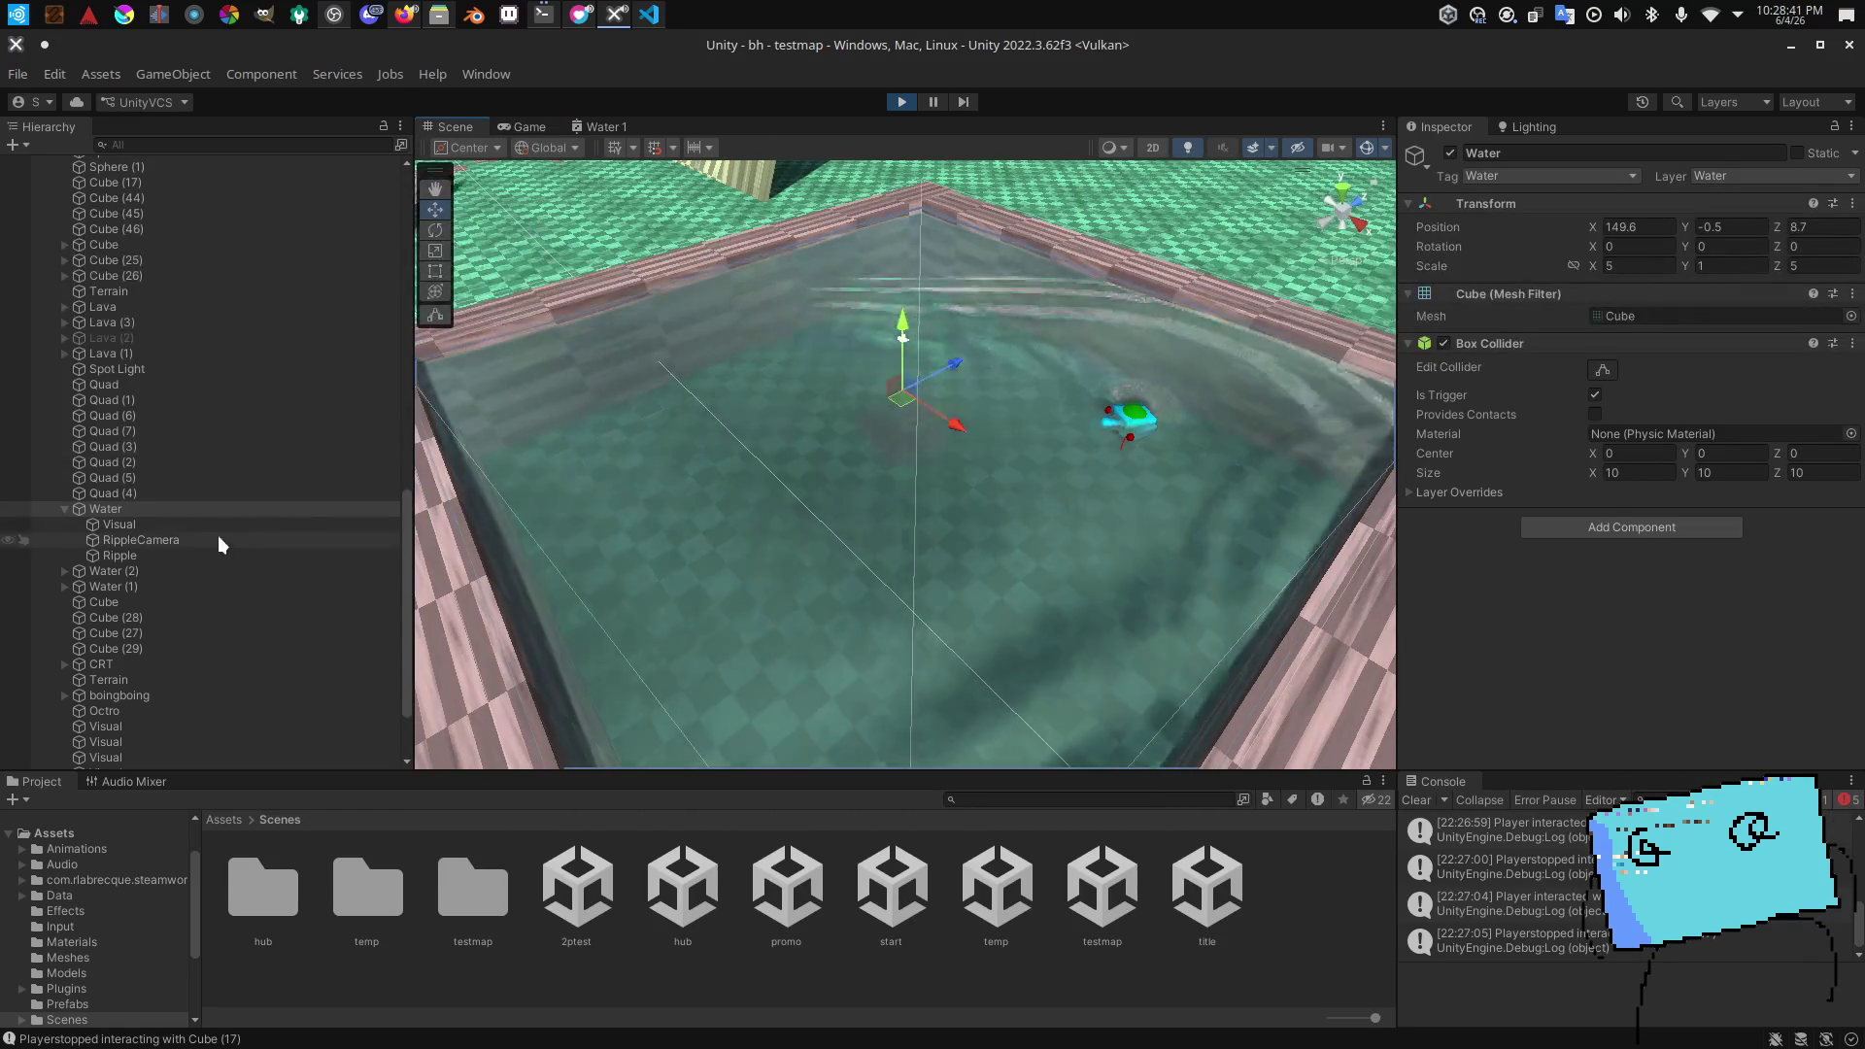
left_click(103, 537)
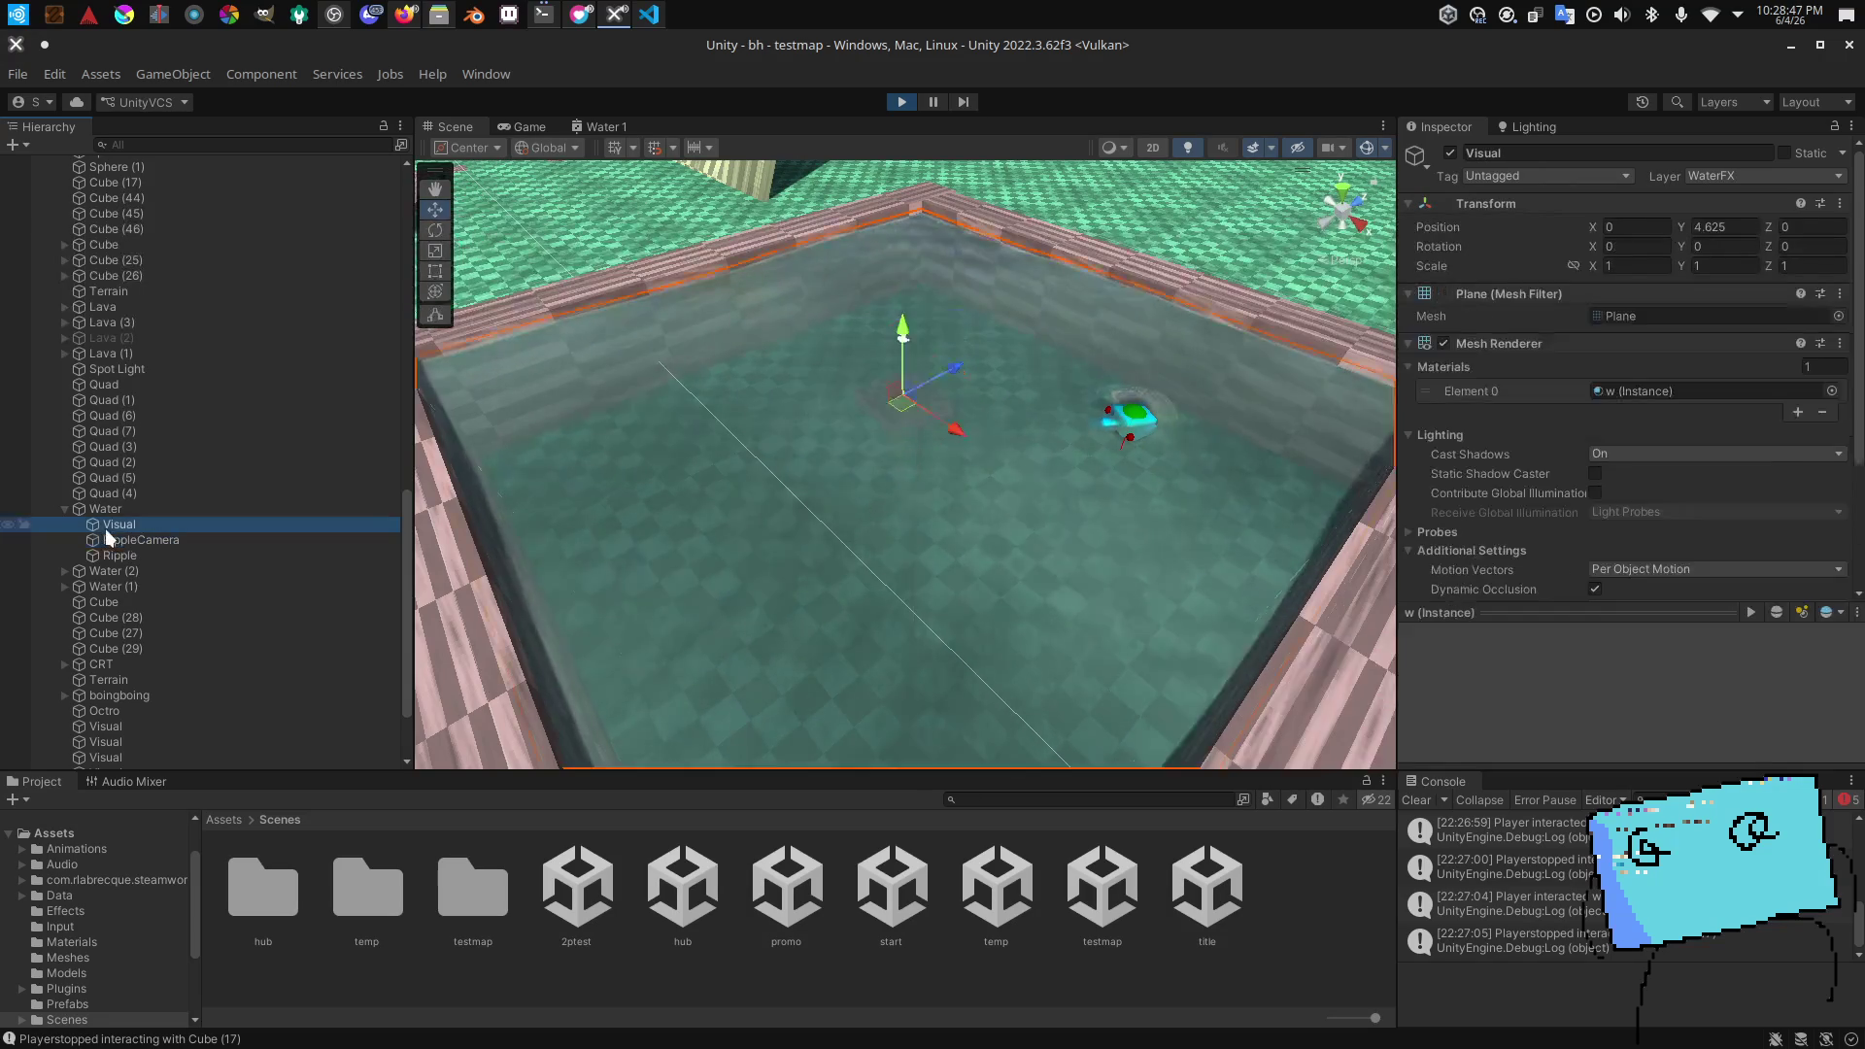
Step: Select Ripple and review its Renderer material and Billboard render mode
left_click(118, 555)
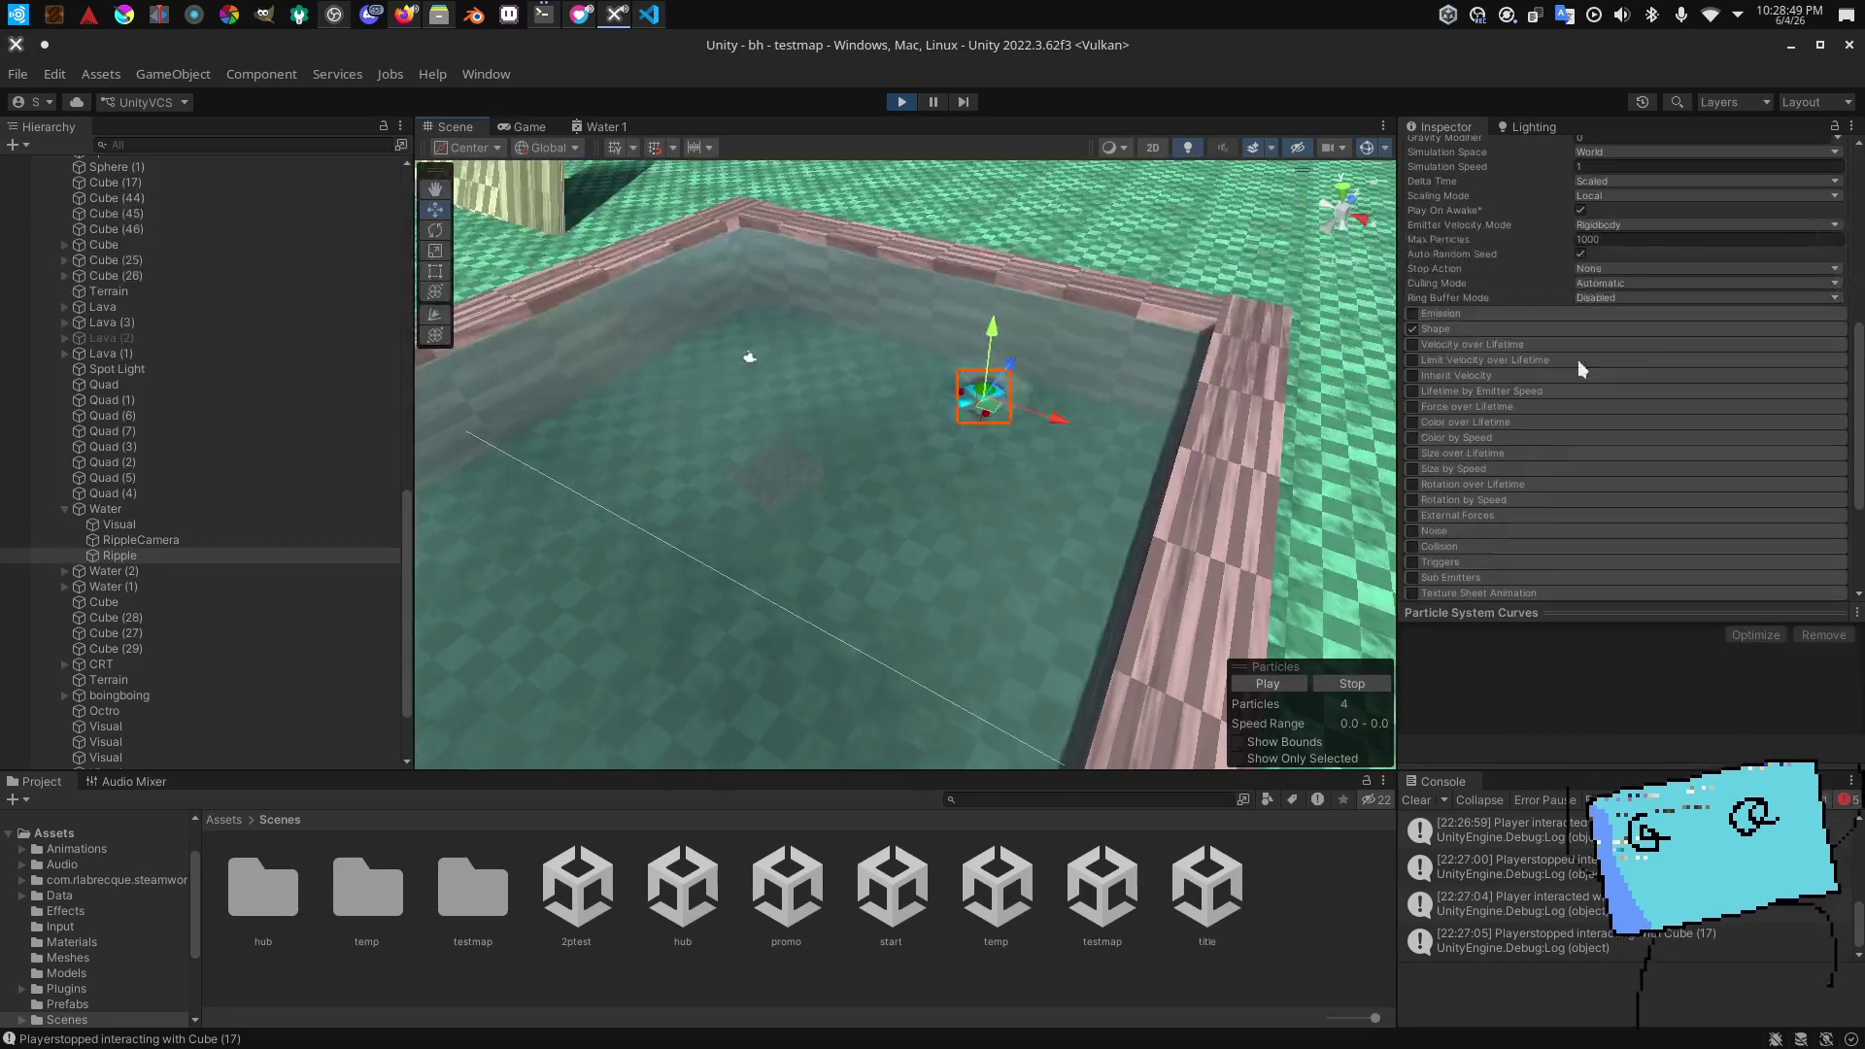
scroll(1238, 400, "up", 8)
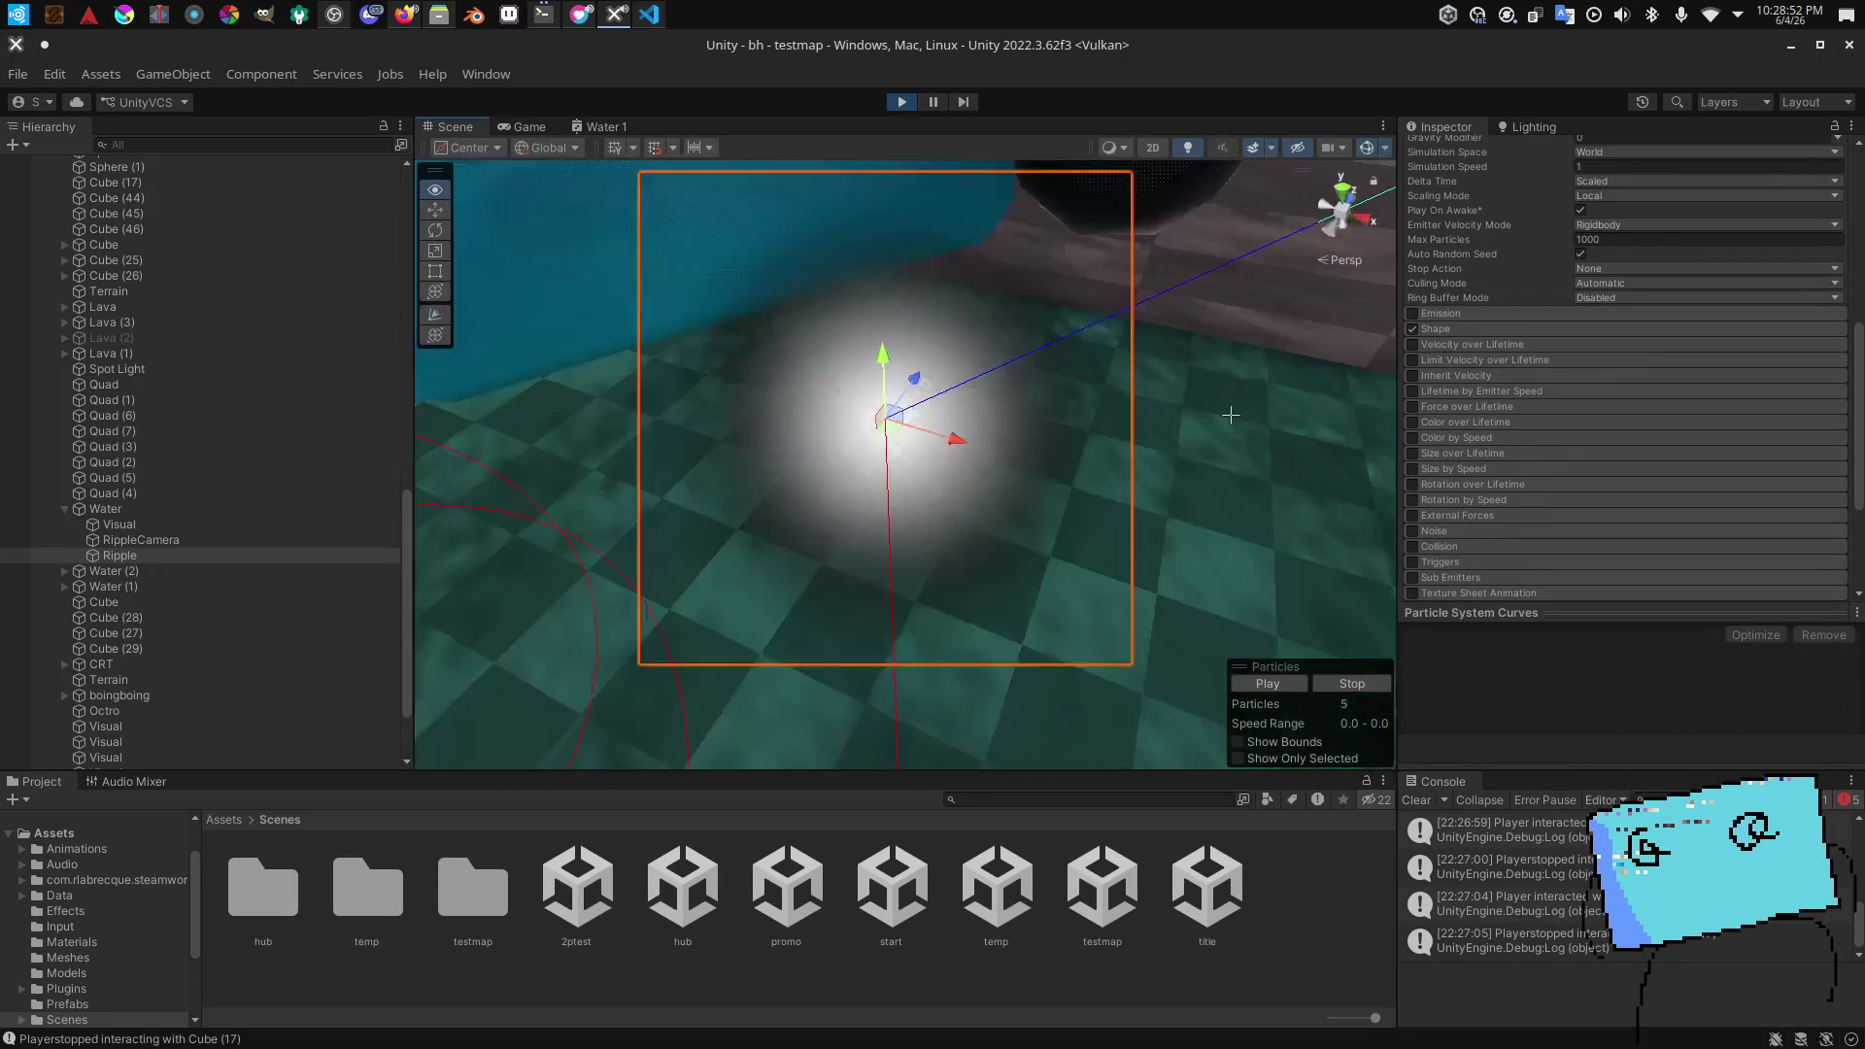
left_click_drag(1231, 415, 1186, 382)
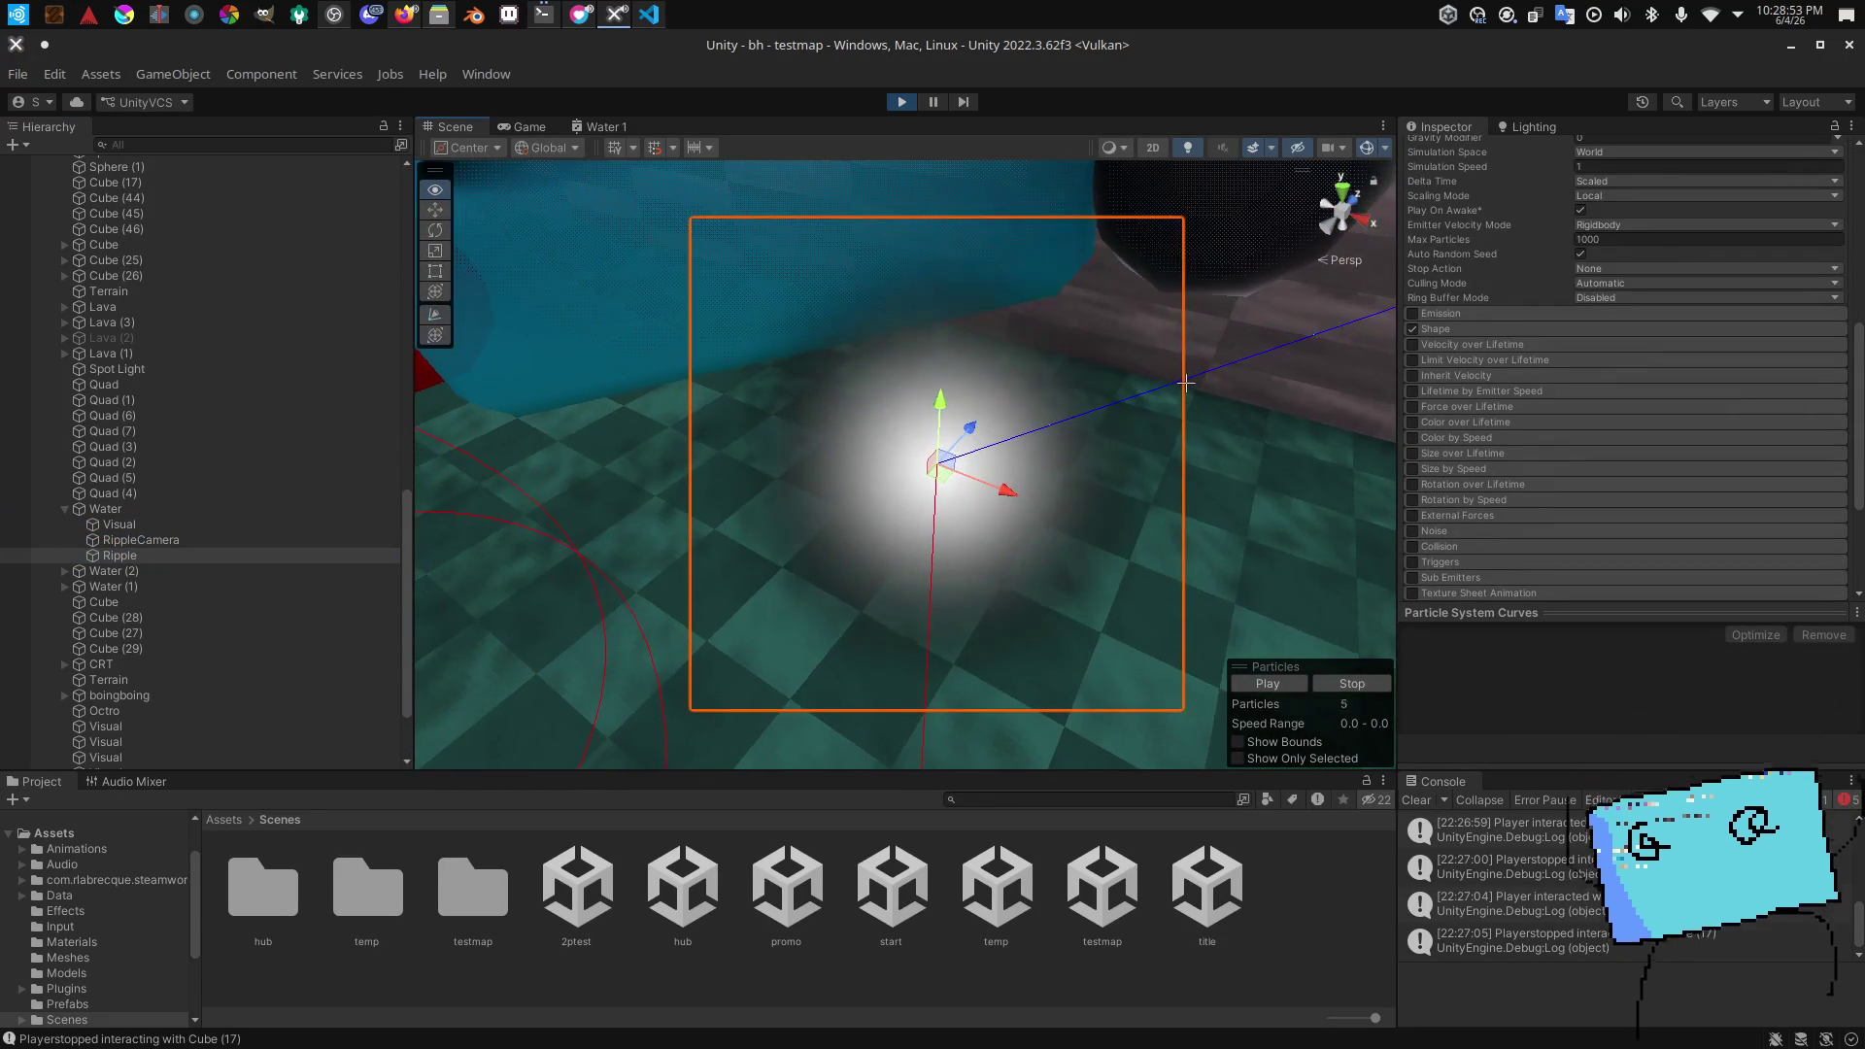
scroll(1186, 383, "down", 5)
scroll(1543, 399, "down", 6)
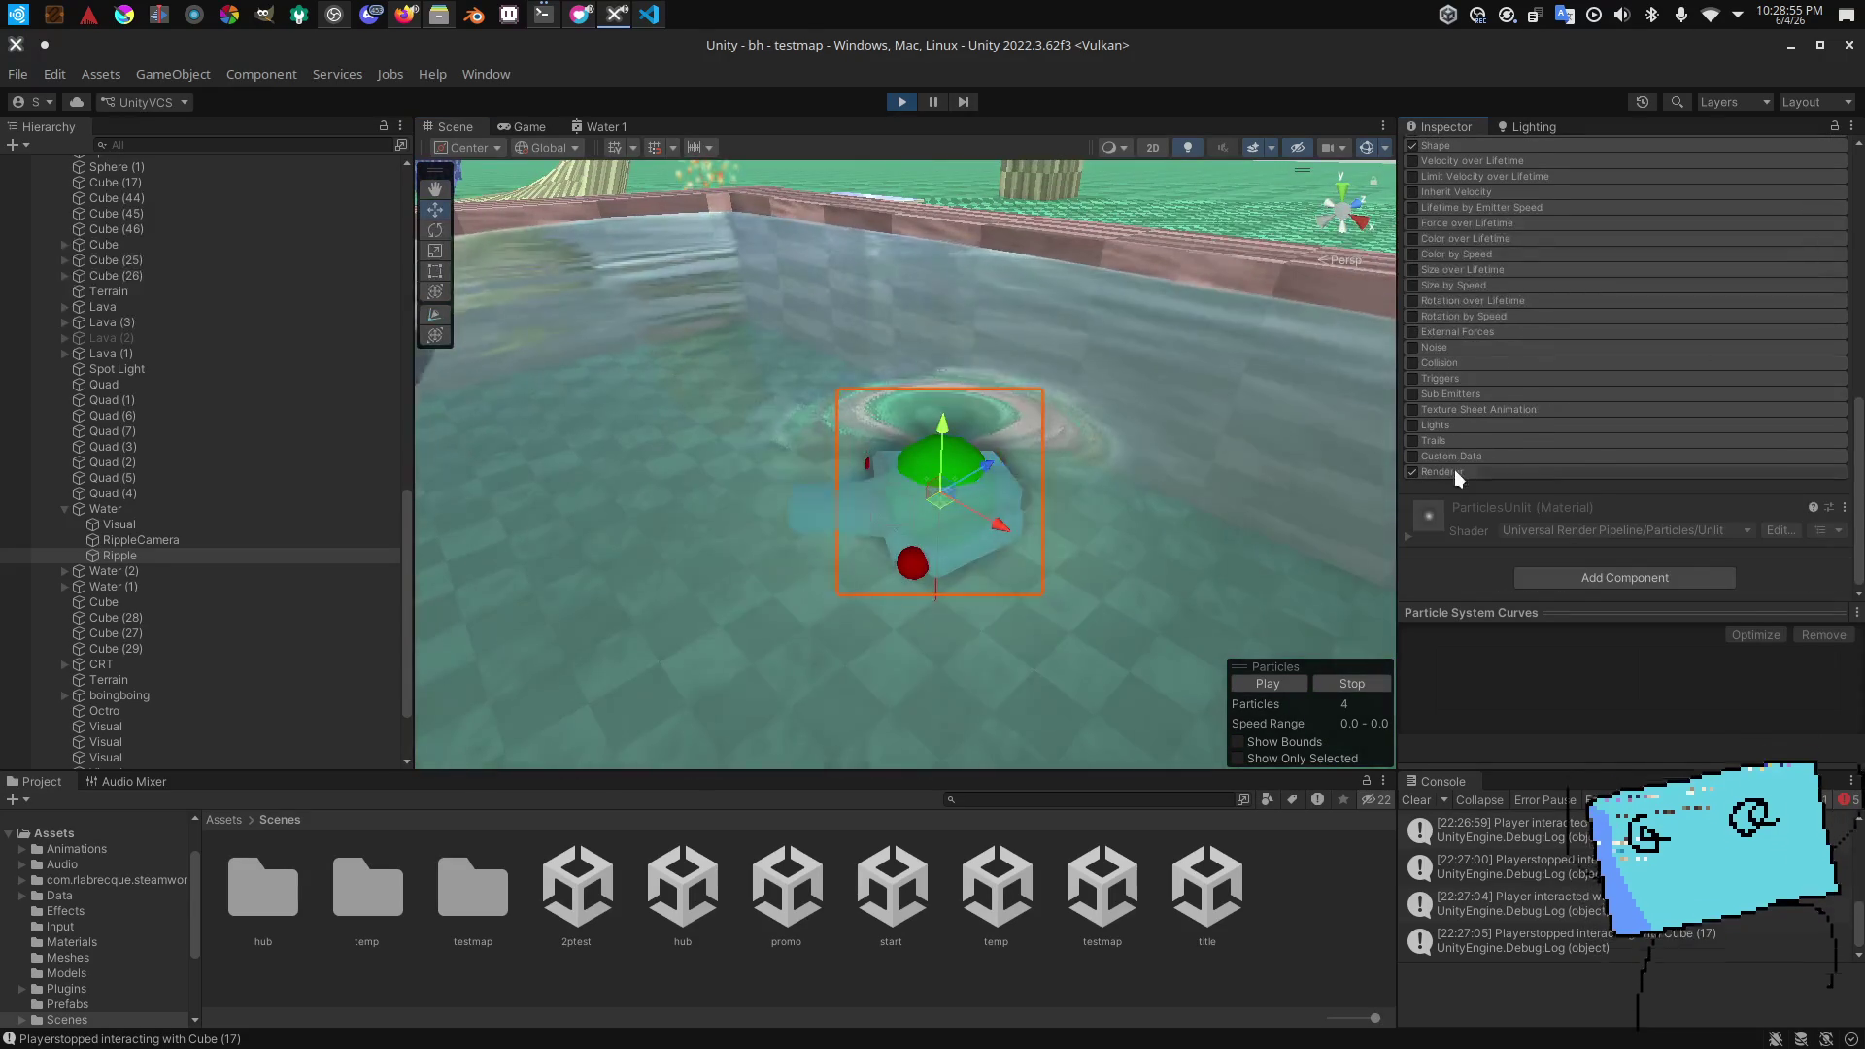
scroll(1817, 417, "down", 4)
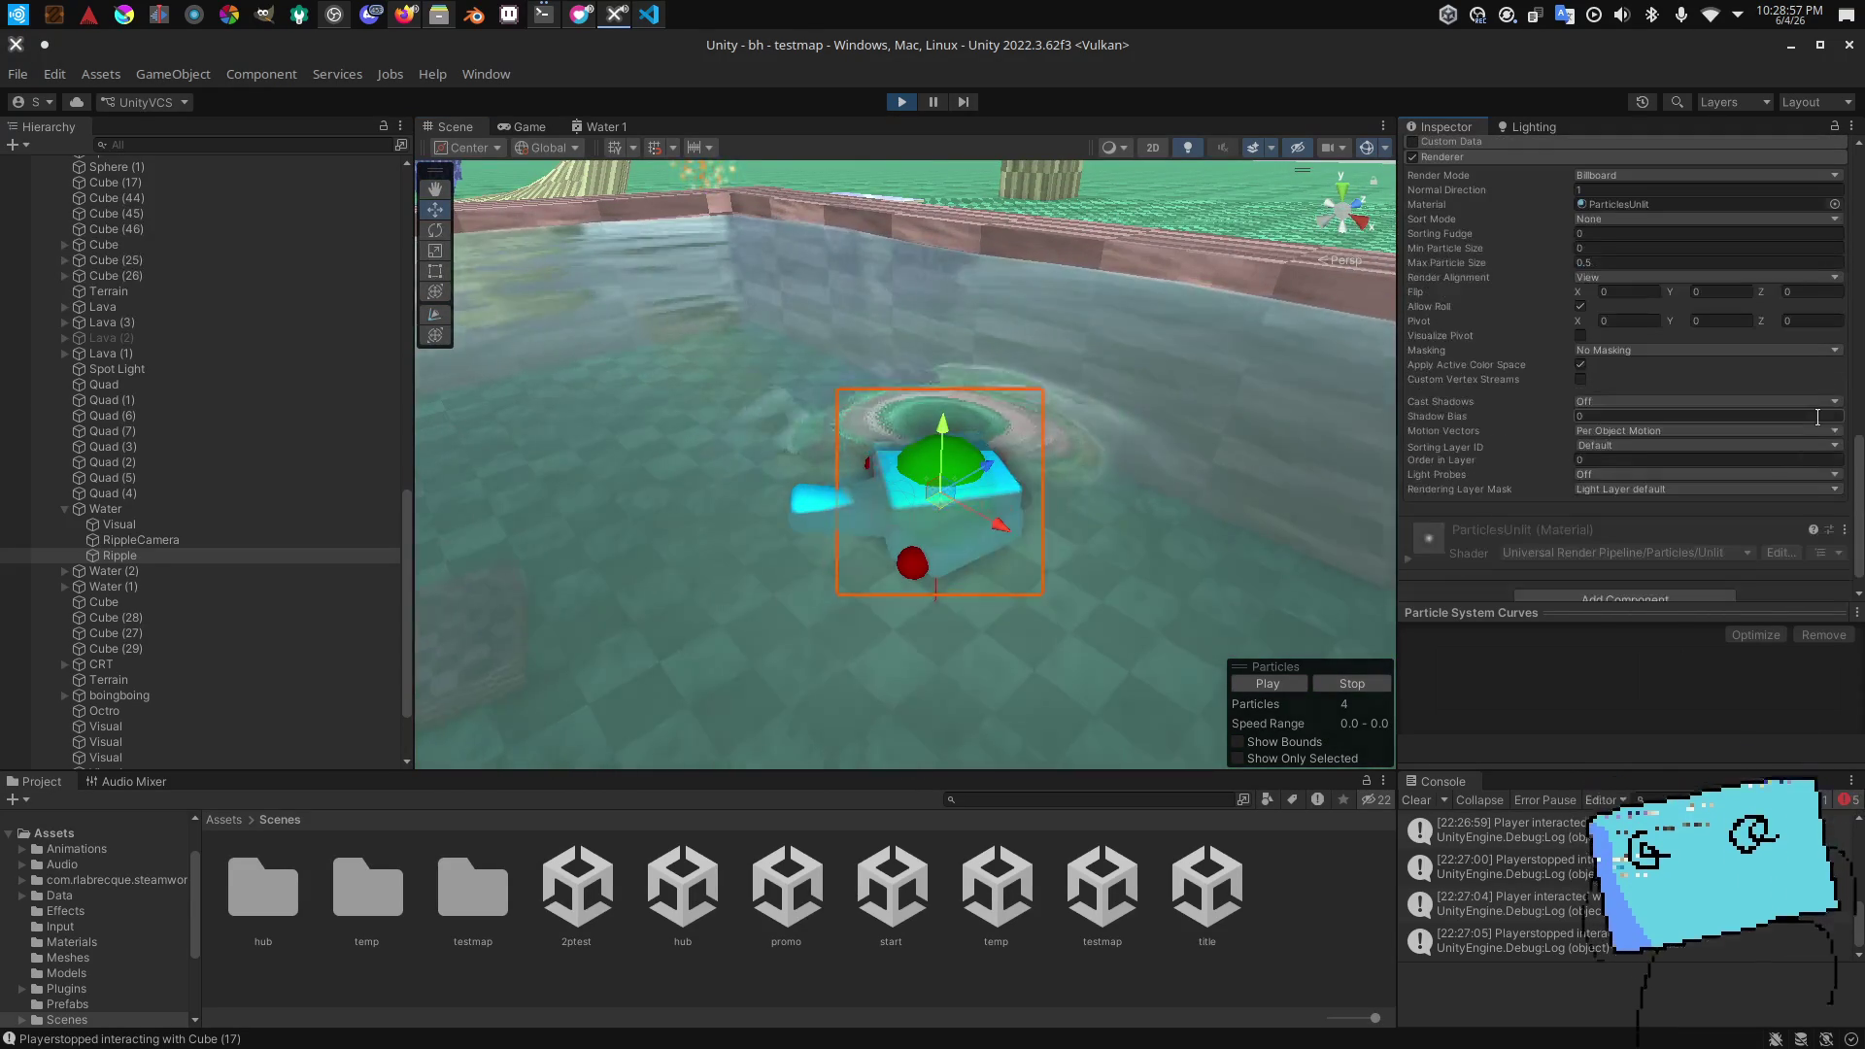
left_click(1835, 205)
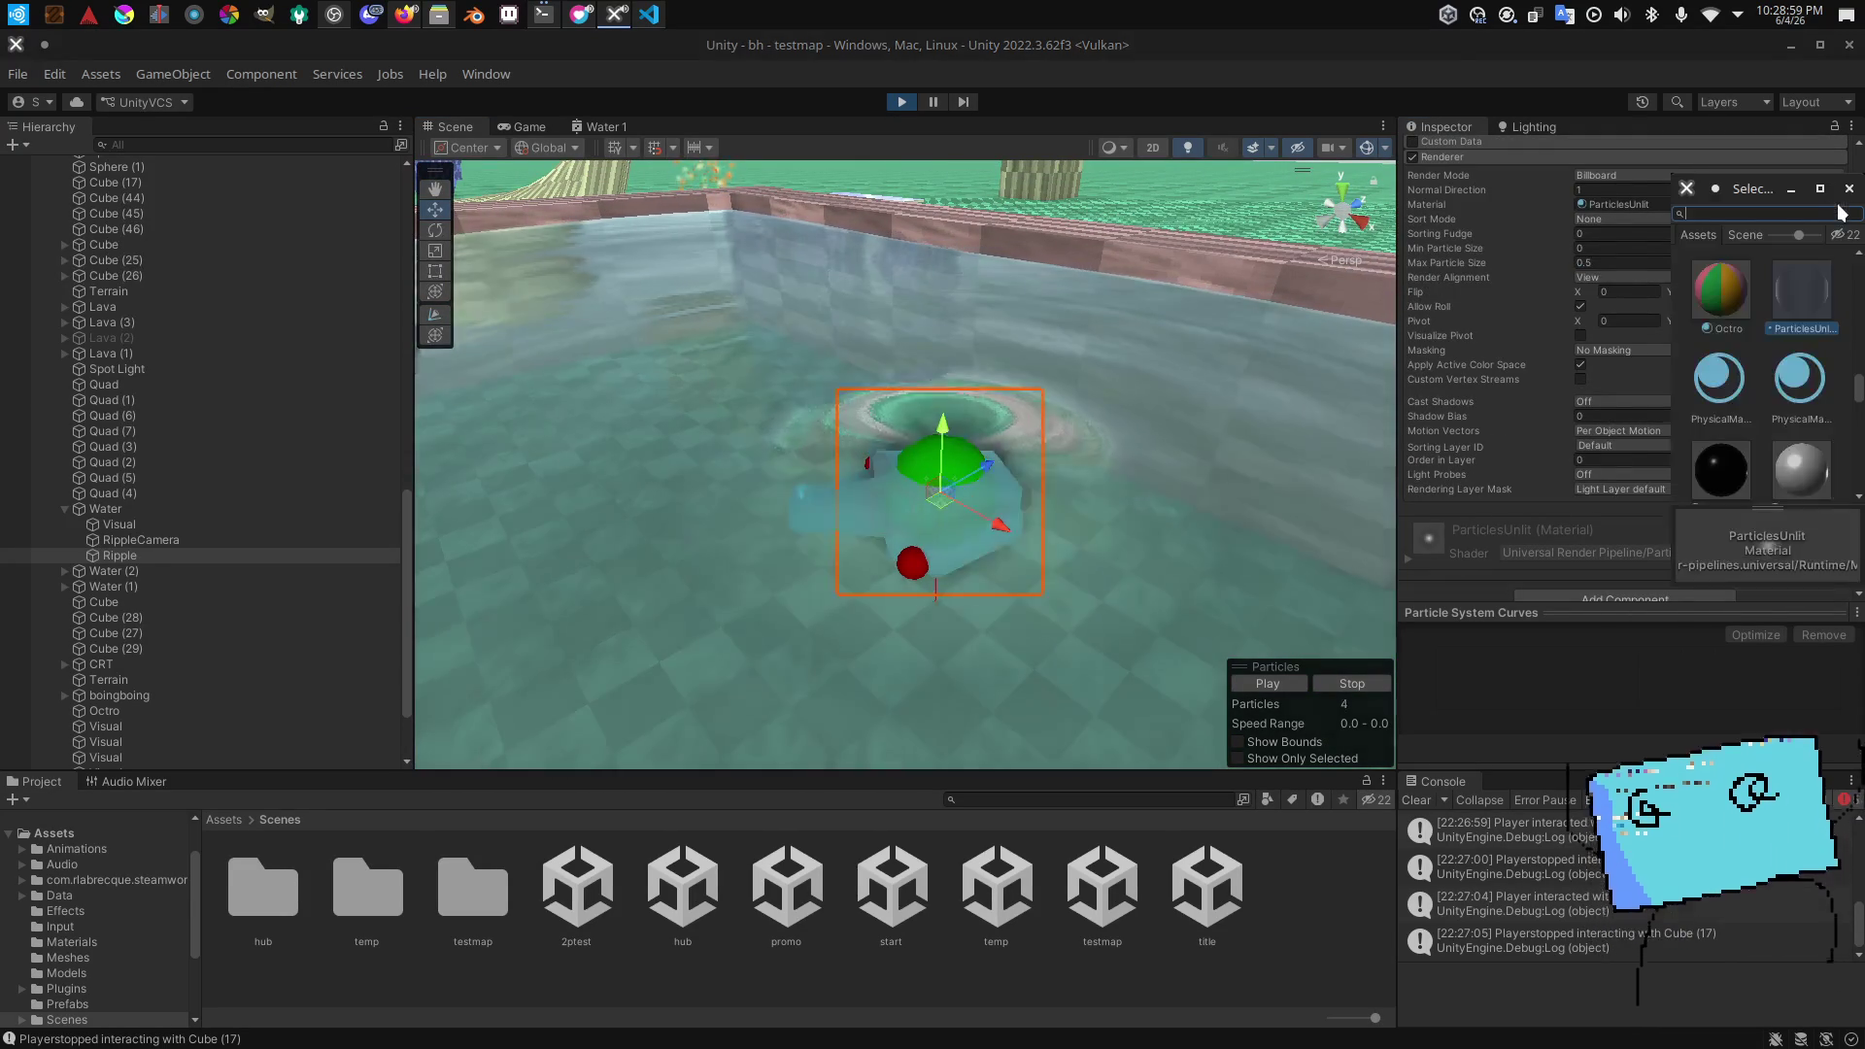
left_click(1849, 189)
left_click(1675, 175)
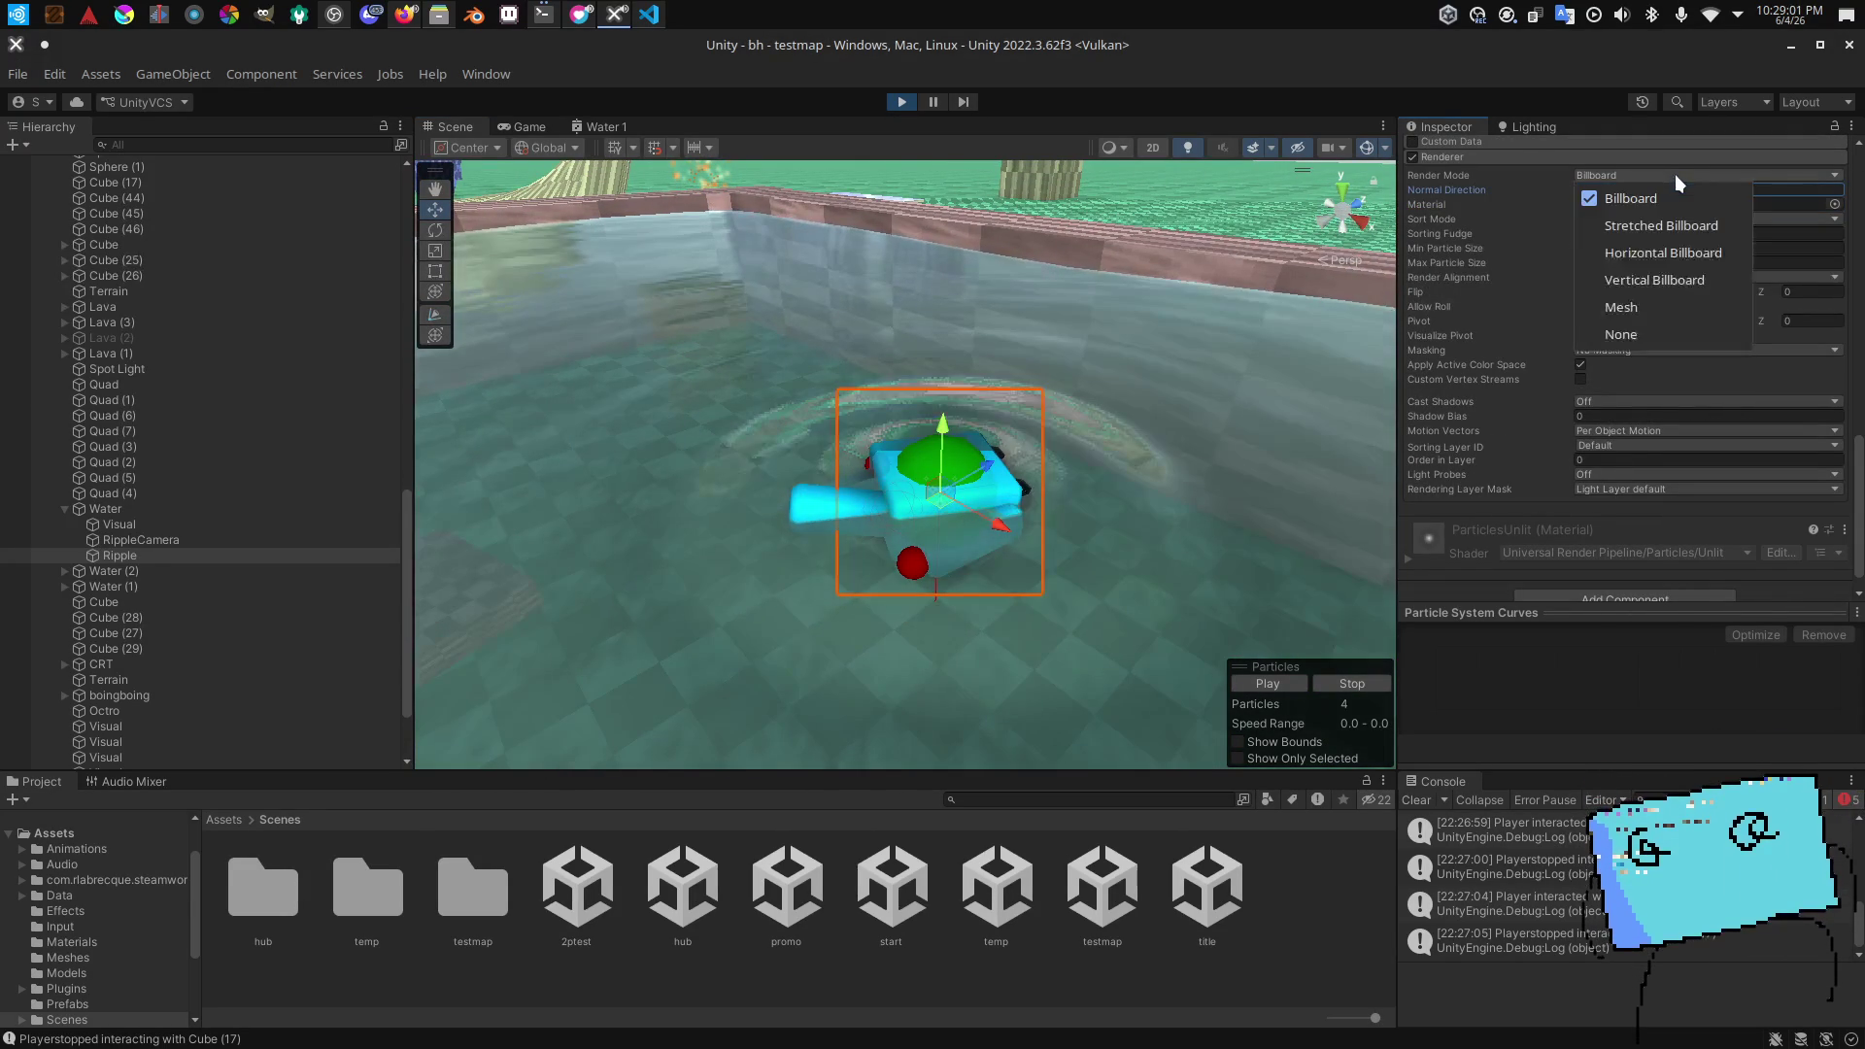
left_click(1250, 344)
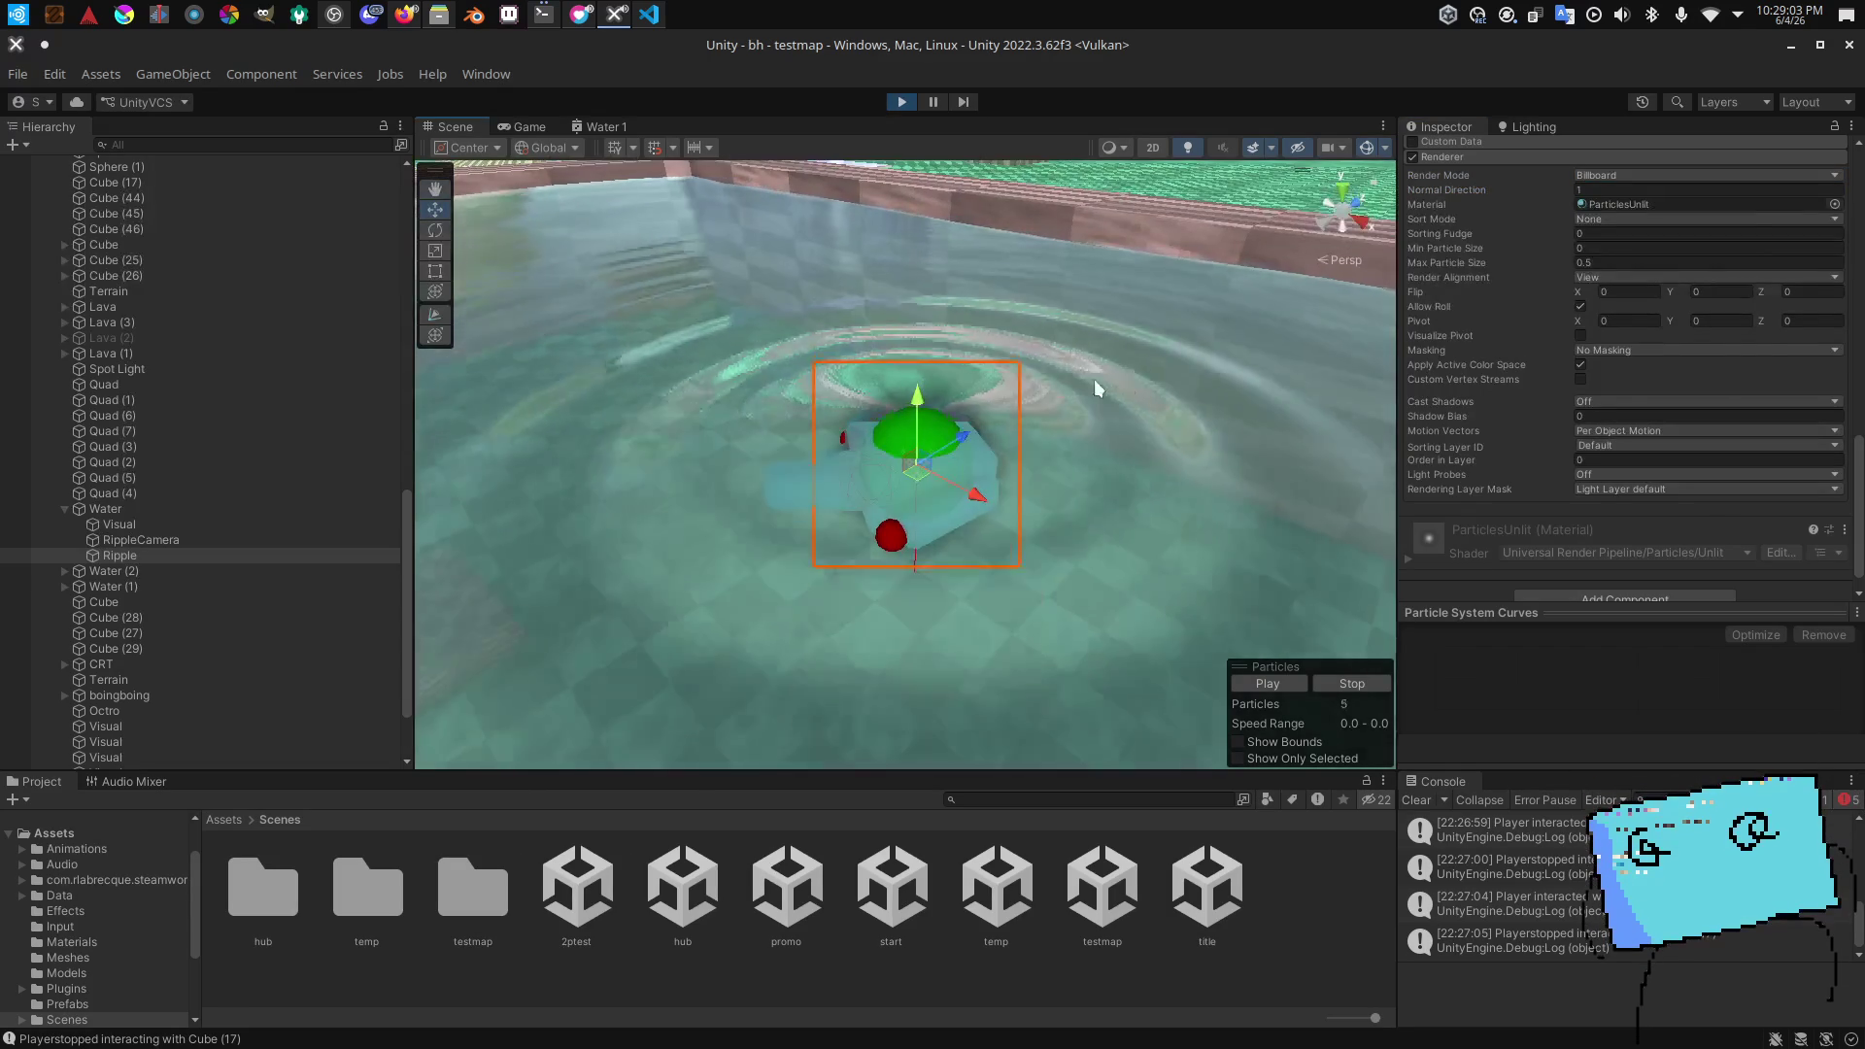
scroll(1525, 358, "up", 1)
scroll(1525, 358, "up", 5)
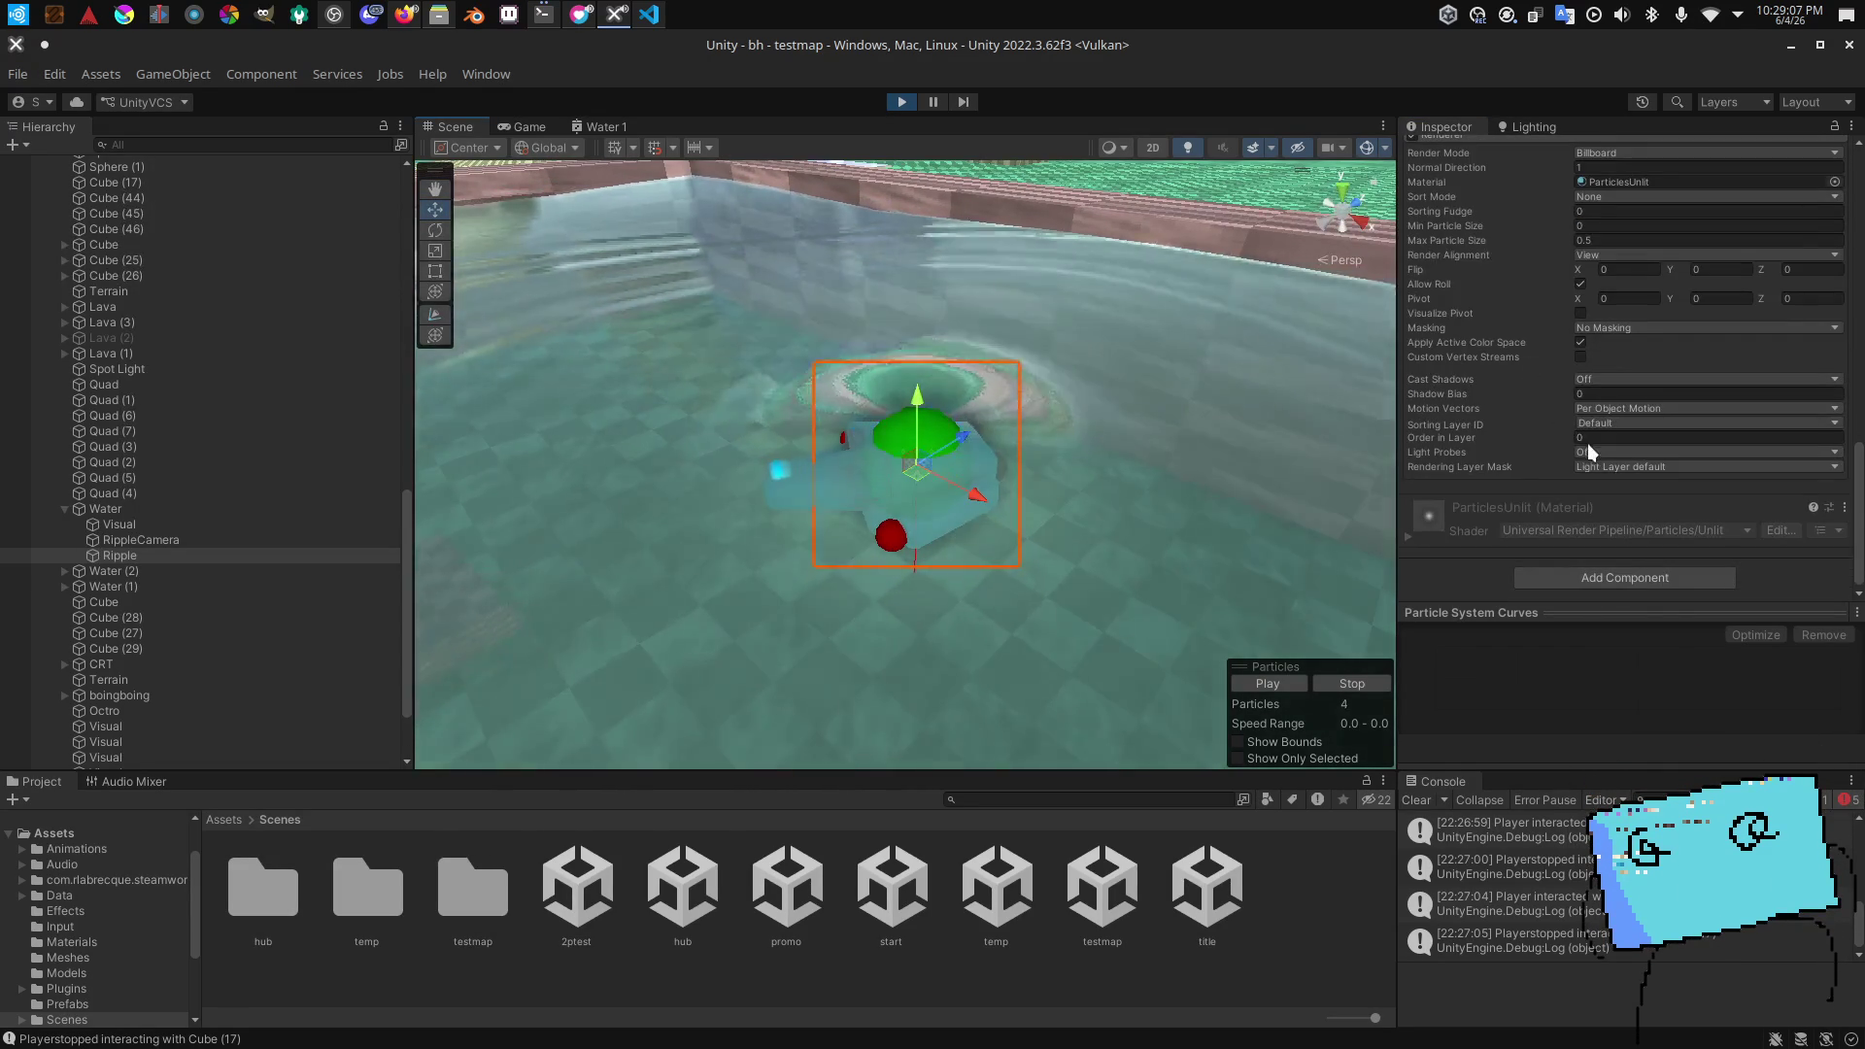
scroll(1588, 443, "down", 4)
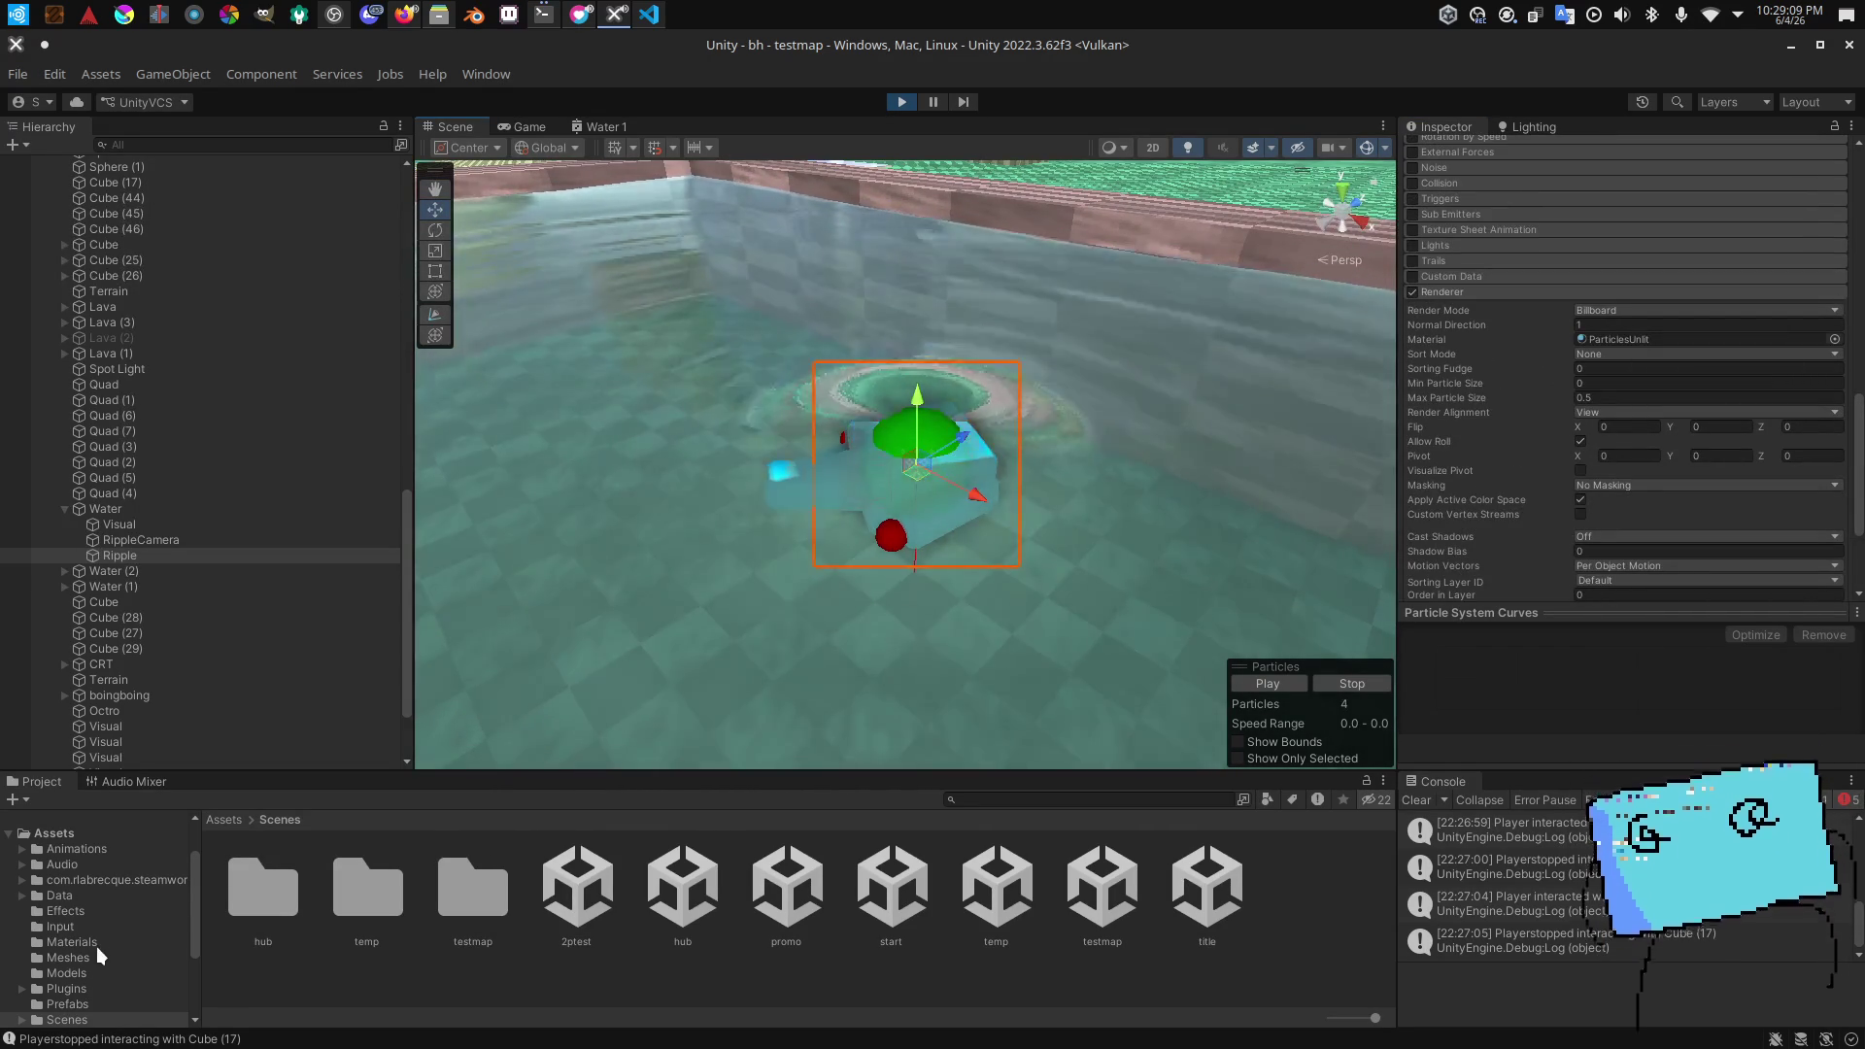
Step: Assign the Steam material from Assets/Effects to the Ripple renderer
left_click(92, 942)
scroll(539, 916, "down", 5)
scroll(539, 915, "up", 2)
scroll(540, 915, "down", 2)
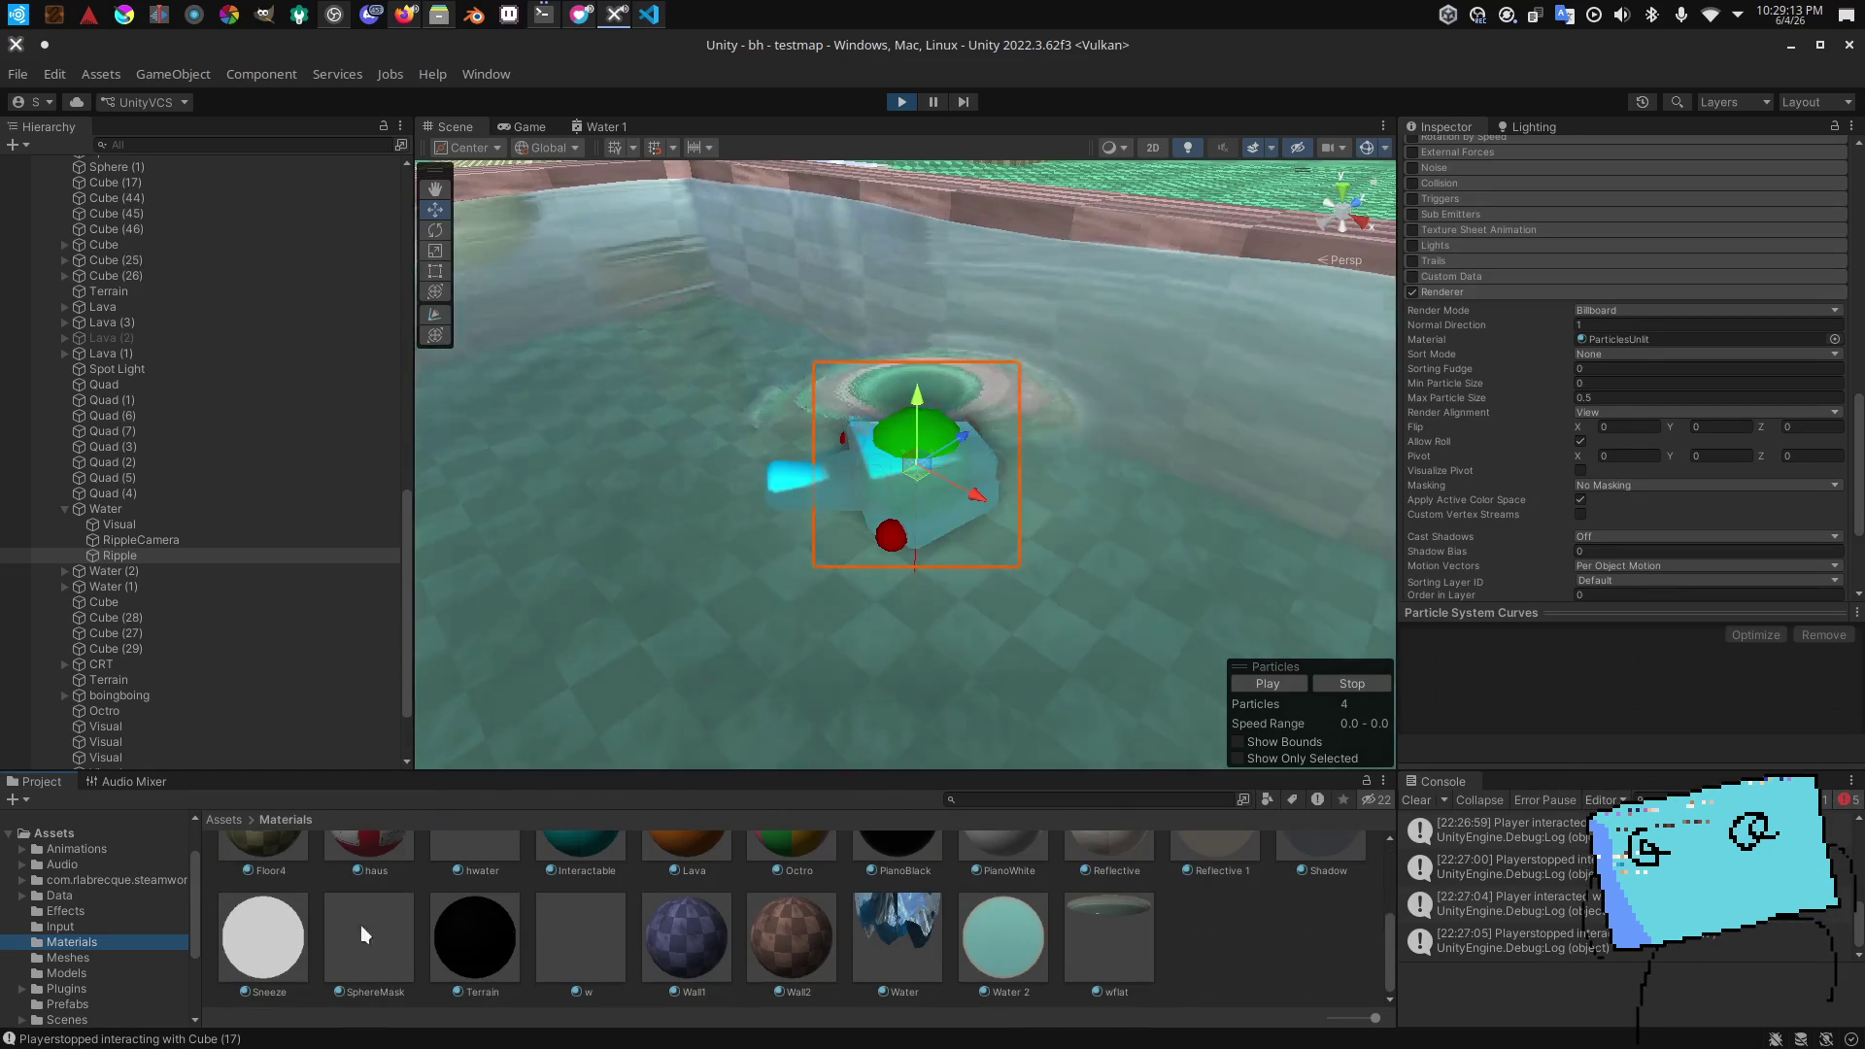
left_click(131, 910)
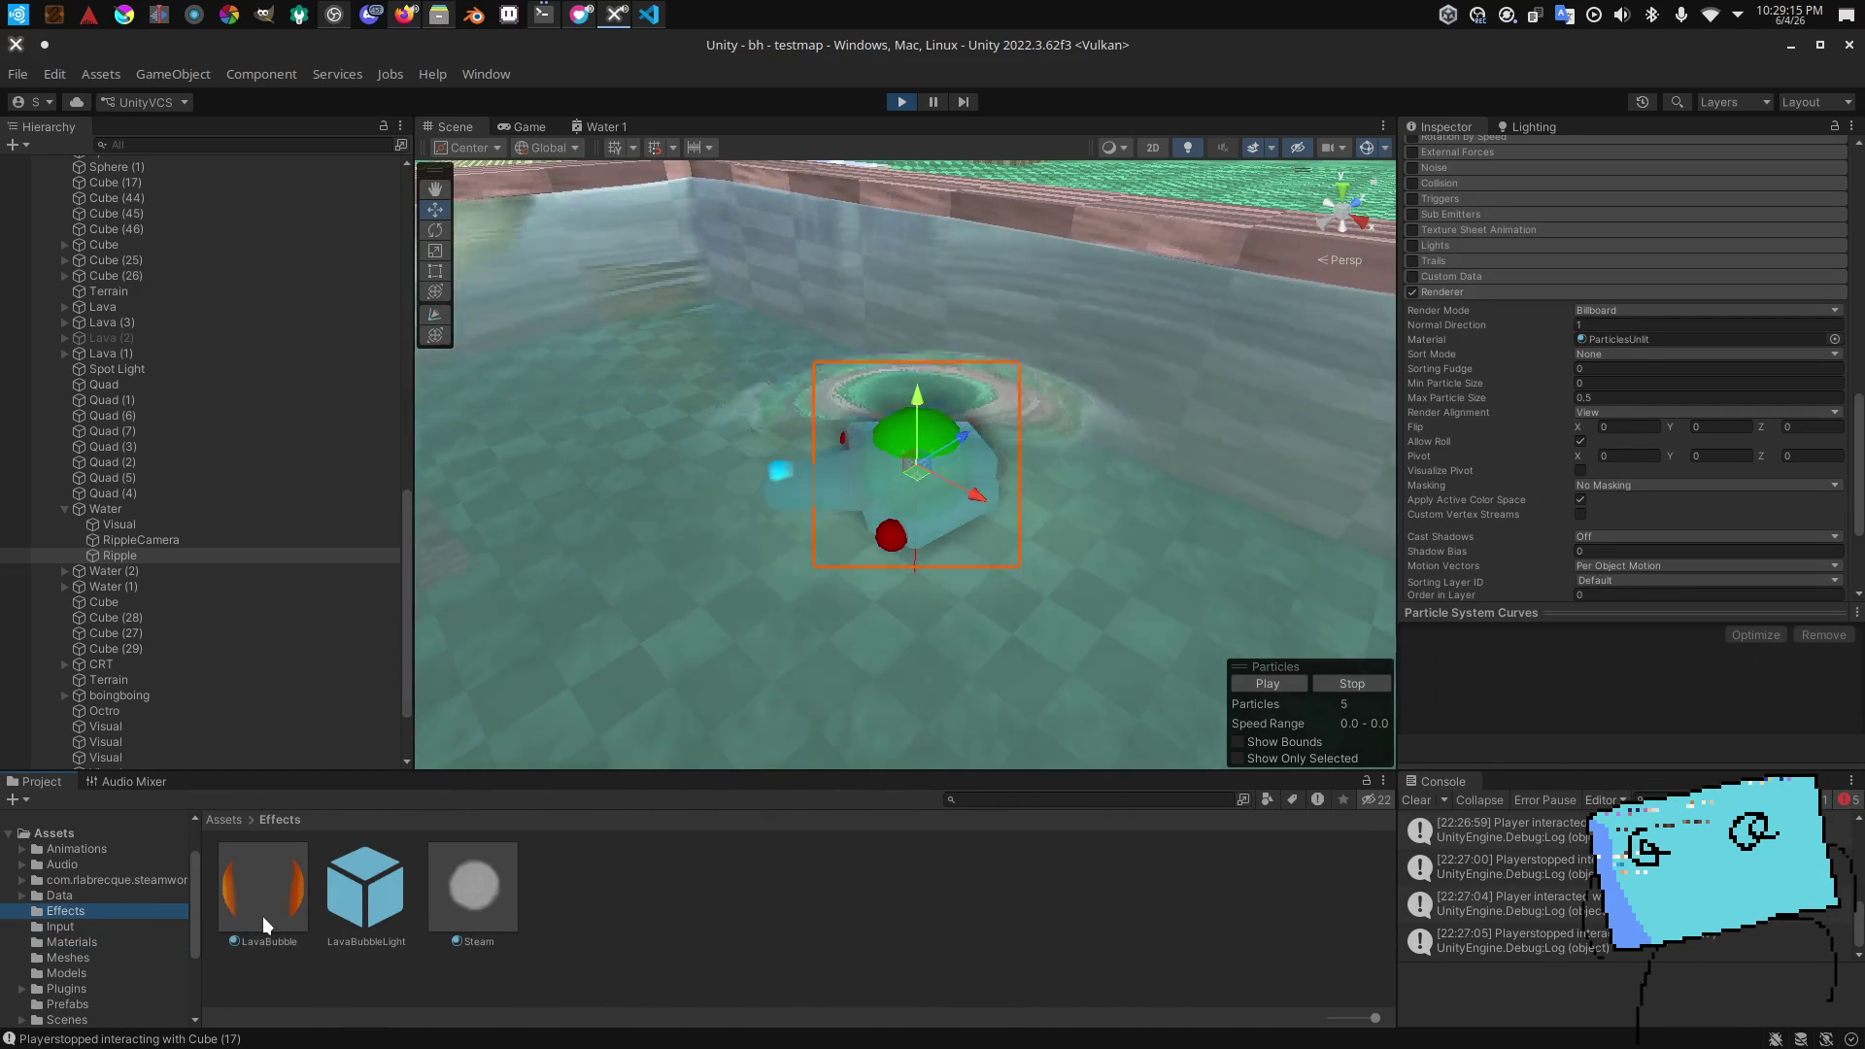
mouse_move(473, 884)
left_mouse_down()
mouse_move(791, 869)
mouse_move(1674, 225)
left_mouse_up()
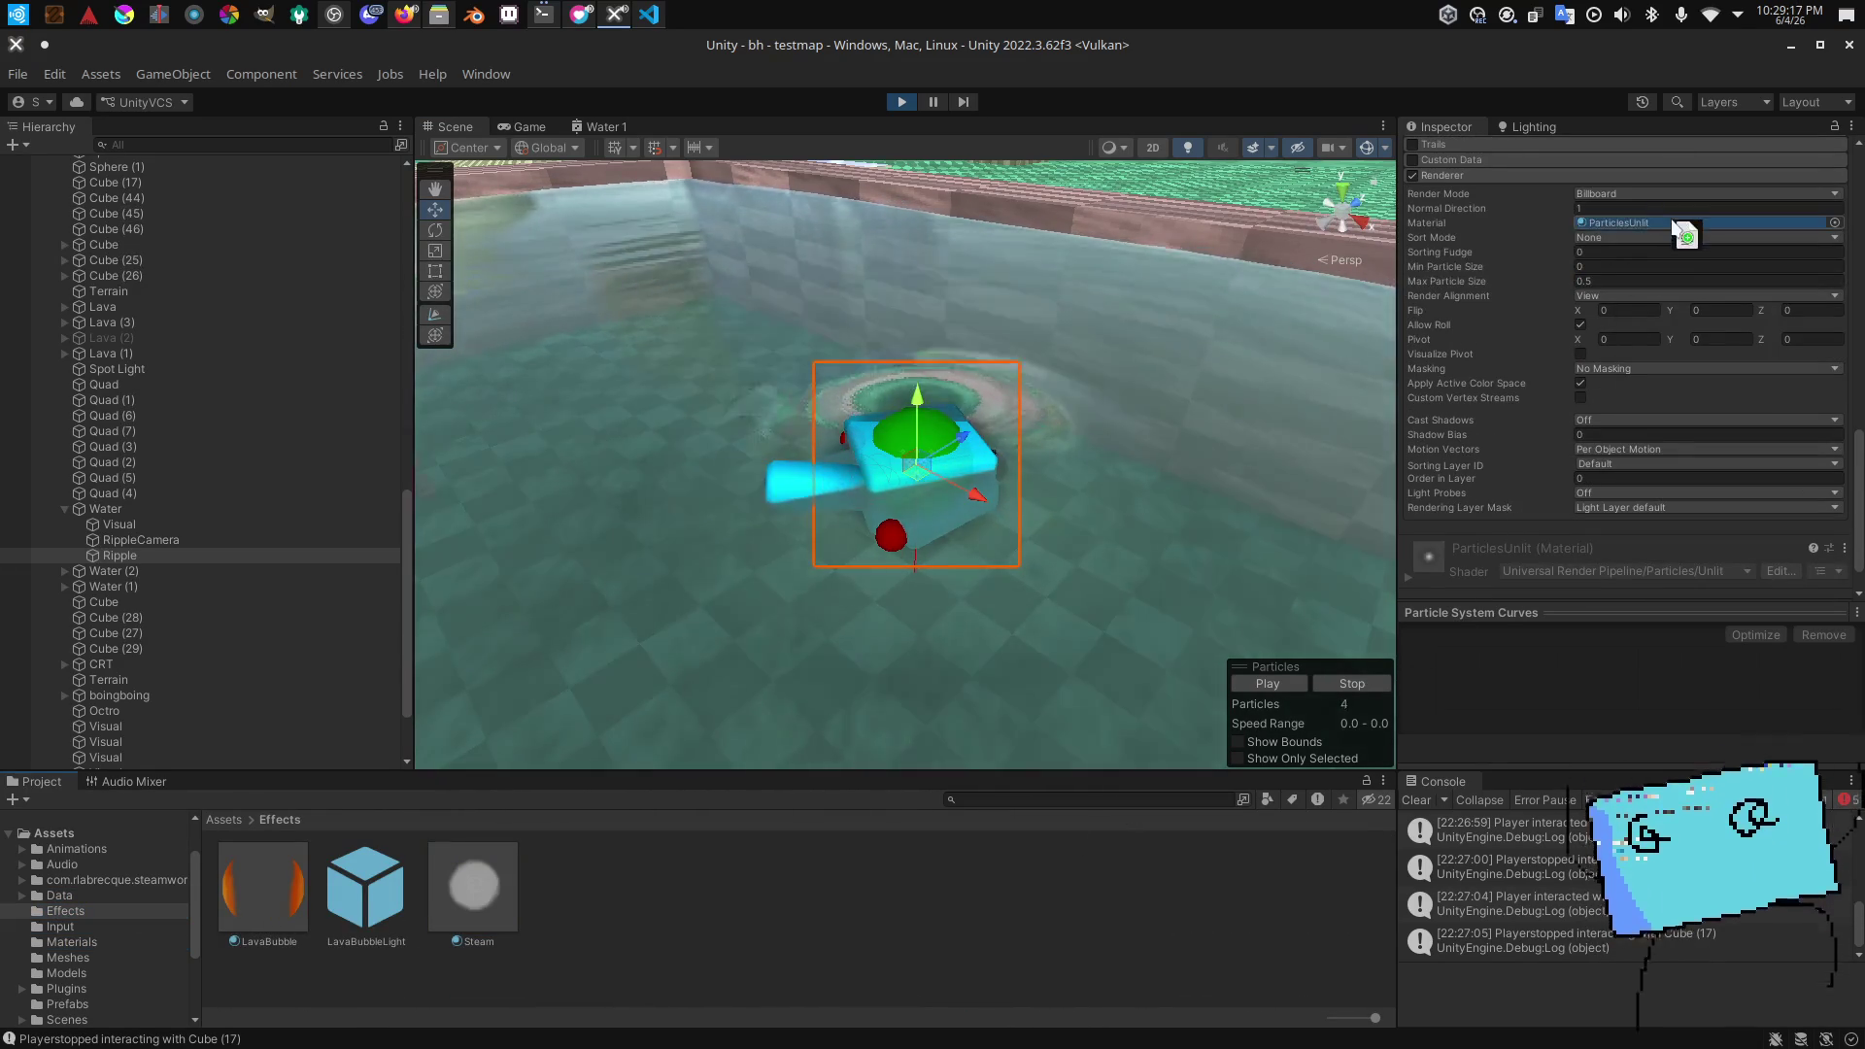
left_click_drag(1018, 475, 821, 607)
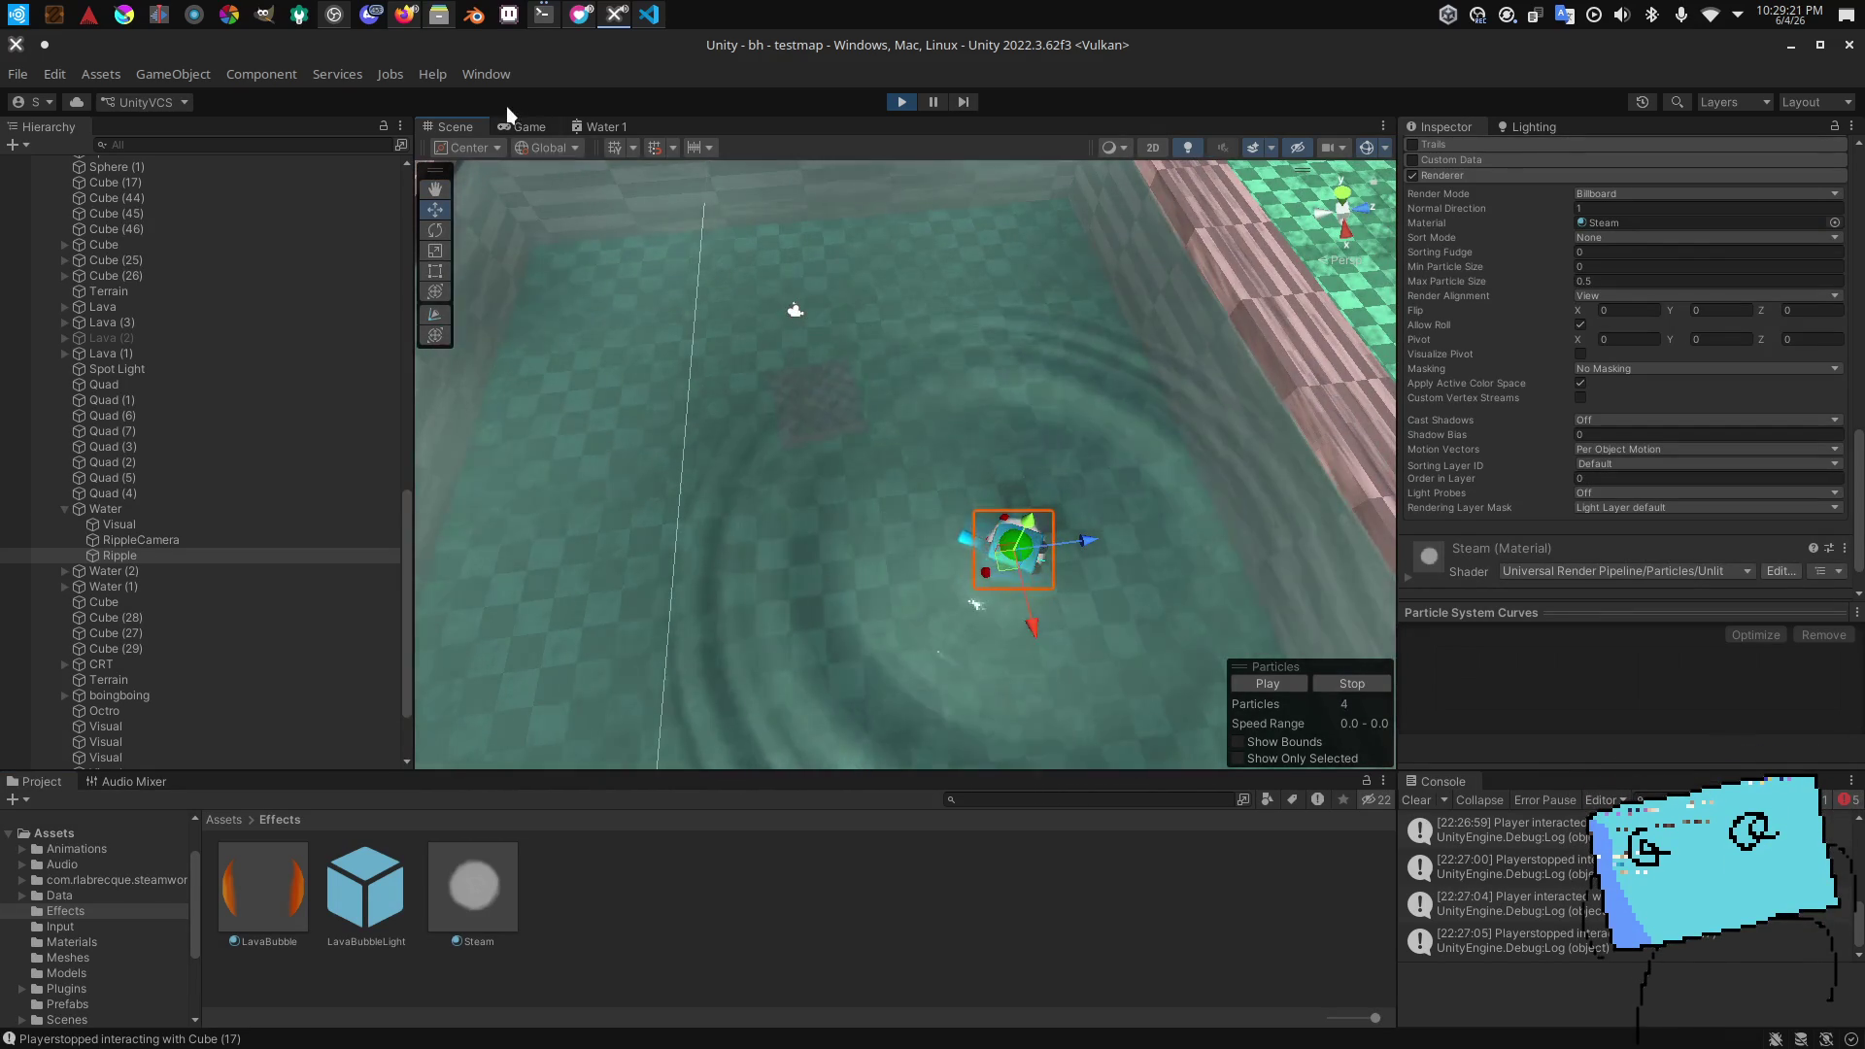
Step: Climb out of the pool and walk along its edge onto the checkered floor
left_click(530, 126)
key("w")
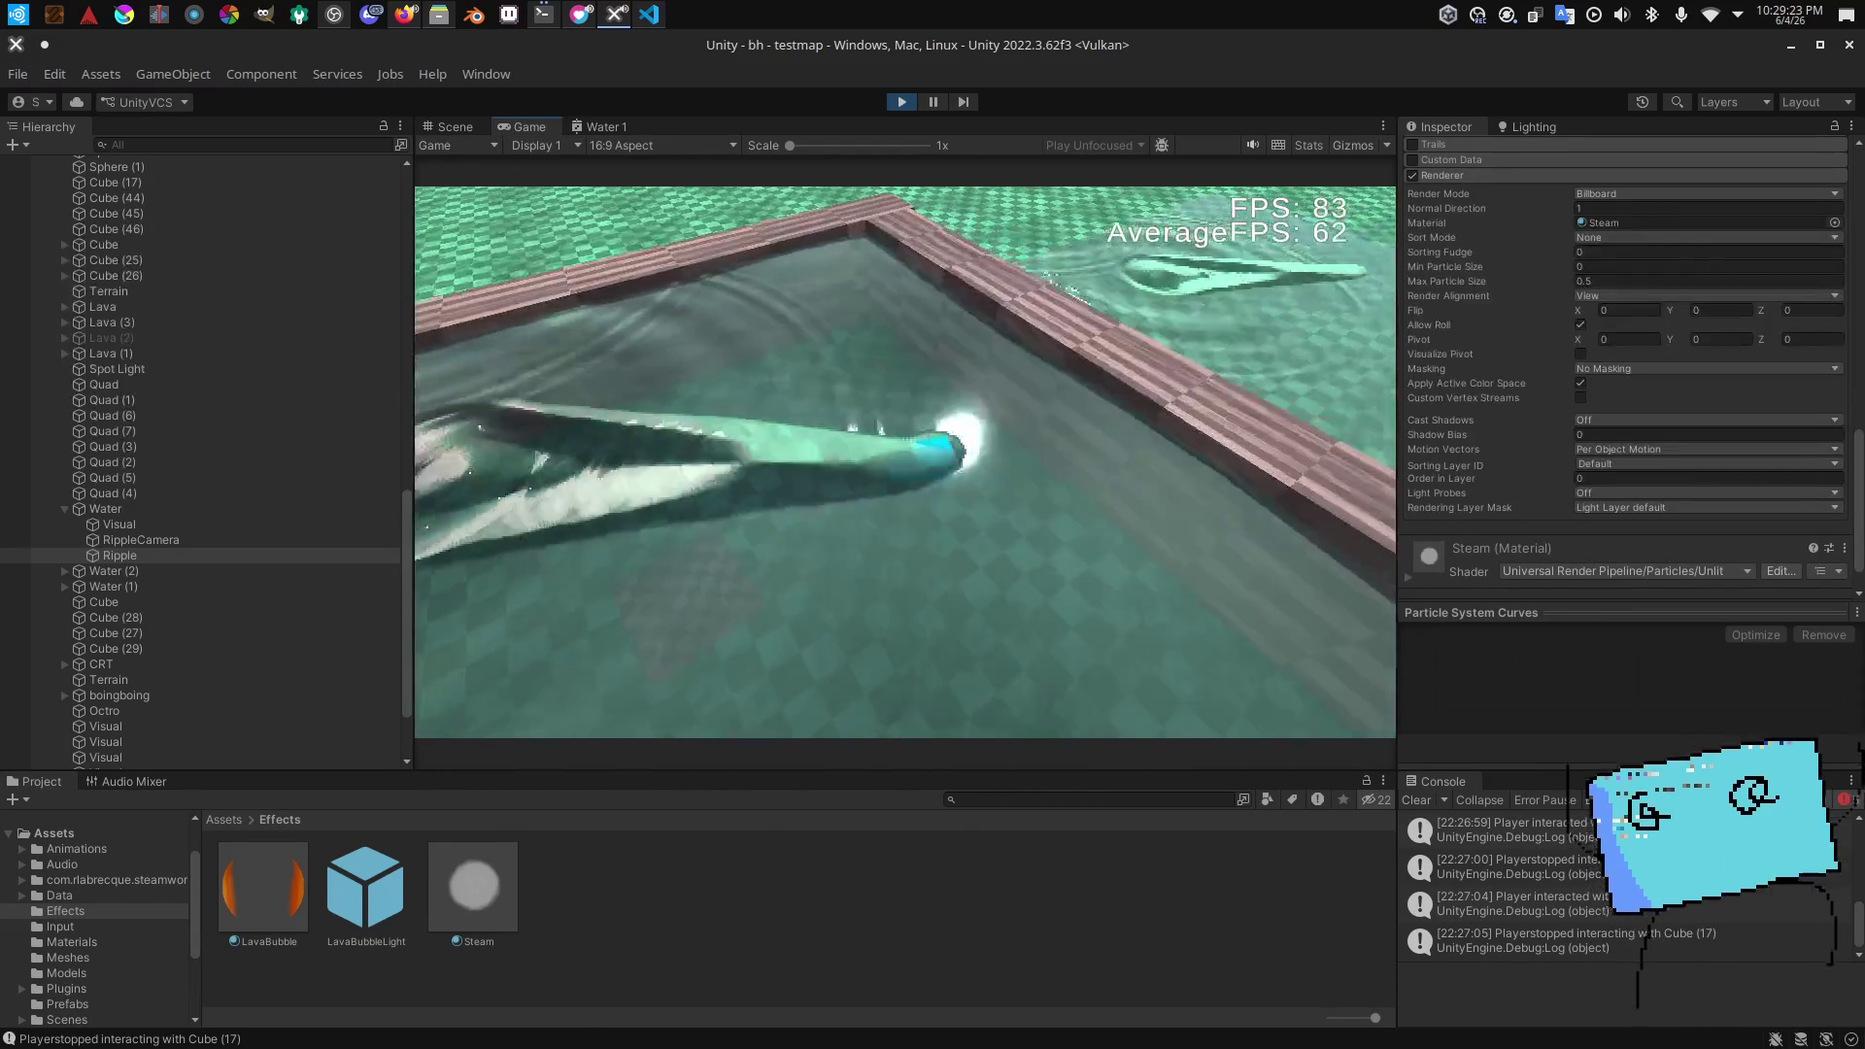
key("w")
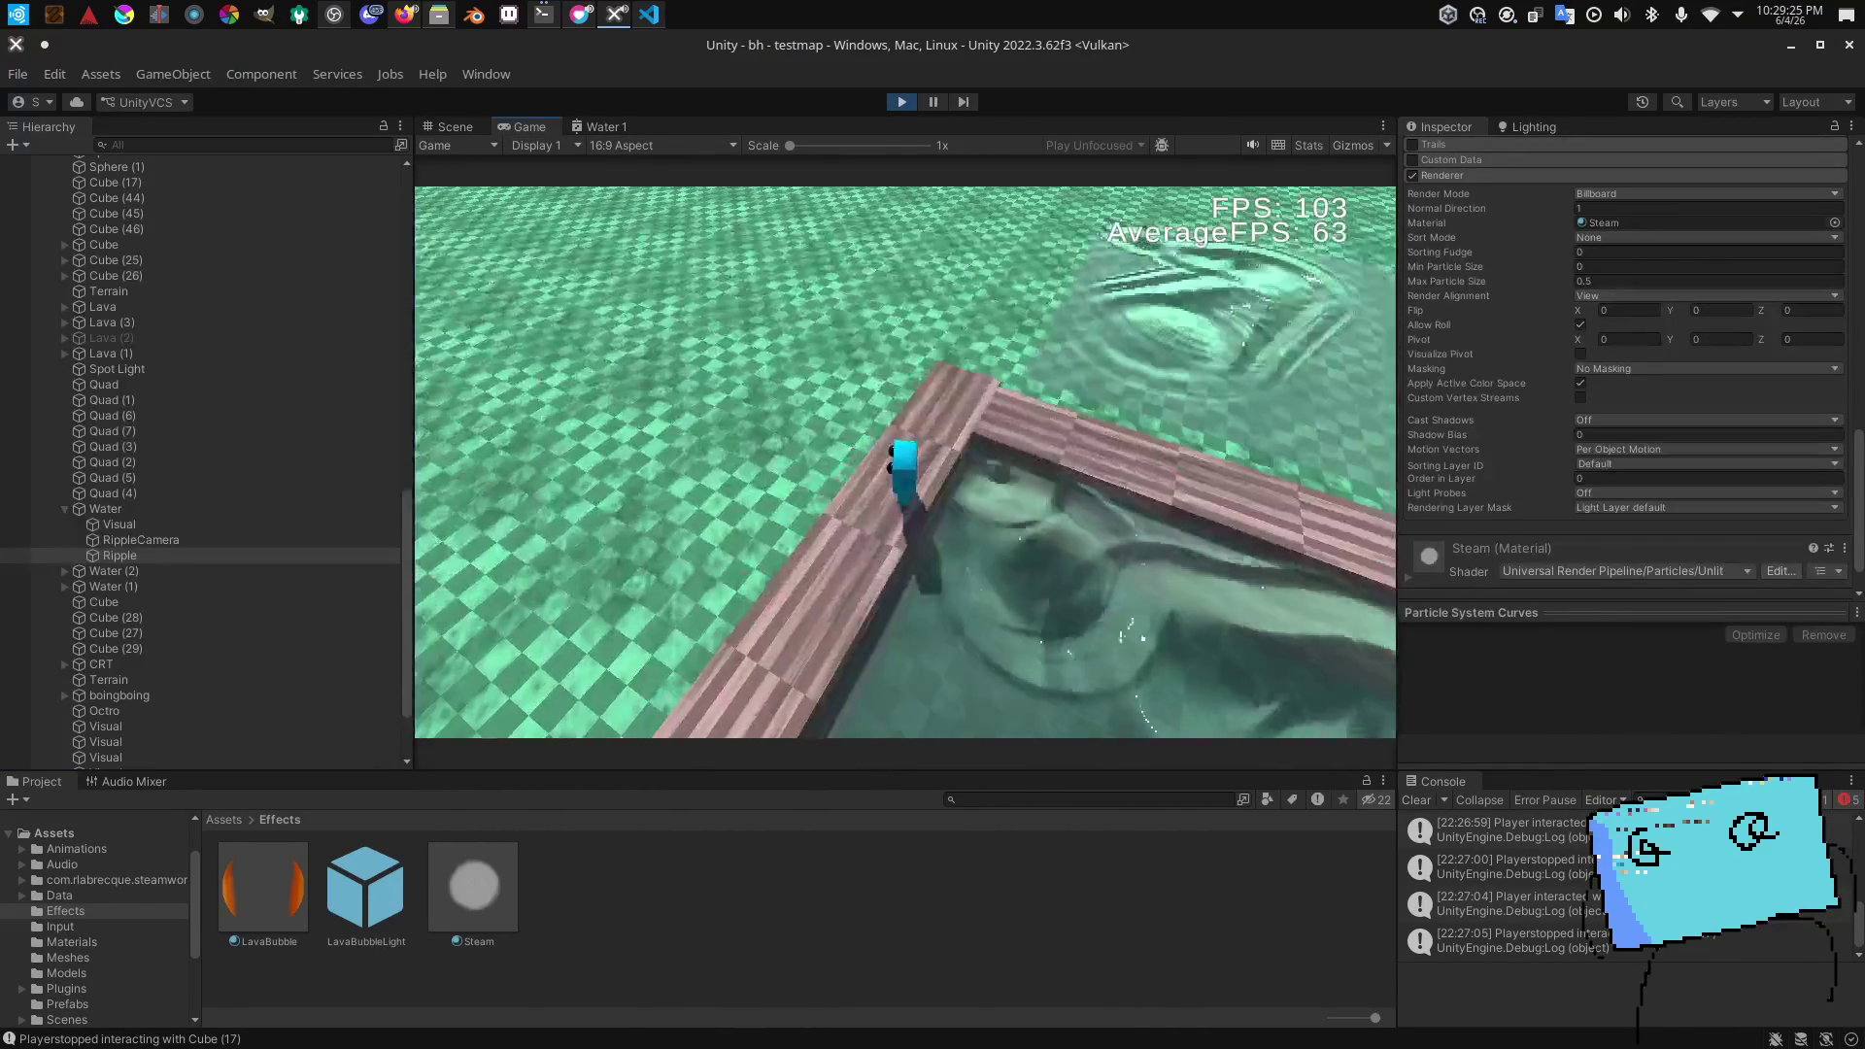
key("w")
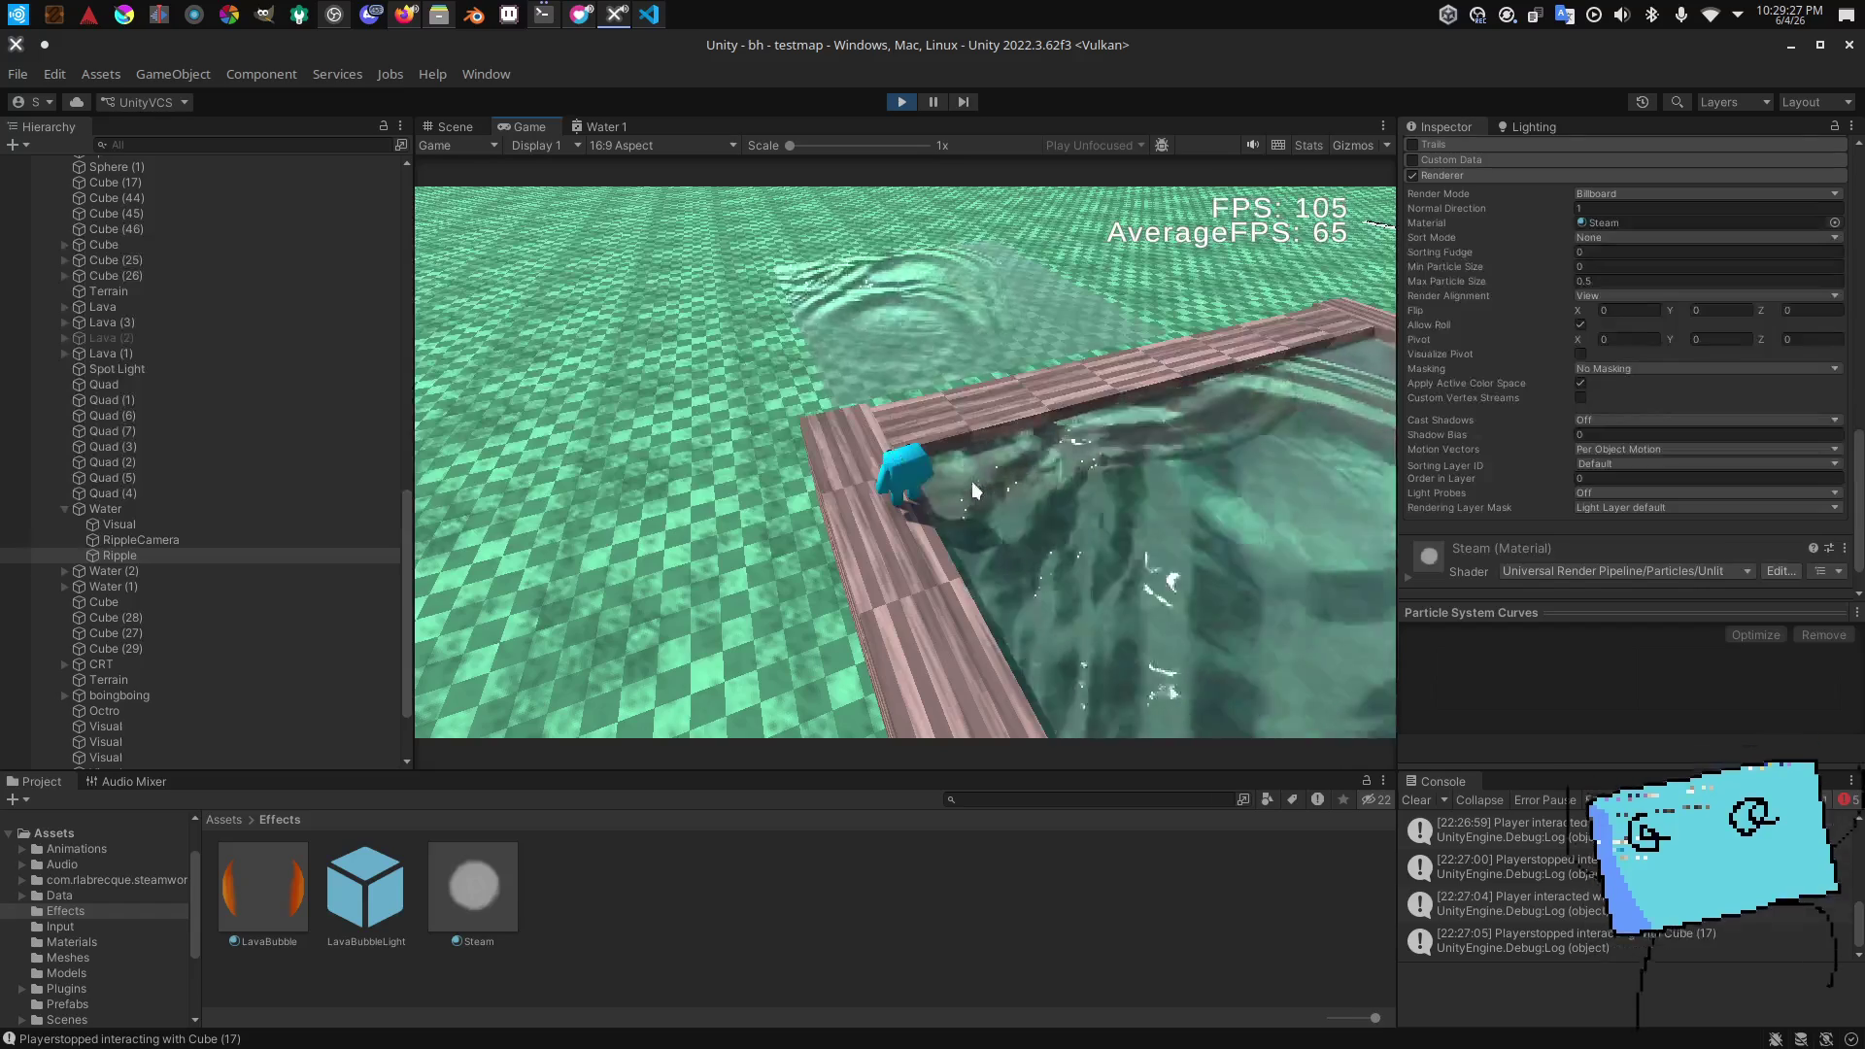
key("w")
key("w")
key("w")
key("w")
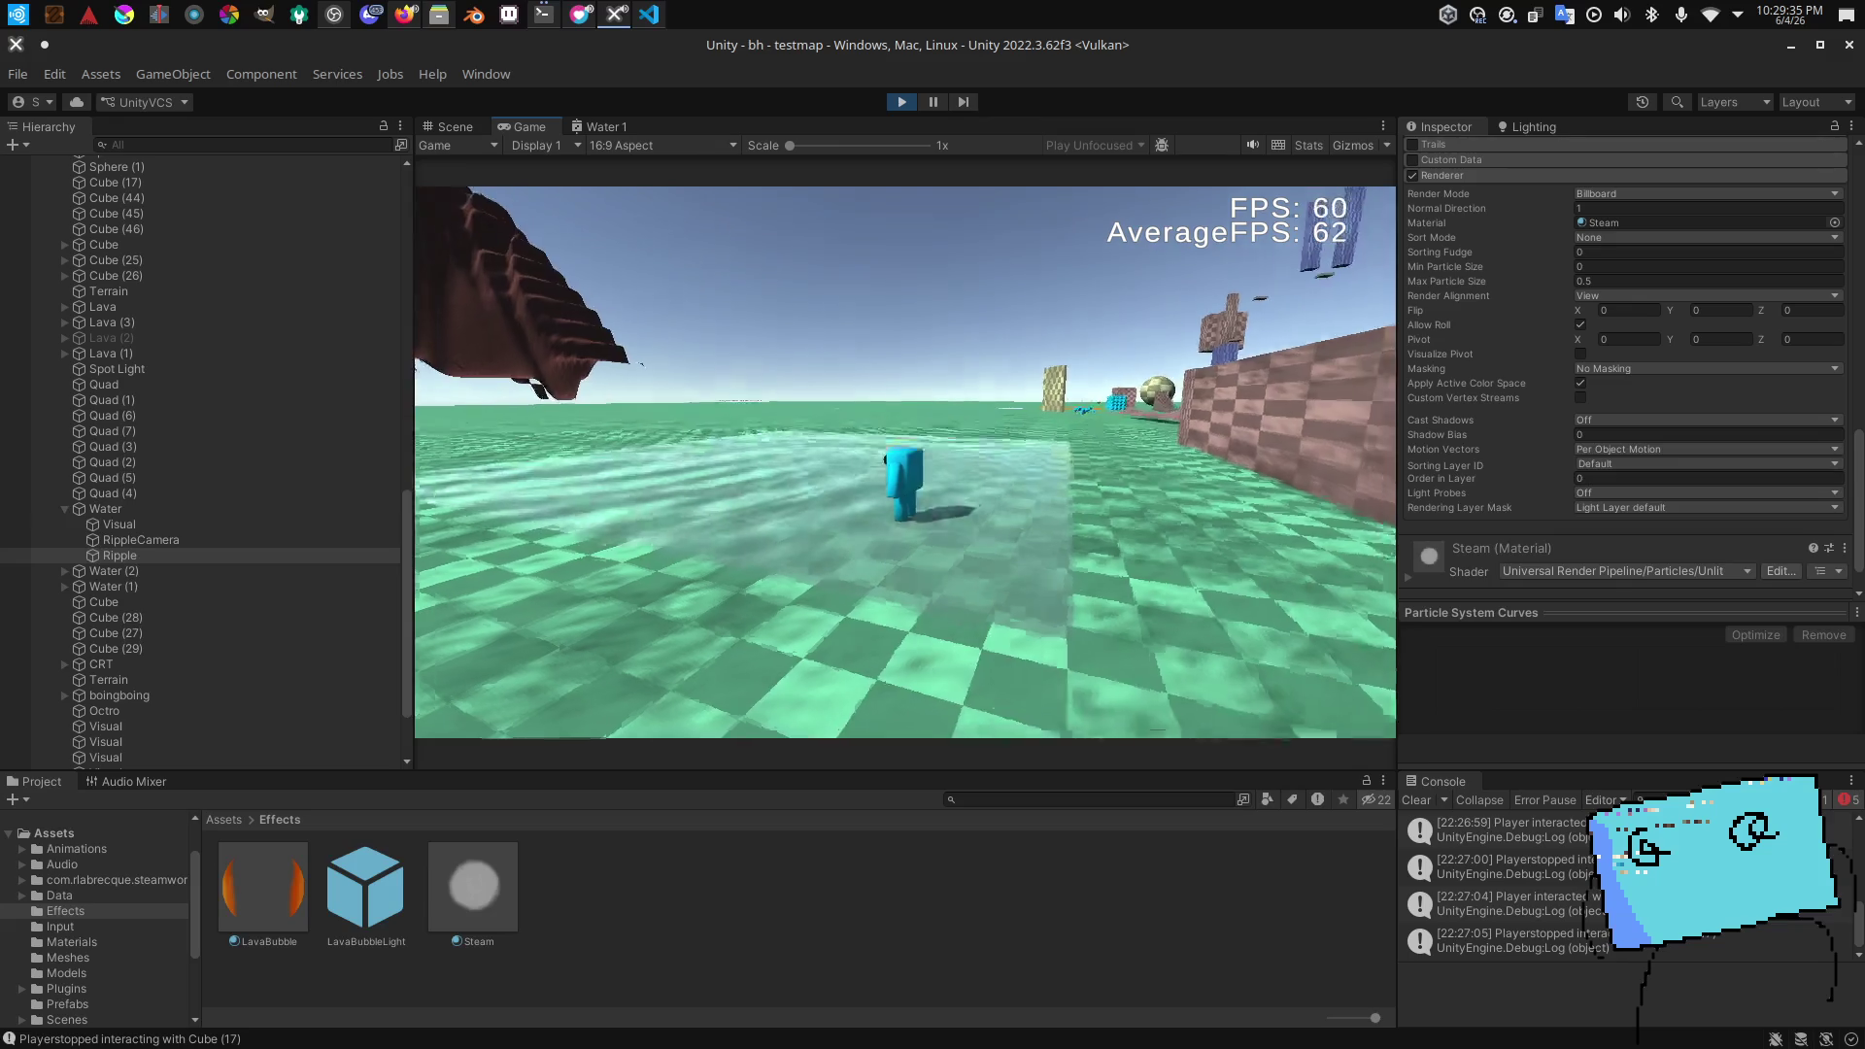
key("w")
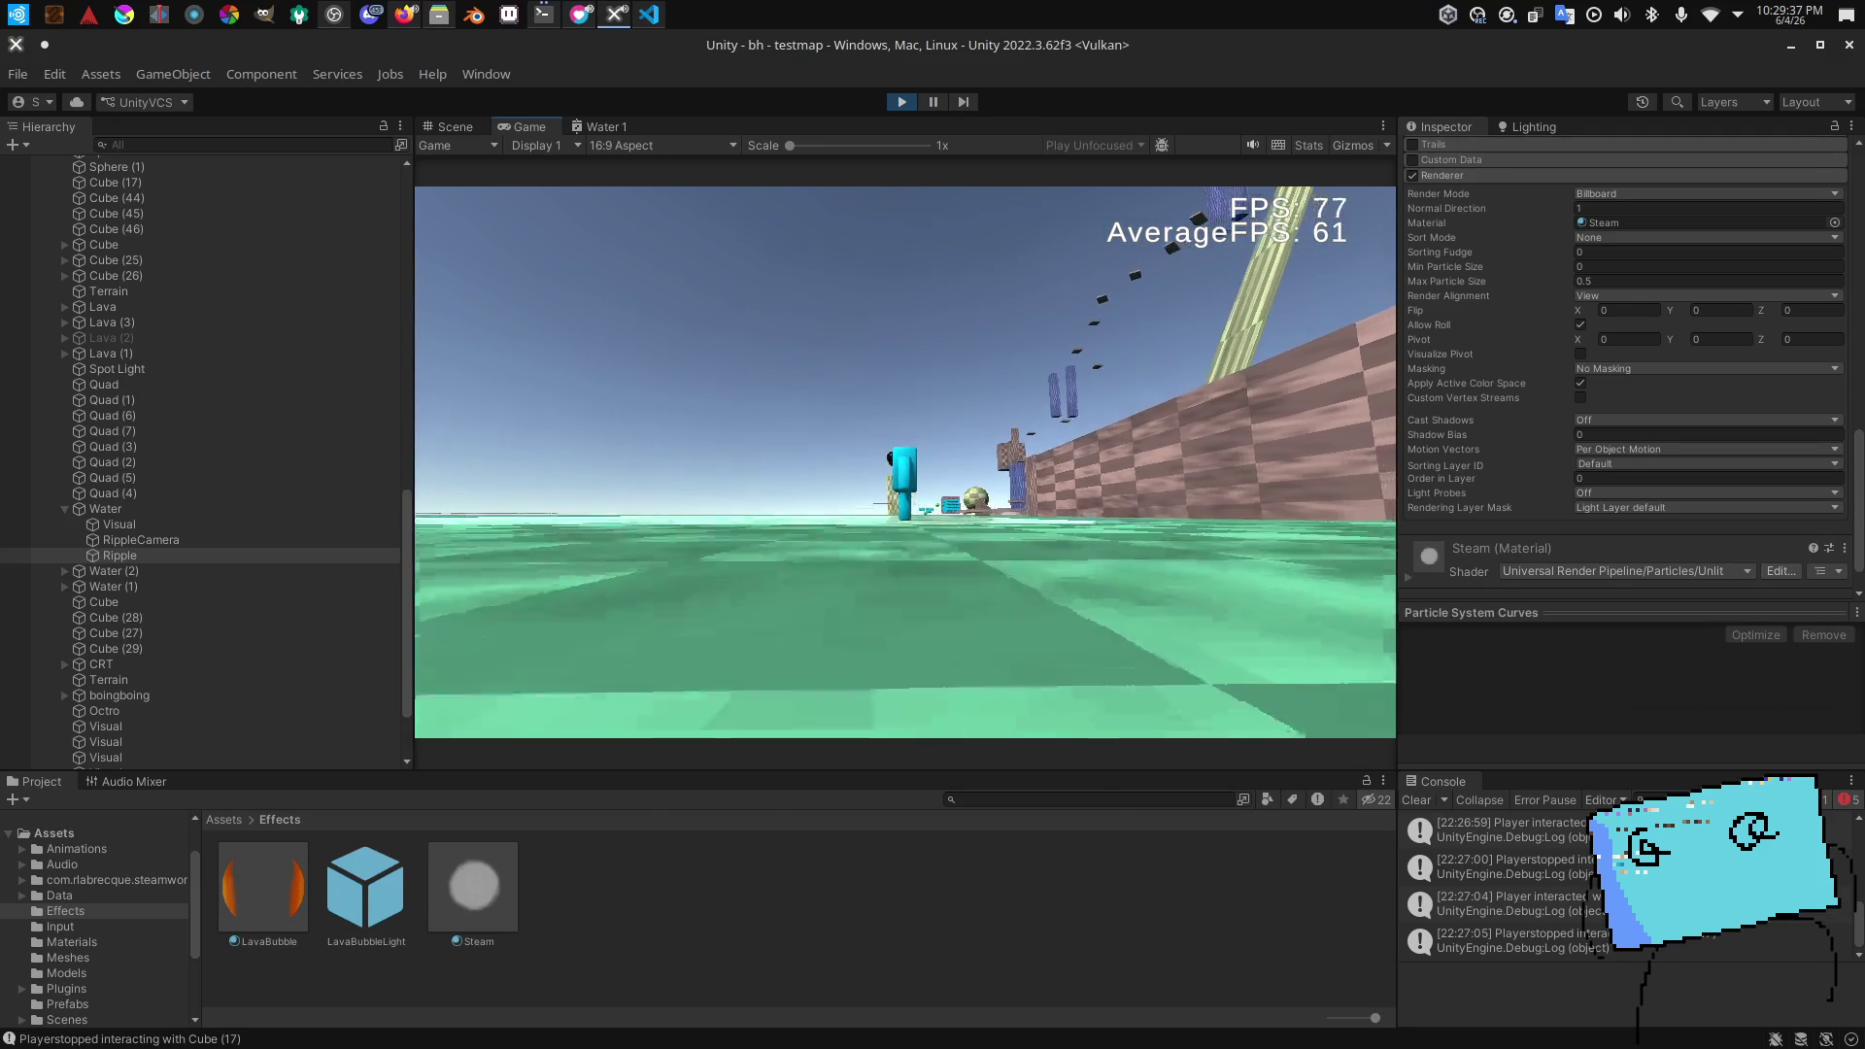
key("s")
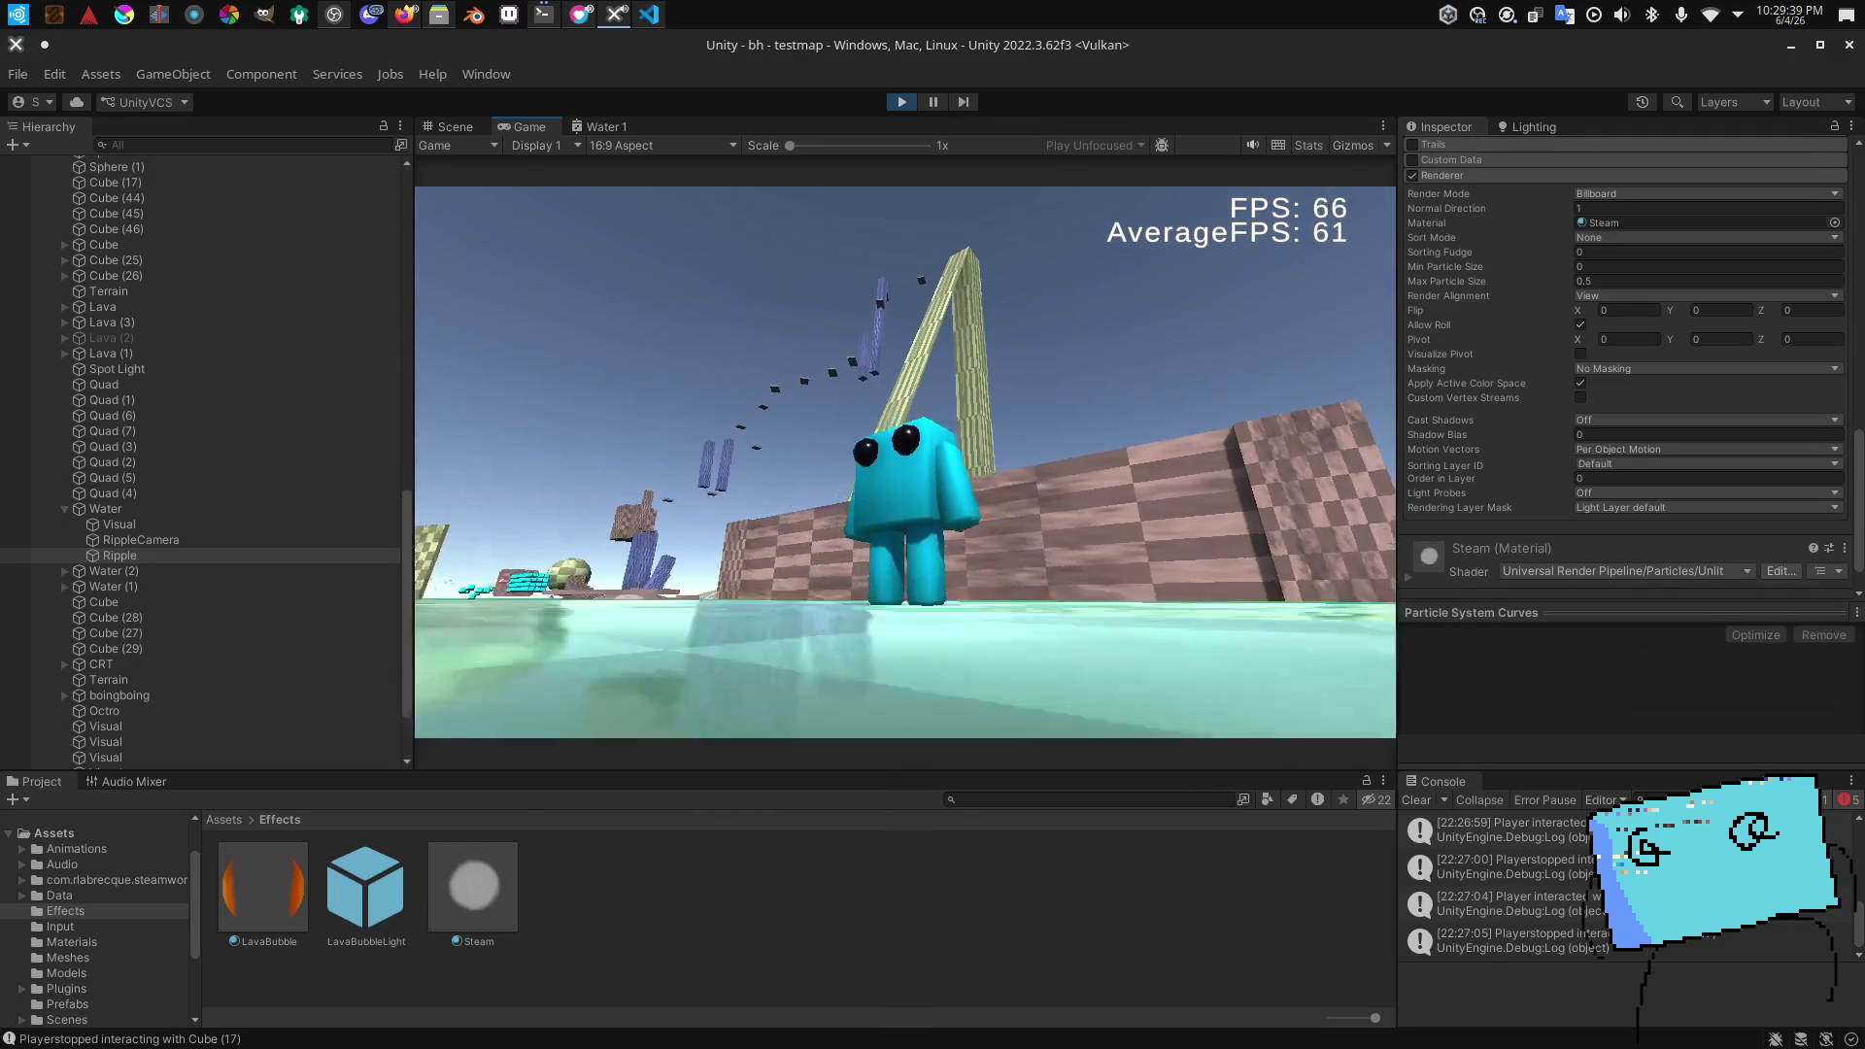
key("w")
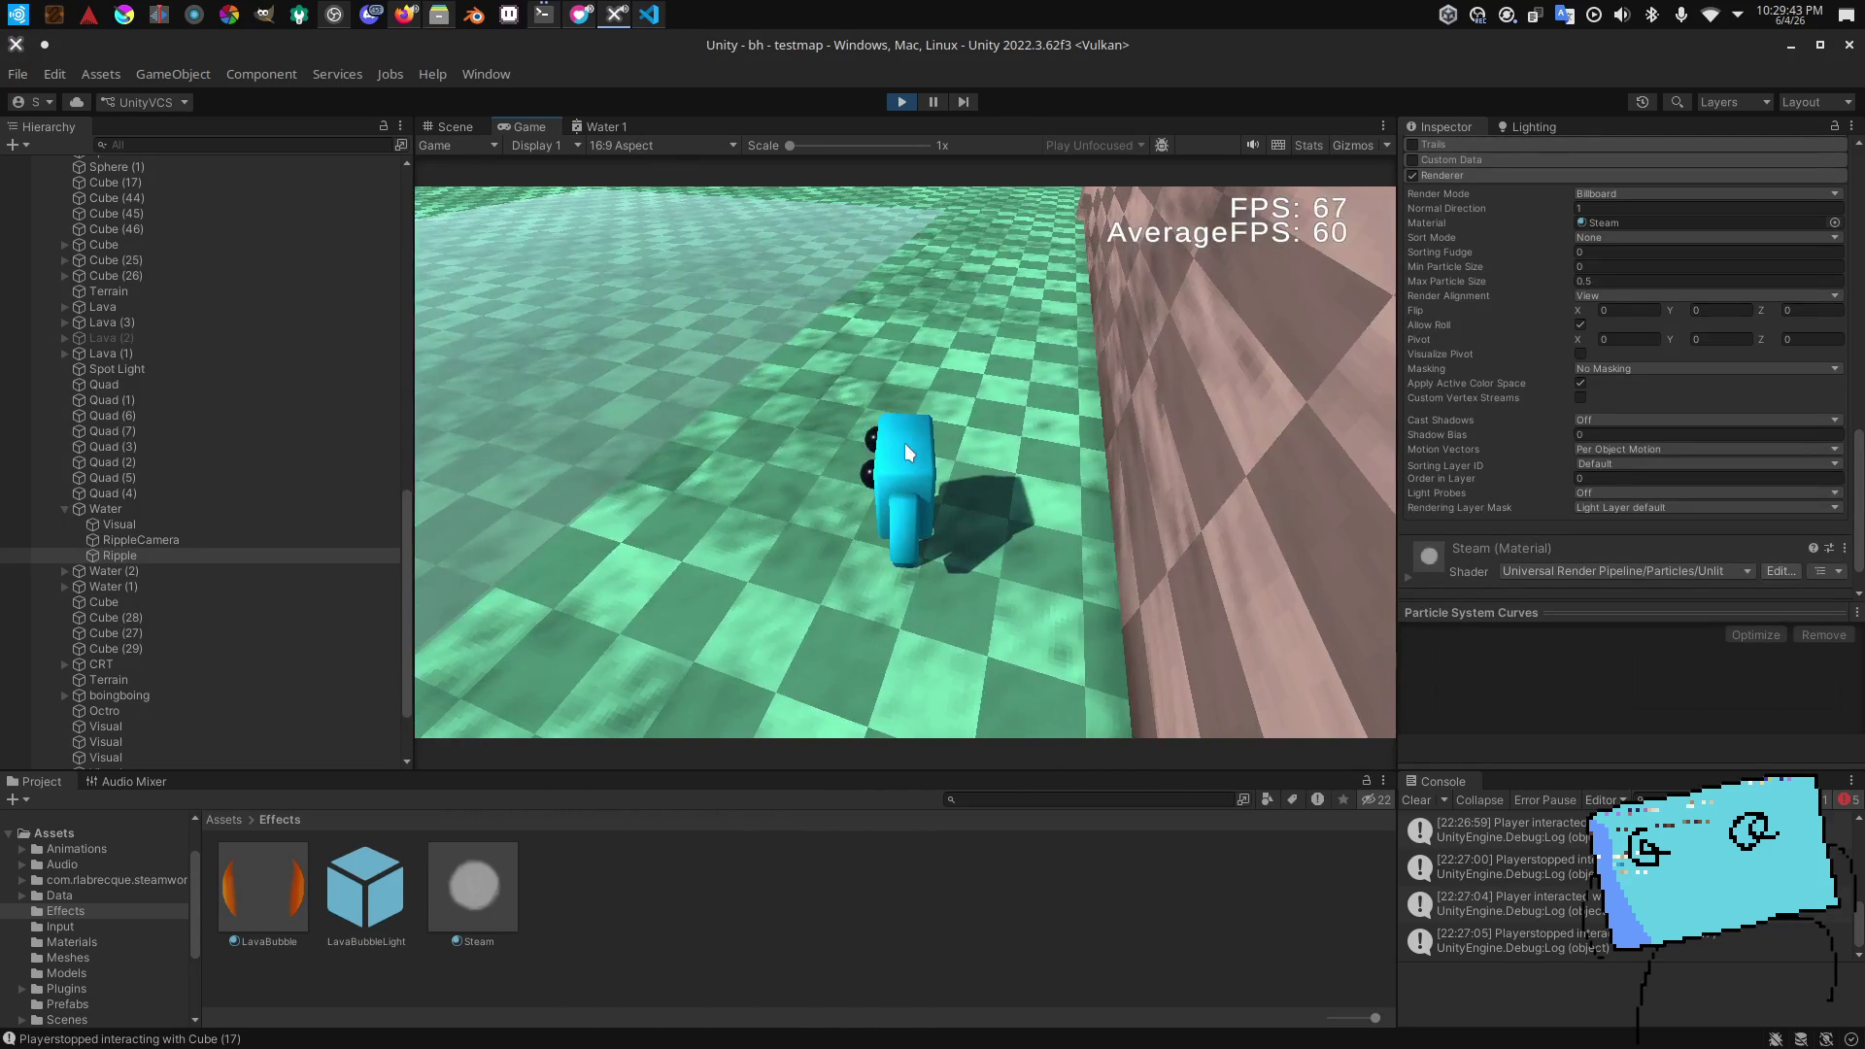
Step: Climb onto the wall walkway and walk off it into the water
key("d")
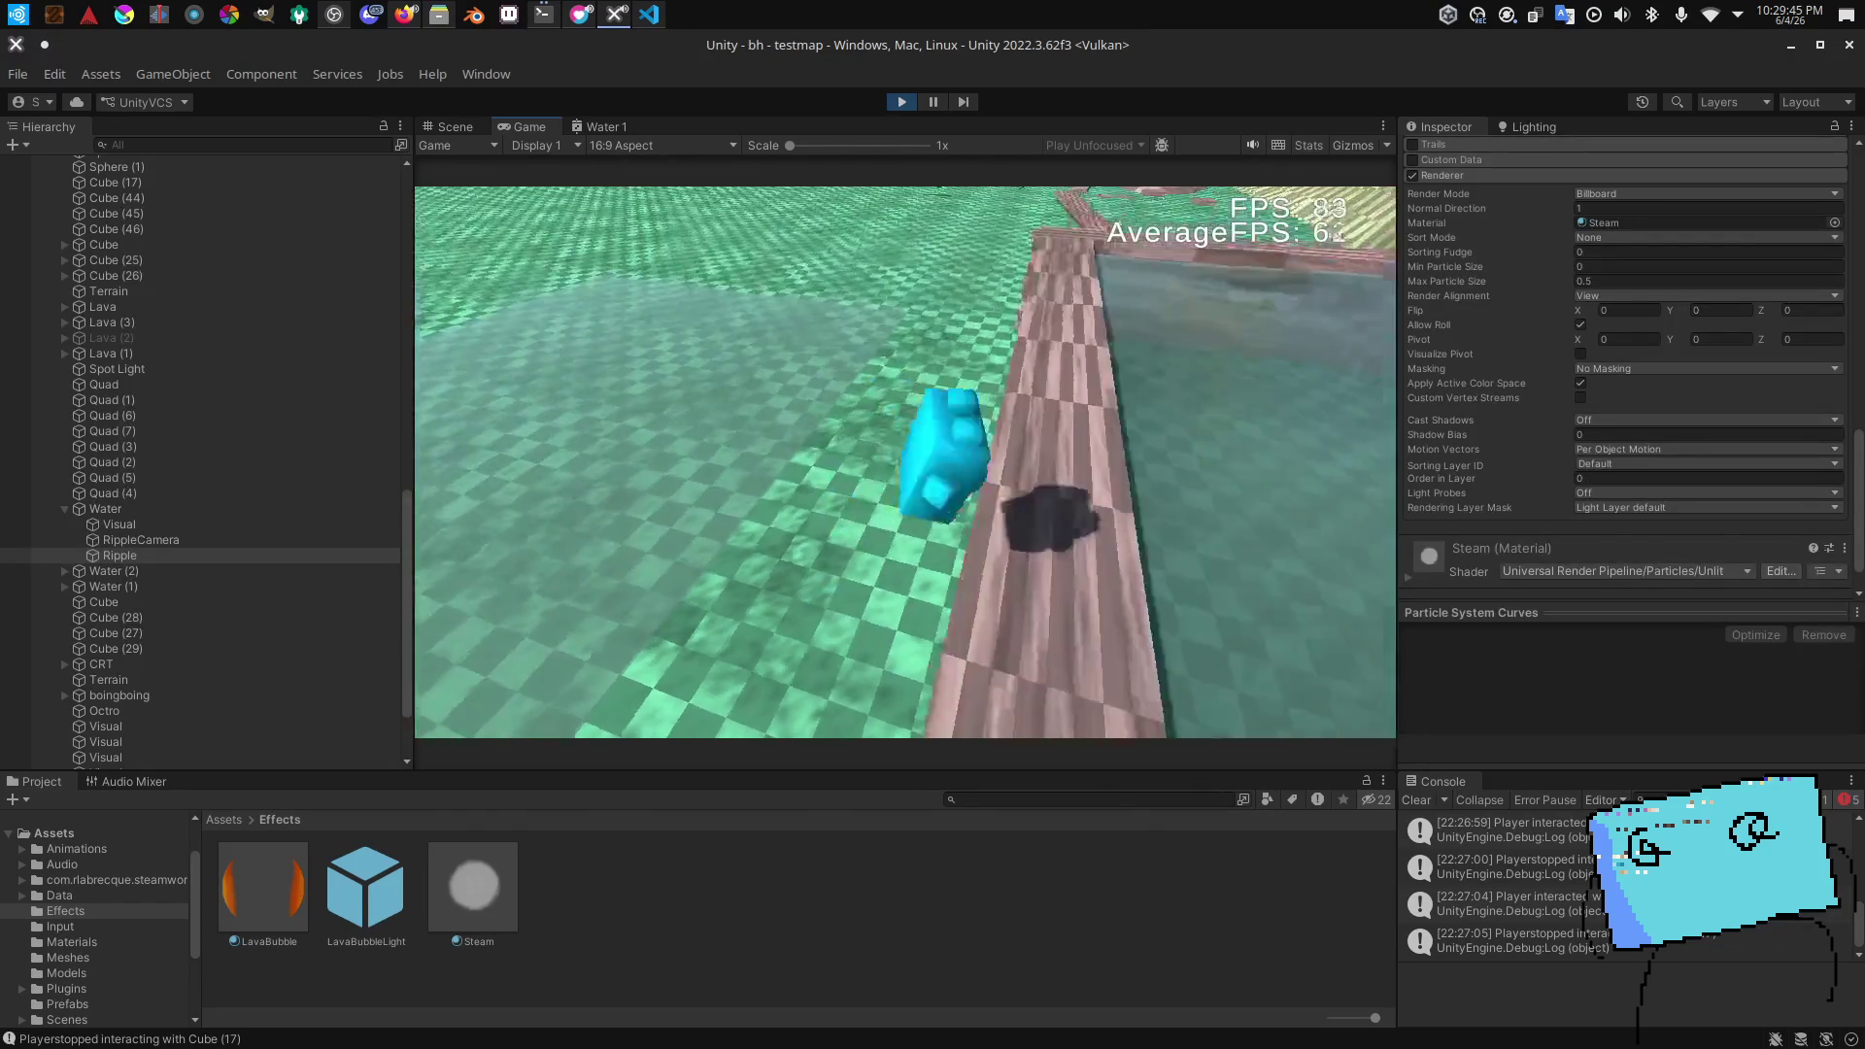
key("d")
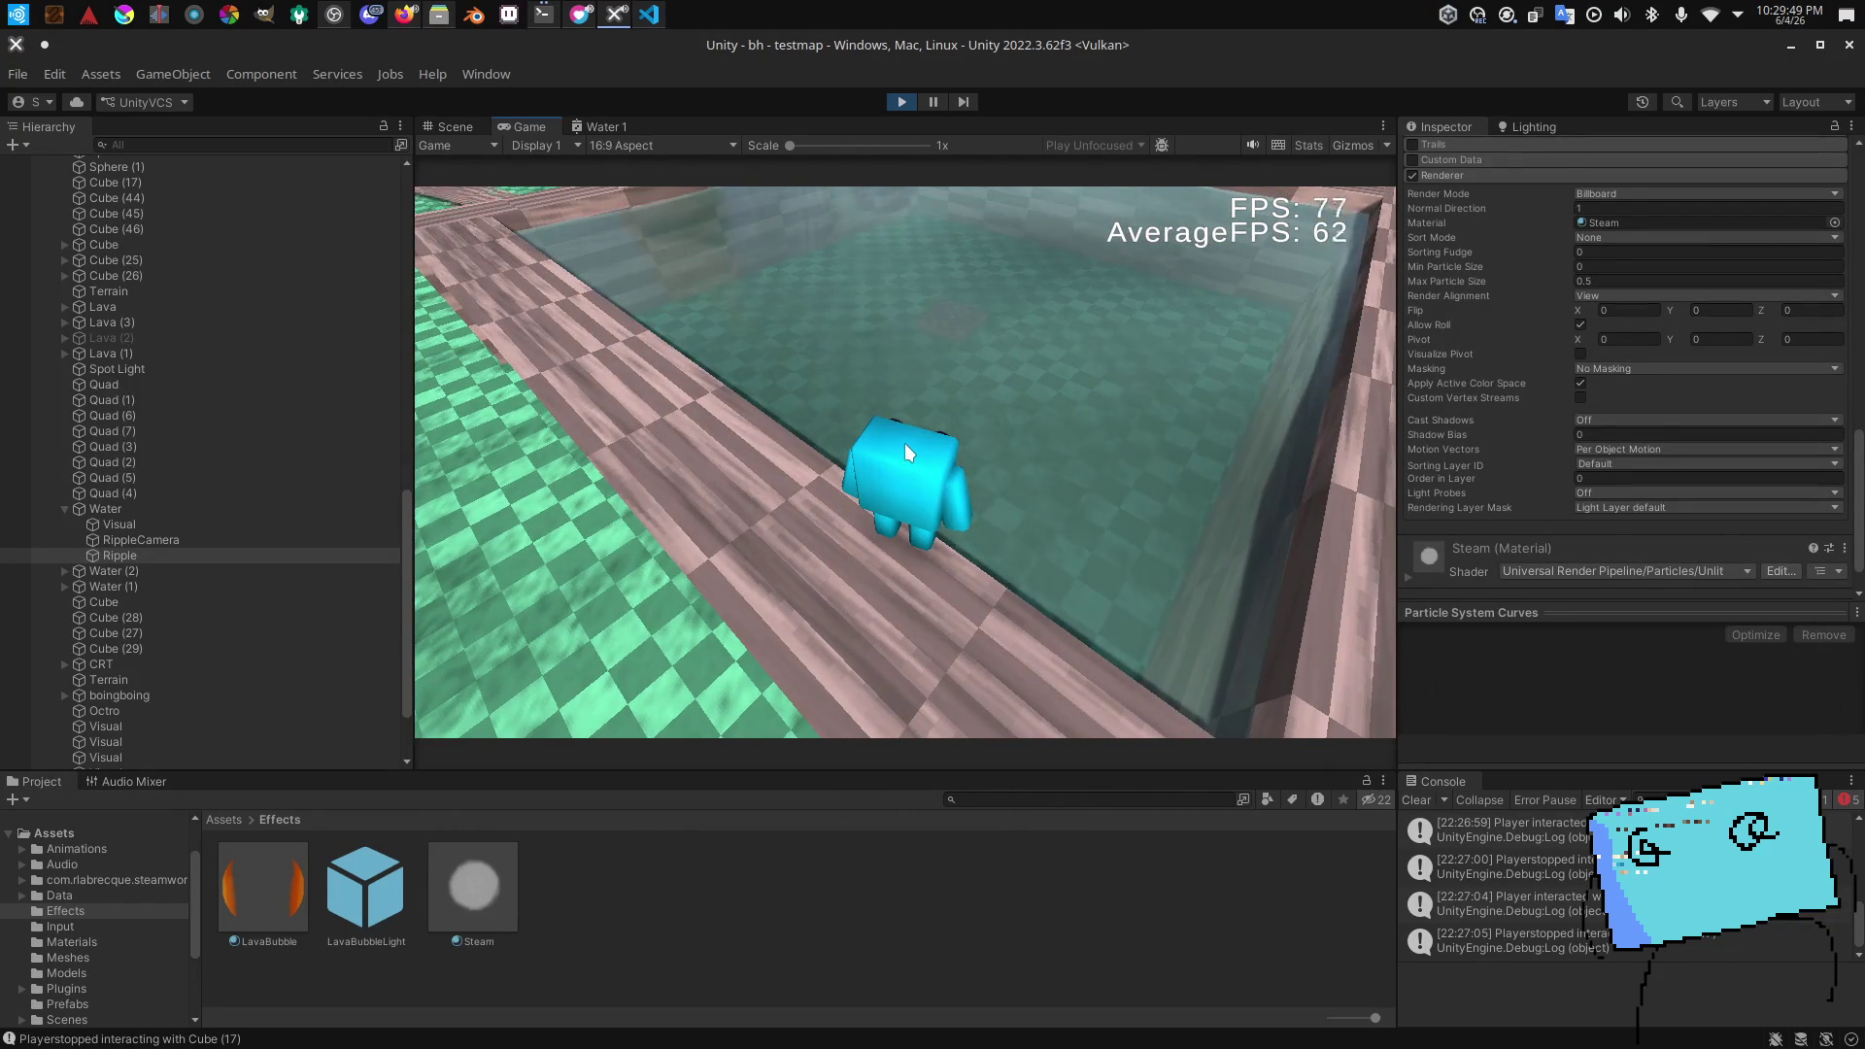
key("w")
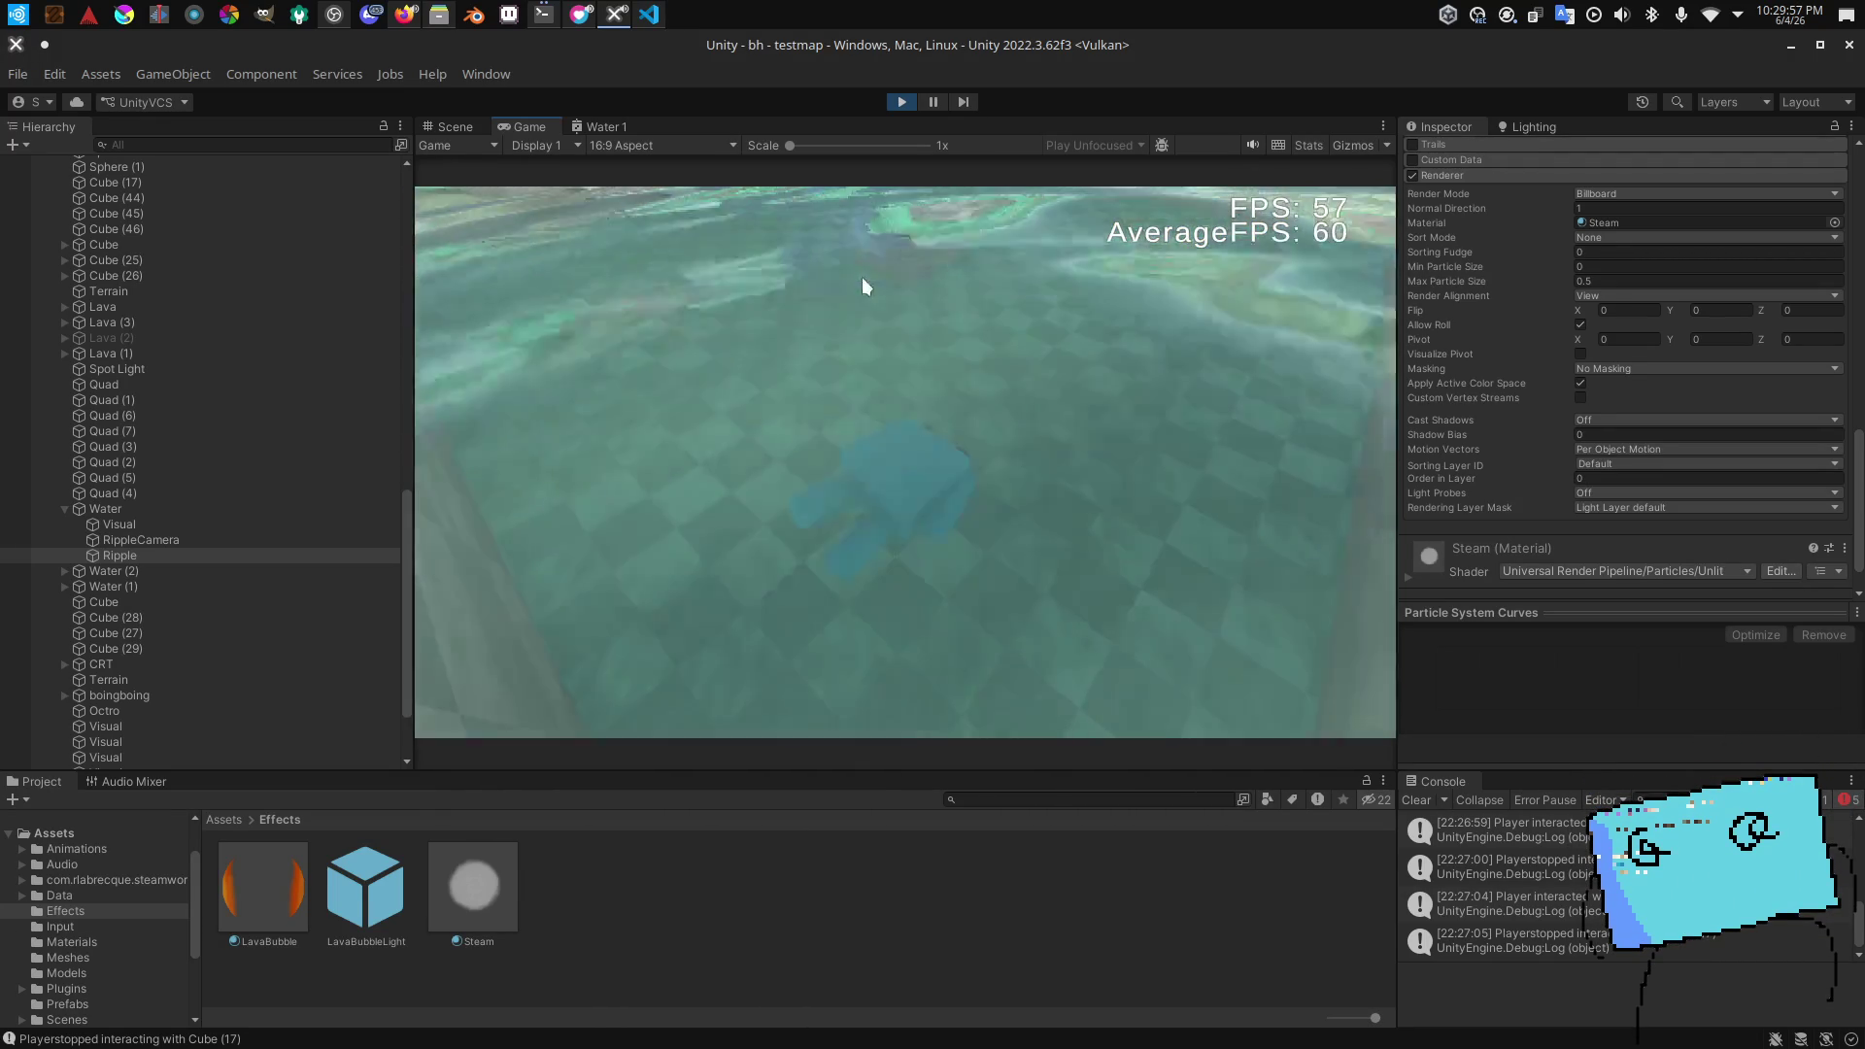
left_click(866, 282)
key("Escape")
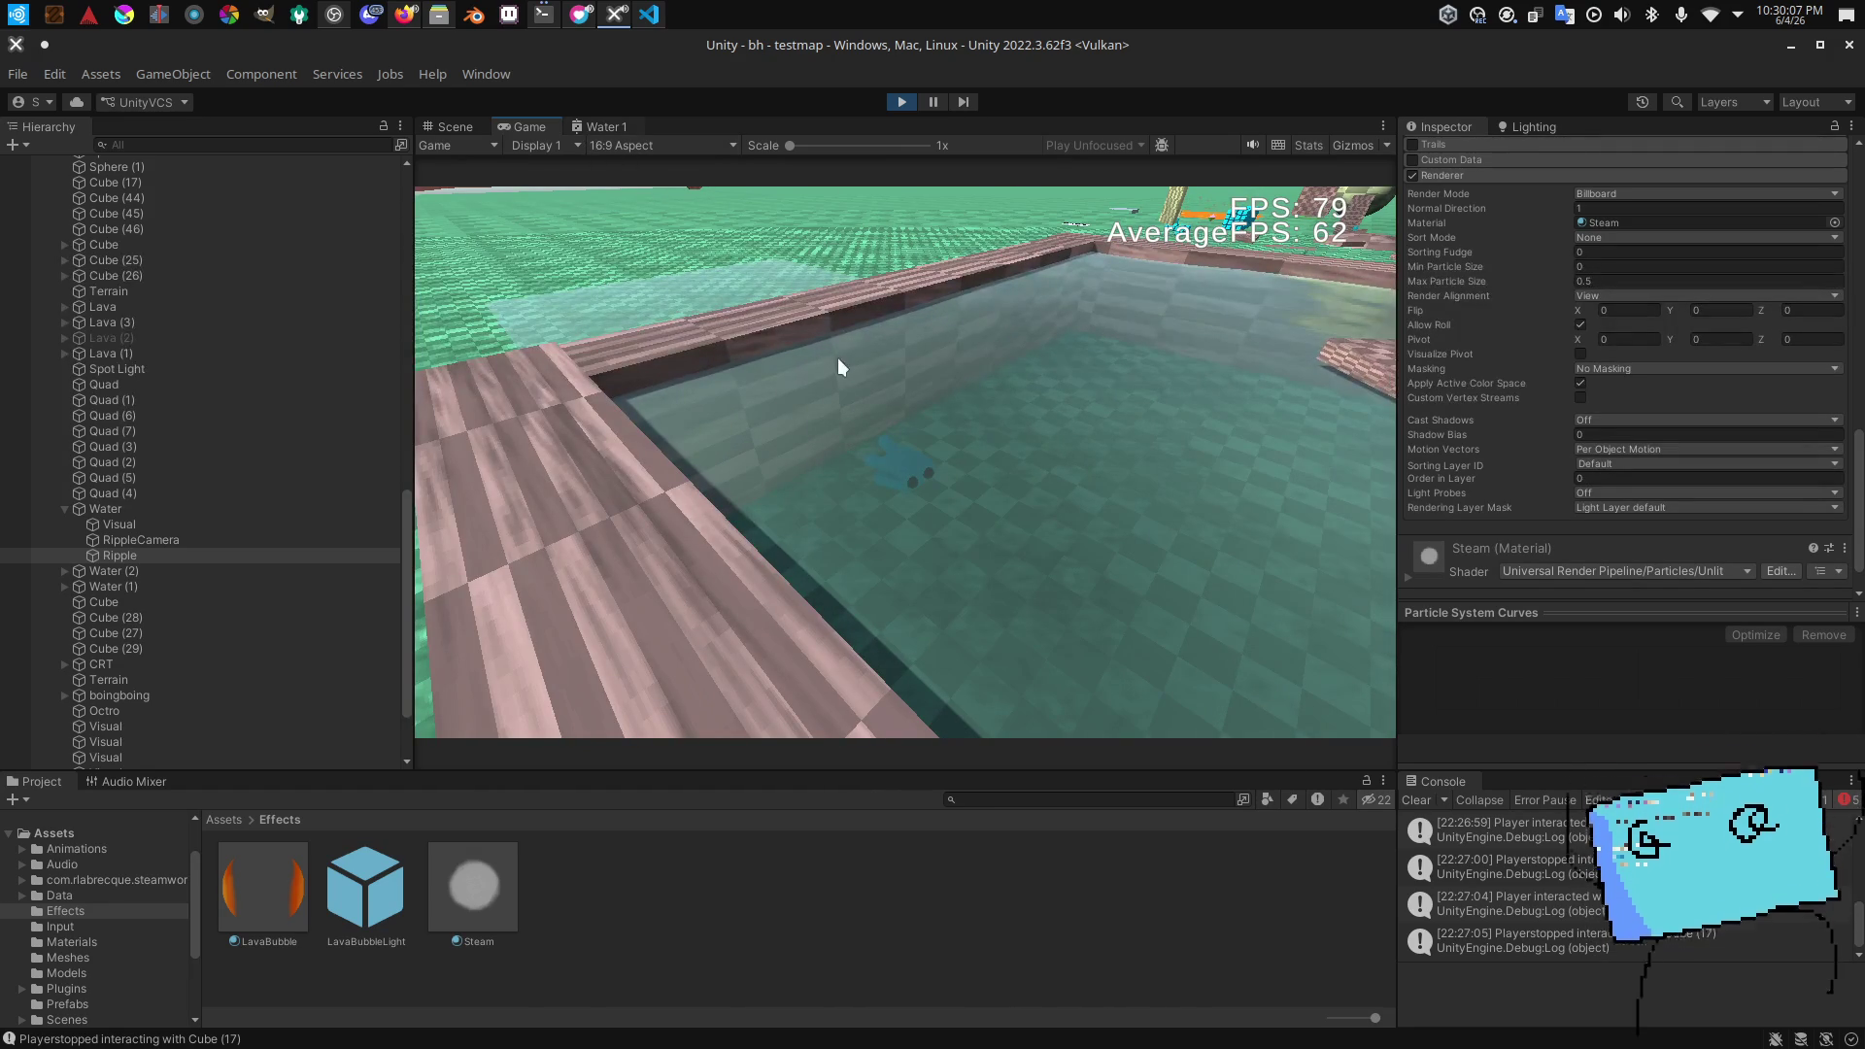
Step: Open the Water 1 shader graph and bring up its Graph Settings
left_click(602, 127)
scroll(1181, 297, "up", 2)
left_click(1222, 224)
scroll(1176, 305, "down", 5)
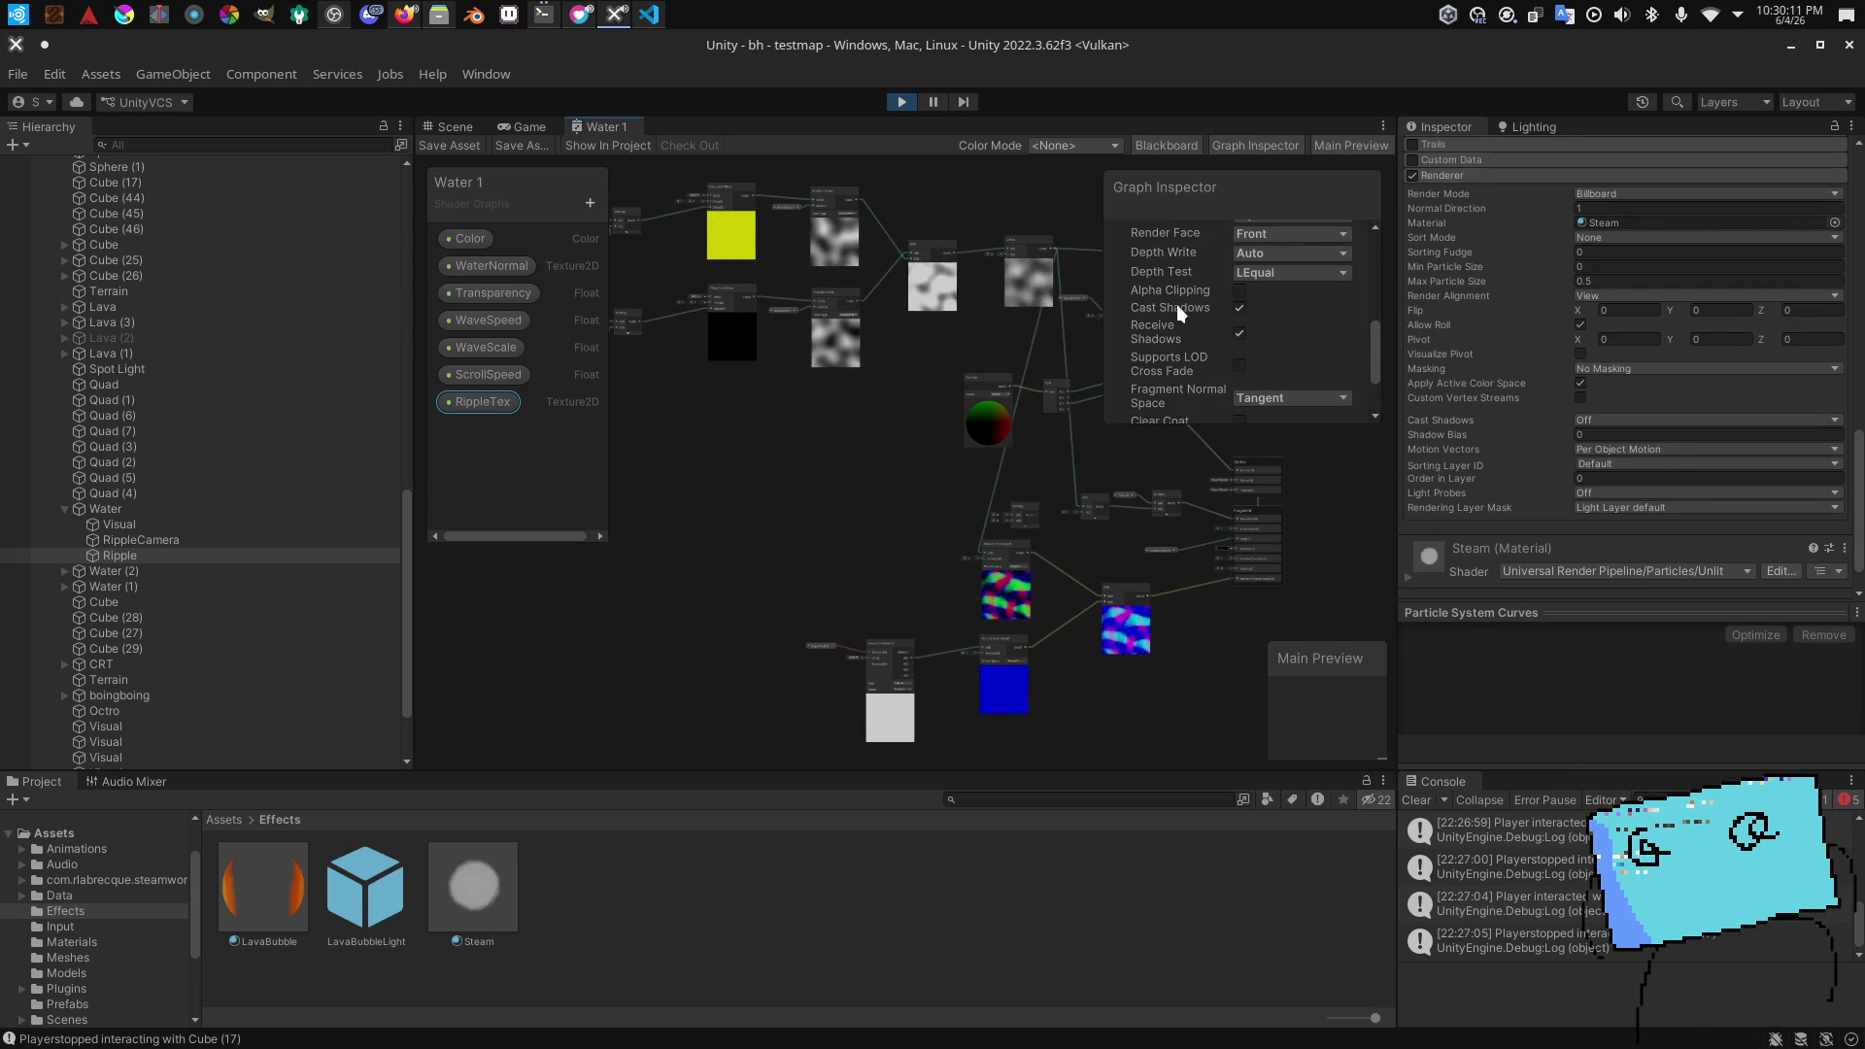
scroll(1179, 305, "up", 3)
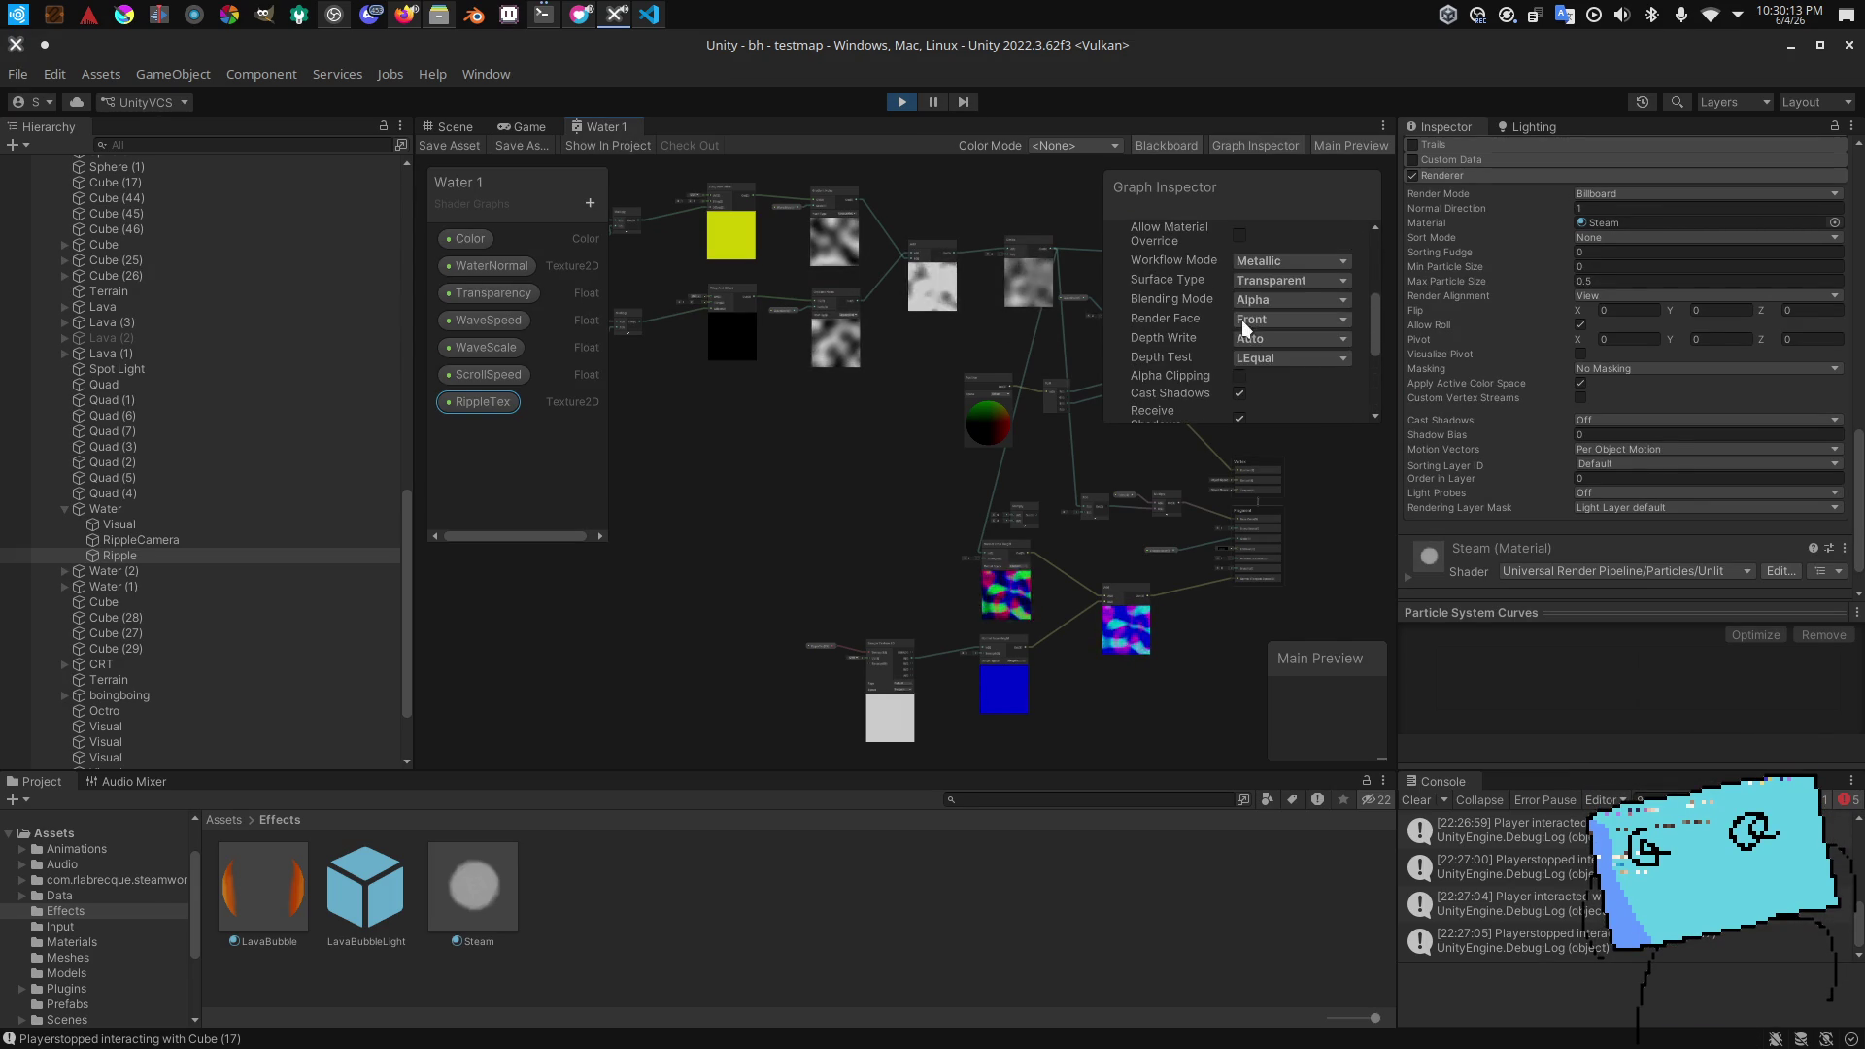
scroll(1257, 358, "down", 3)
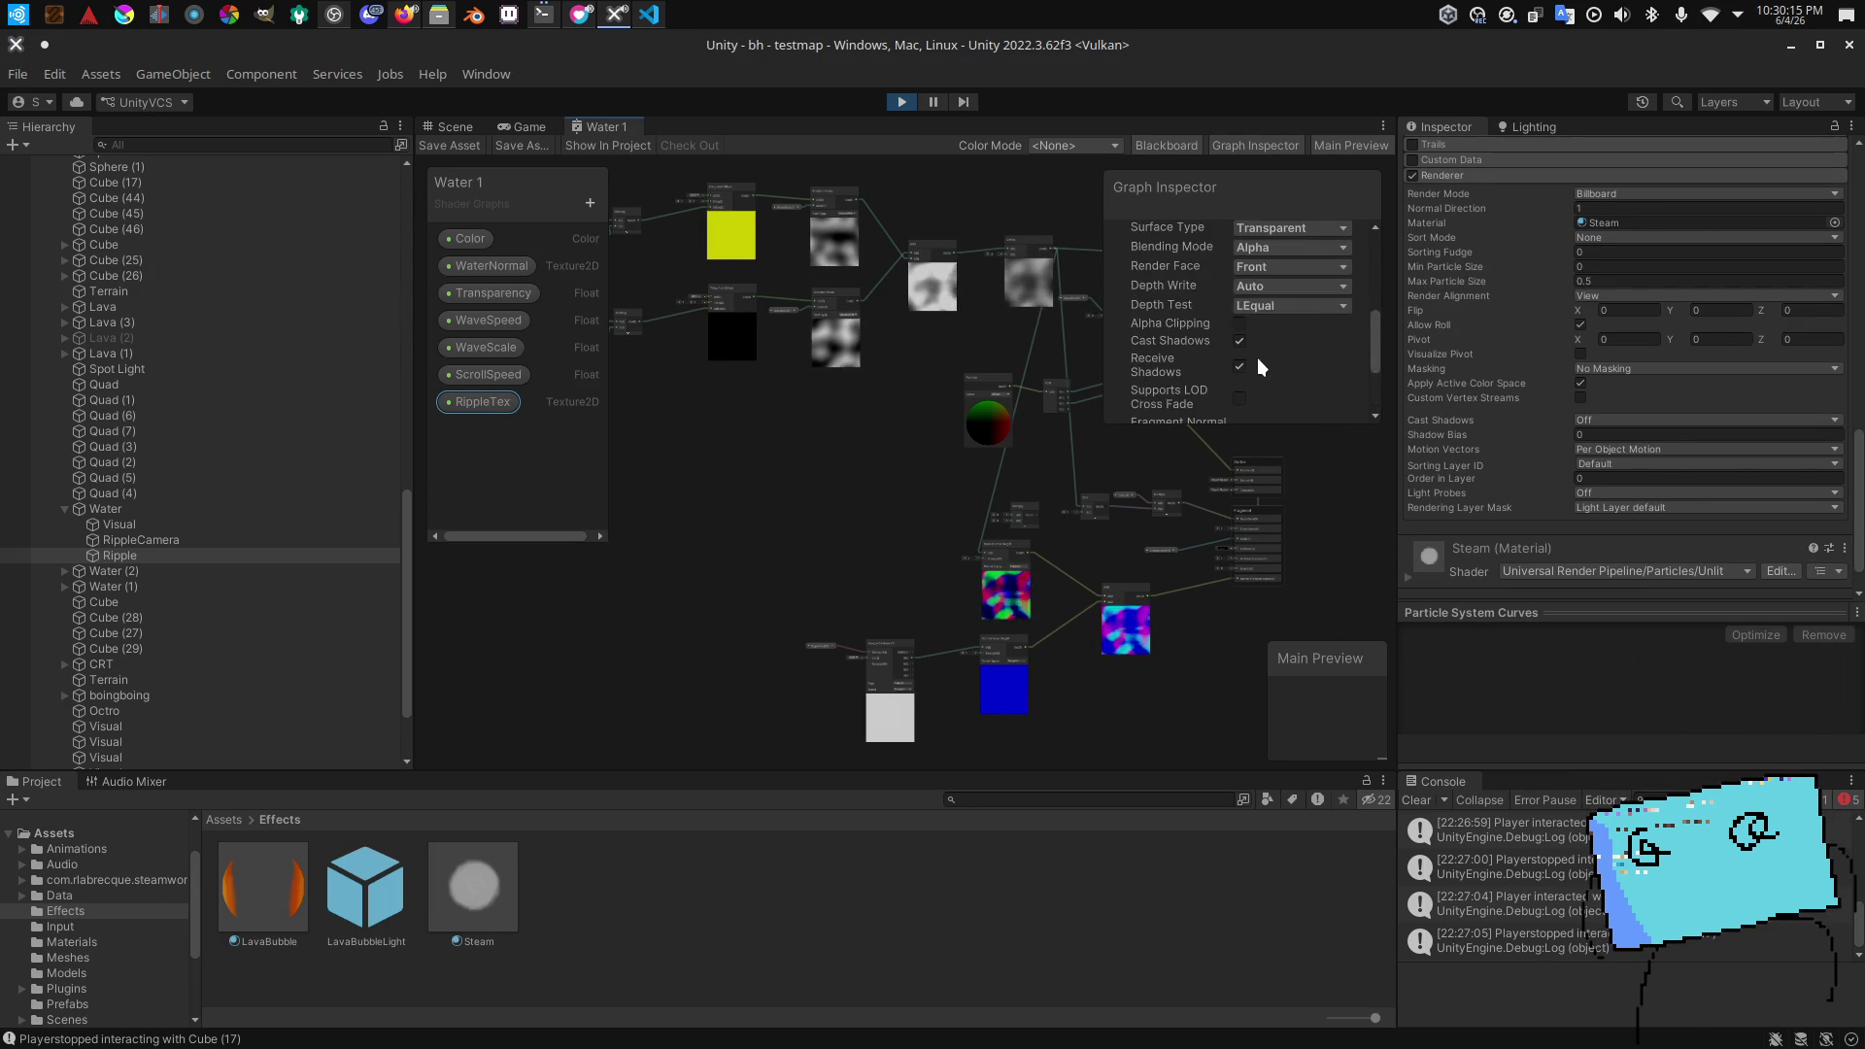
scroll(1246, 346, "up", 2)
left_click_drag(997, 430, 531, 421)
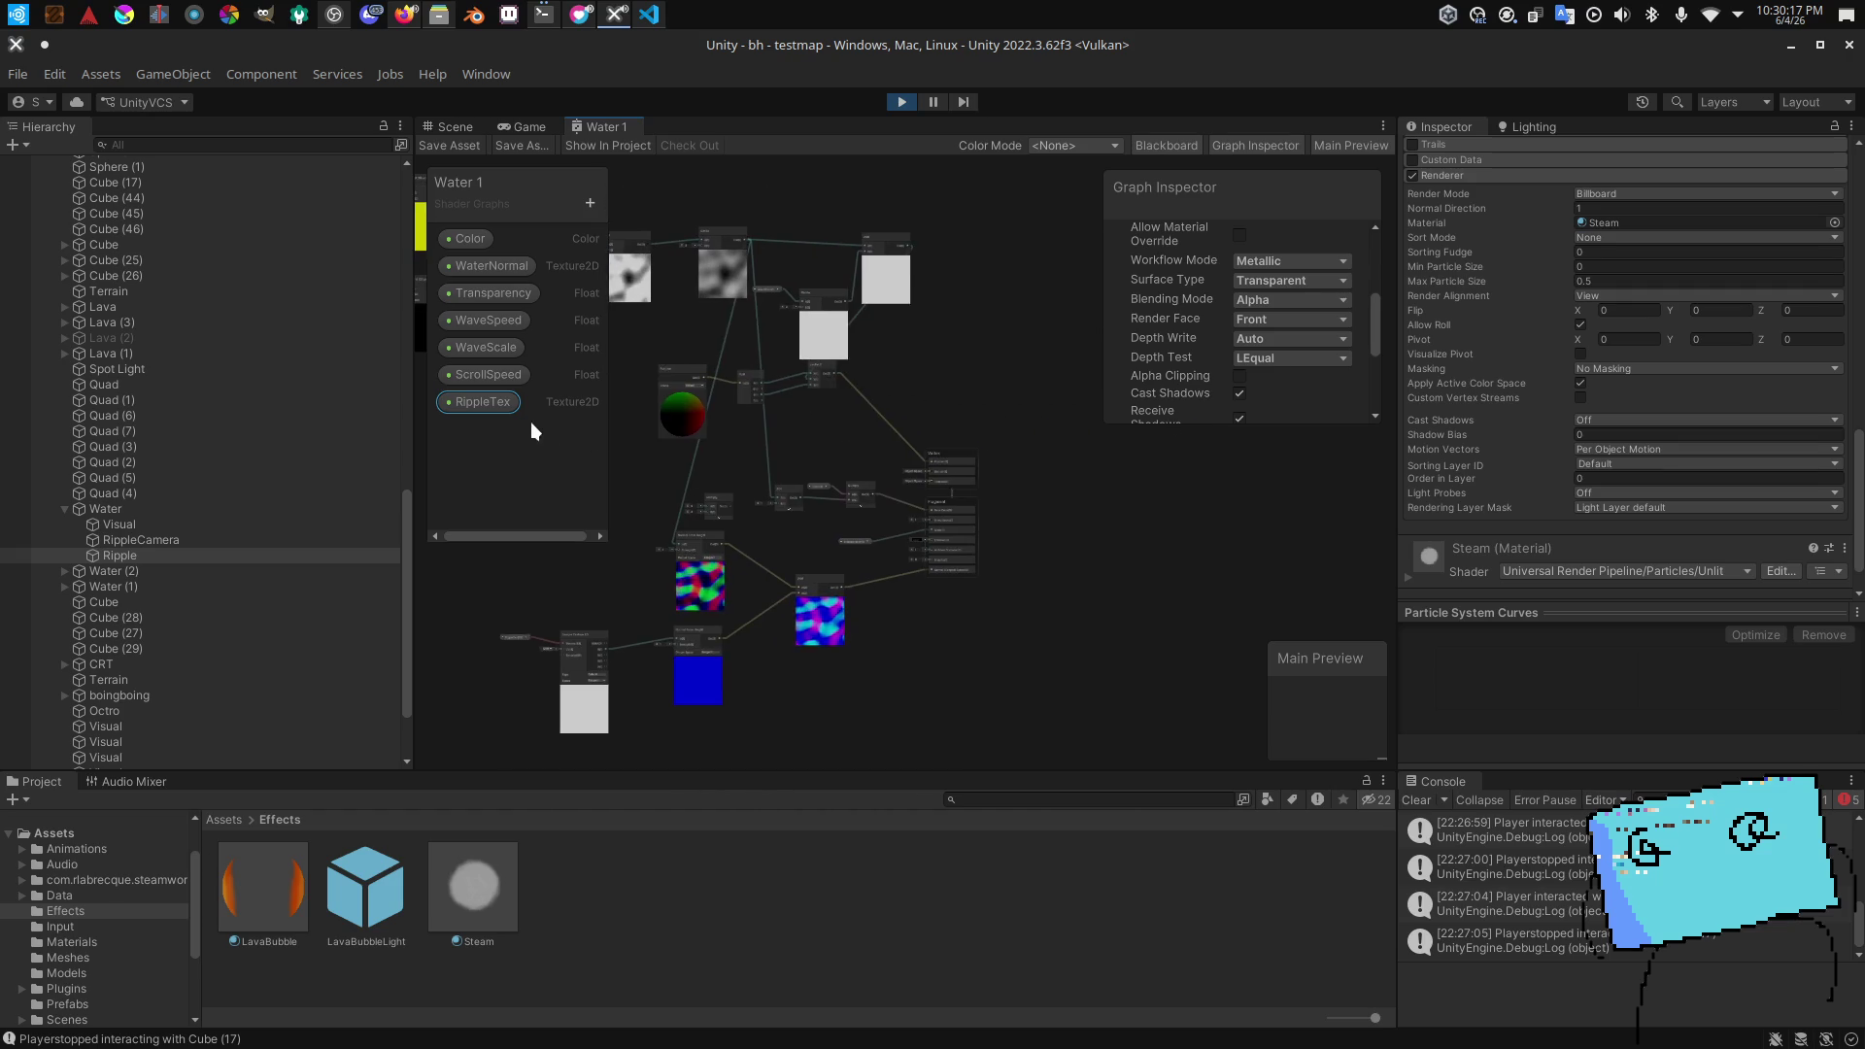
scroll(962, 507, "up", 5)
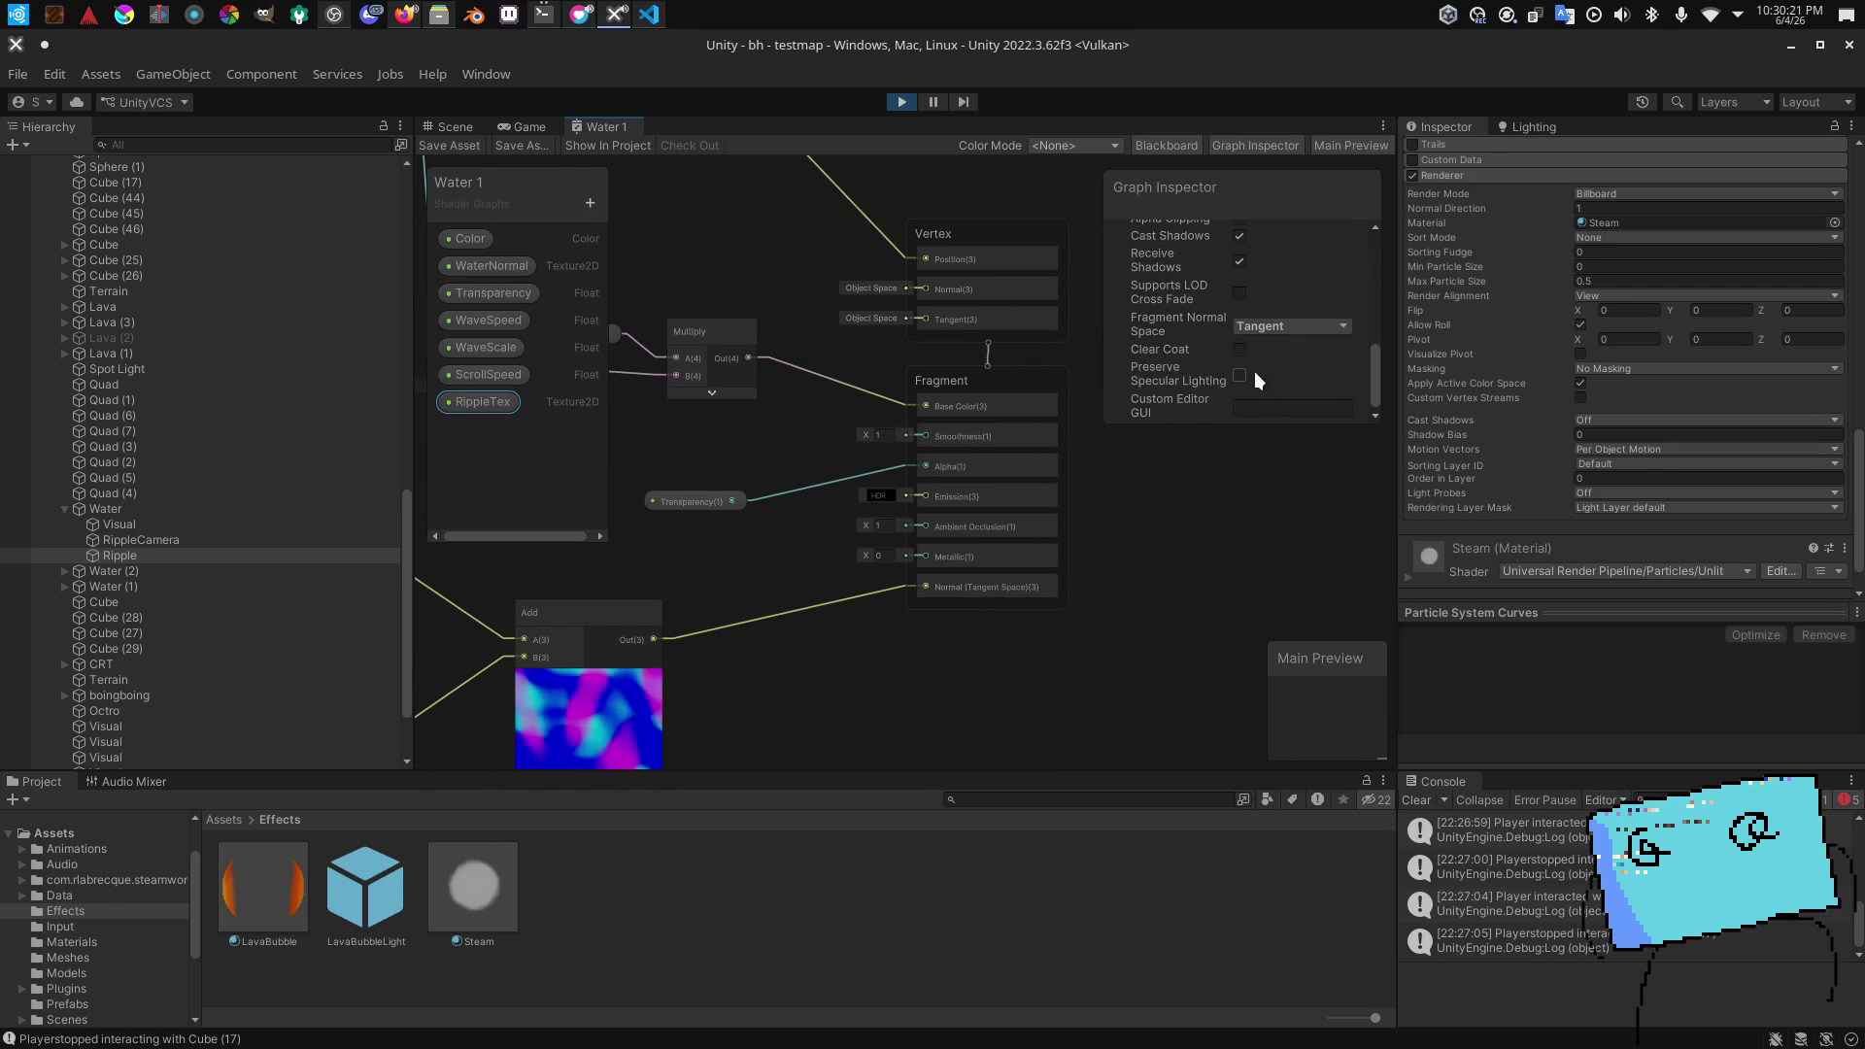
scroll(1255, 371, "up", 1)
Step: Switch the Fragment Normal Space between World and Tangent, leaving it on Tangent
left_click(1262, 375)
left_click(1216, 375)
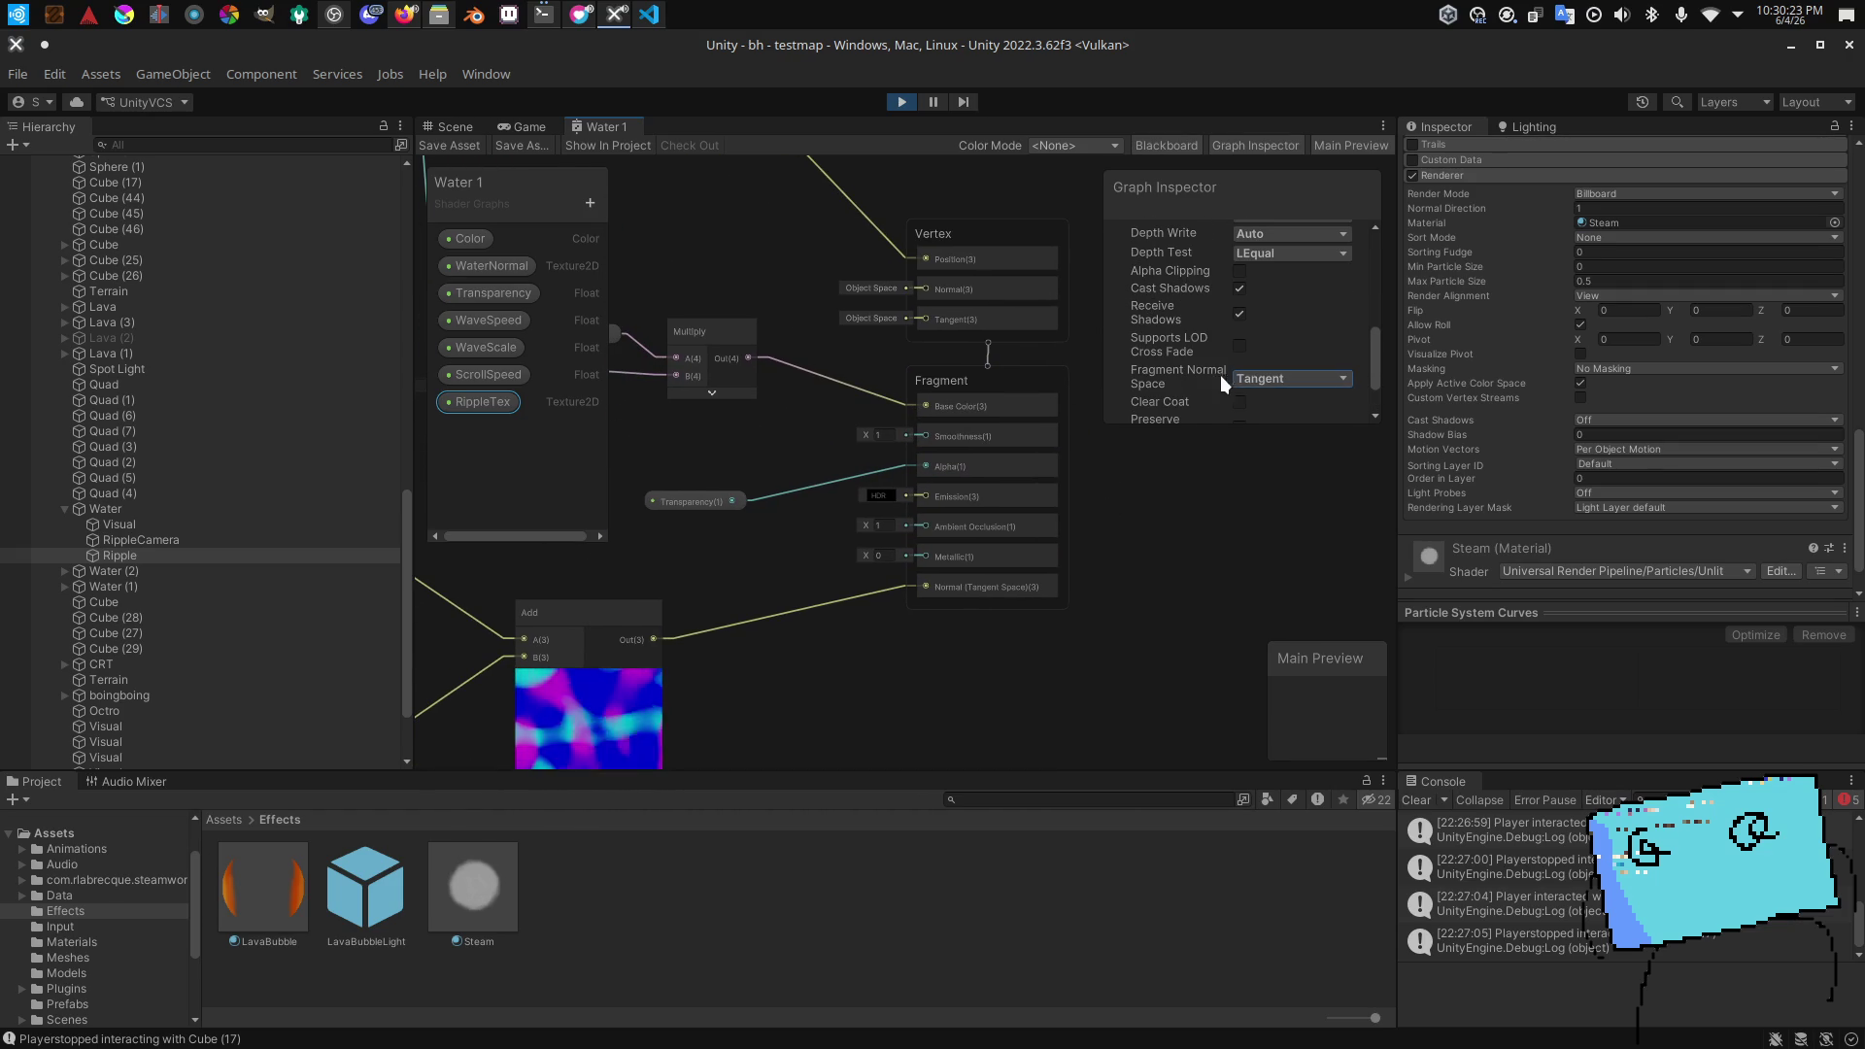
left_click(1255, 375)
left_click(1281, 460)
scroll(1234, 388, "down", 1)
left_click(1274, 325)
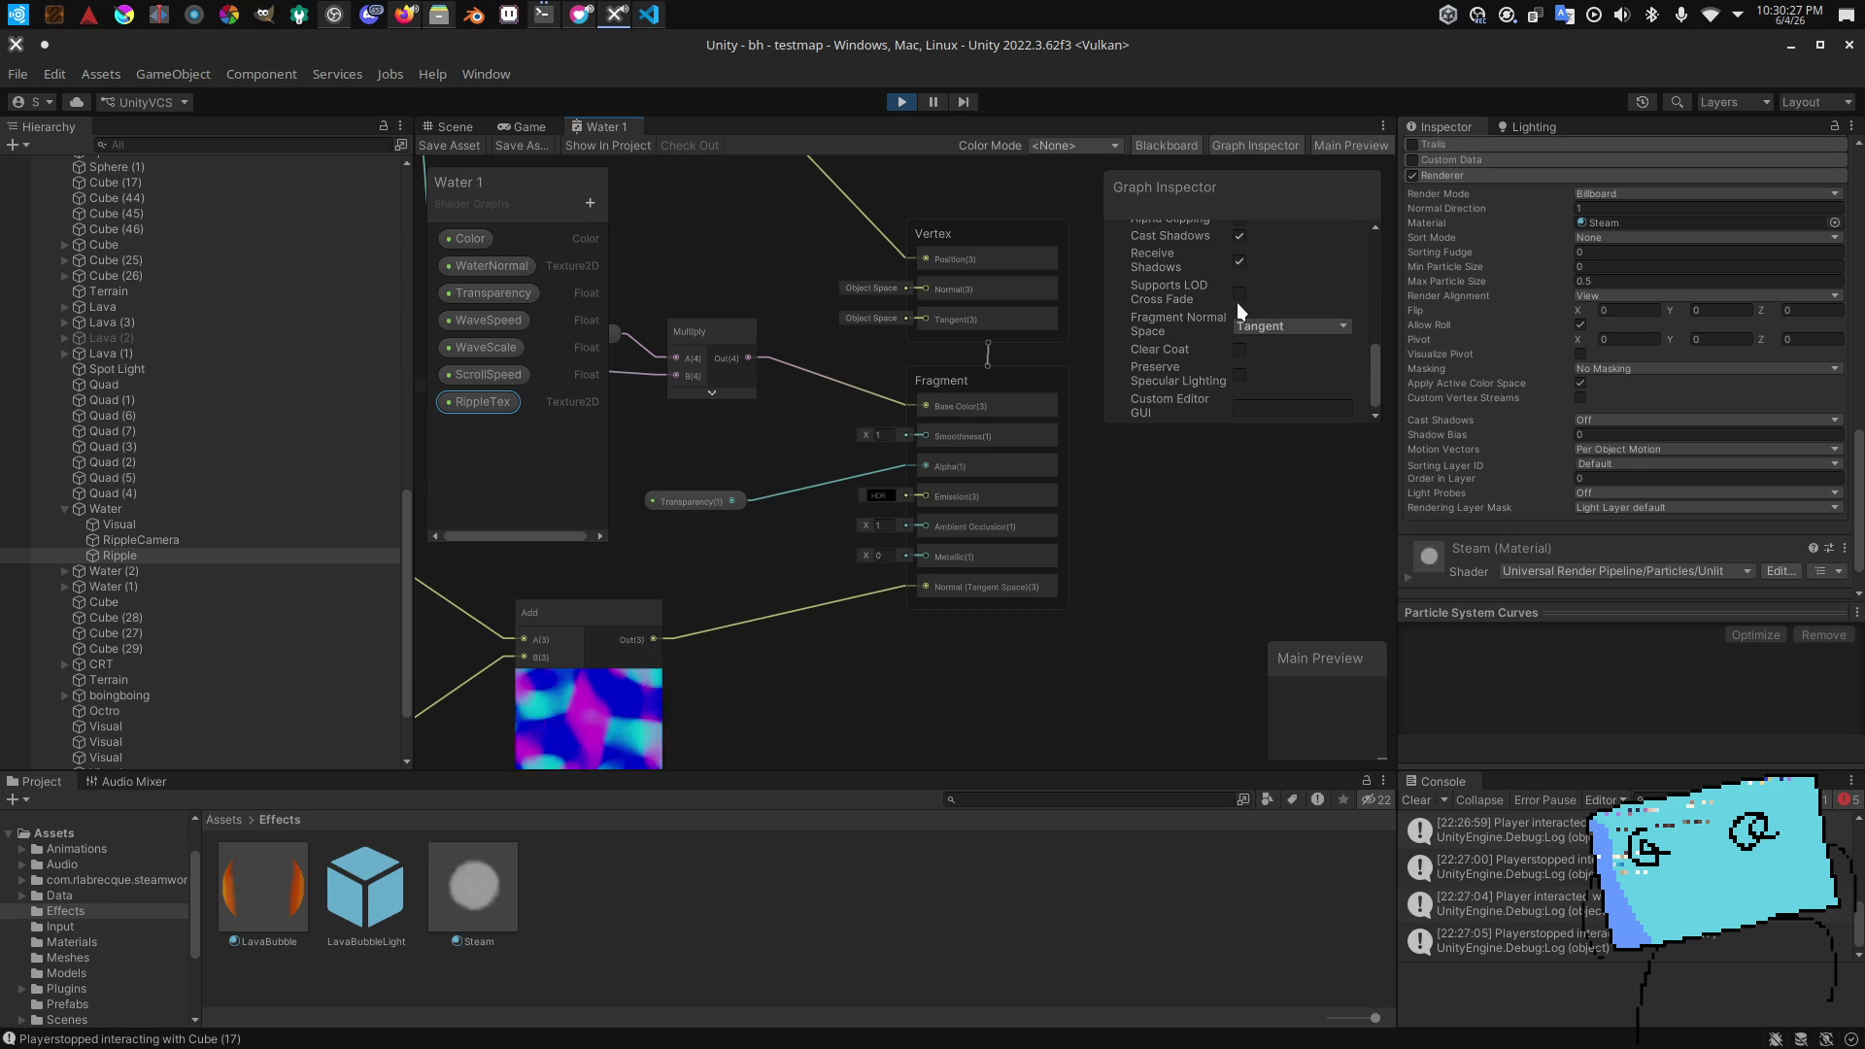
scroll(1268, 344, "up", 3)
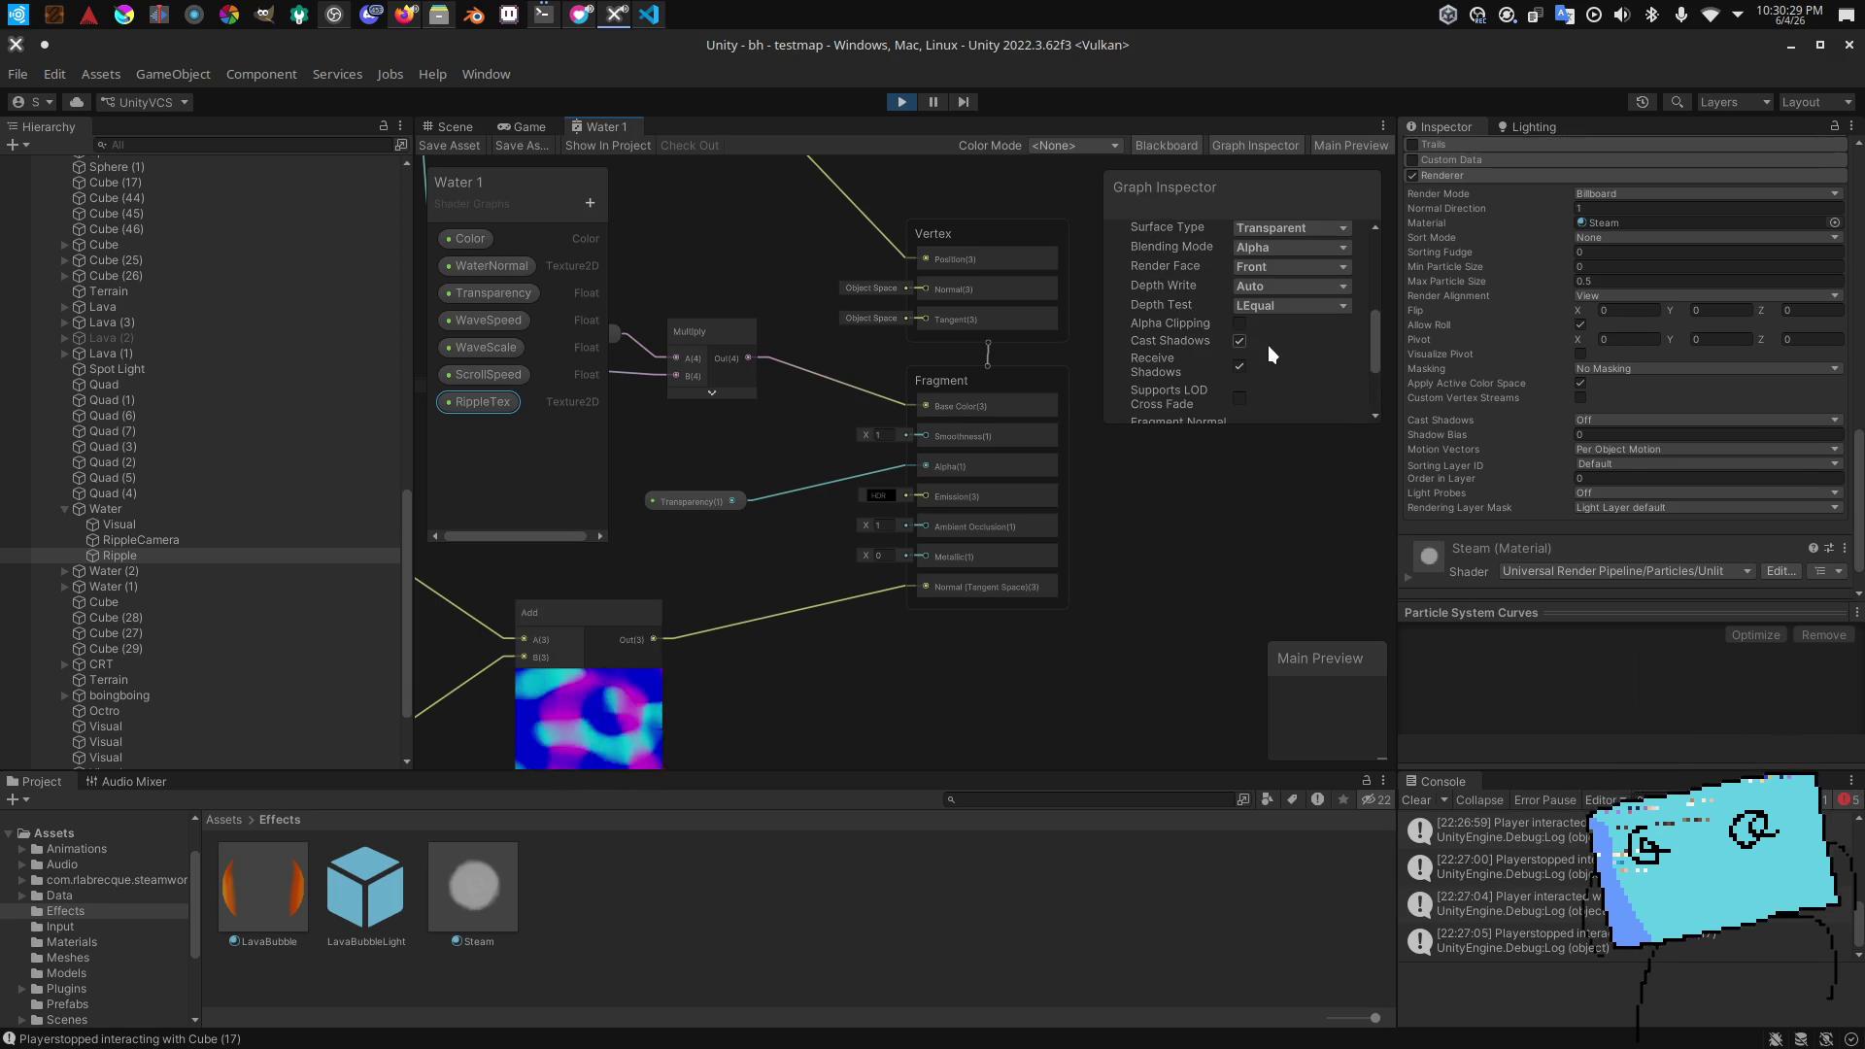
scroll(1268, 346, "up", 2)
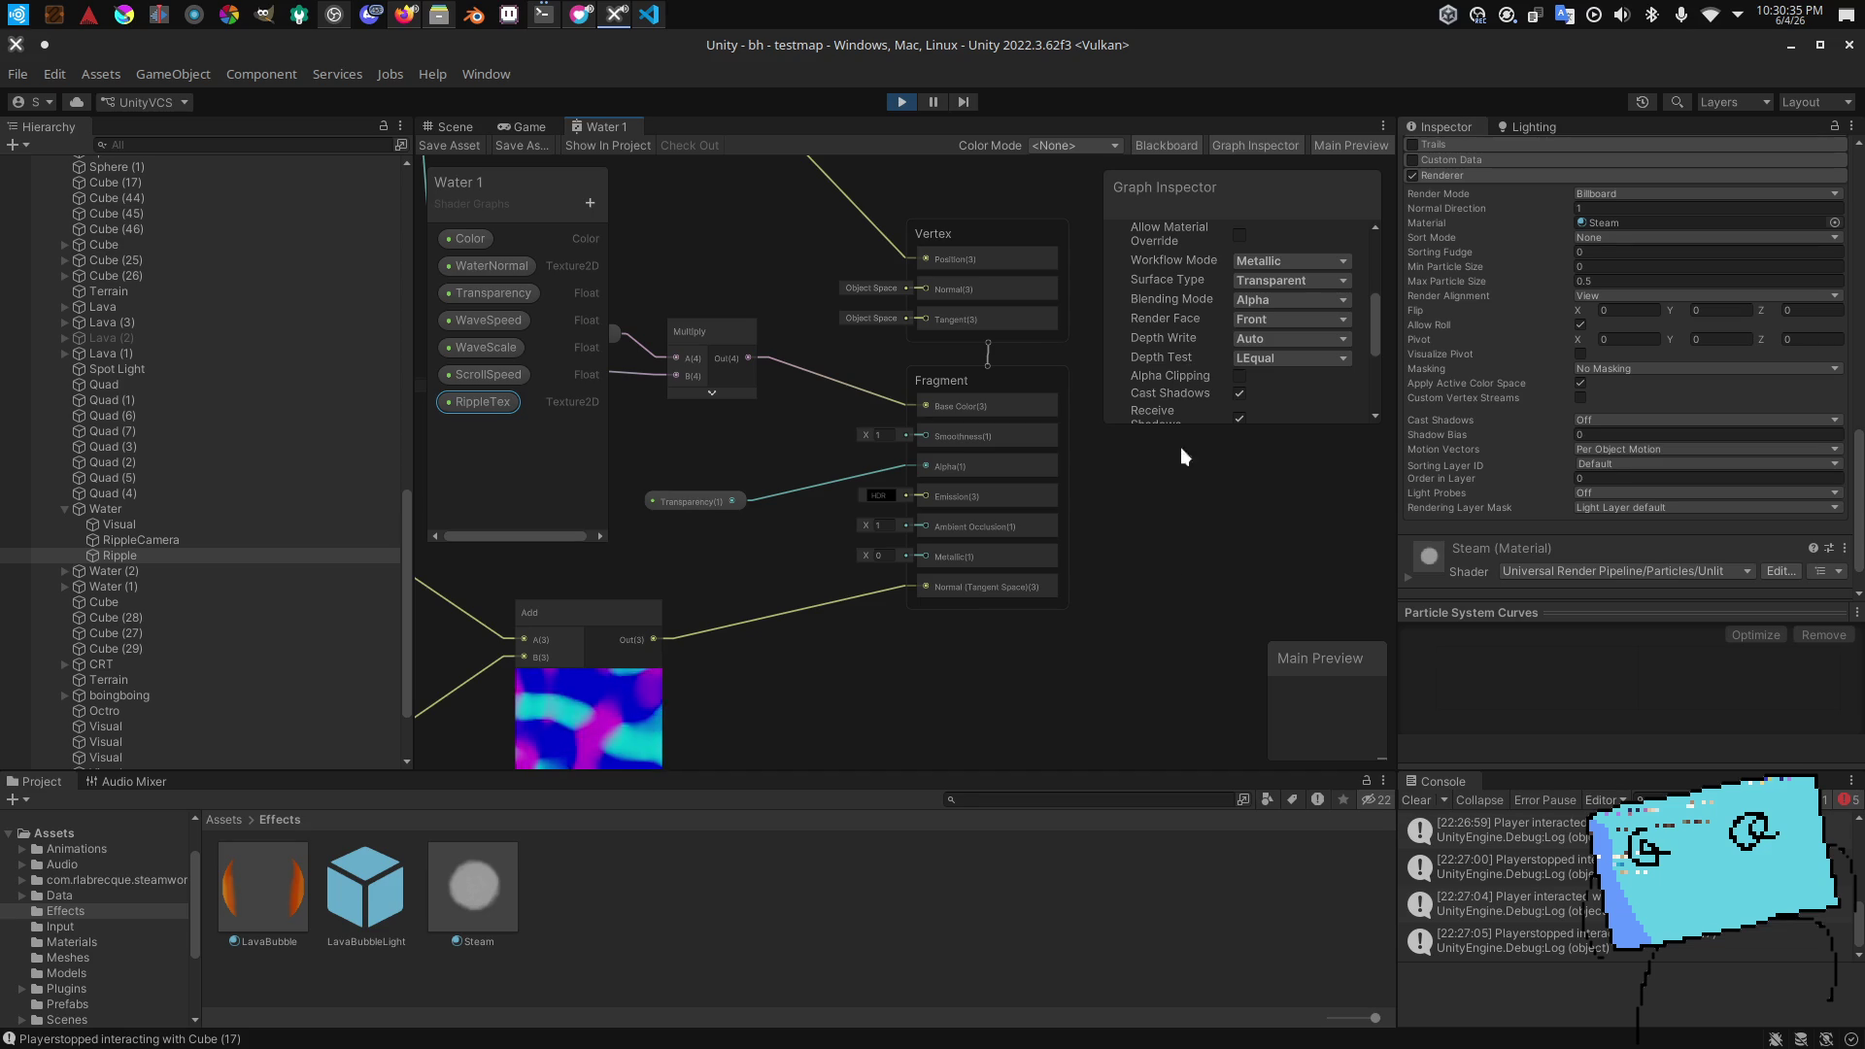
mouse_move(795, 310)
left_mouse_down()
mouse_move(877, 387)
mouse_move(624, 466)
mouse_move(680, 437)
left_mouse_up()
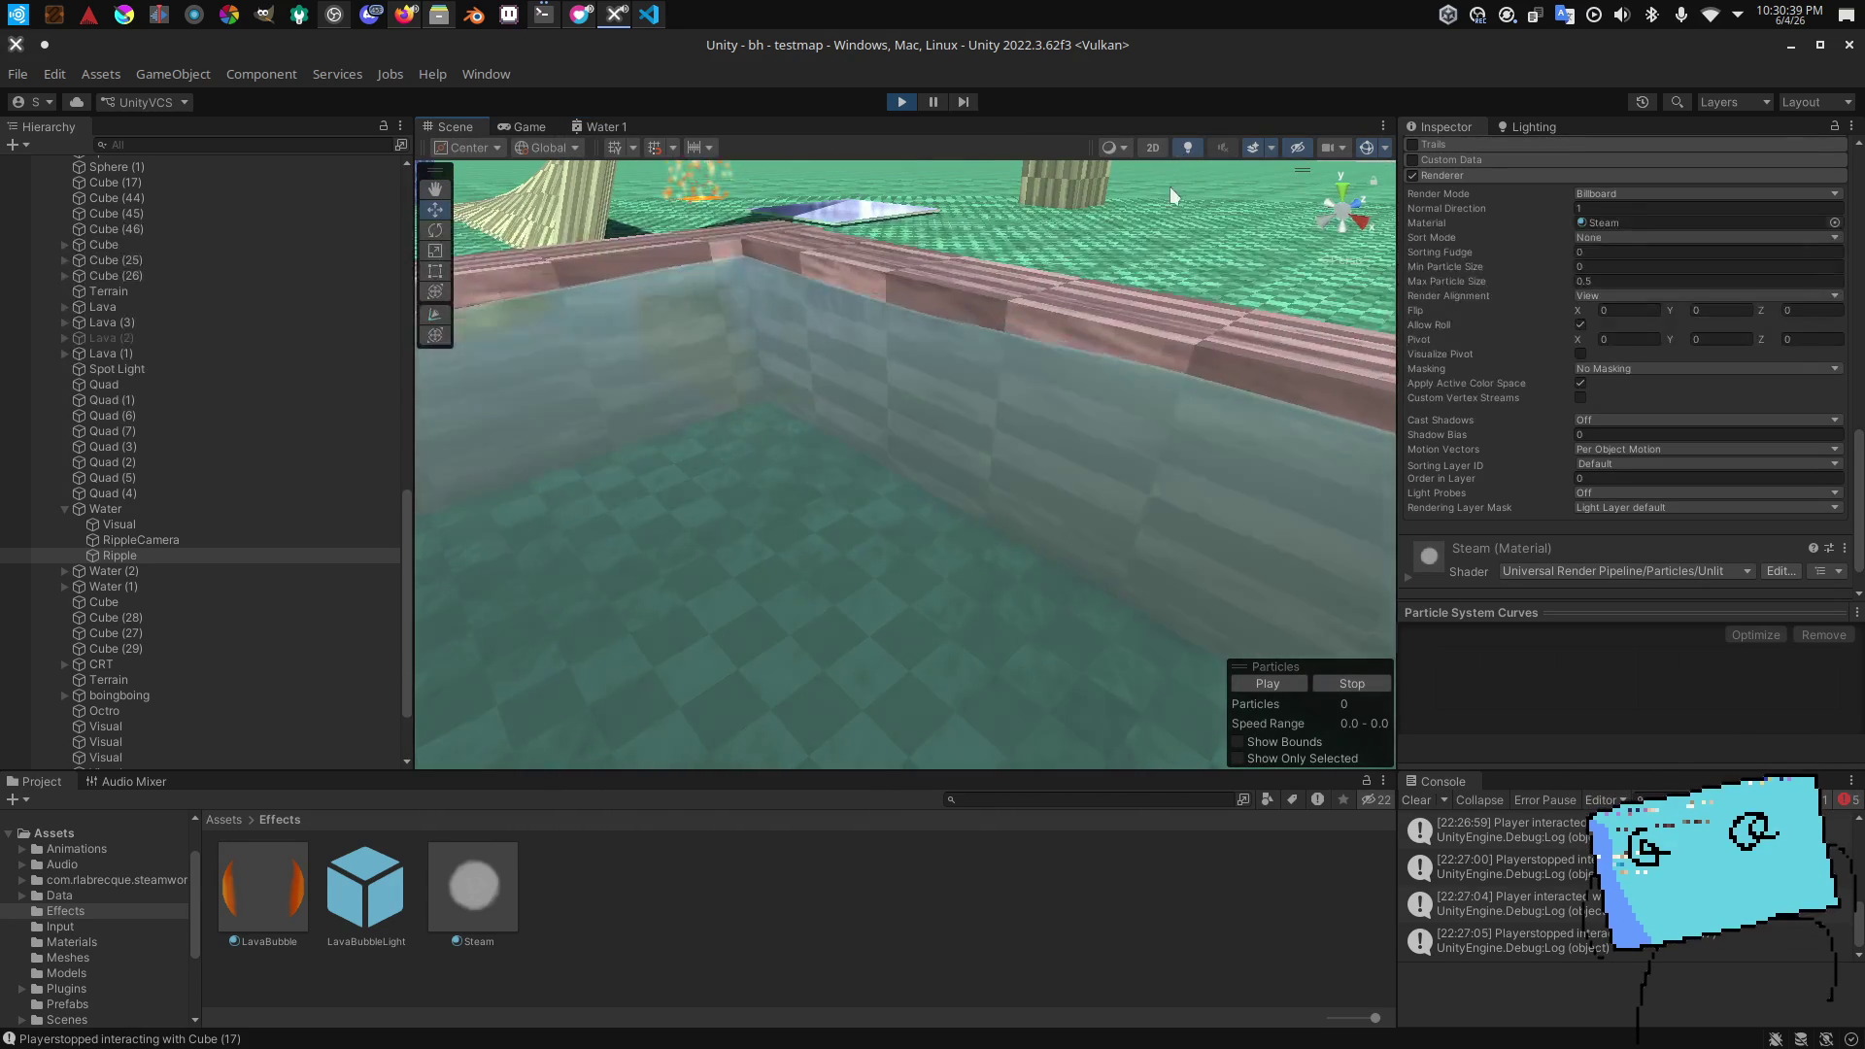
Step: Orbit the scene camera inside the pool to the water surface, then return to the Game view
left_click_drag(1155, 341, 1129, 390)
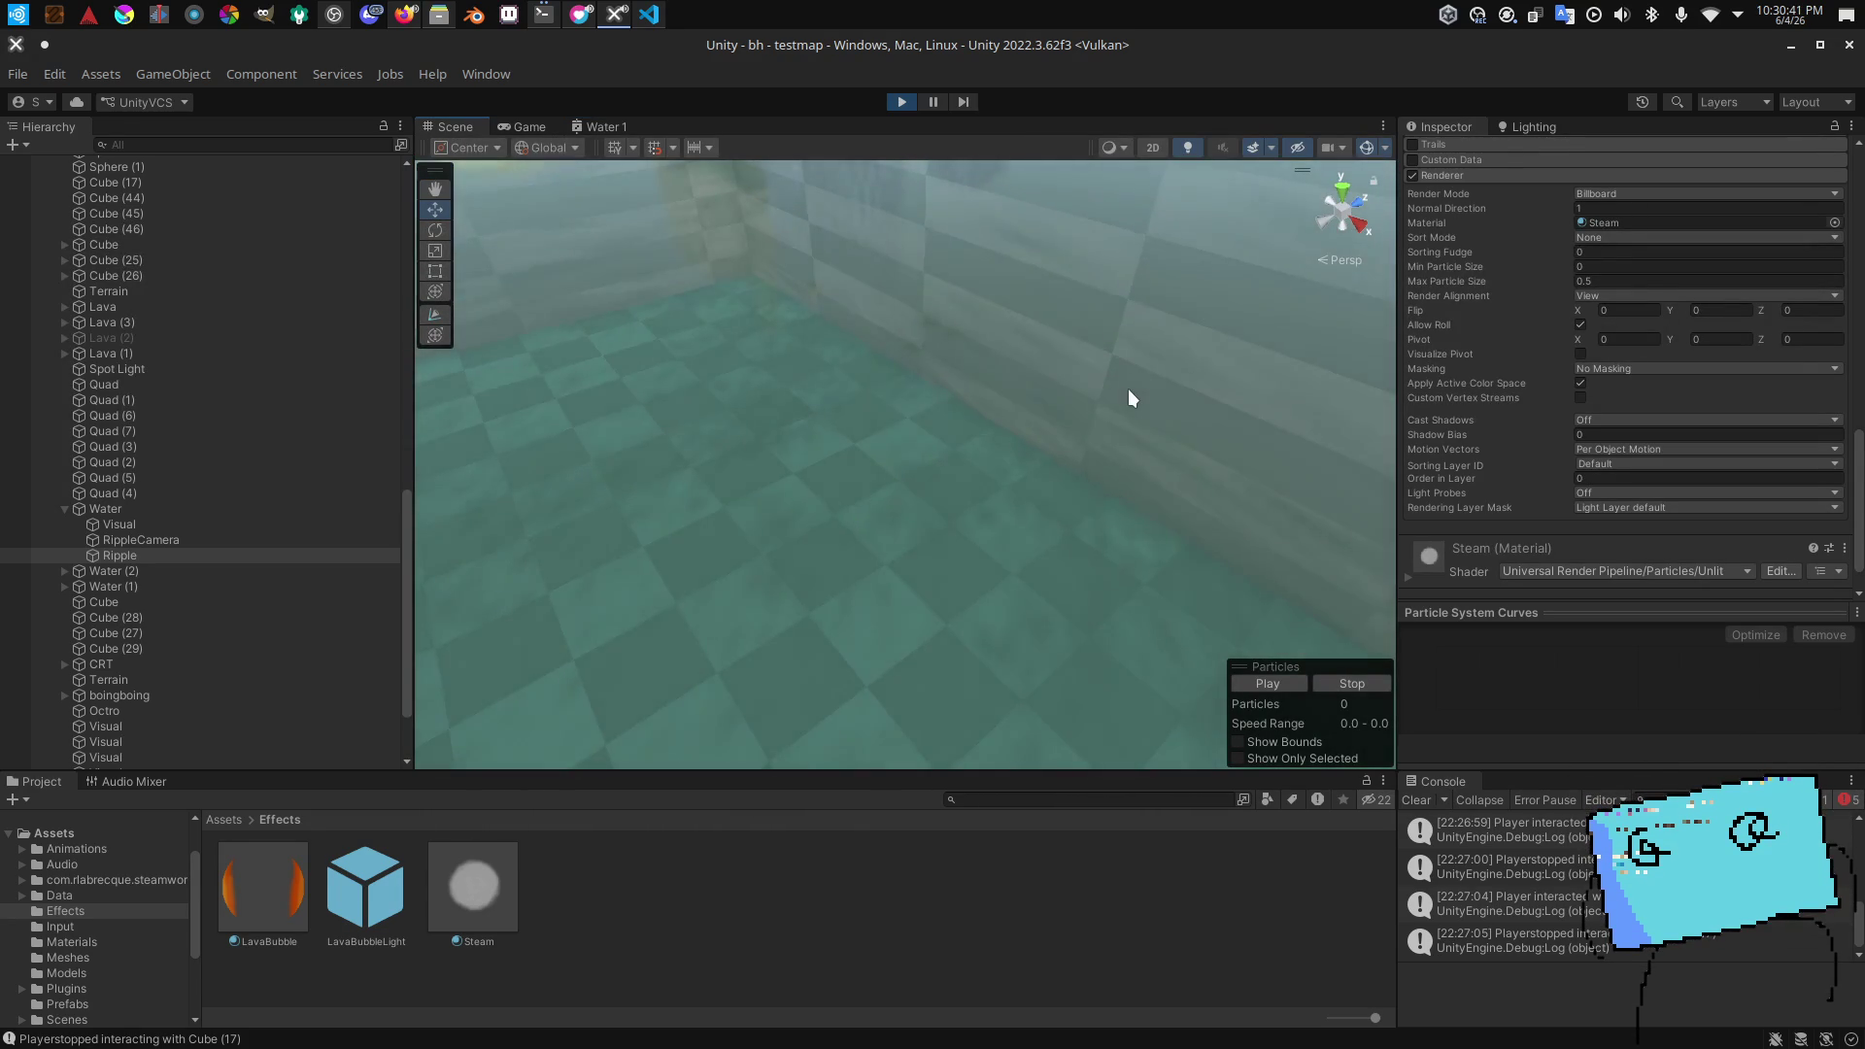
left_click_drag(1128, 388, 1101, 314)
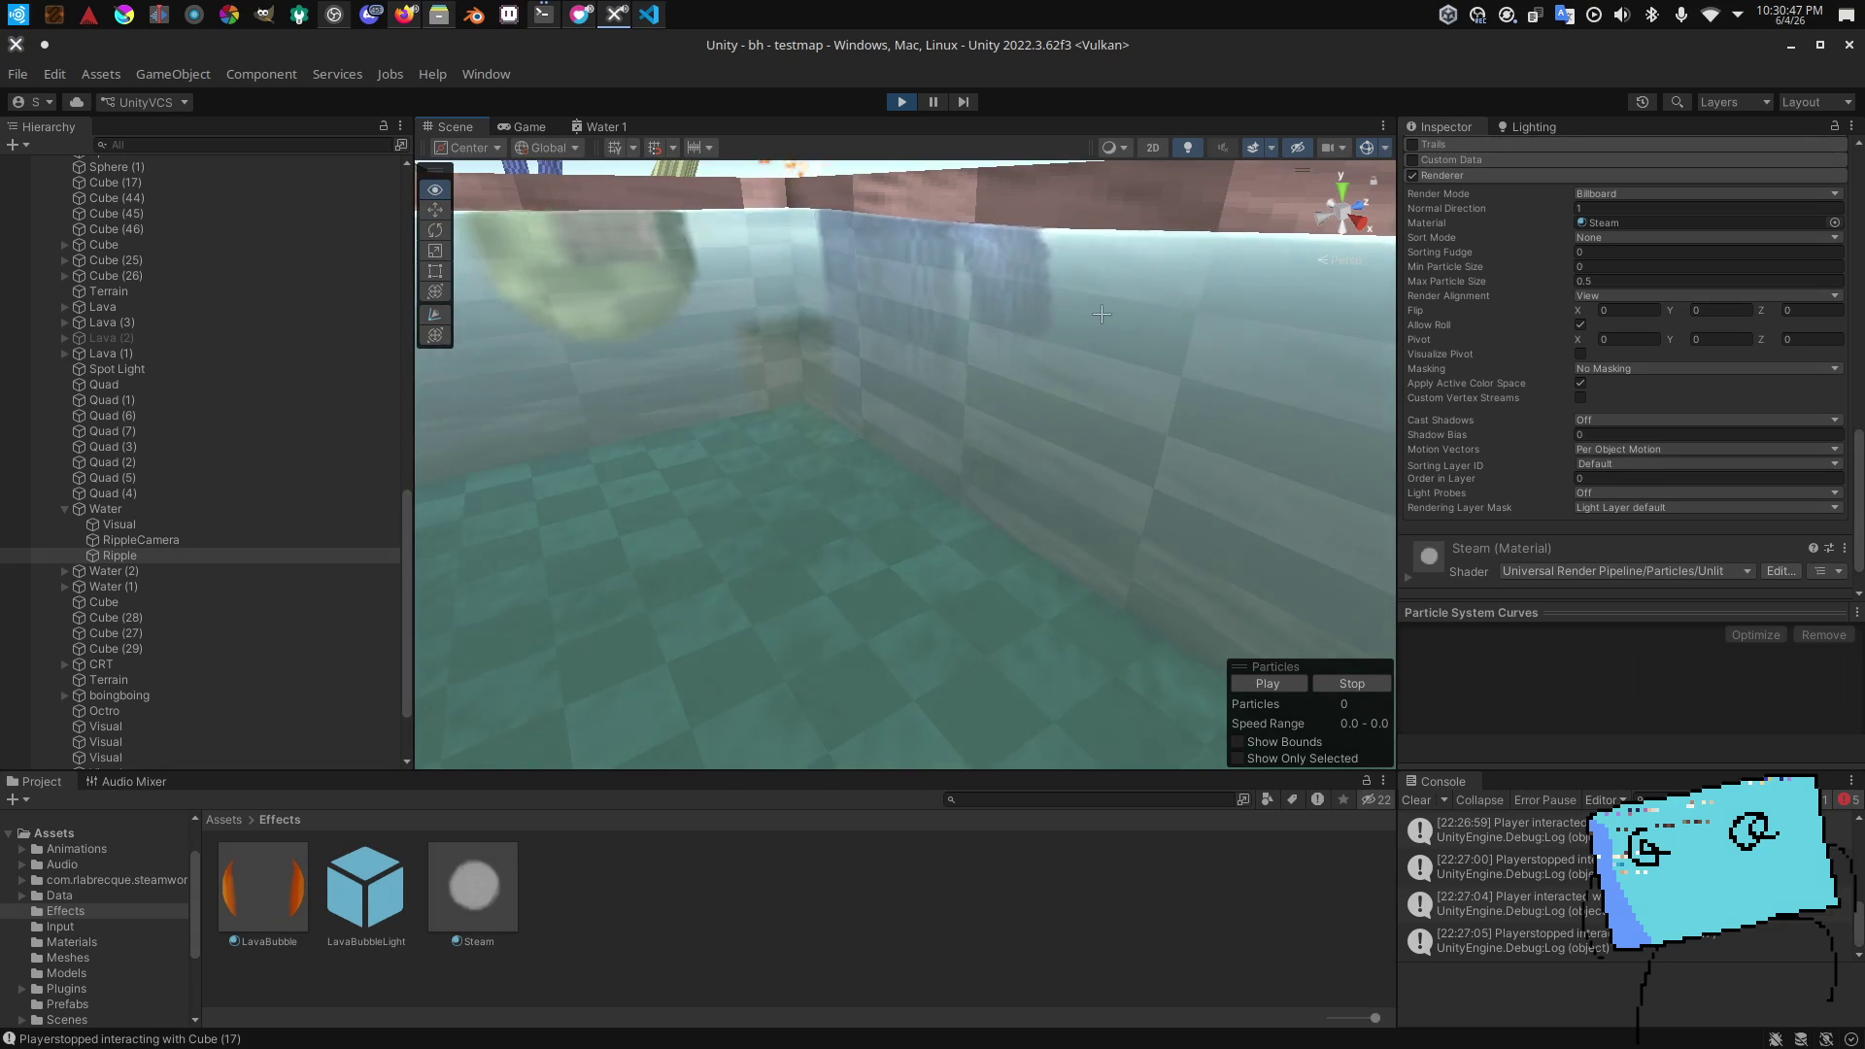
mouse_move(1103, 313)
left_mouse_down()
mouse_move(1163, 205)
mouse_move(846, 347)
mouse_move(751, 358)
left_mouse_up()
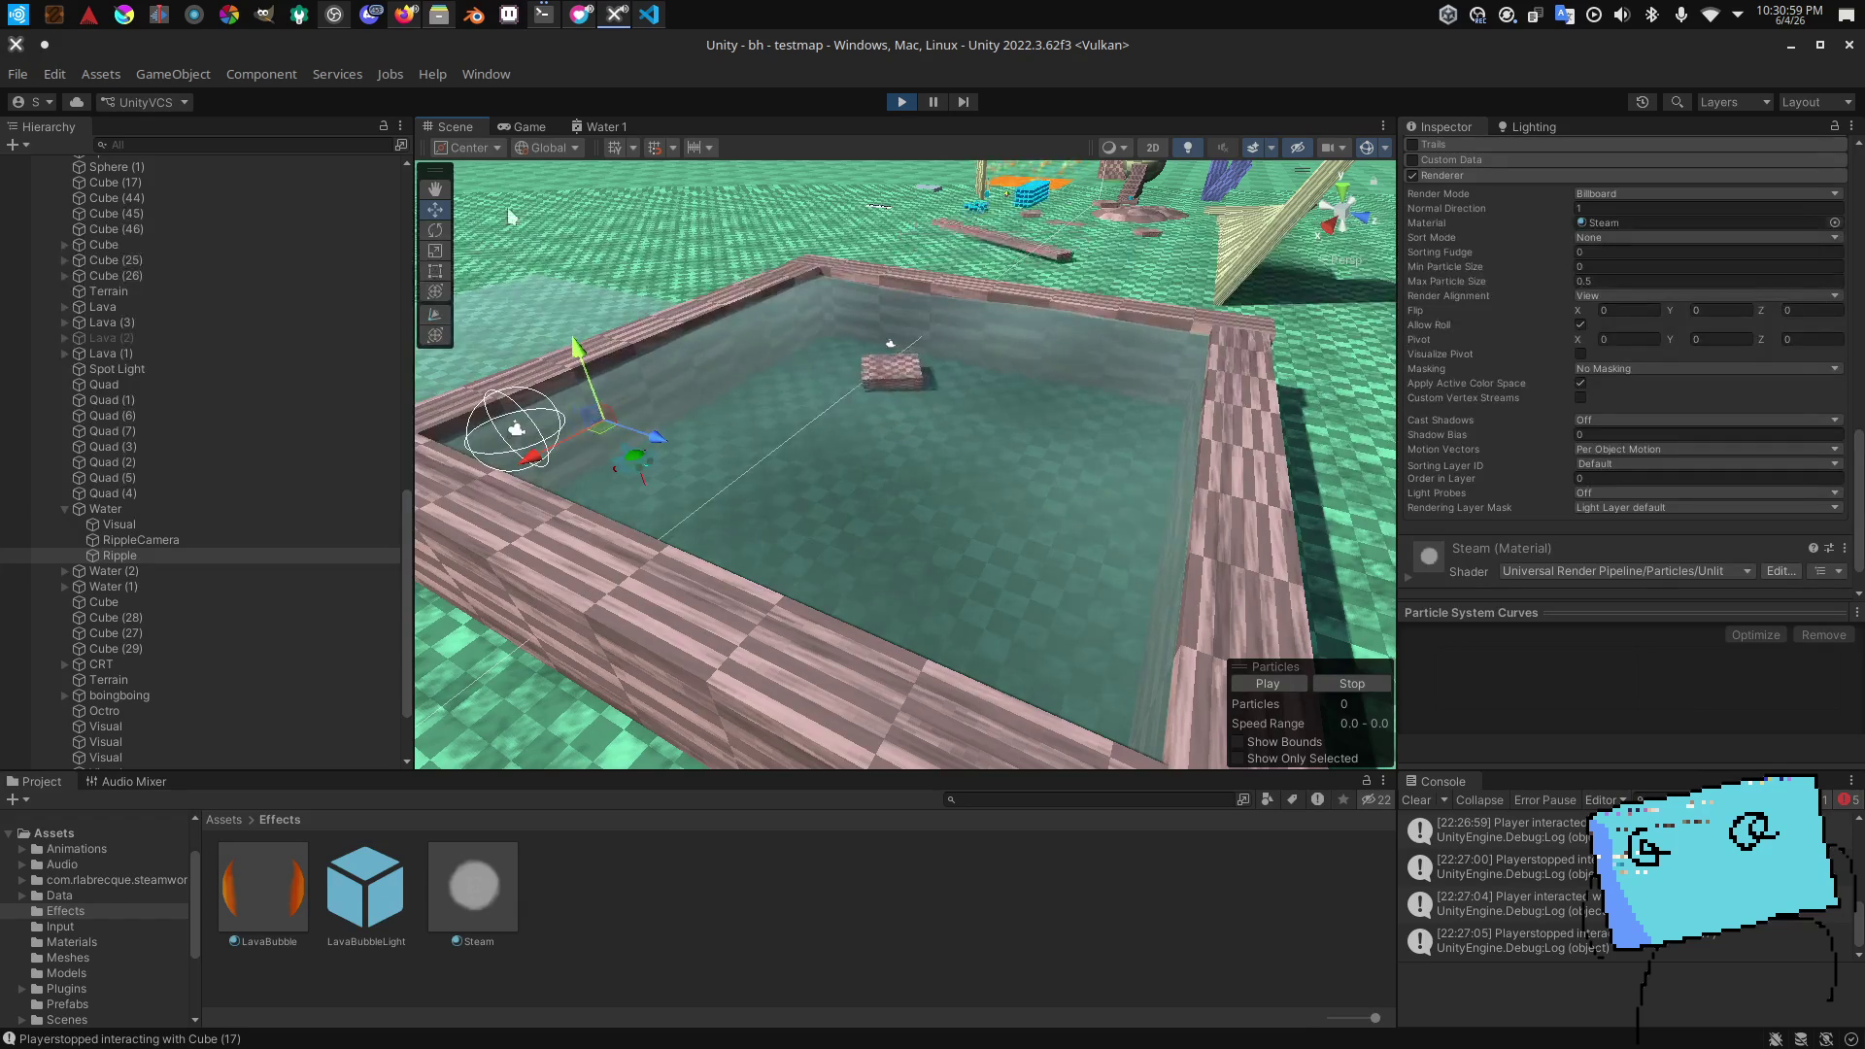
left_click(515, 124)
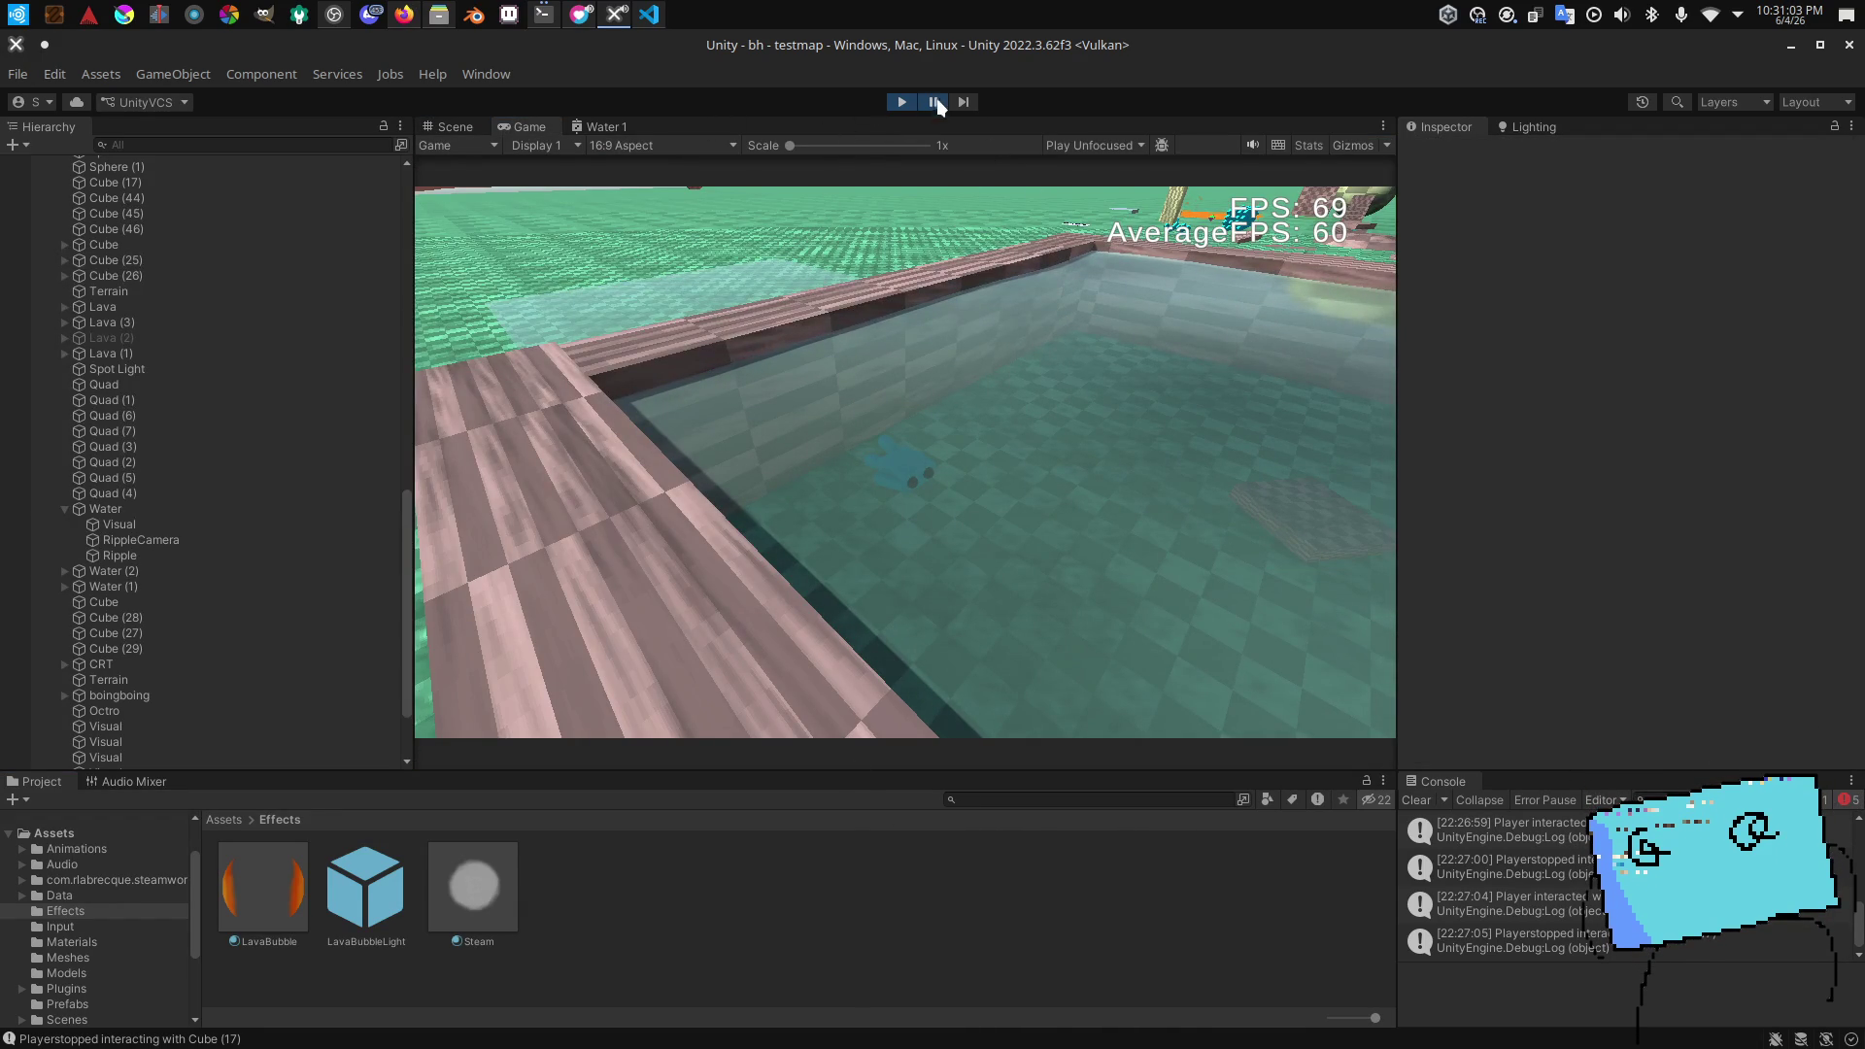
Step: Duplicate the Steam material as Steam 1 and set its Base Map to the dave.png texture
left_click(496, 899)
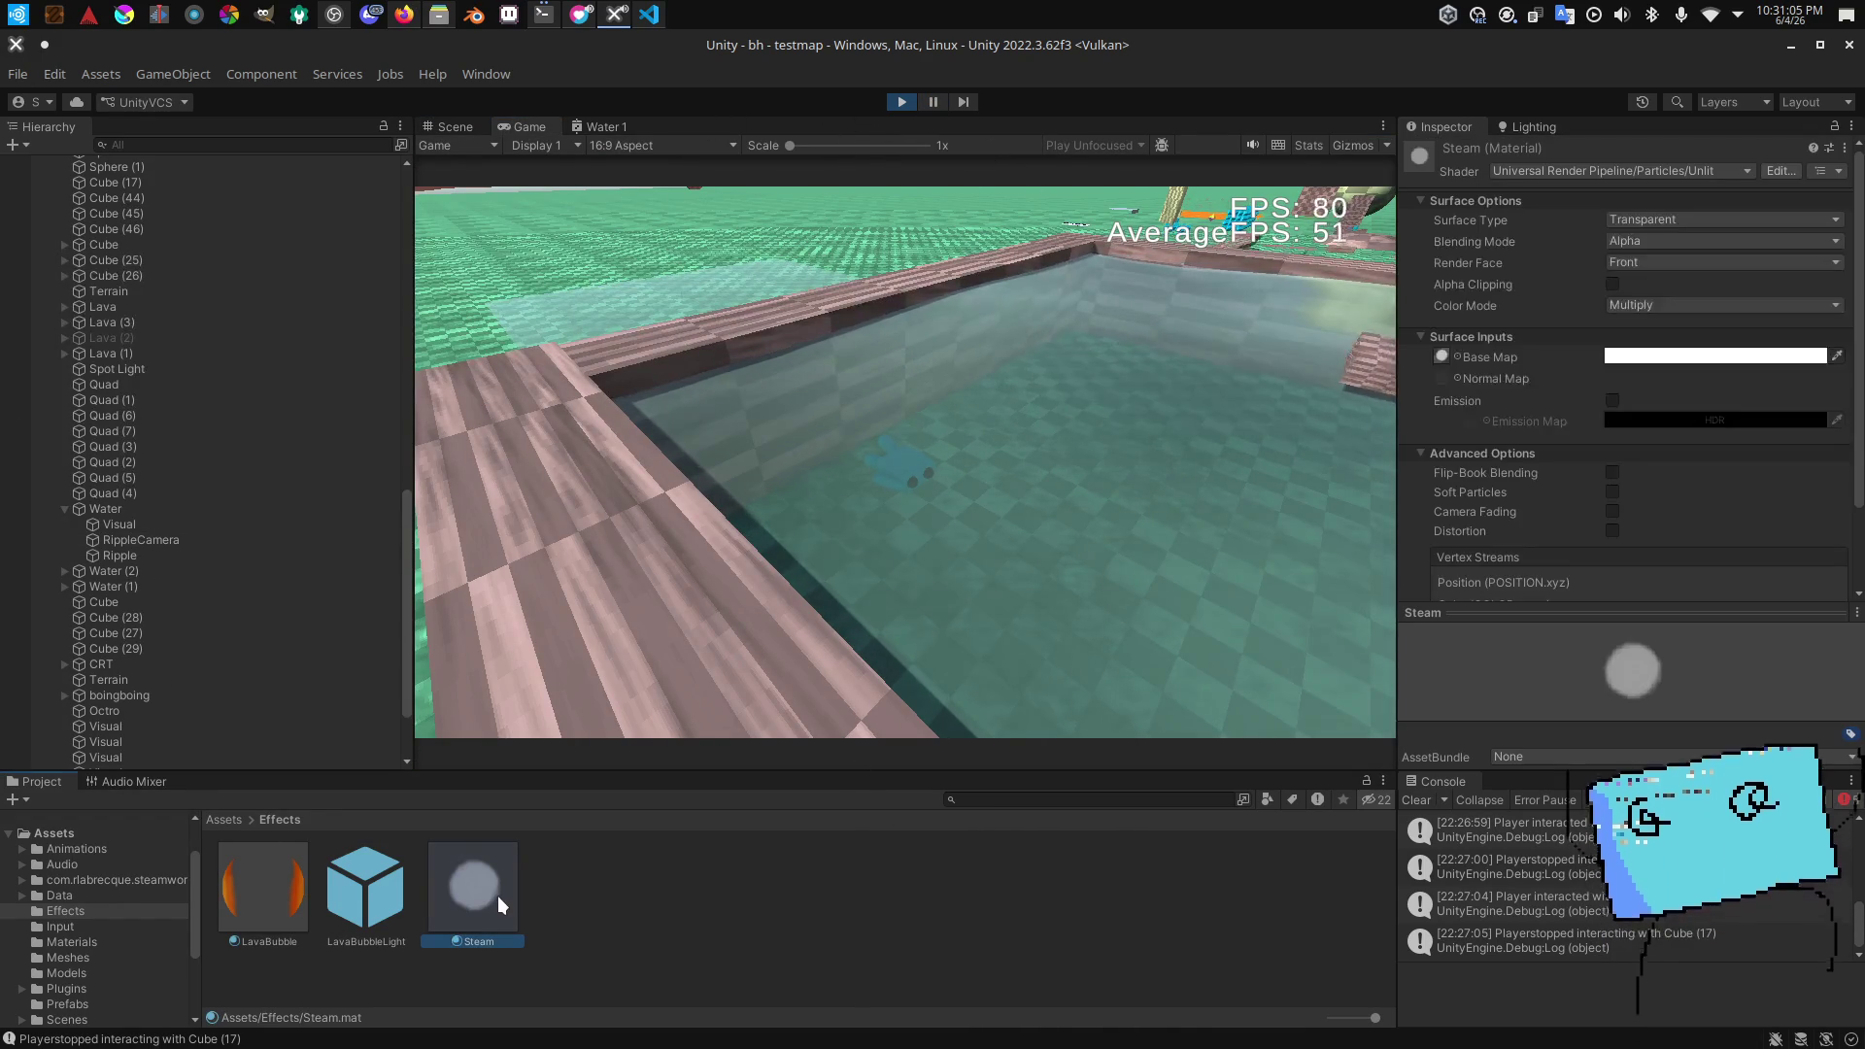
key("ctrl+d")
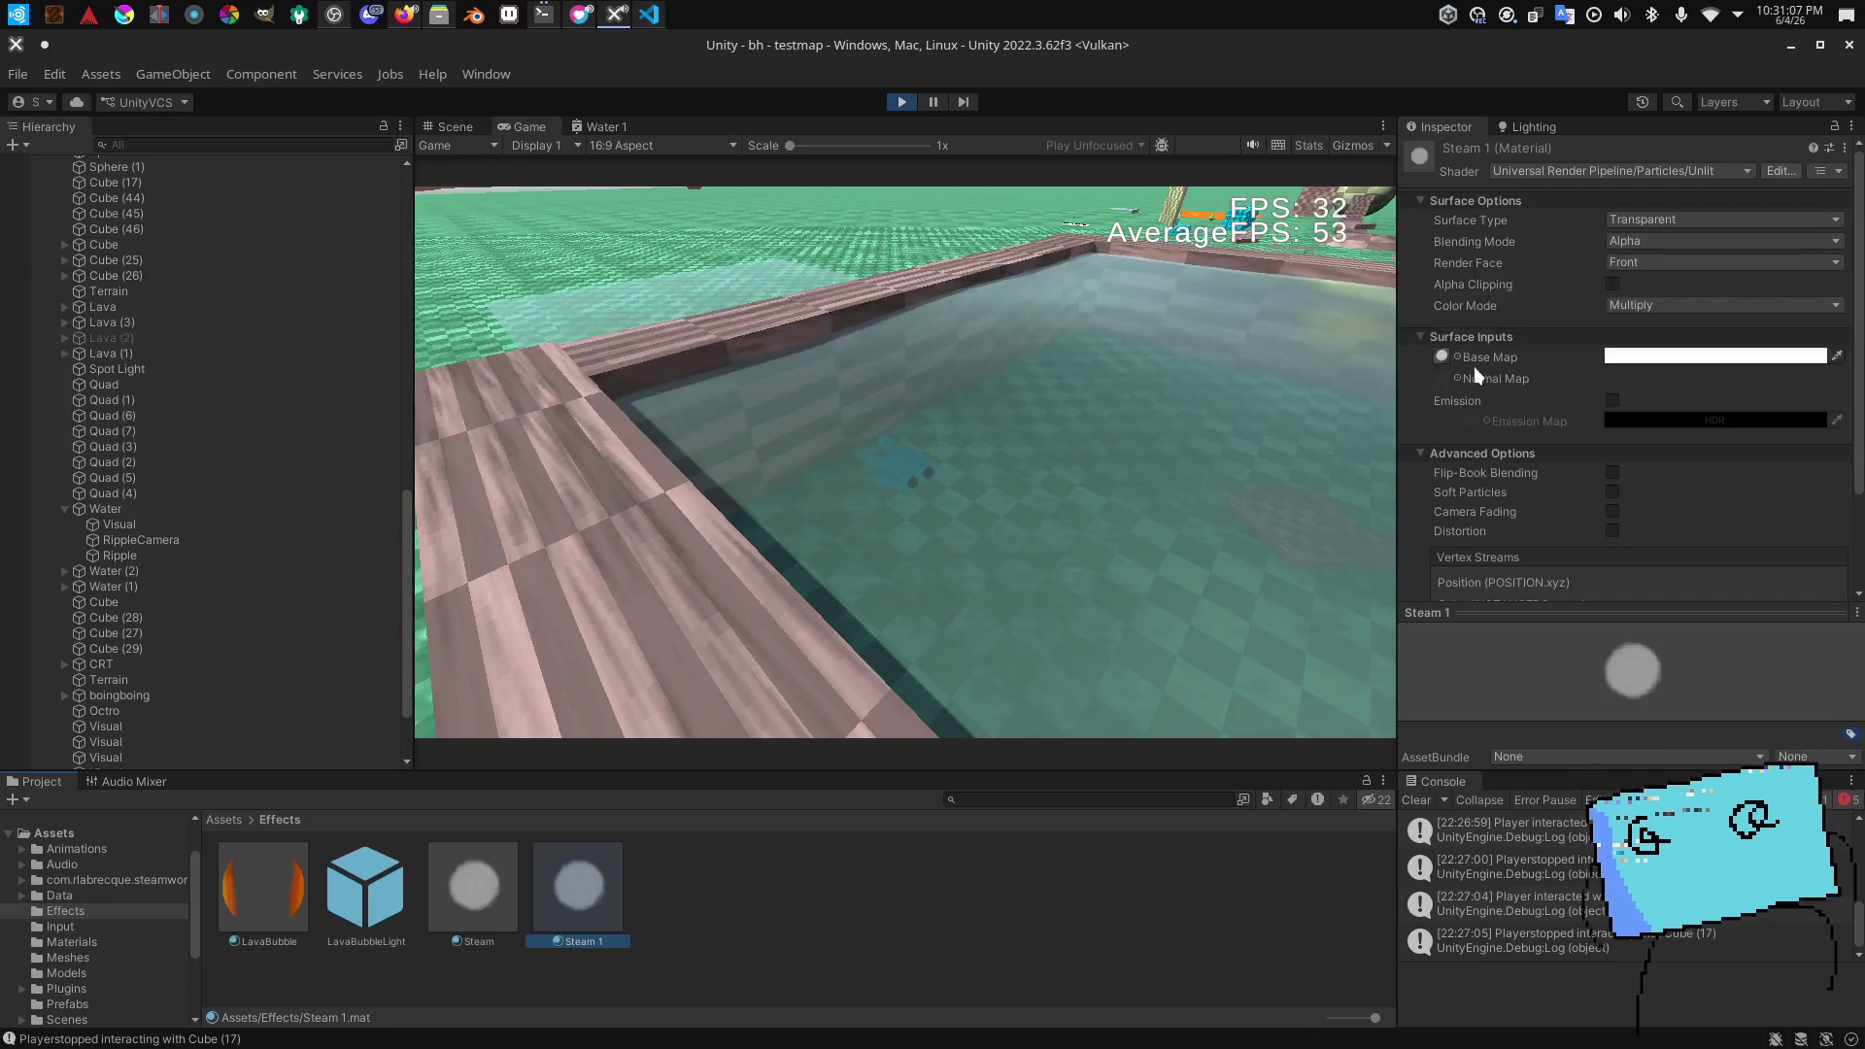
type("dave")
left_click(1554, 428)
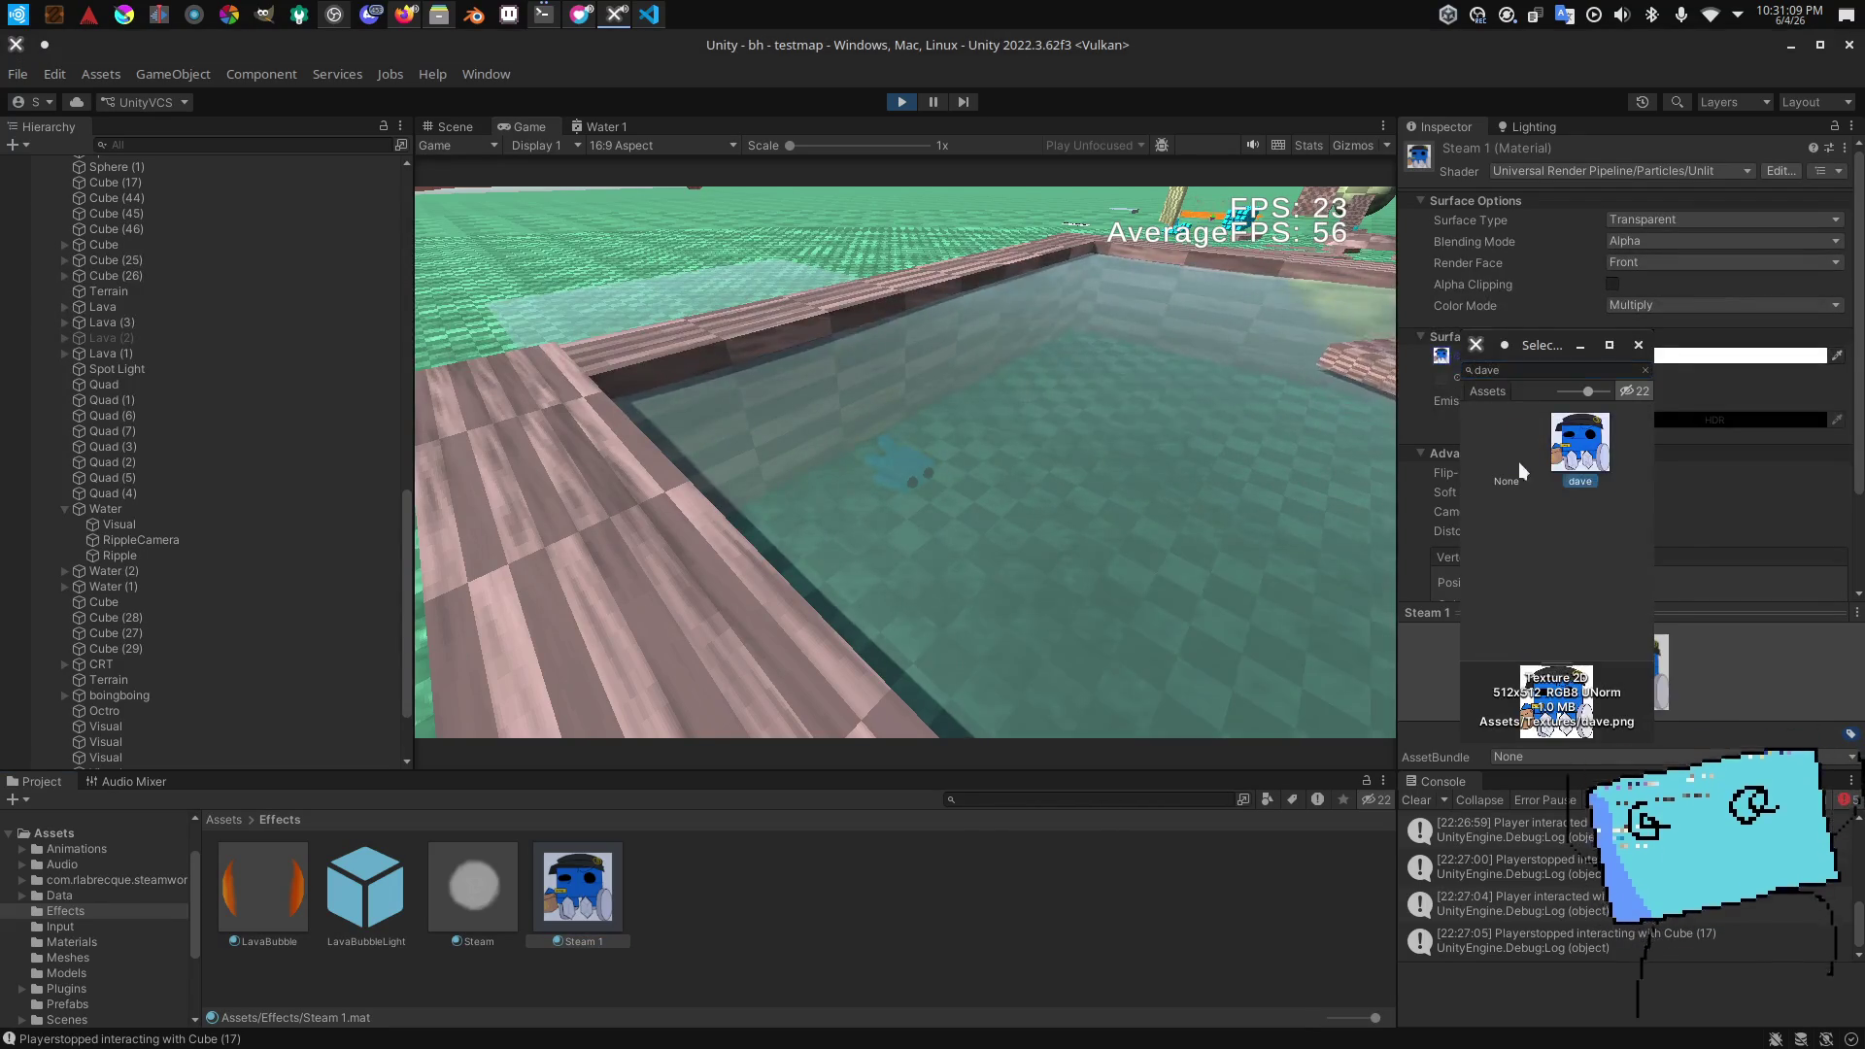
left_click(679, 365)
Step: Select the Ripple particle object under RippleCamera in the Hierarchy
left_click(452, 128)
left_click(200, 540)
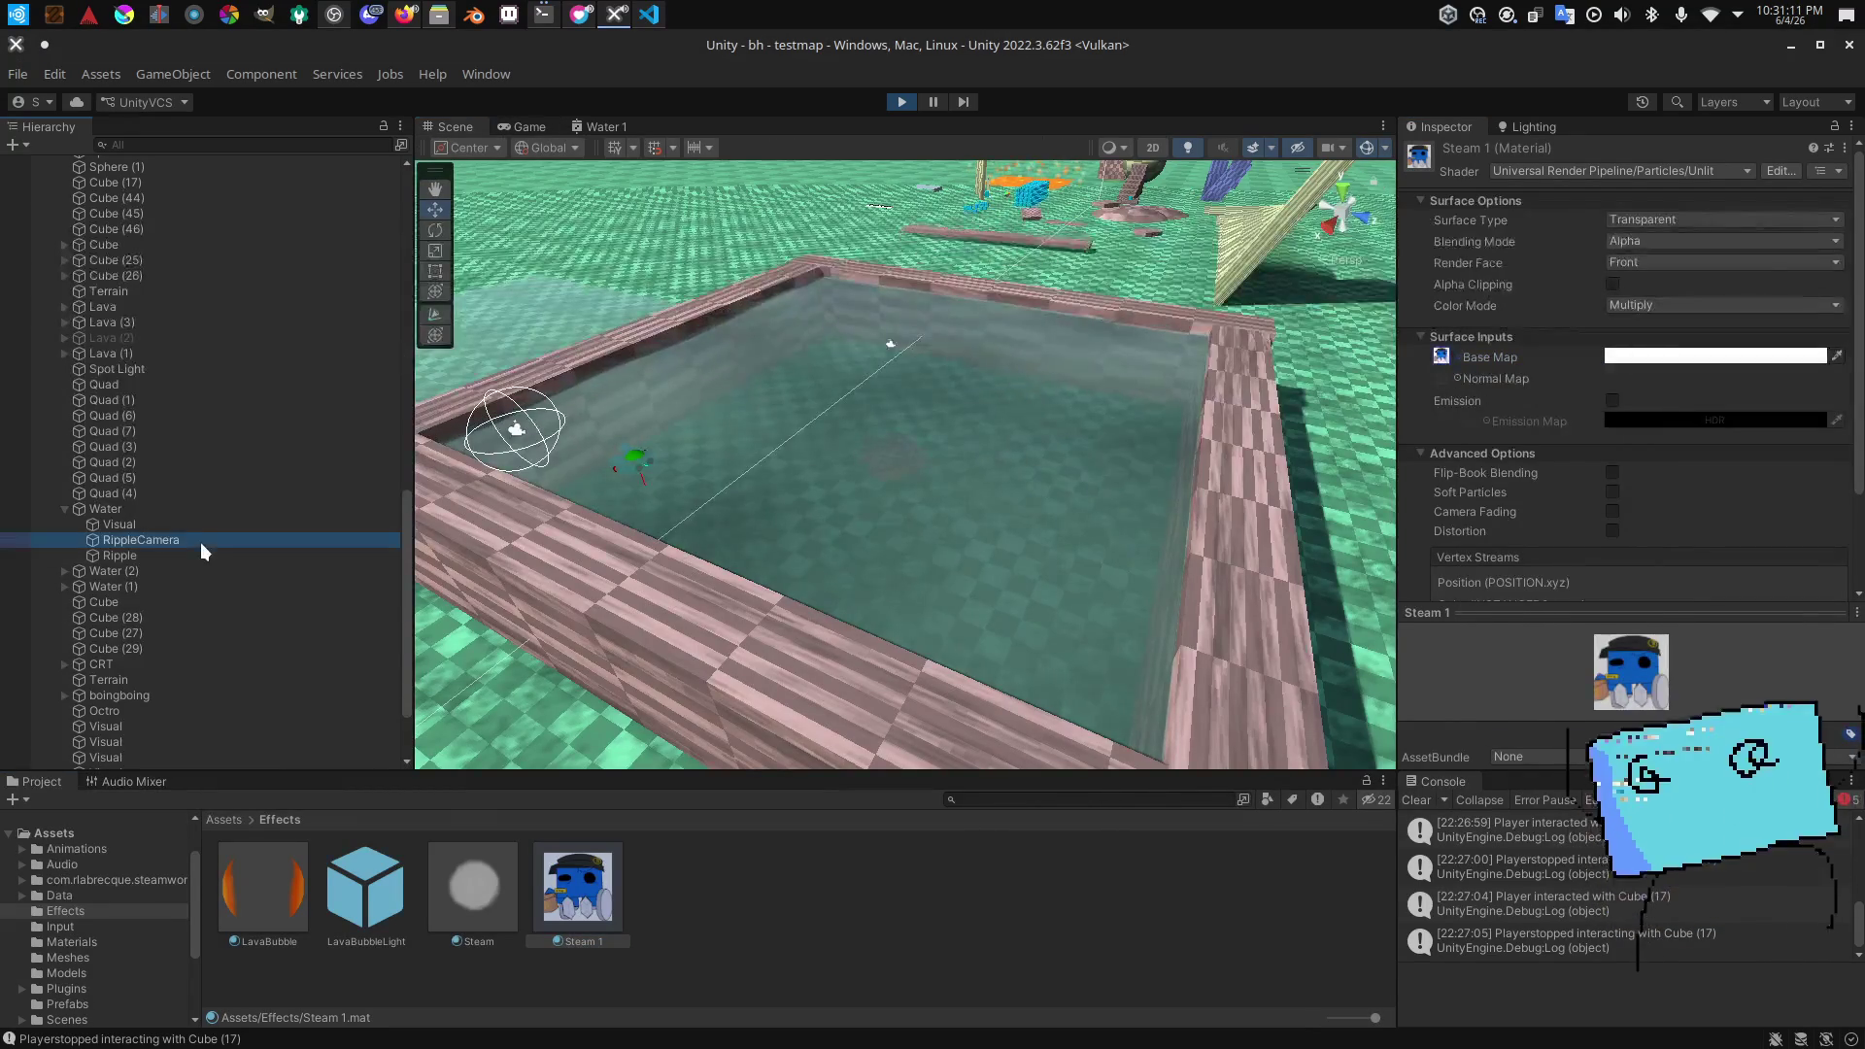
left_click(224, 559)
scroll(1799, 528, "down", 15)
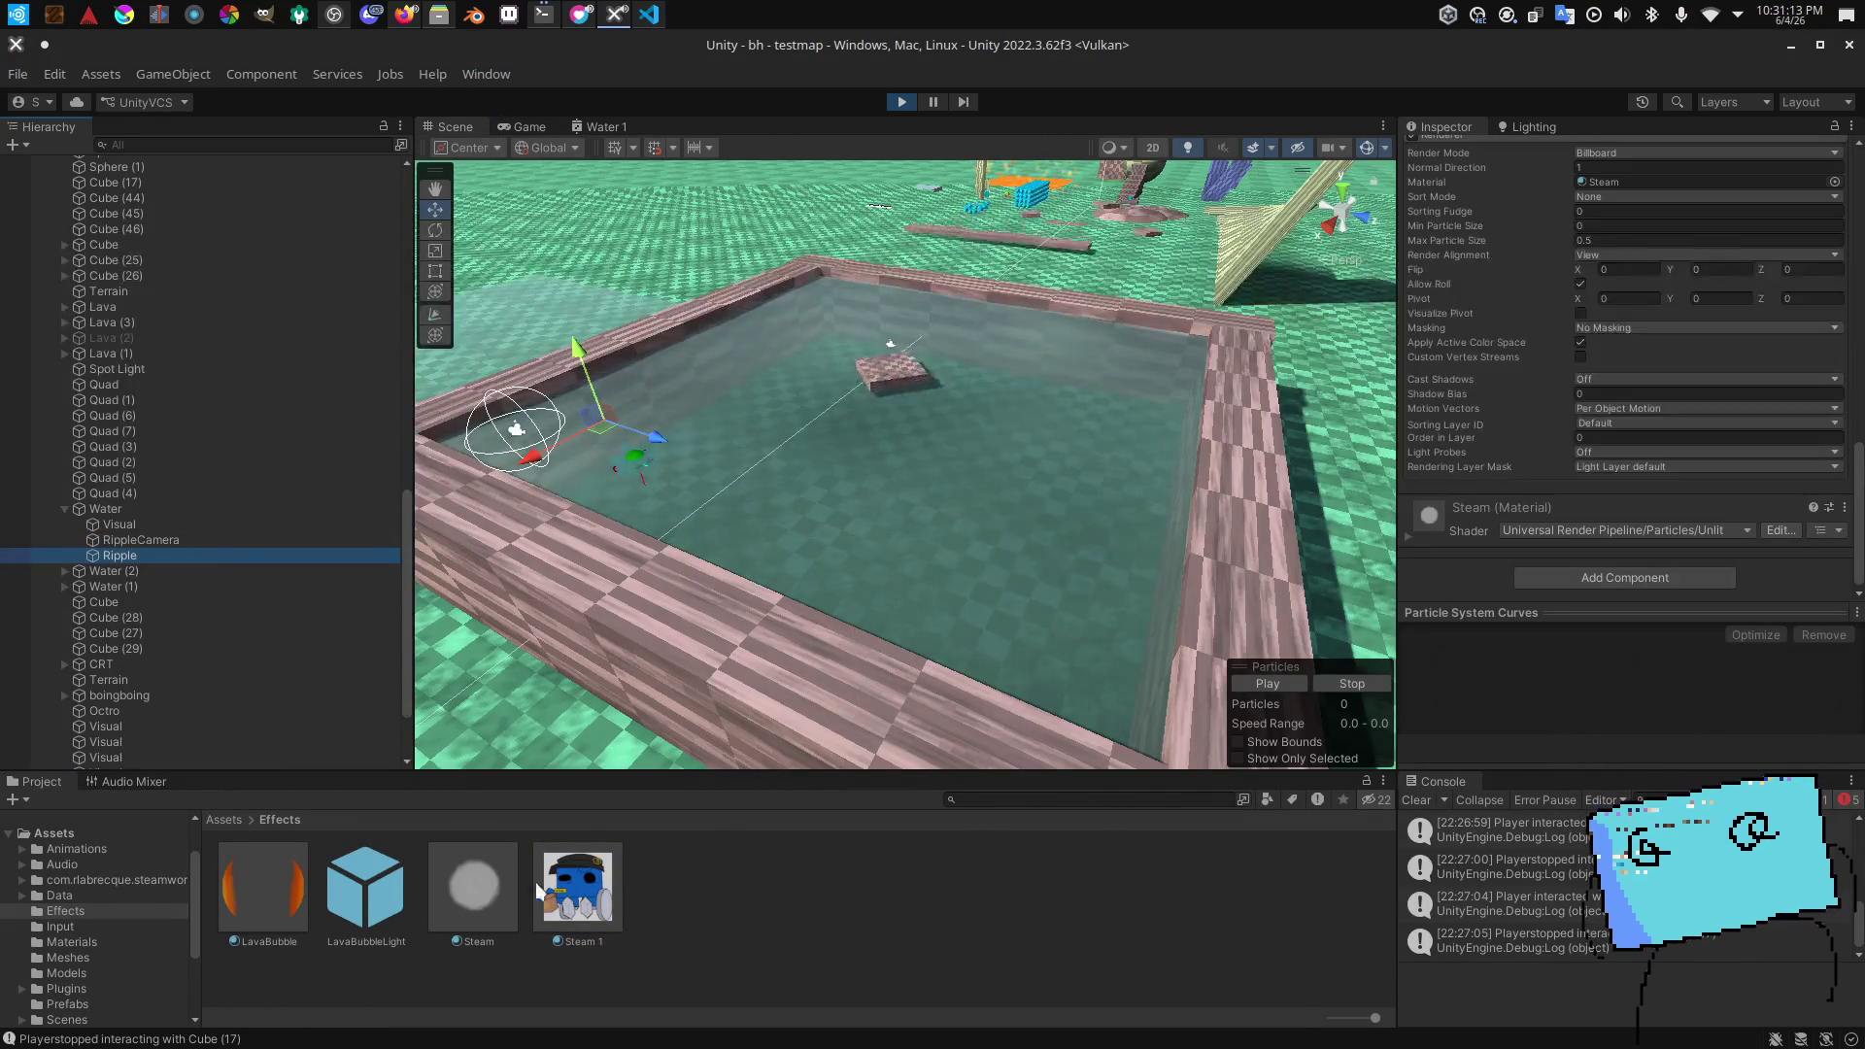
Step: Switch to the Game view to watch the cyan character swim beside the pool wall
left_click(530, 126)
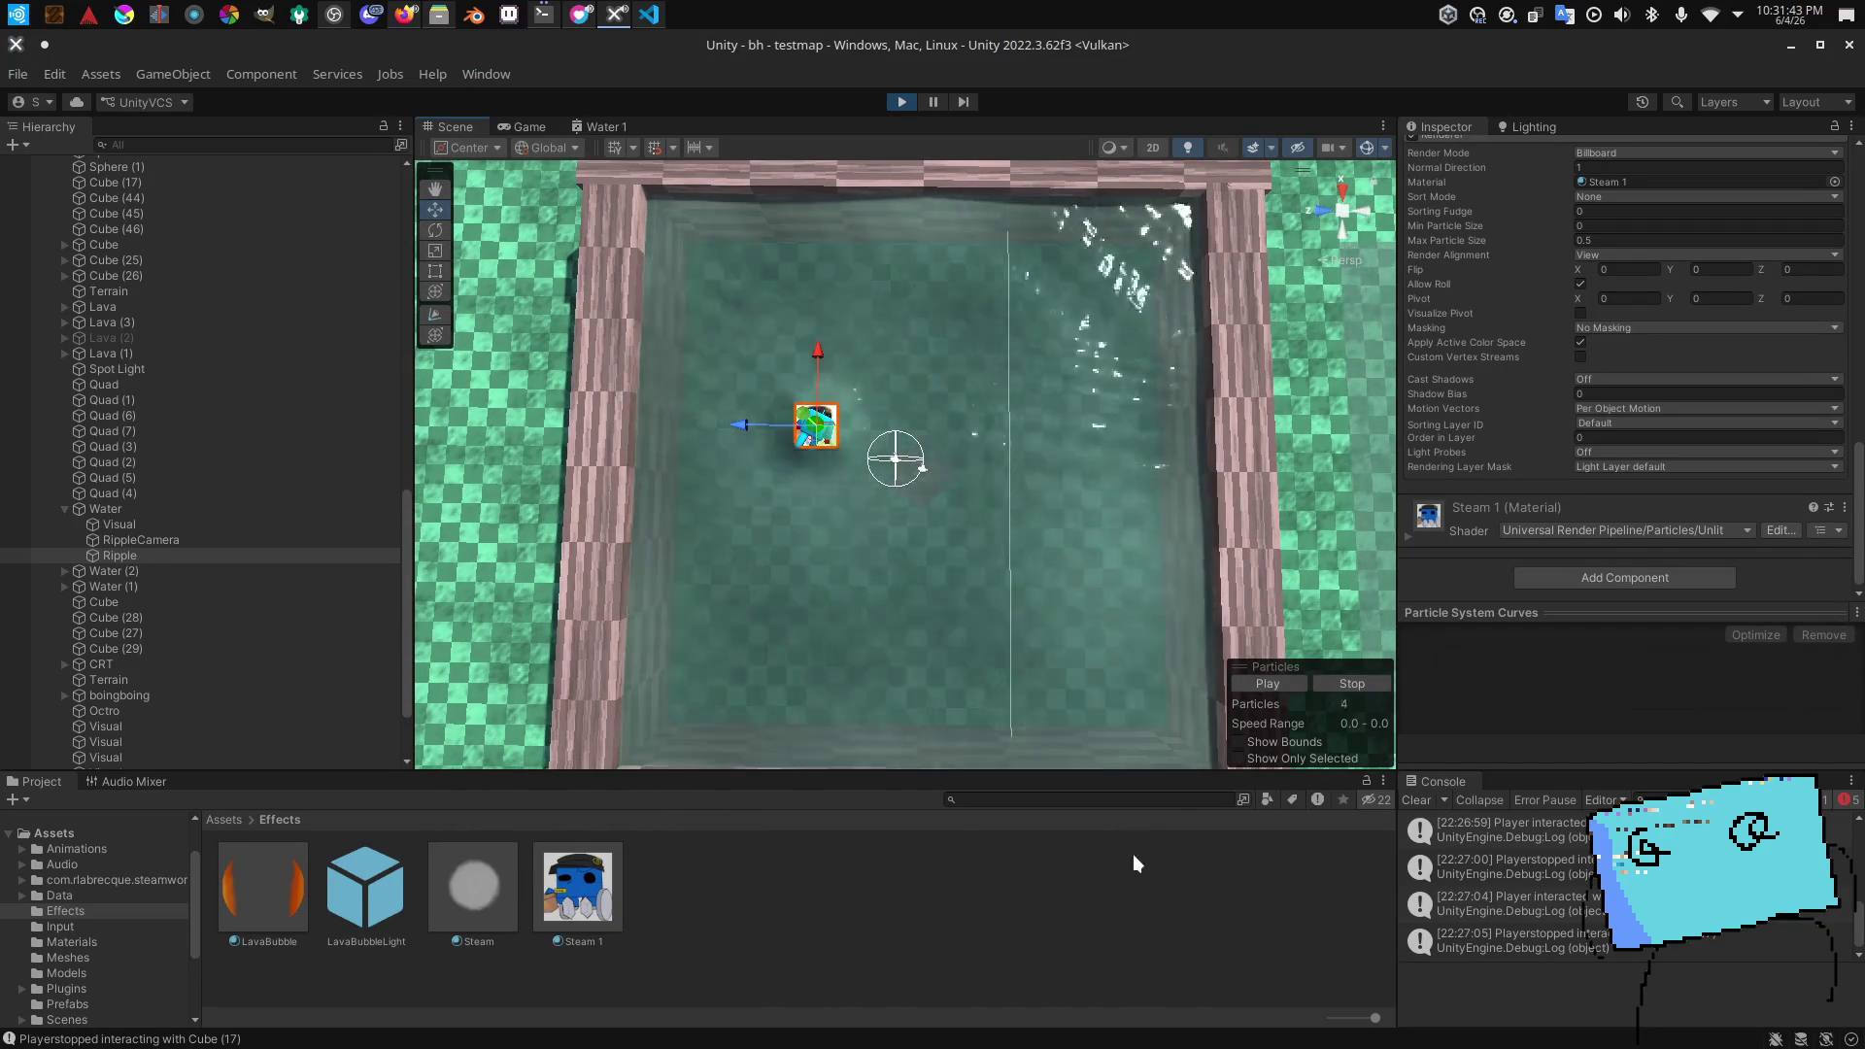
left_click(529, 126)
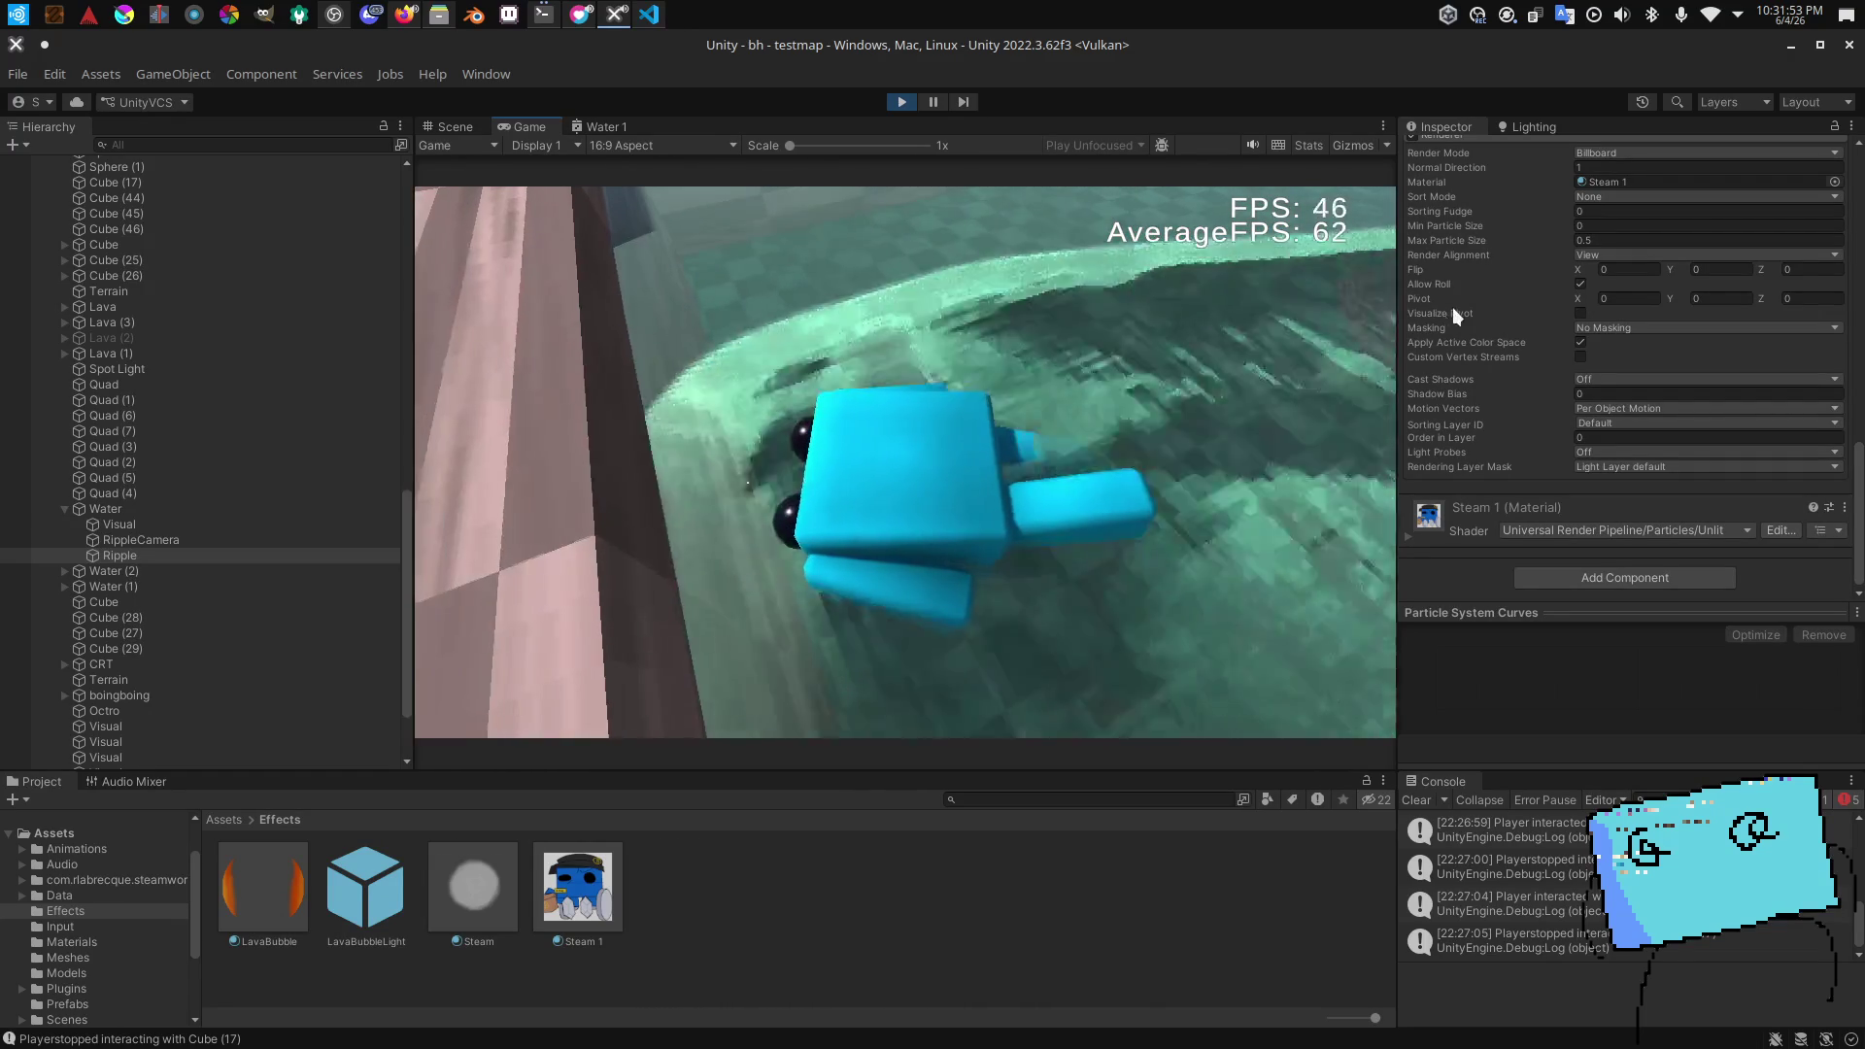
Step: Search 'particle' in the material picker and assign Default-Particle to the Ripple particles
left_click(1834, 183)
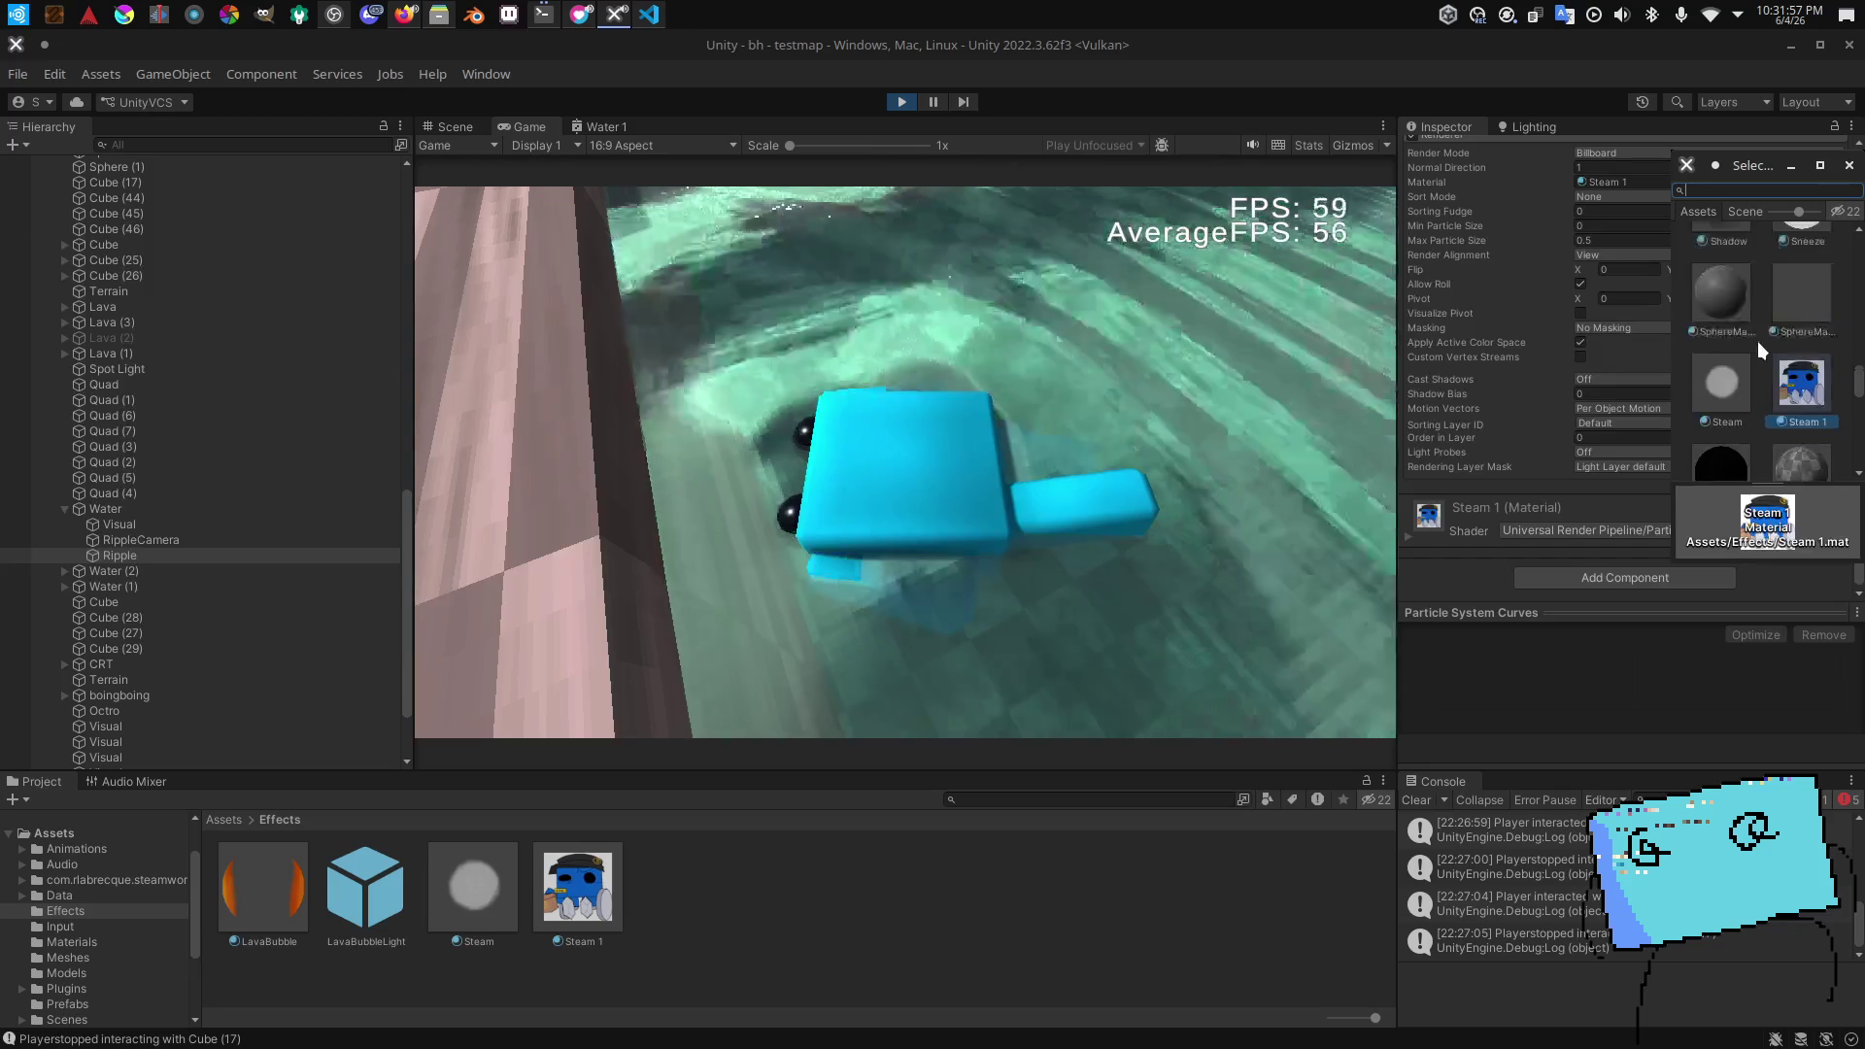
scroll(1757, 342, "up", 8)
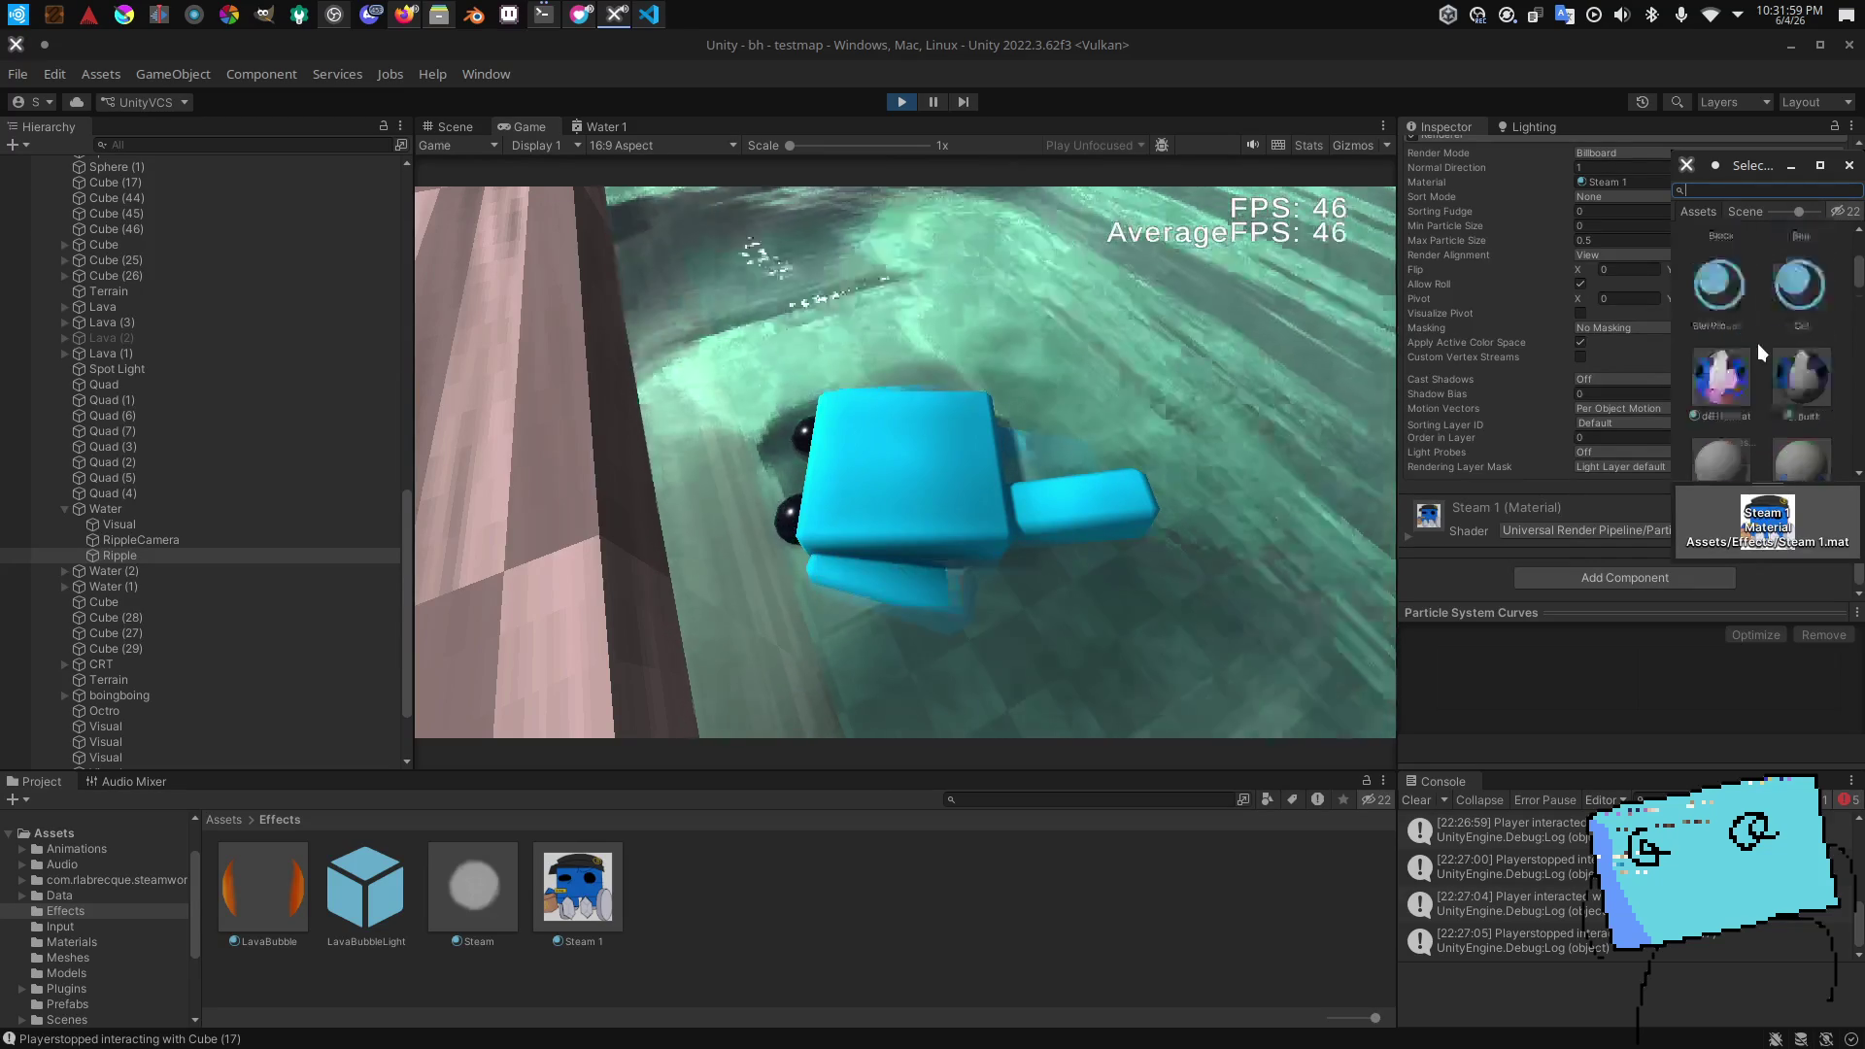
type("particle")
left_click(1802, 264)
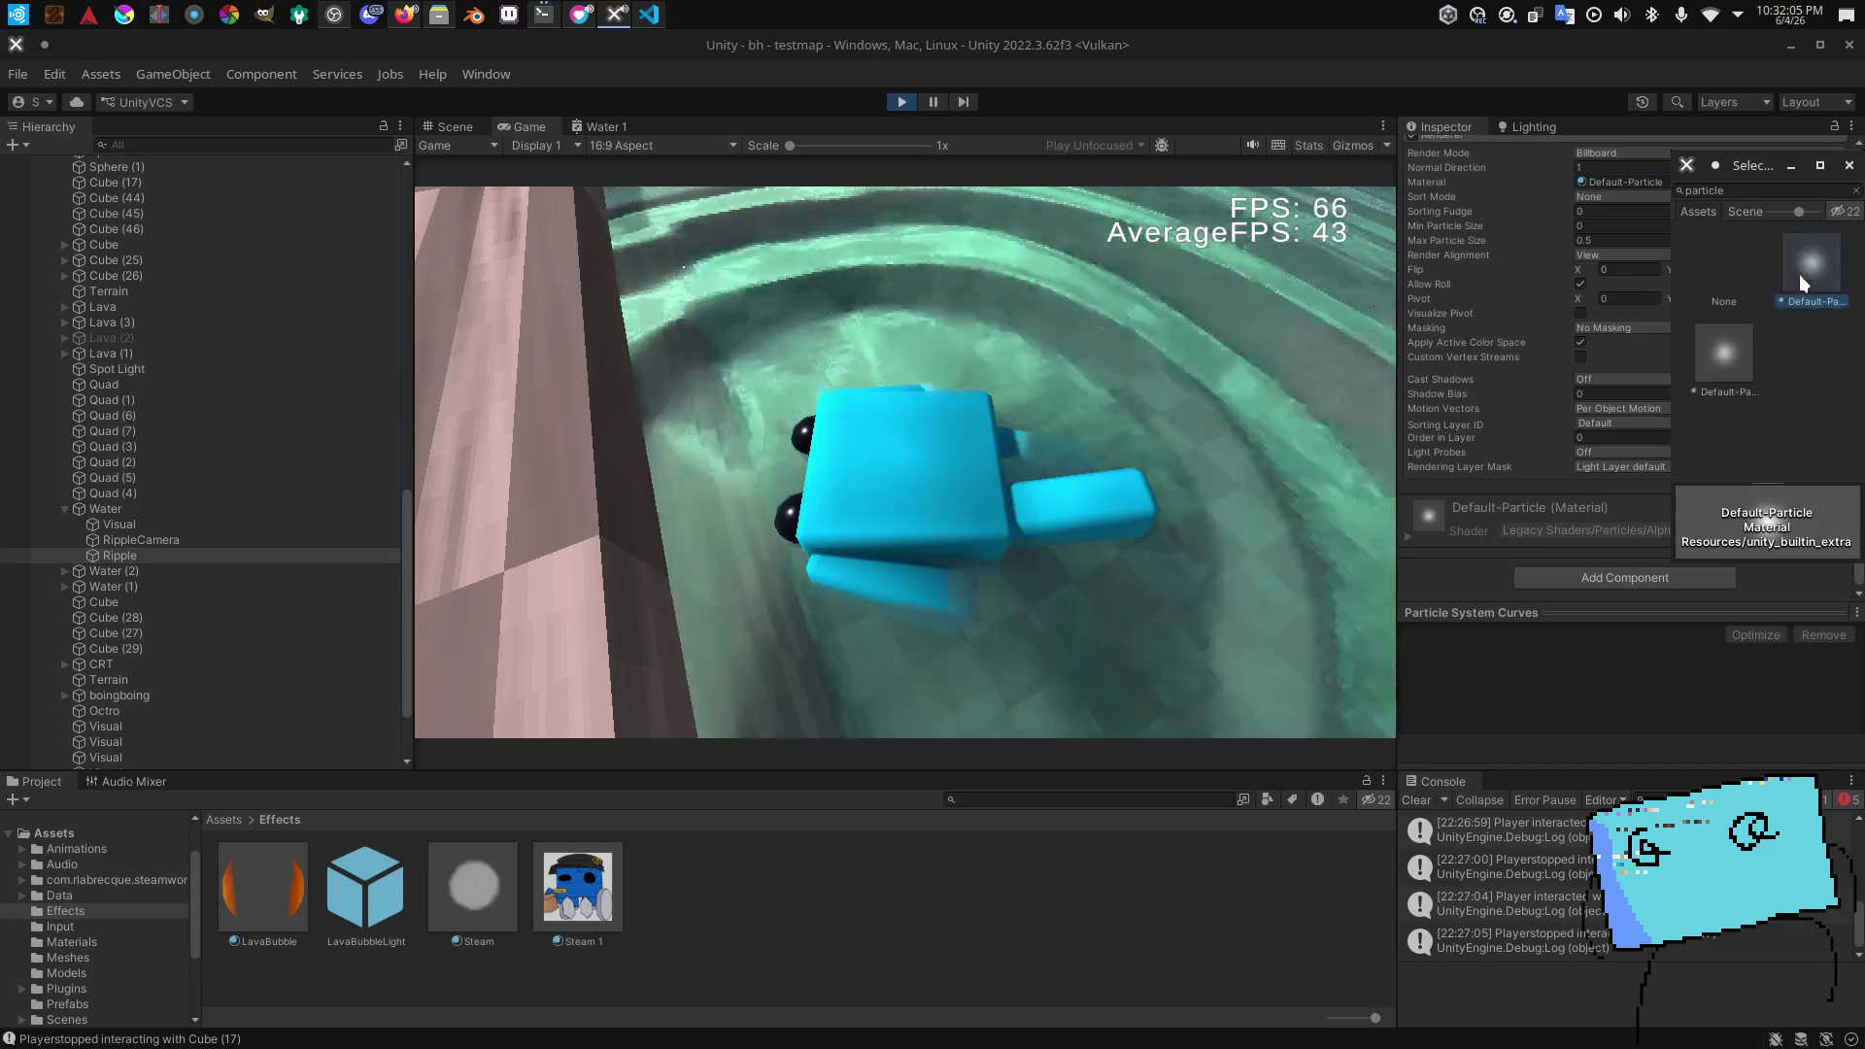
left_click(924, 346)
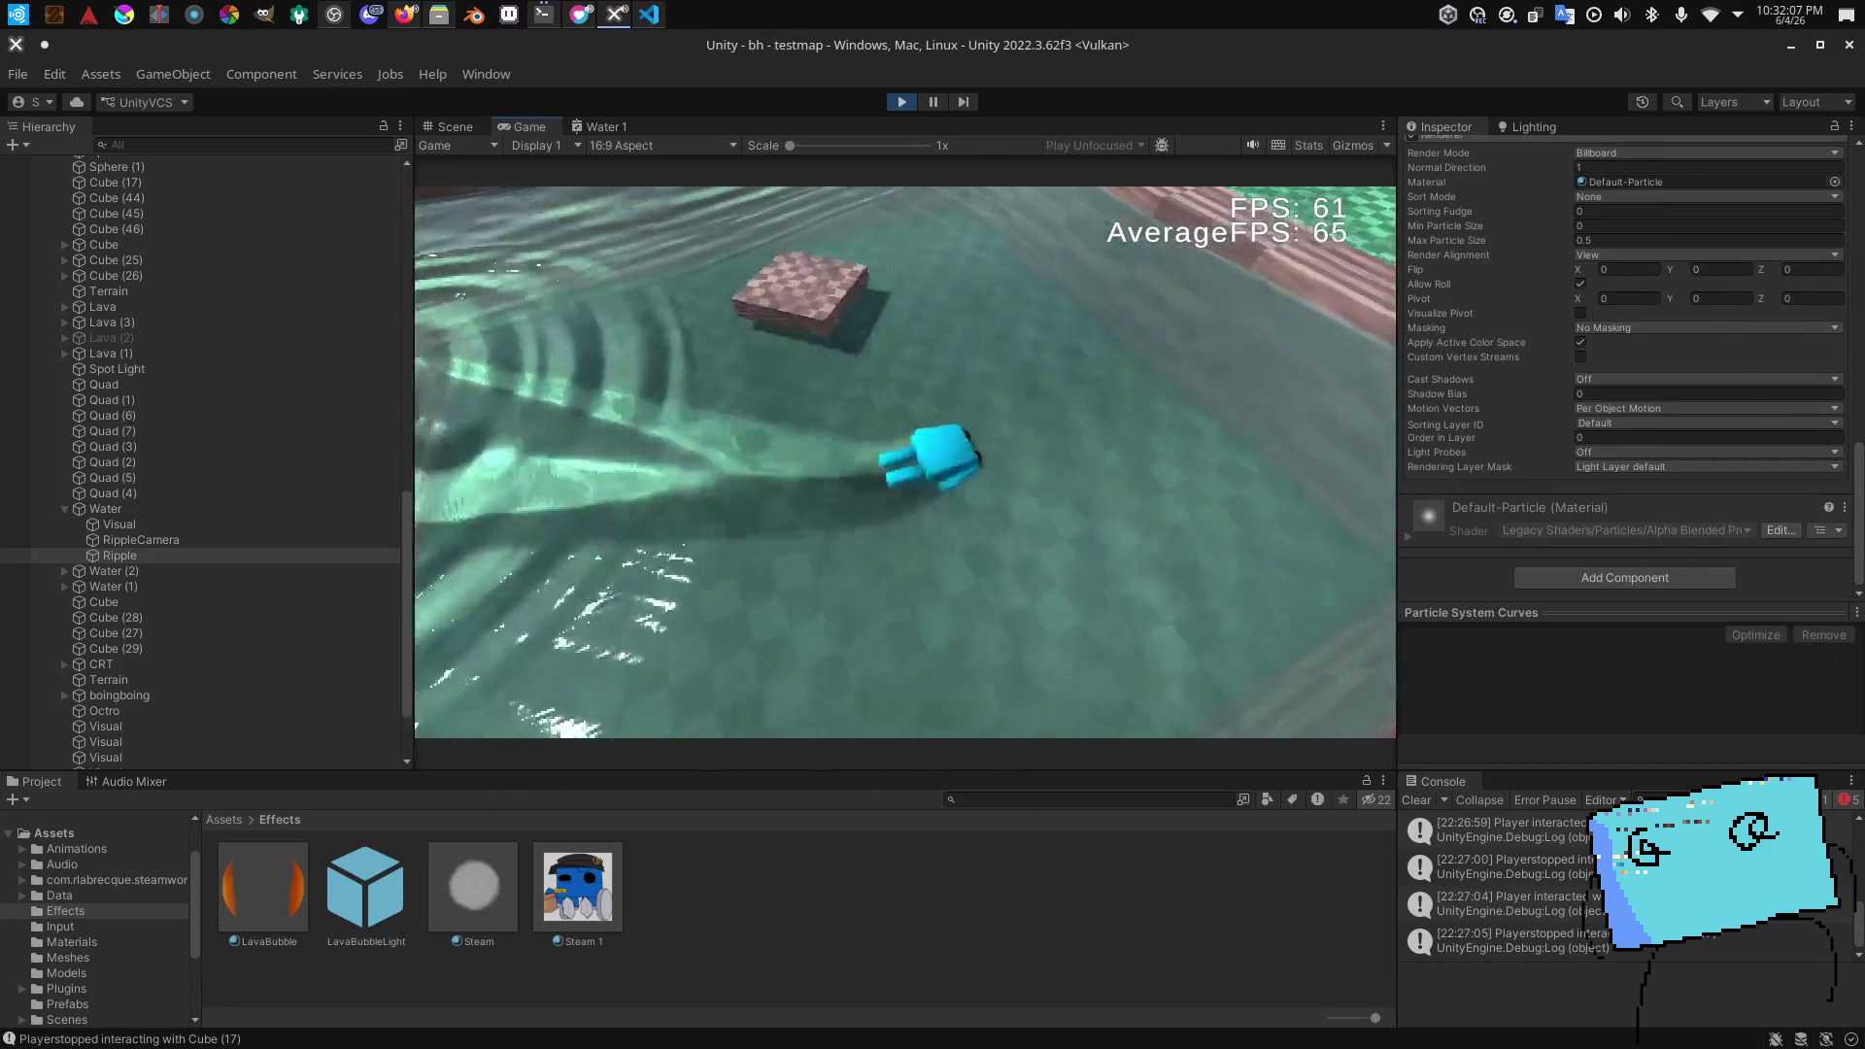
Step: Pause and resume the game, then maximize the Game view across the whole editor
left_click(649, 146)
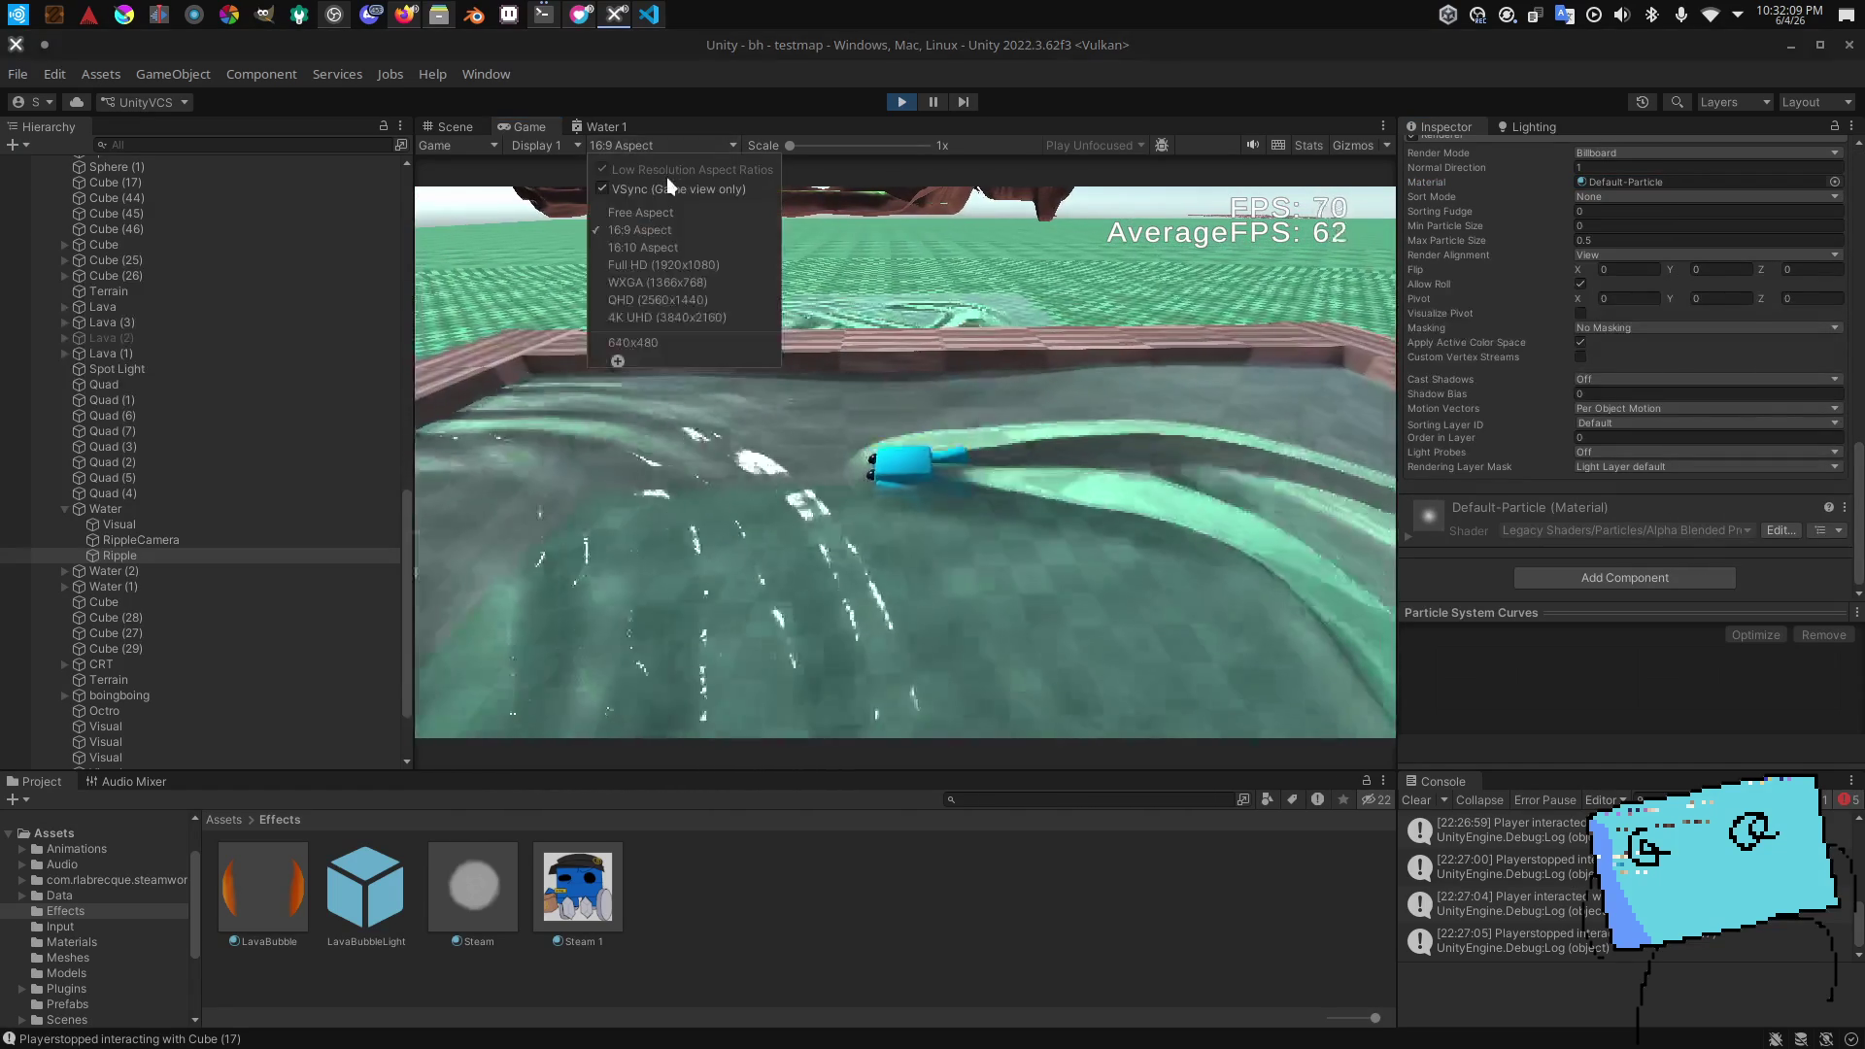
left_click(956, 284)
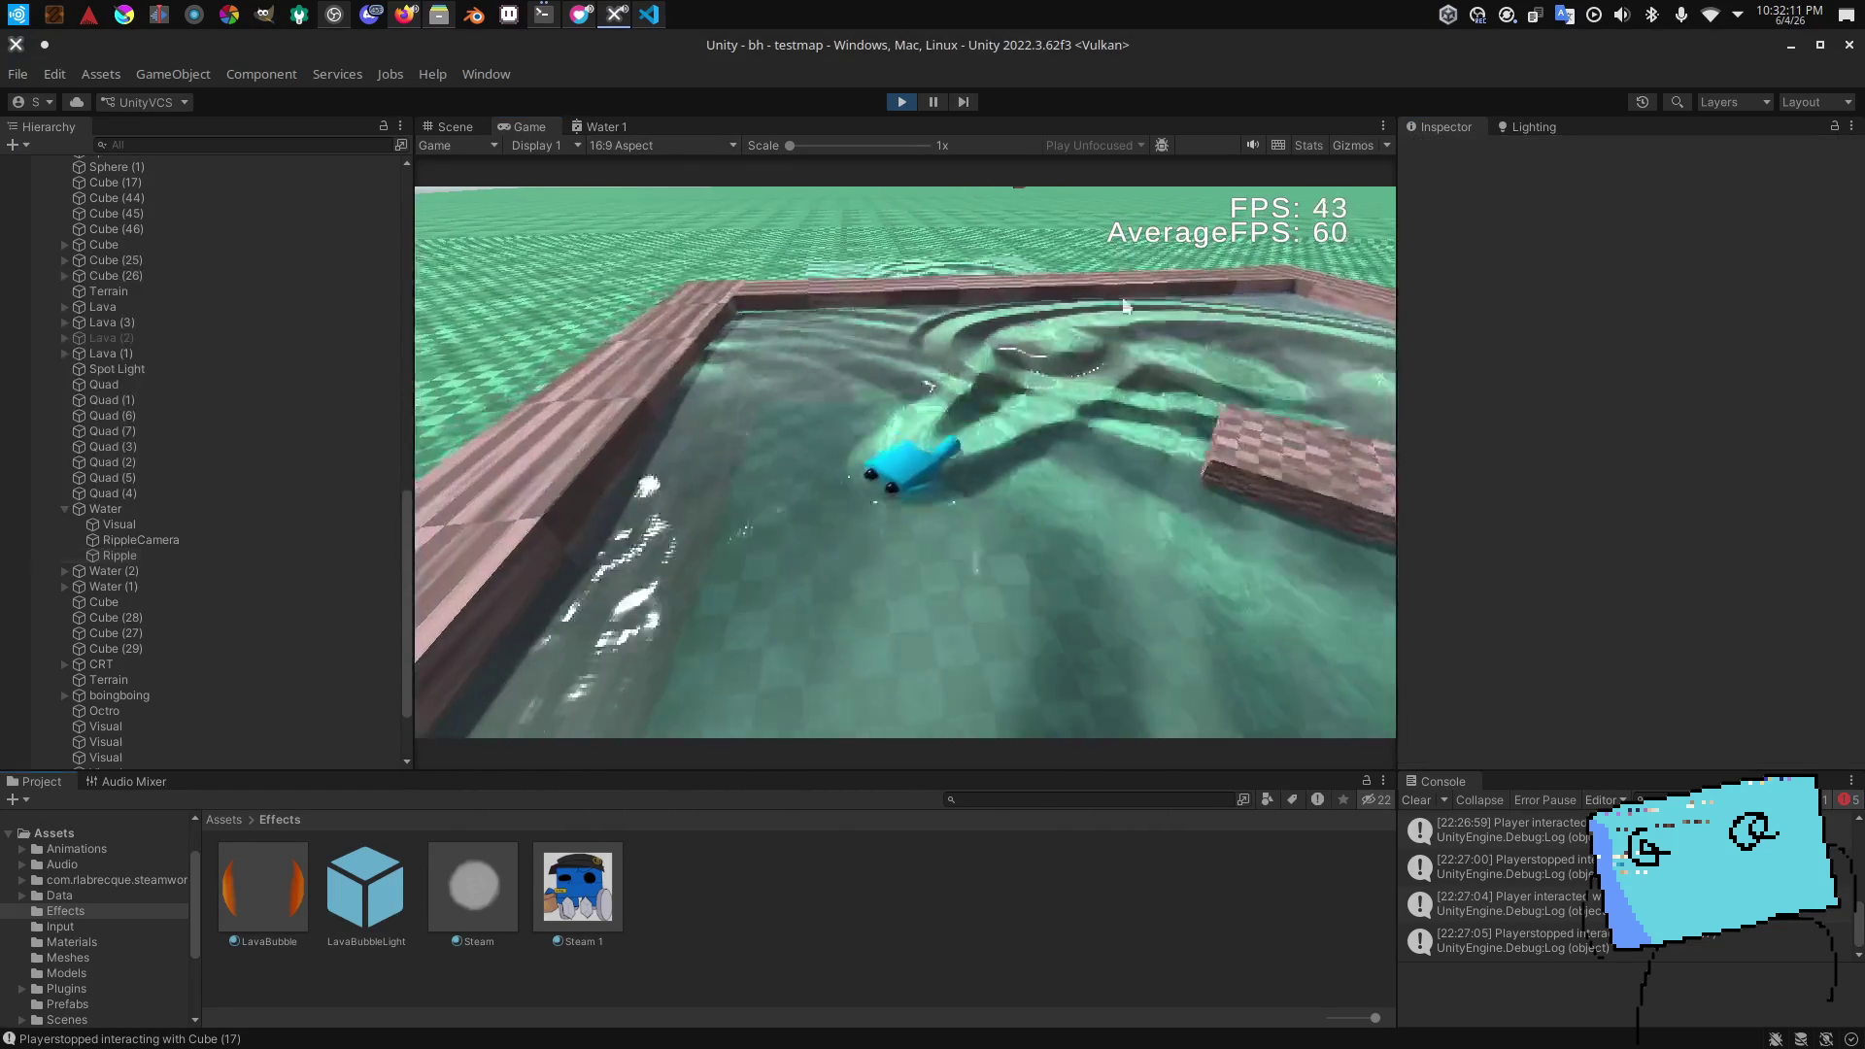
left_click(933, 103)
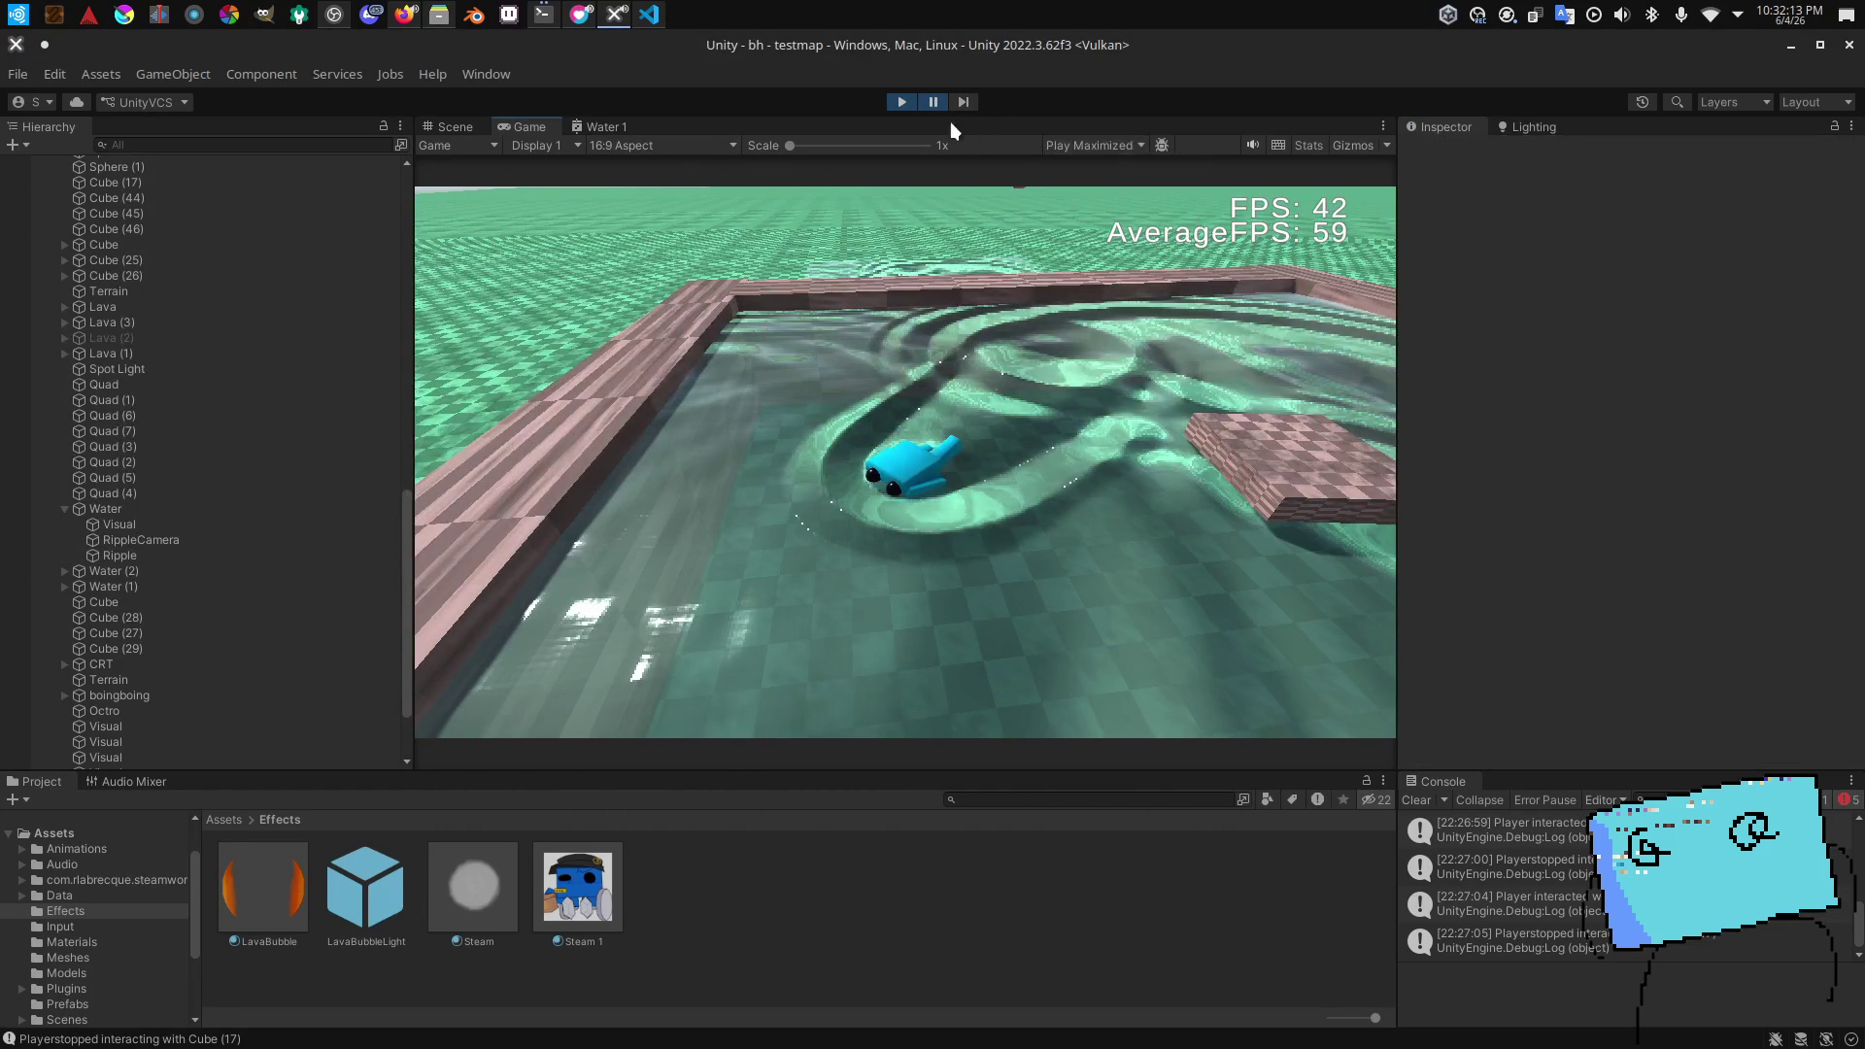
left_click(933, 102)
key("shift+space")
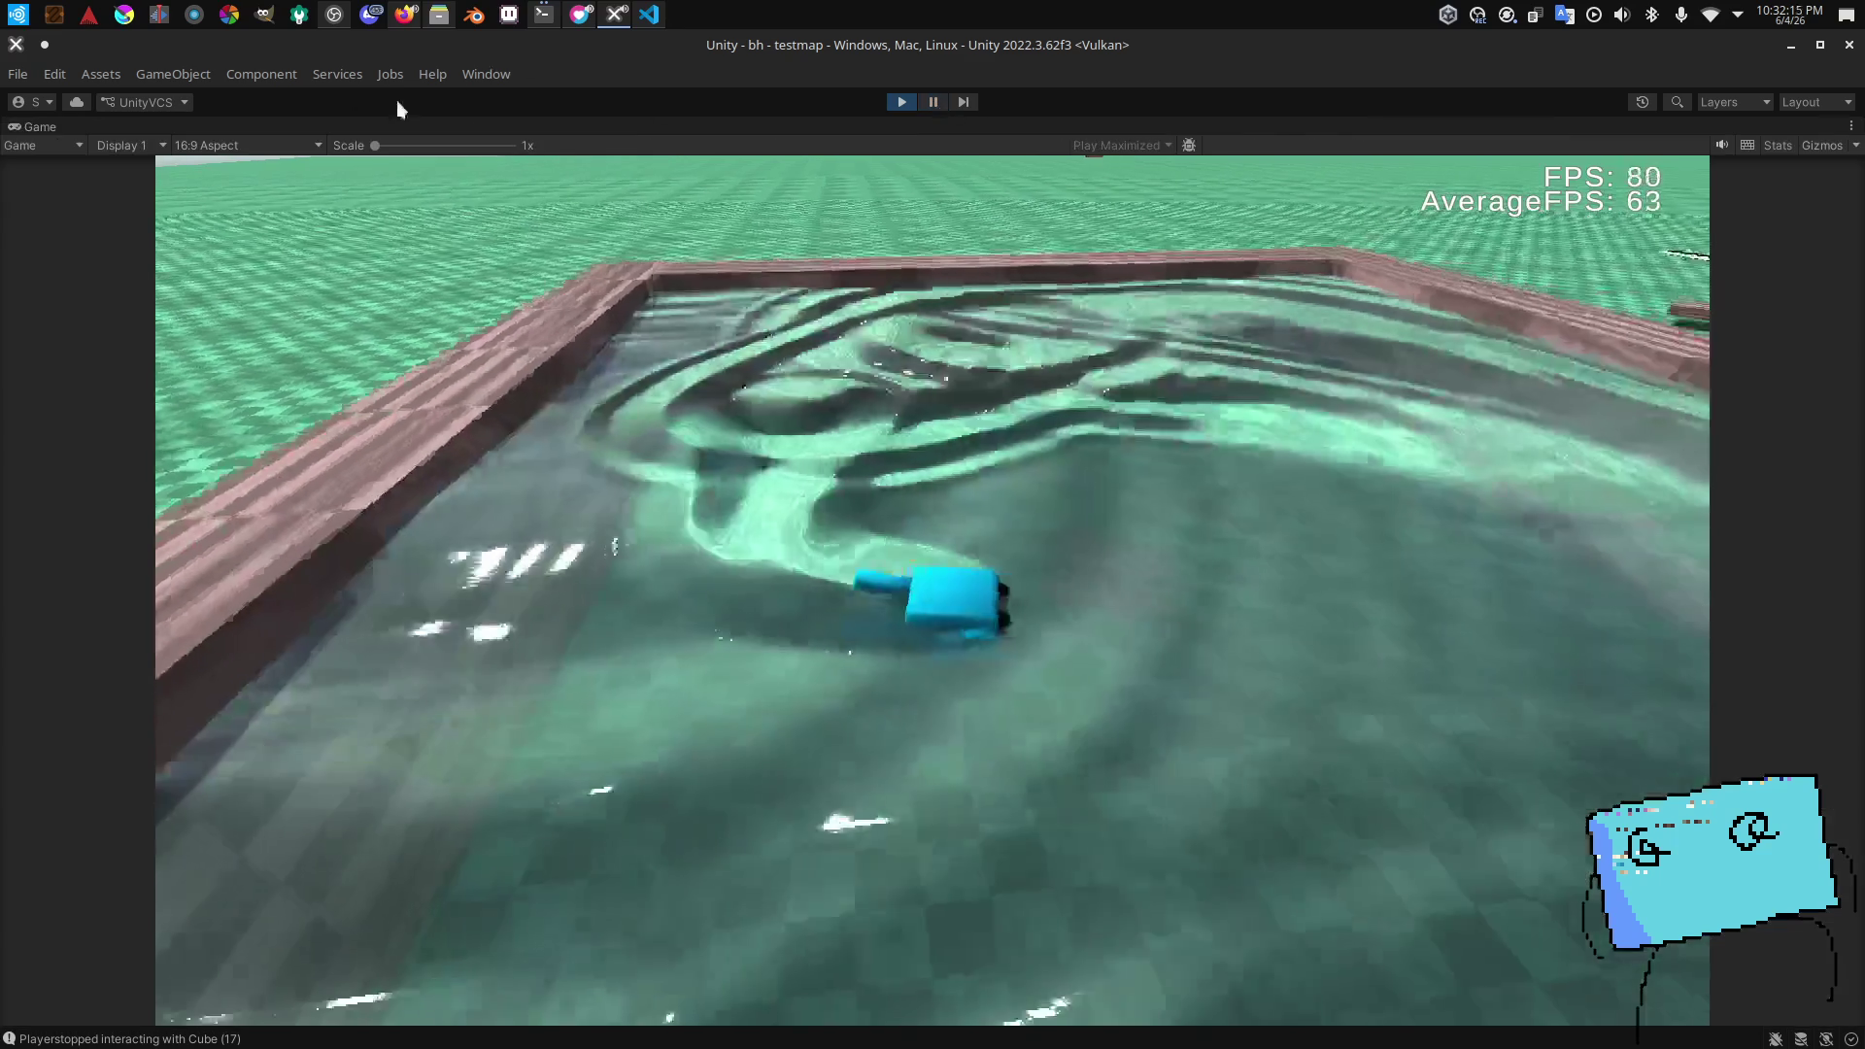
left_click(238, 146)
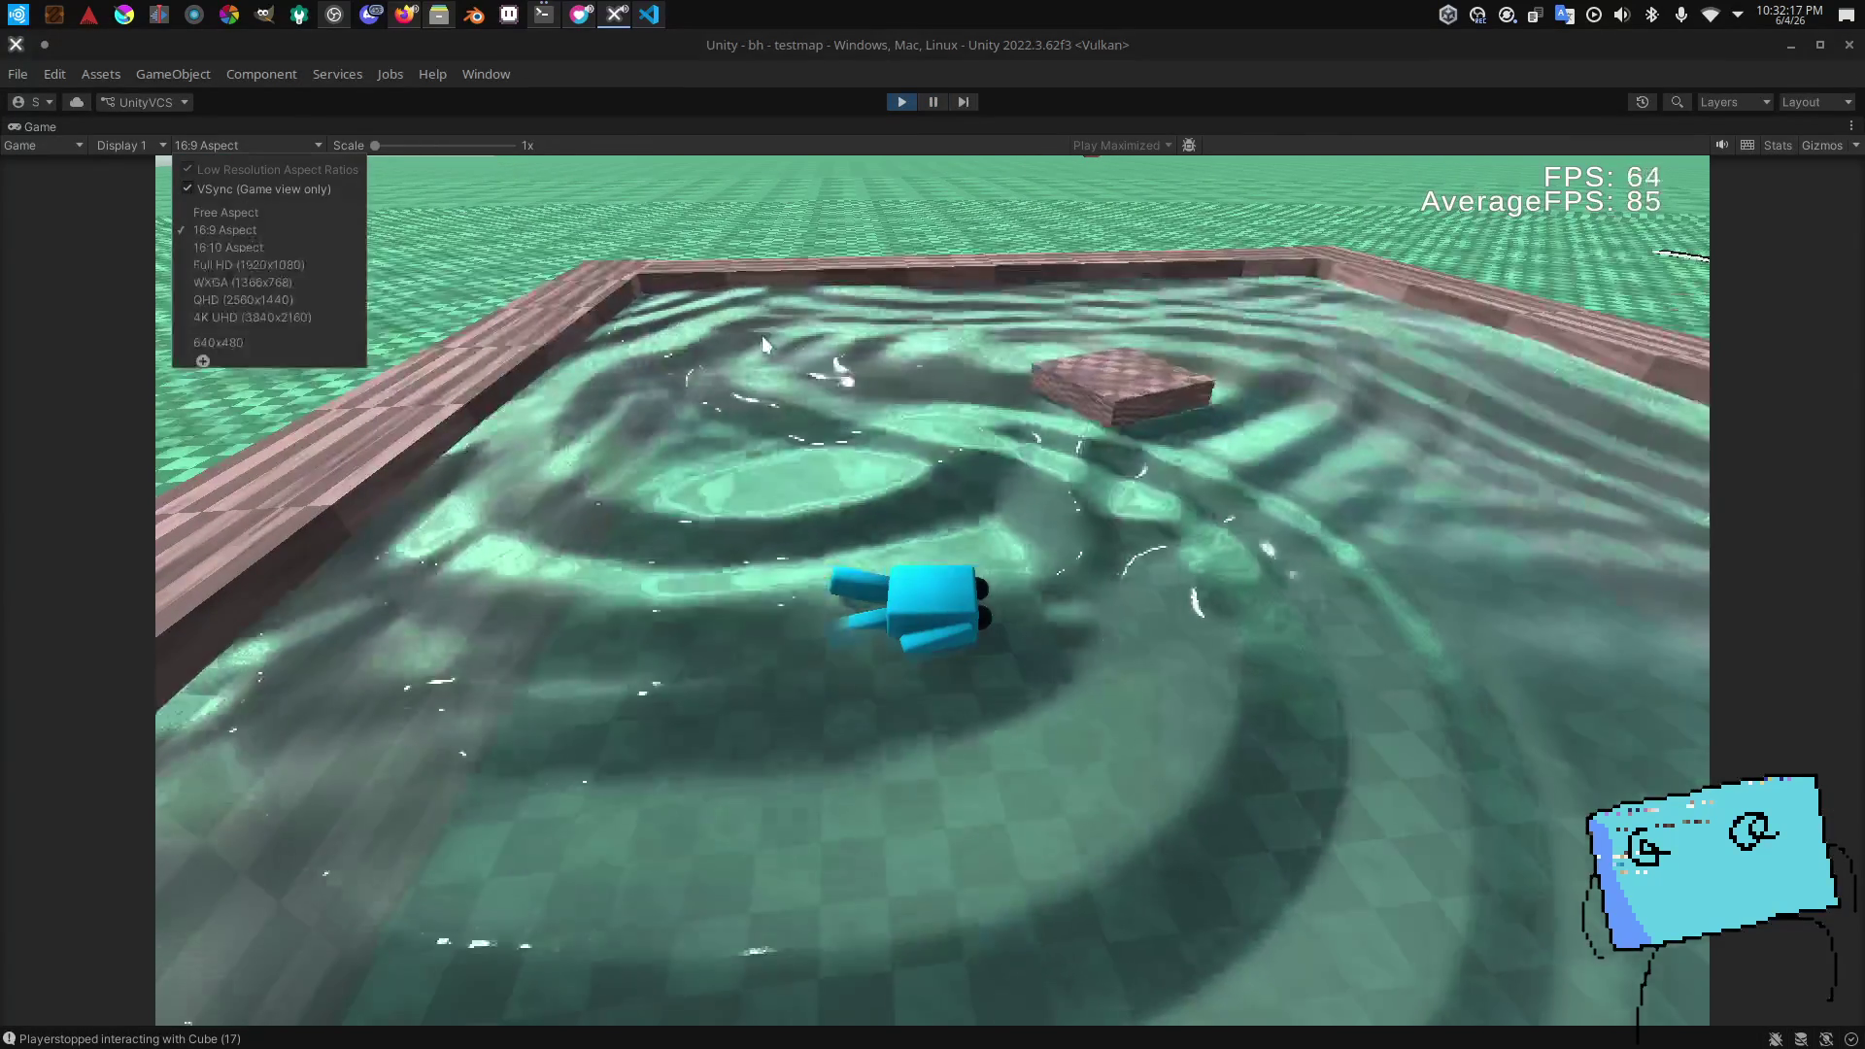
Step: Toggle the Stats overlay on and off while swimming, then switch to the Twitch stream manager
left_click(762, 342)
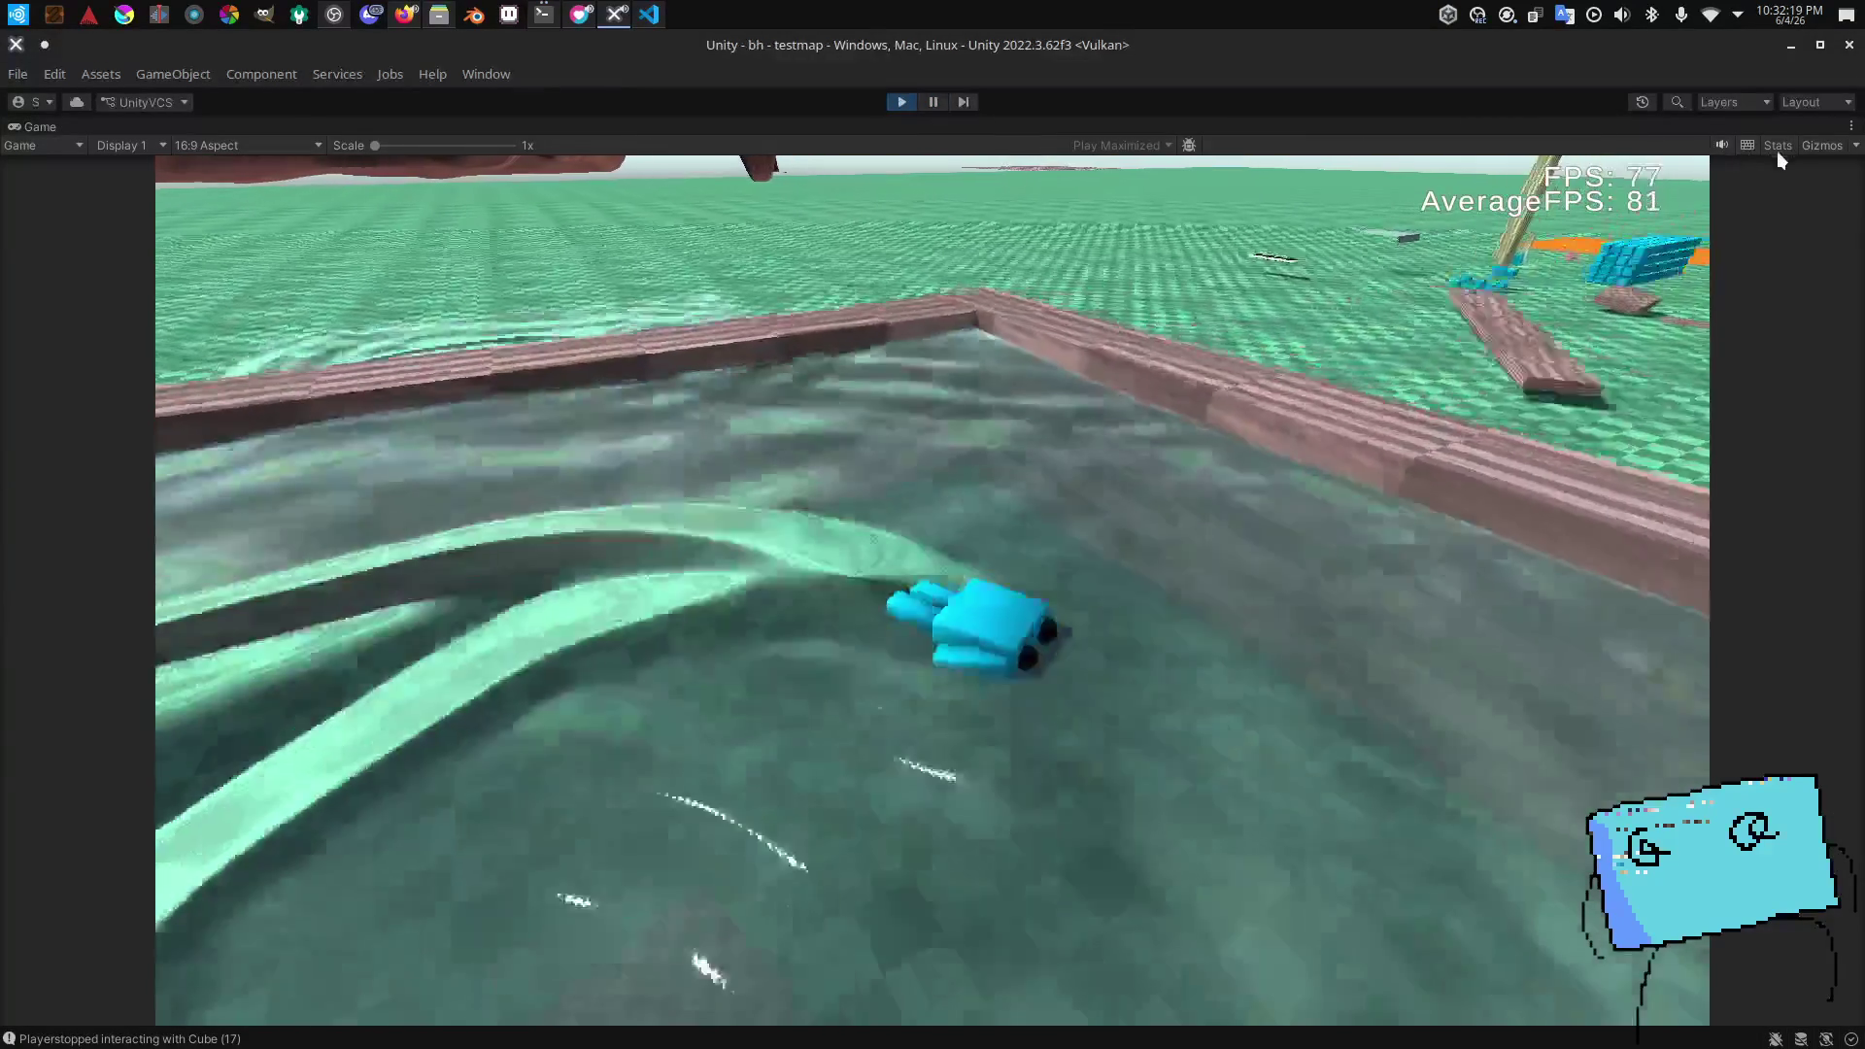
left_click(1784, 147)
left_click(1784, 148)
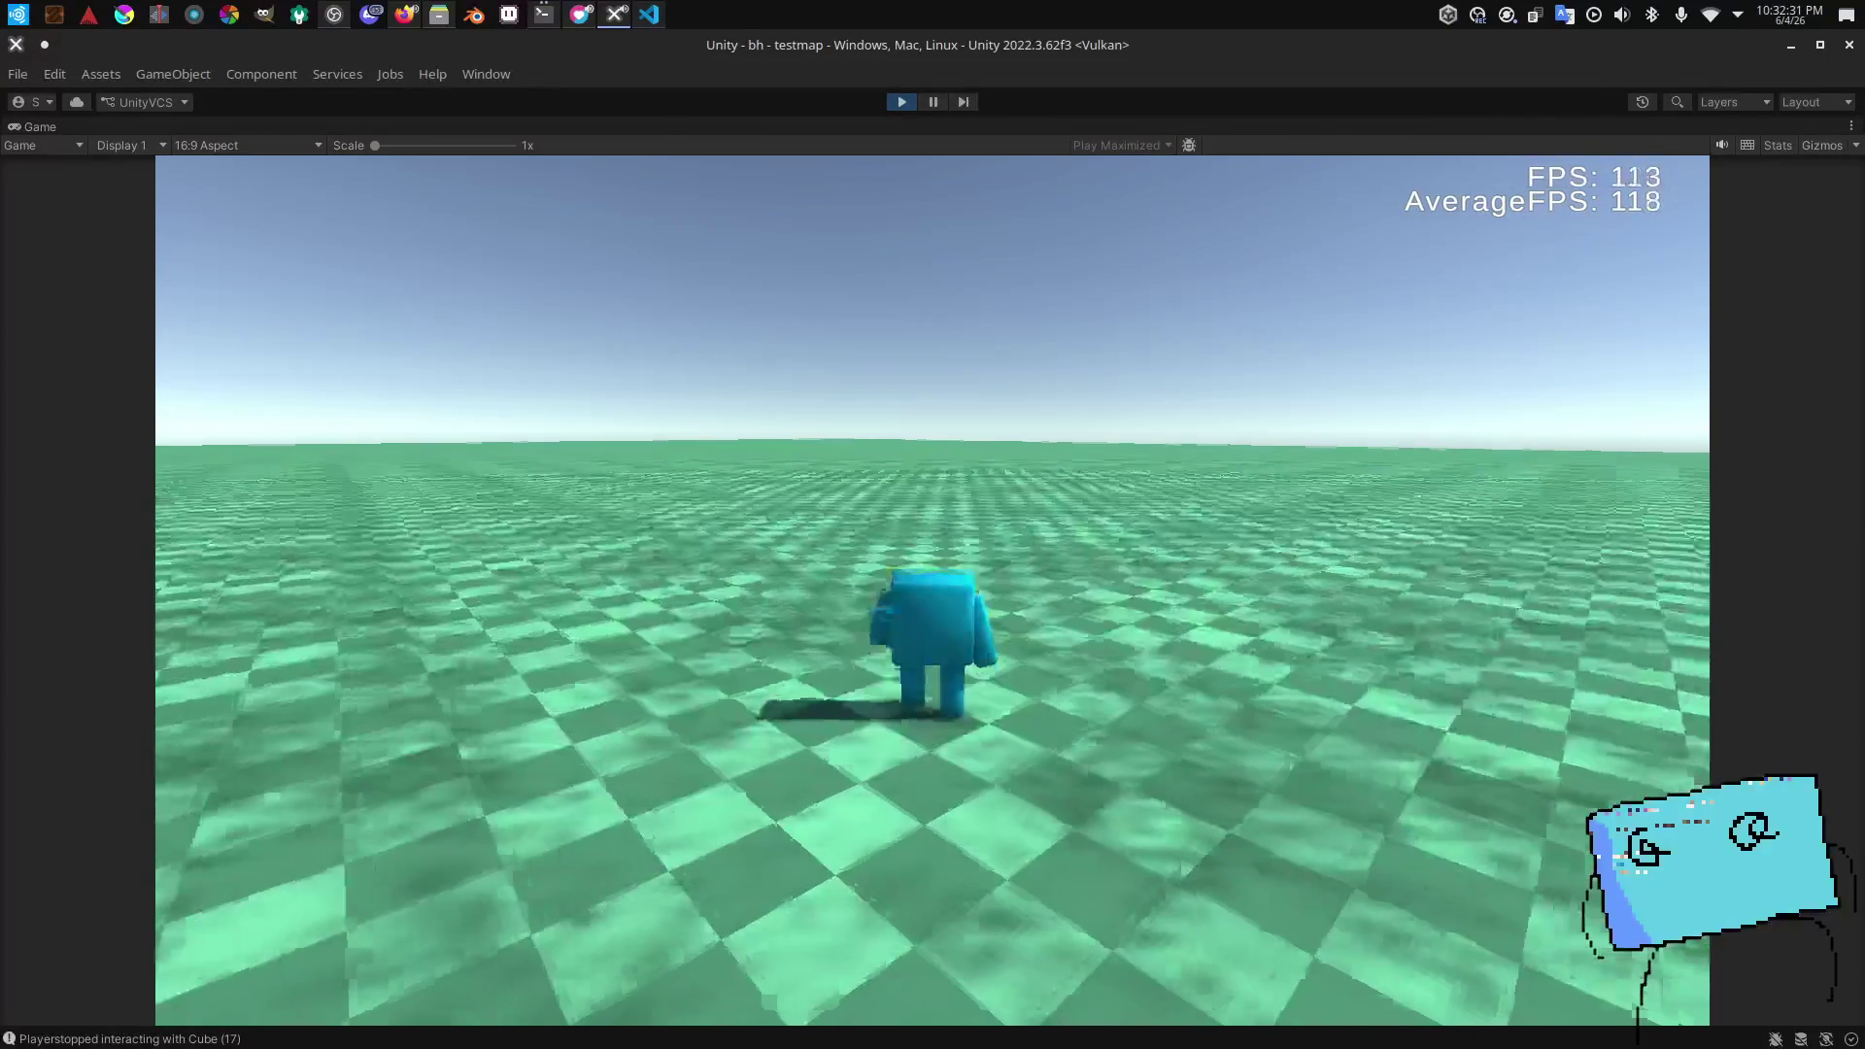
left_click(1776, 145)
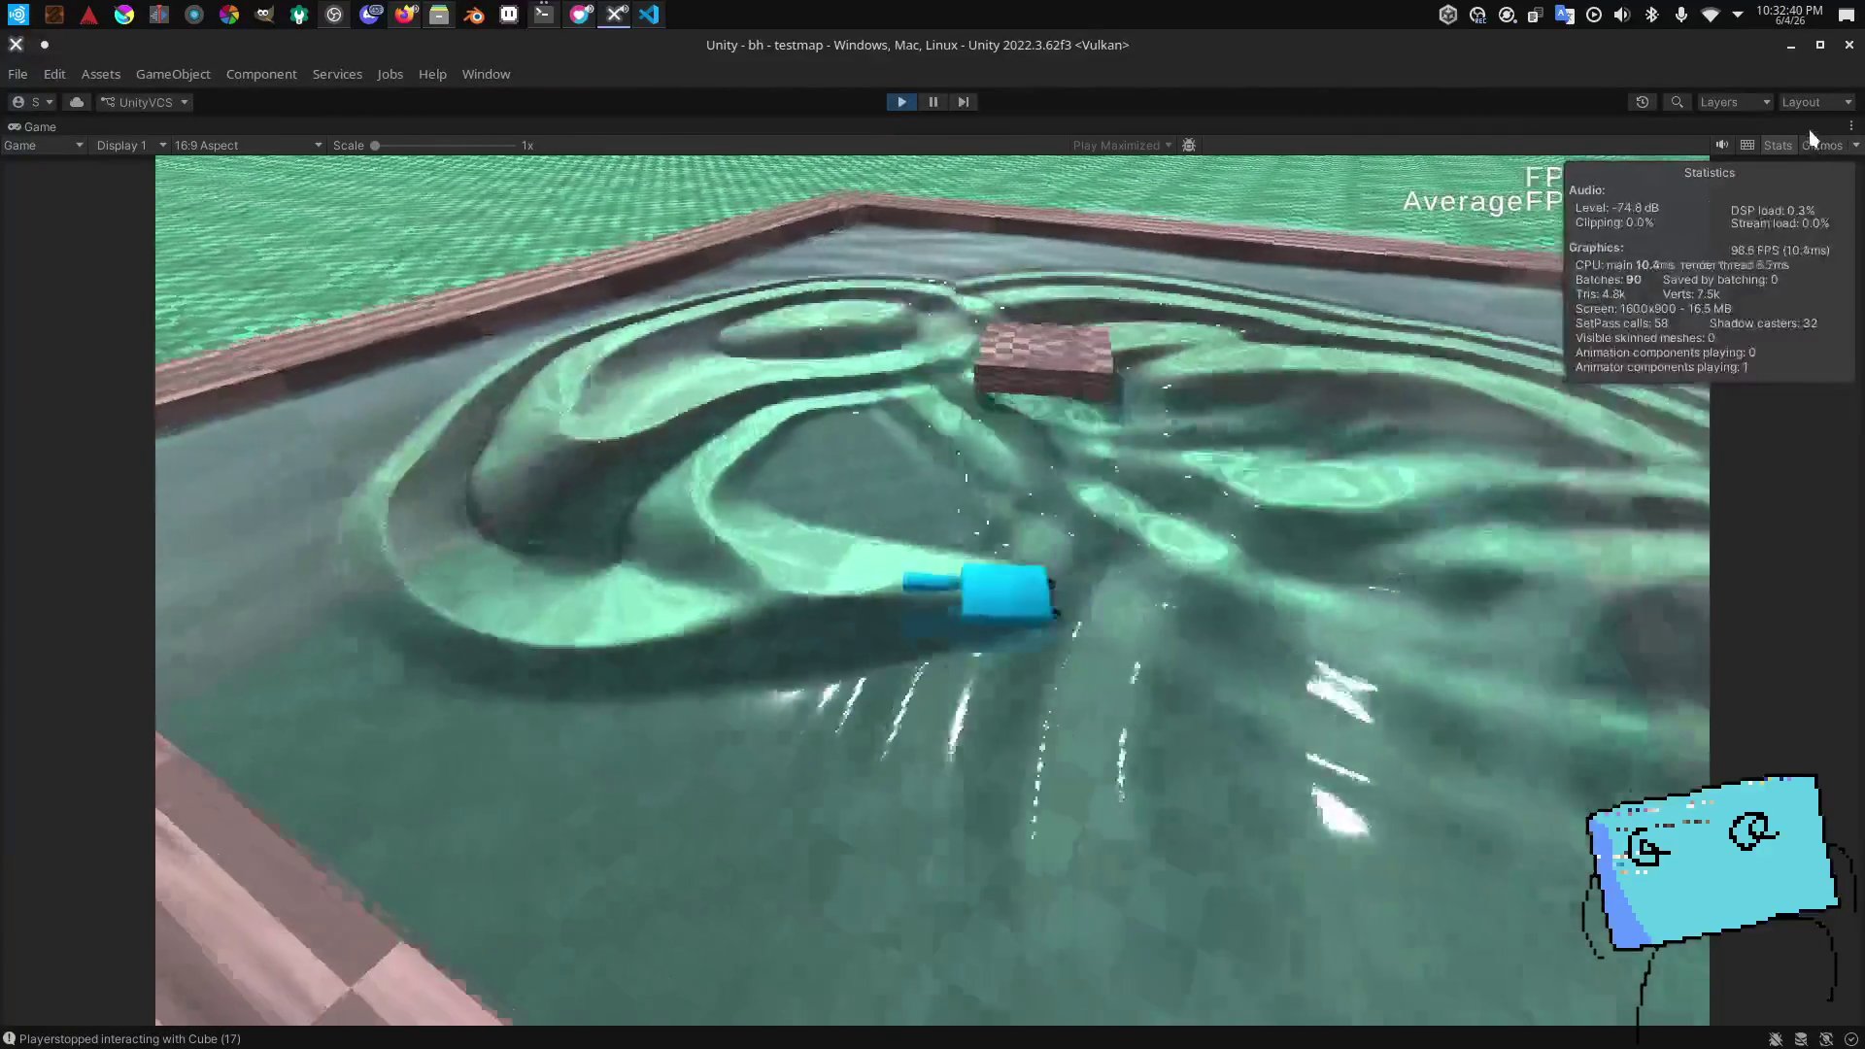
left_click(1786, 145)
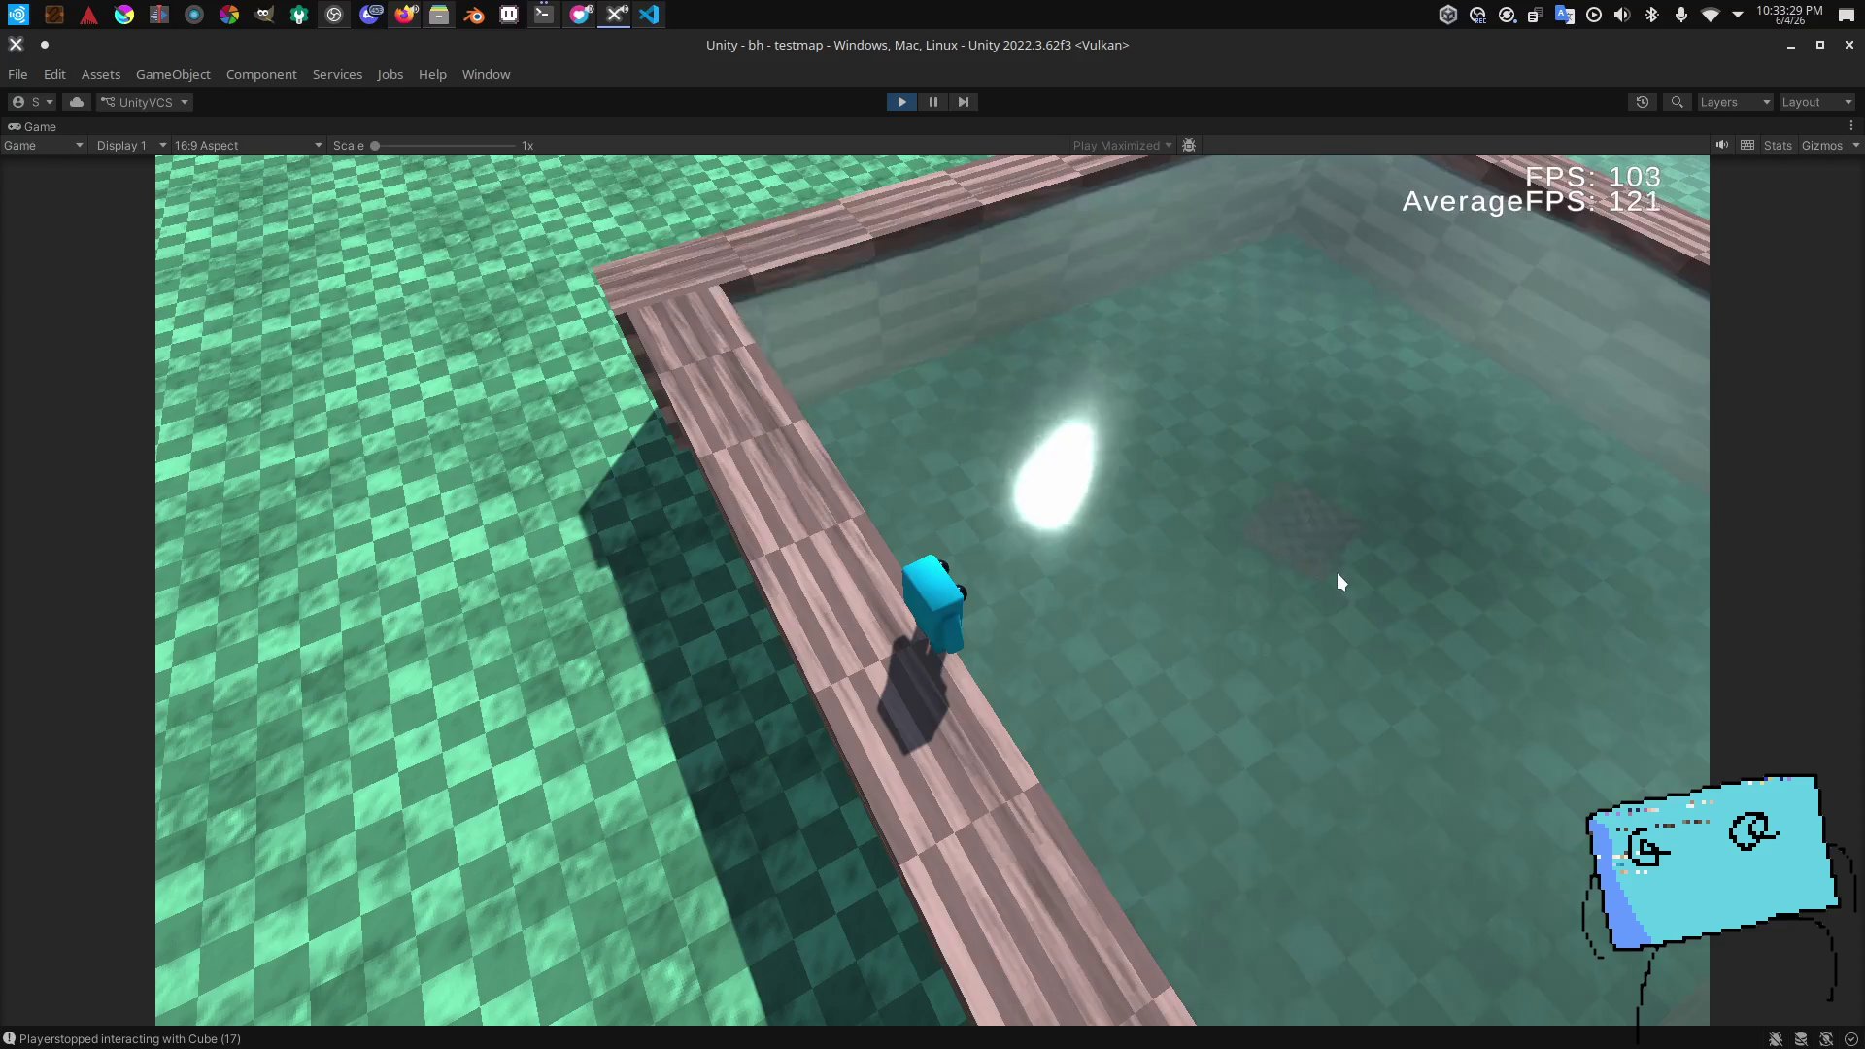
left_click(1778, 145)
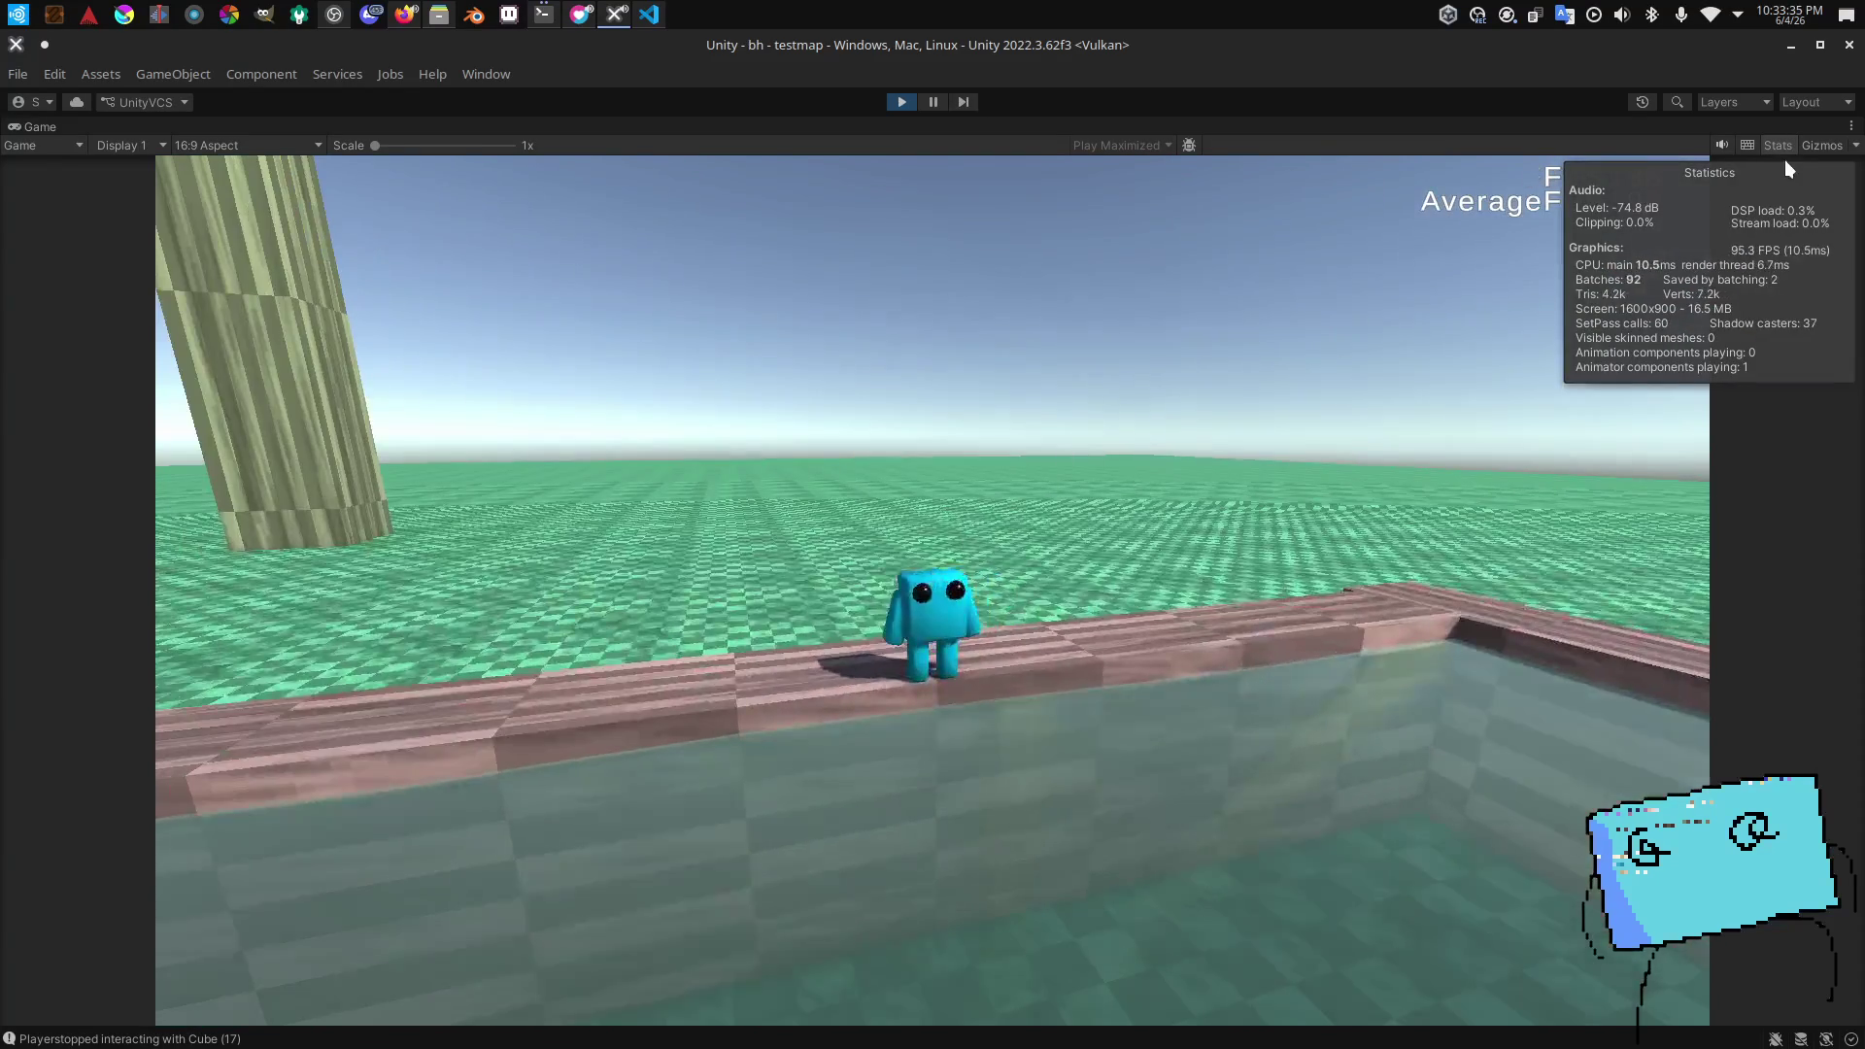
left_click(1778, 145)
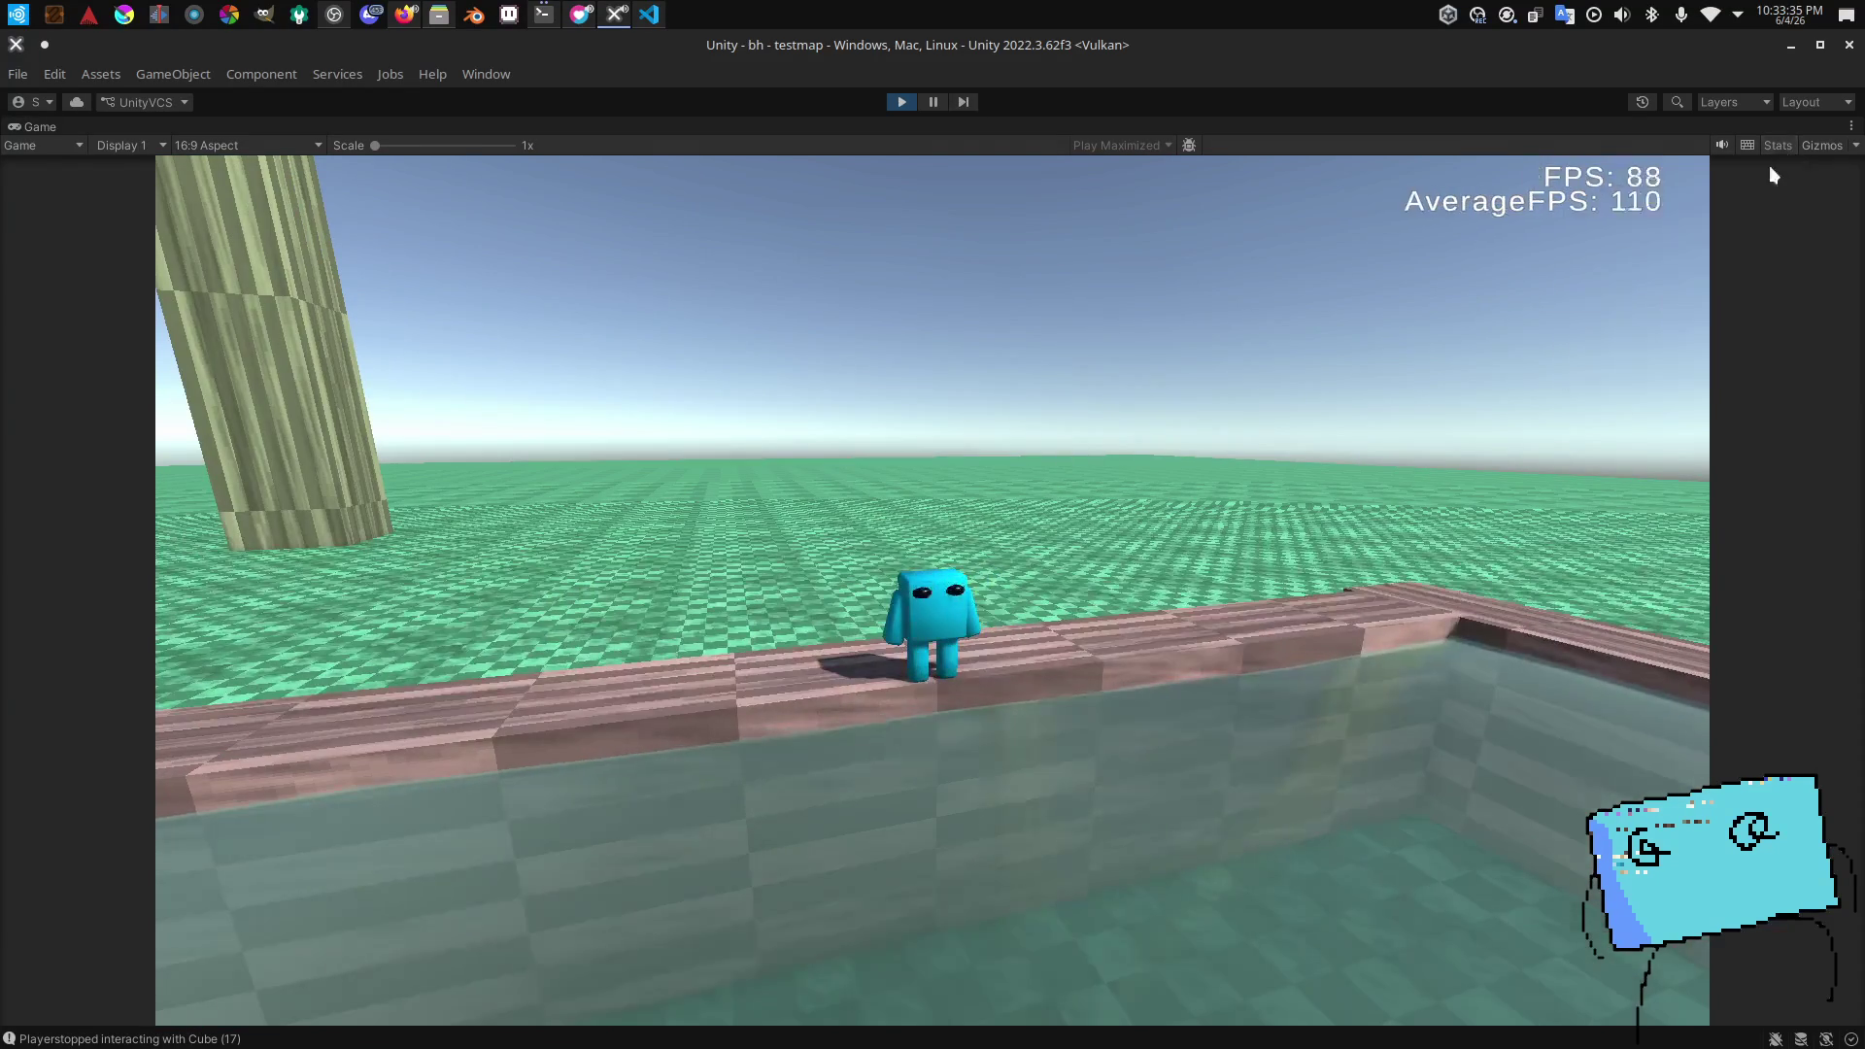
key("alt+Tab")
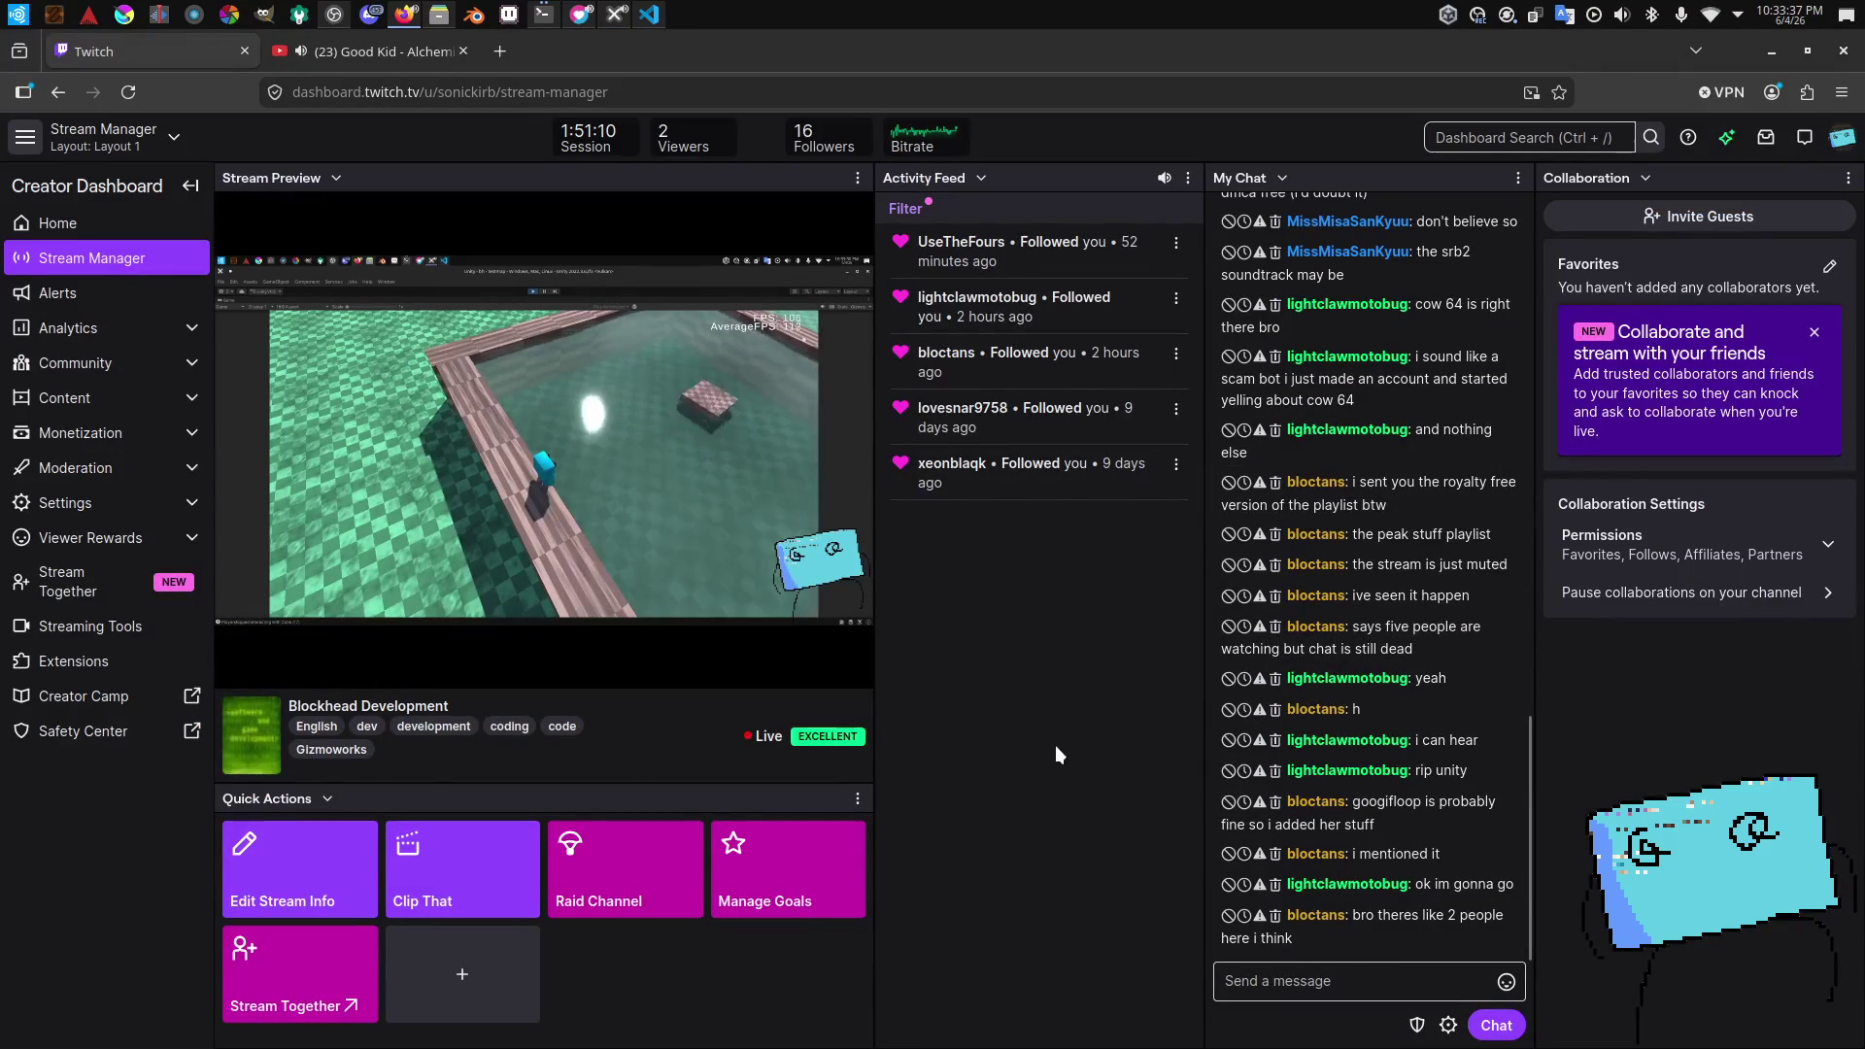
Step: Unmute the Stream Preview at 98% volume, mute it again, and return to Unity
left_click(269, 667)
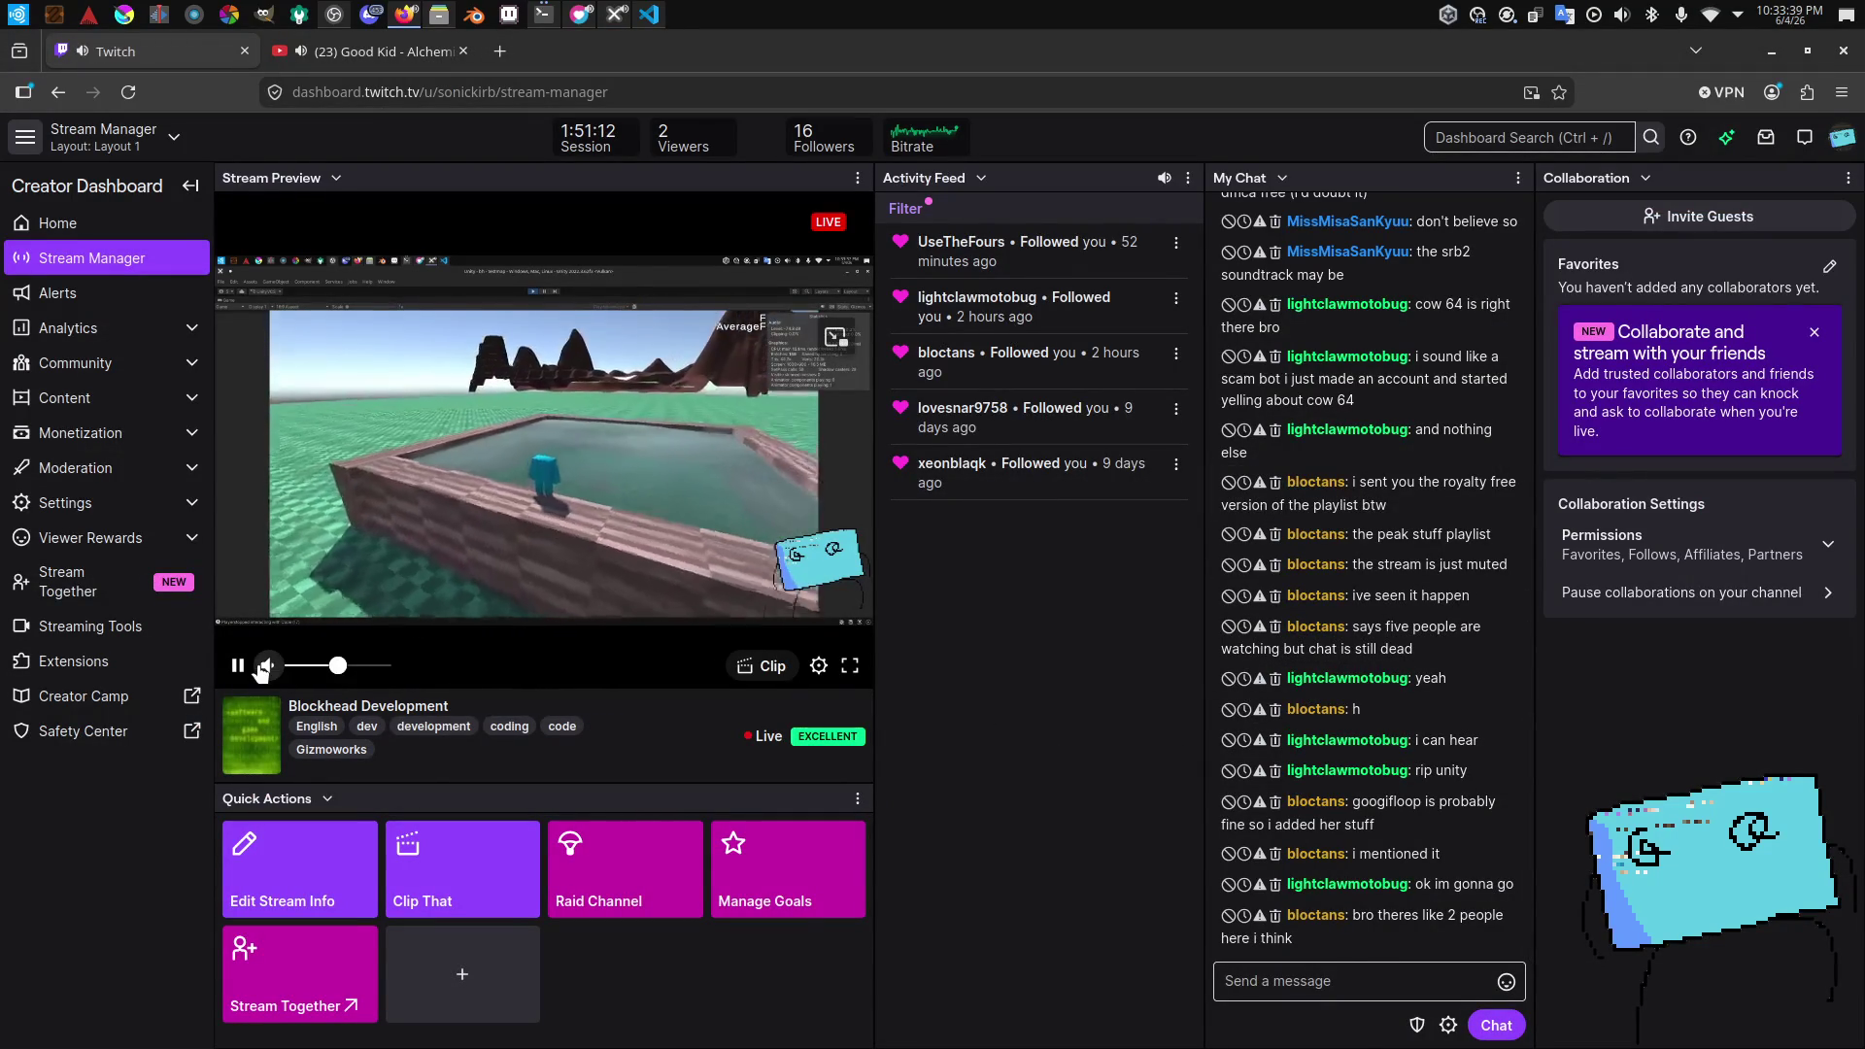
left_click_drag(338, 667, 378, 673)
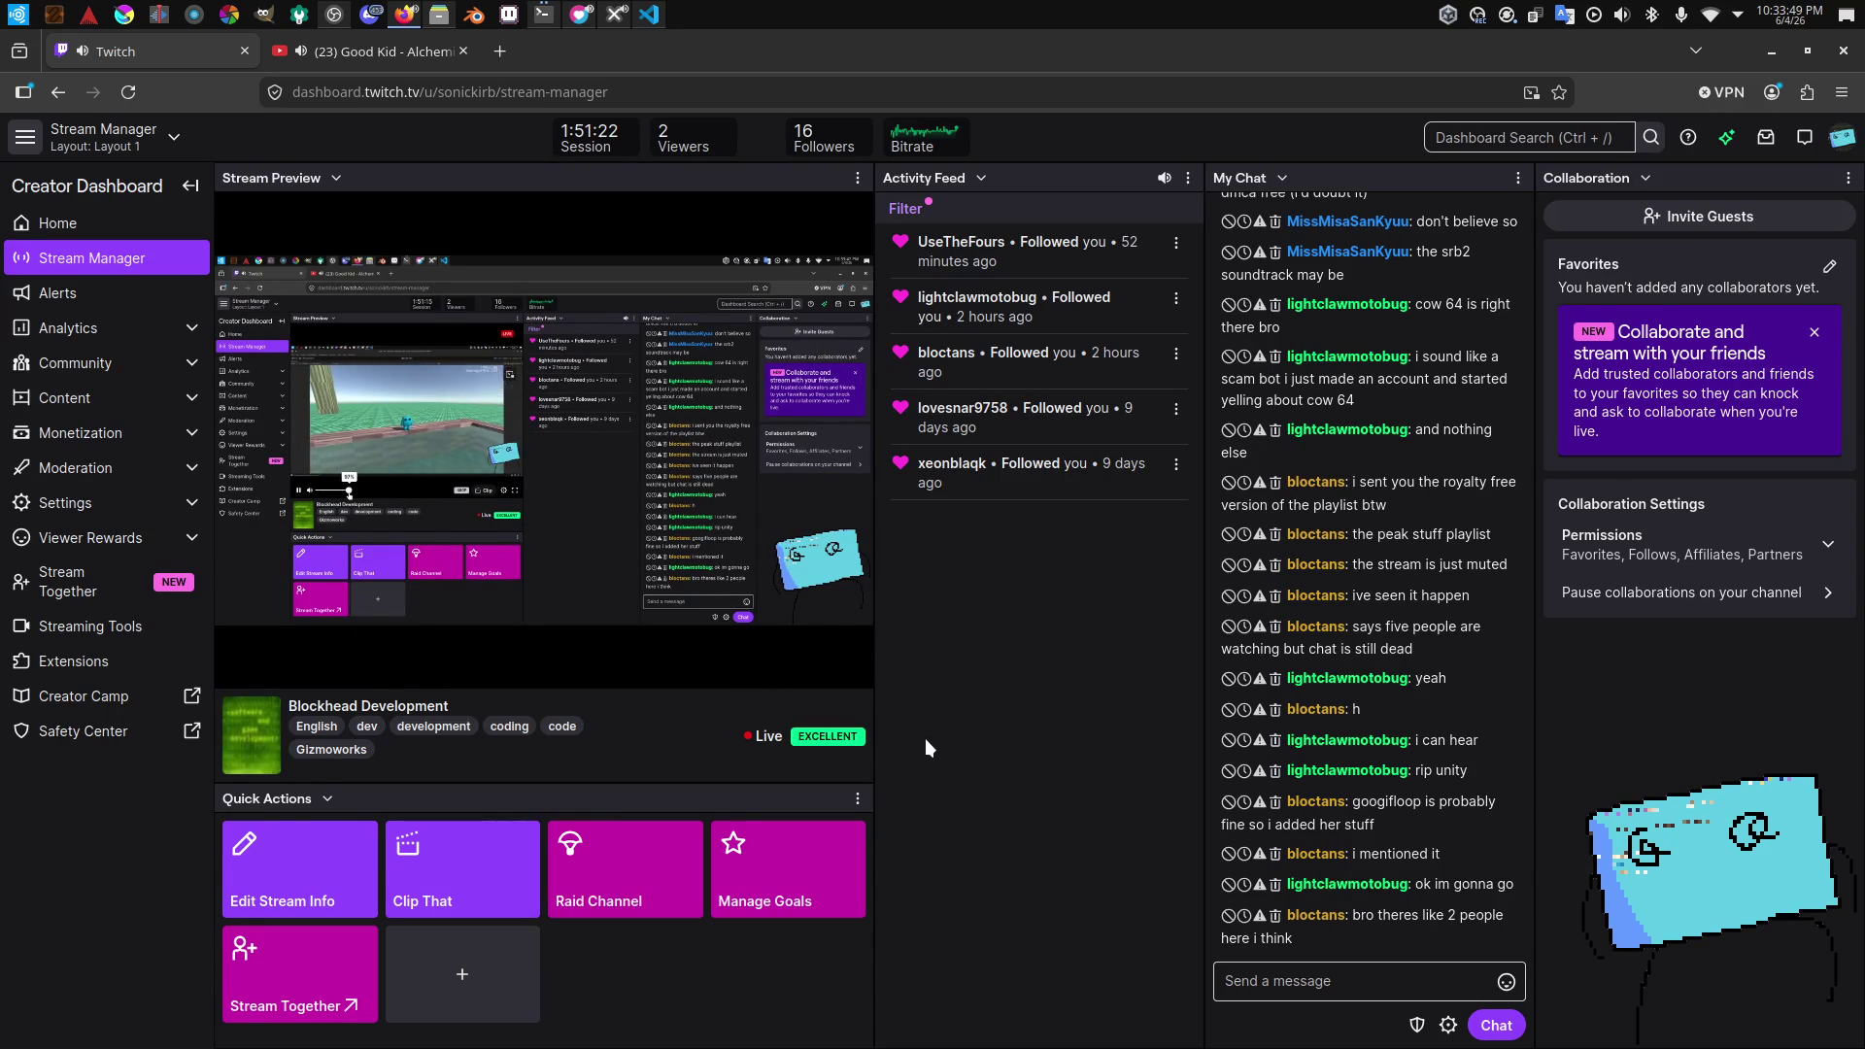
mouse_move(606, 597)
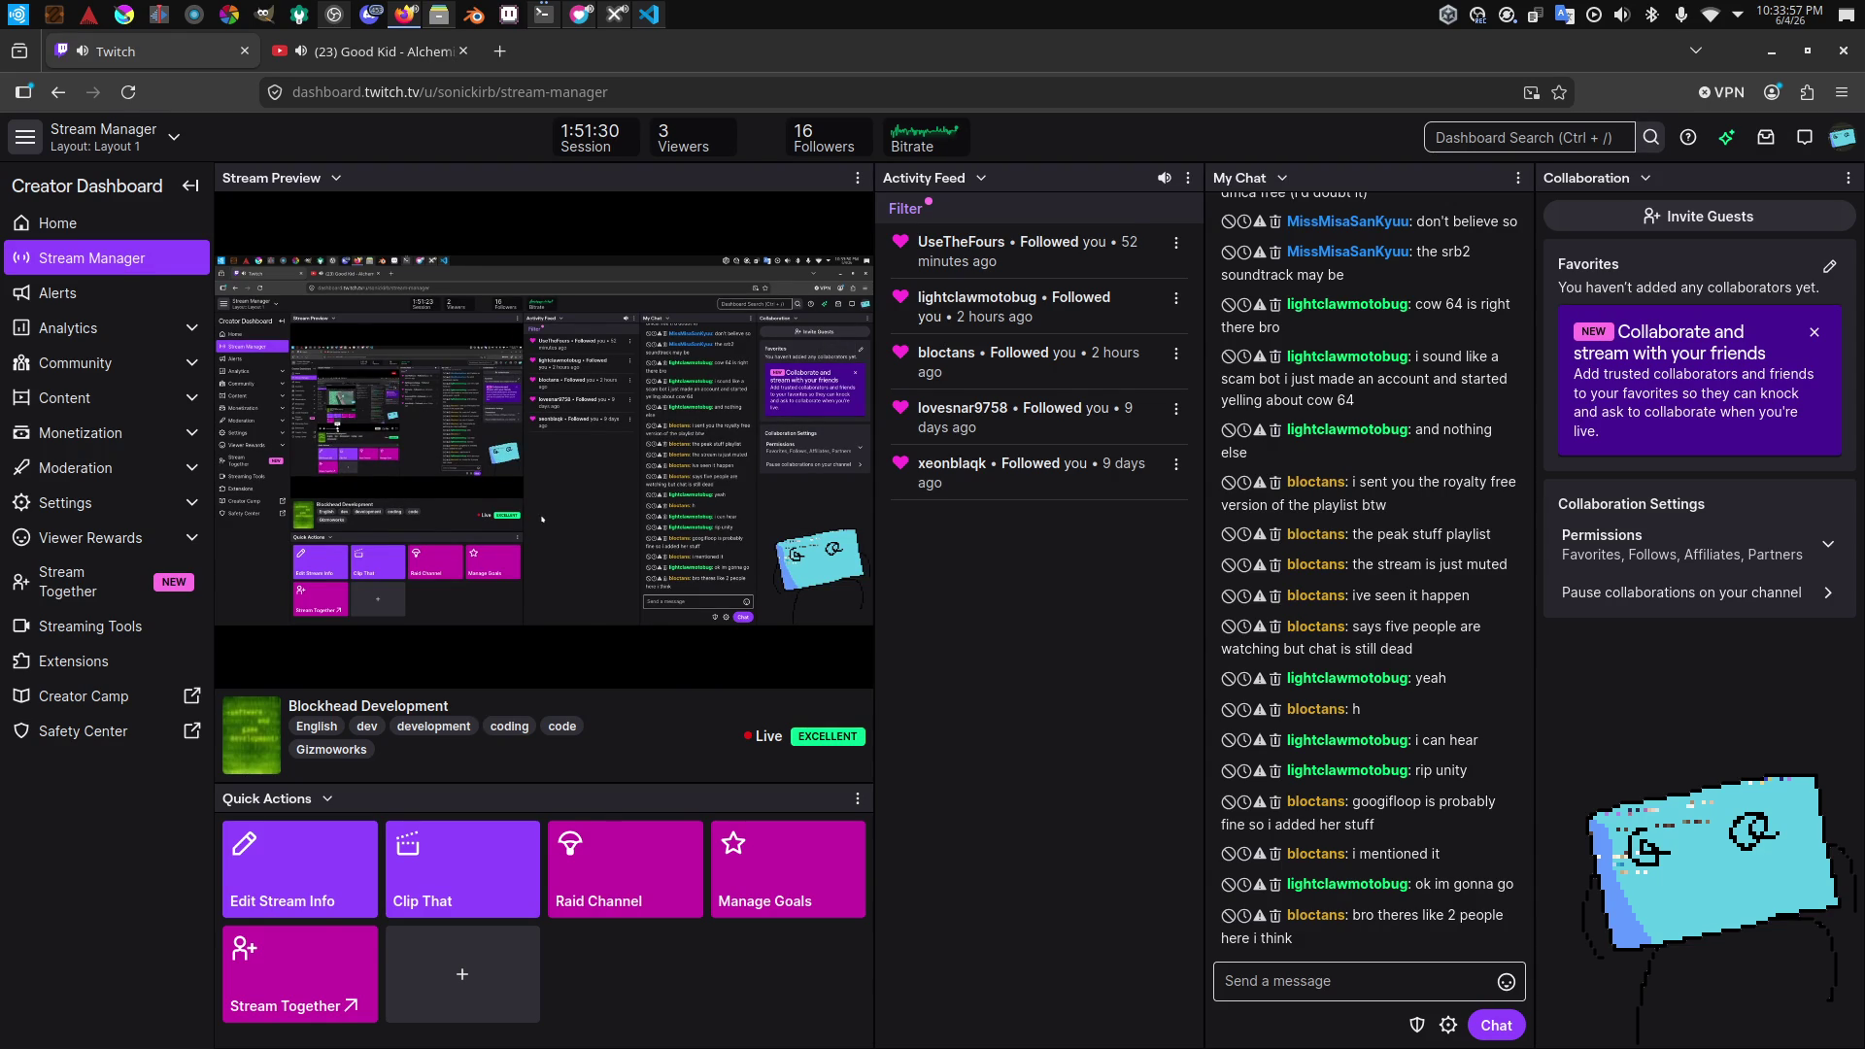
mouse_move(516, 598)
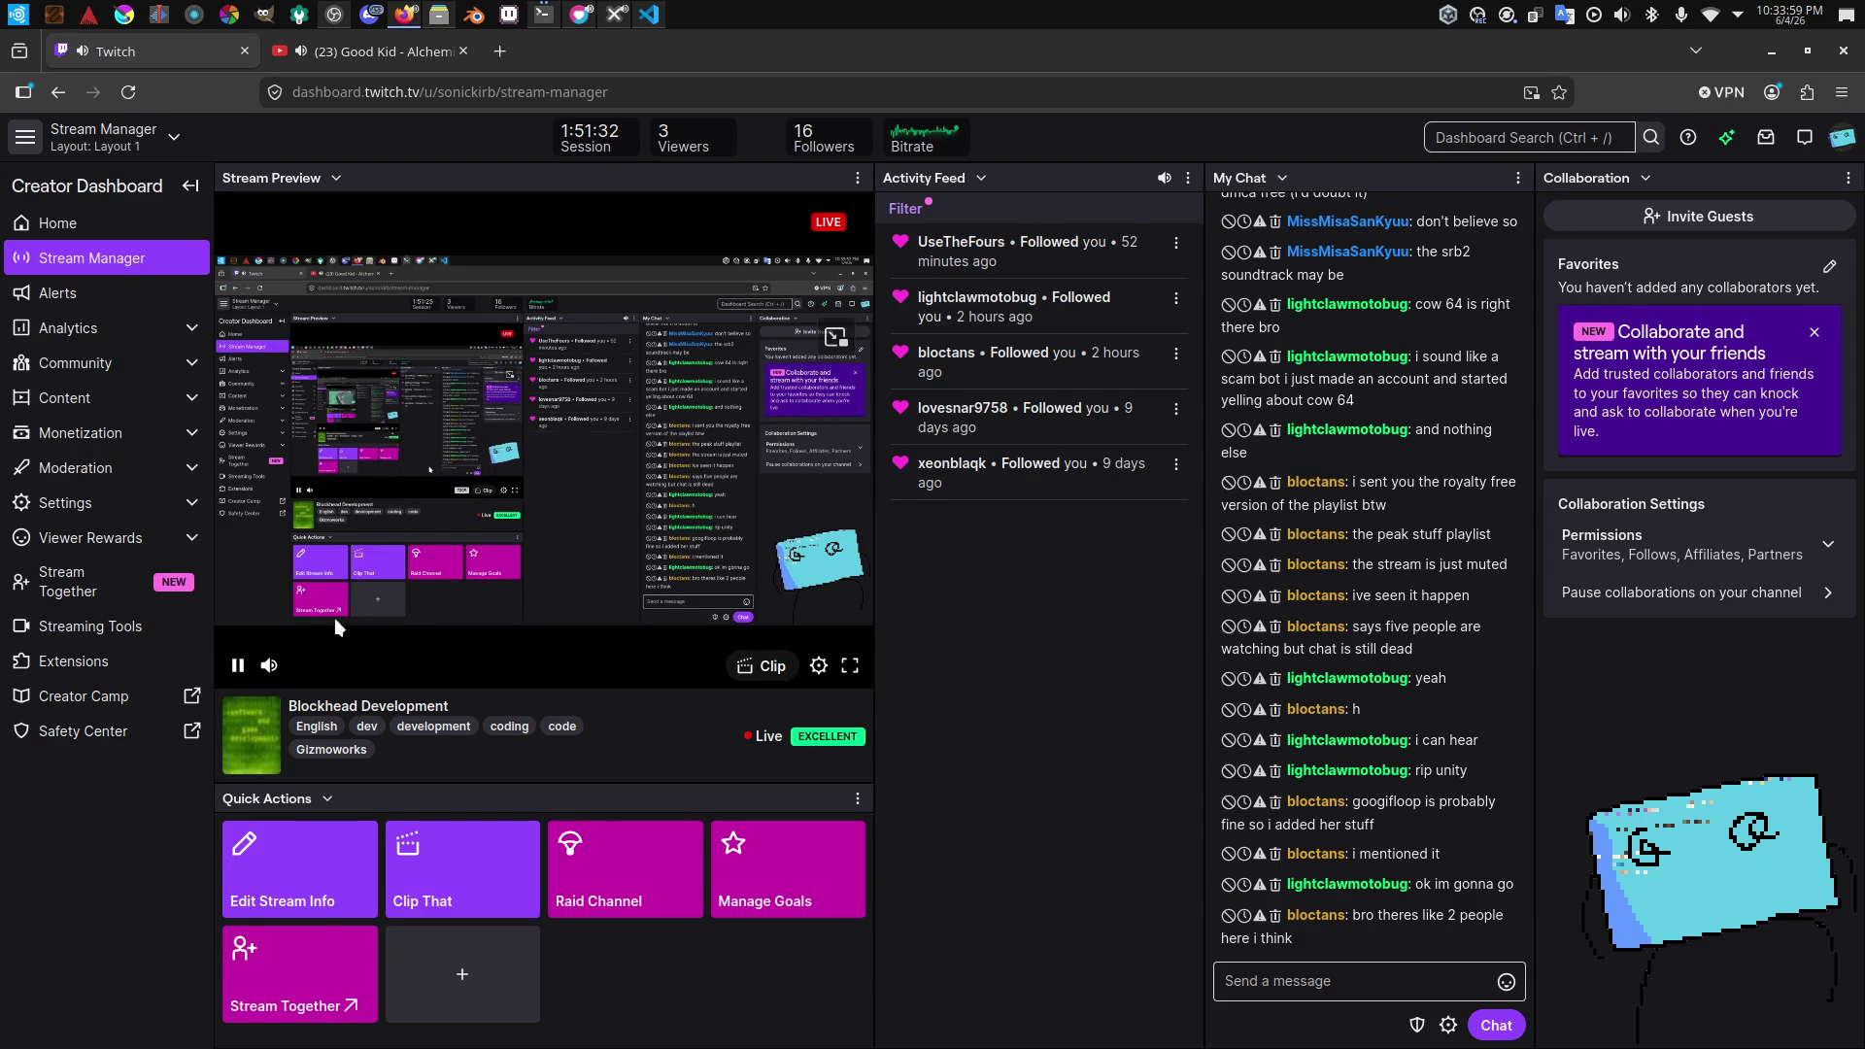
mouse_move(270, 663)
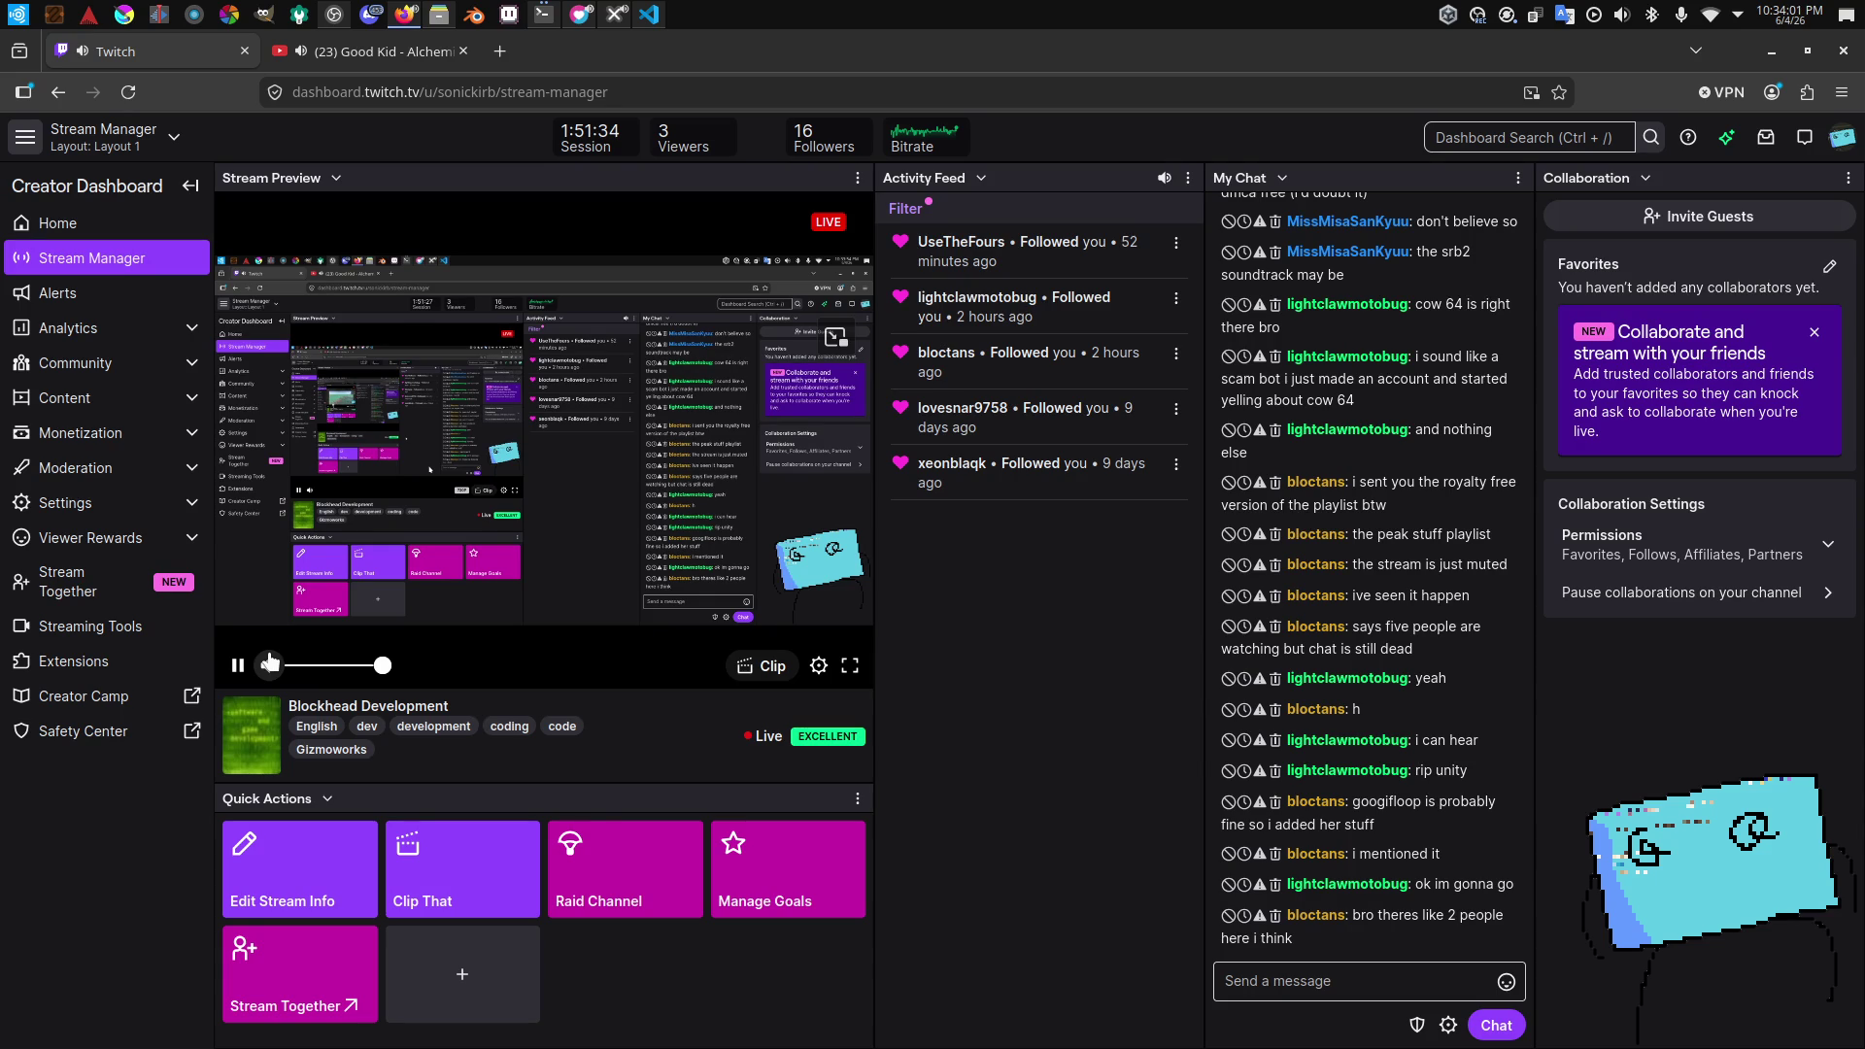
left_click(270, 664)
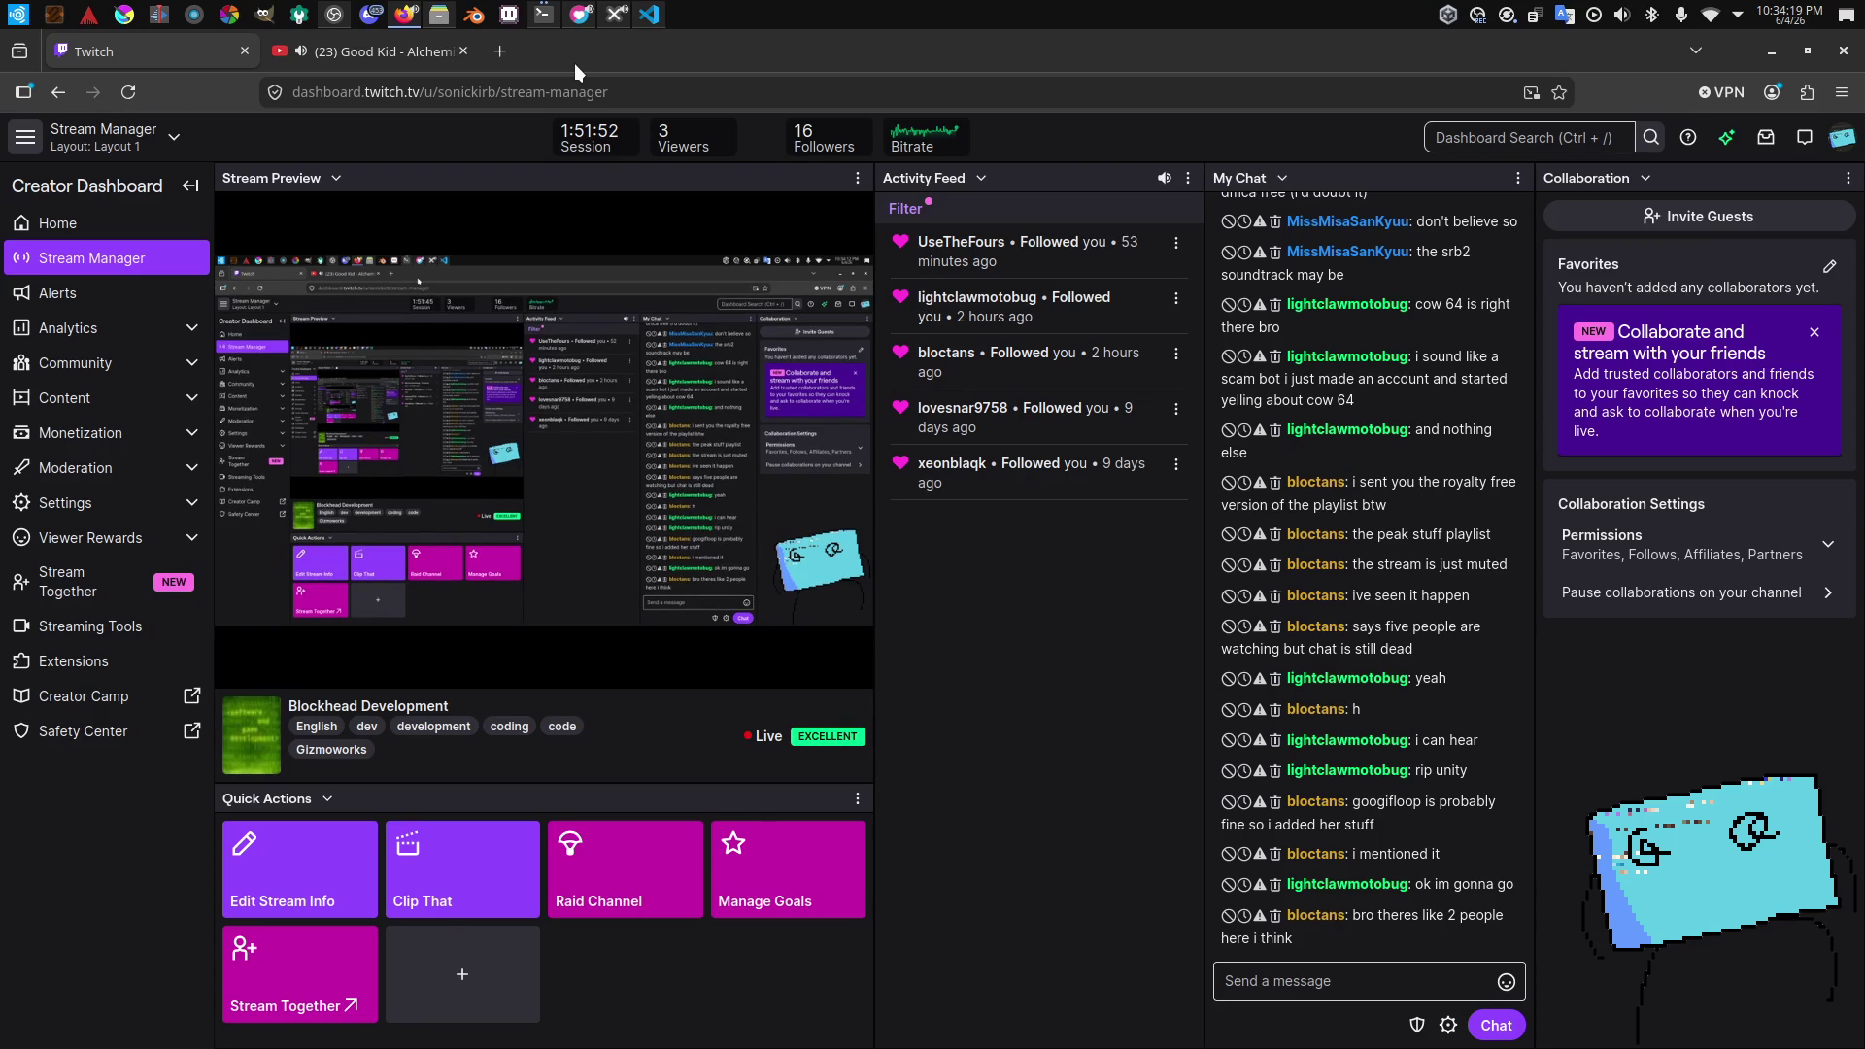
left_click(618, 27)
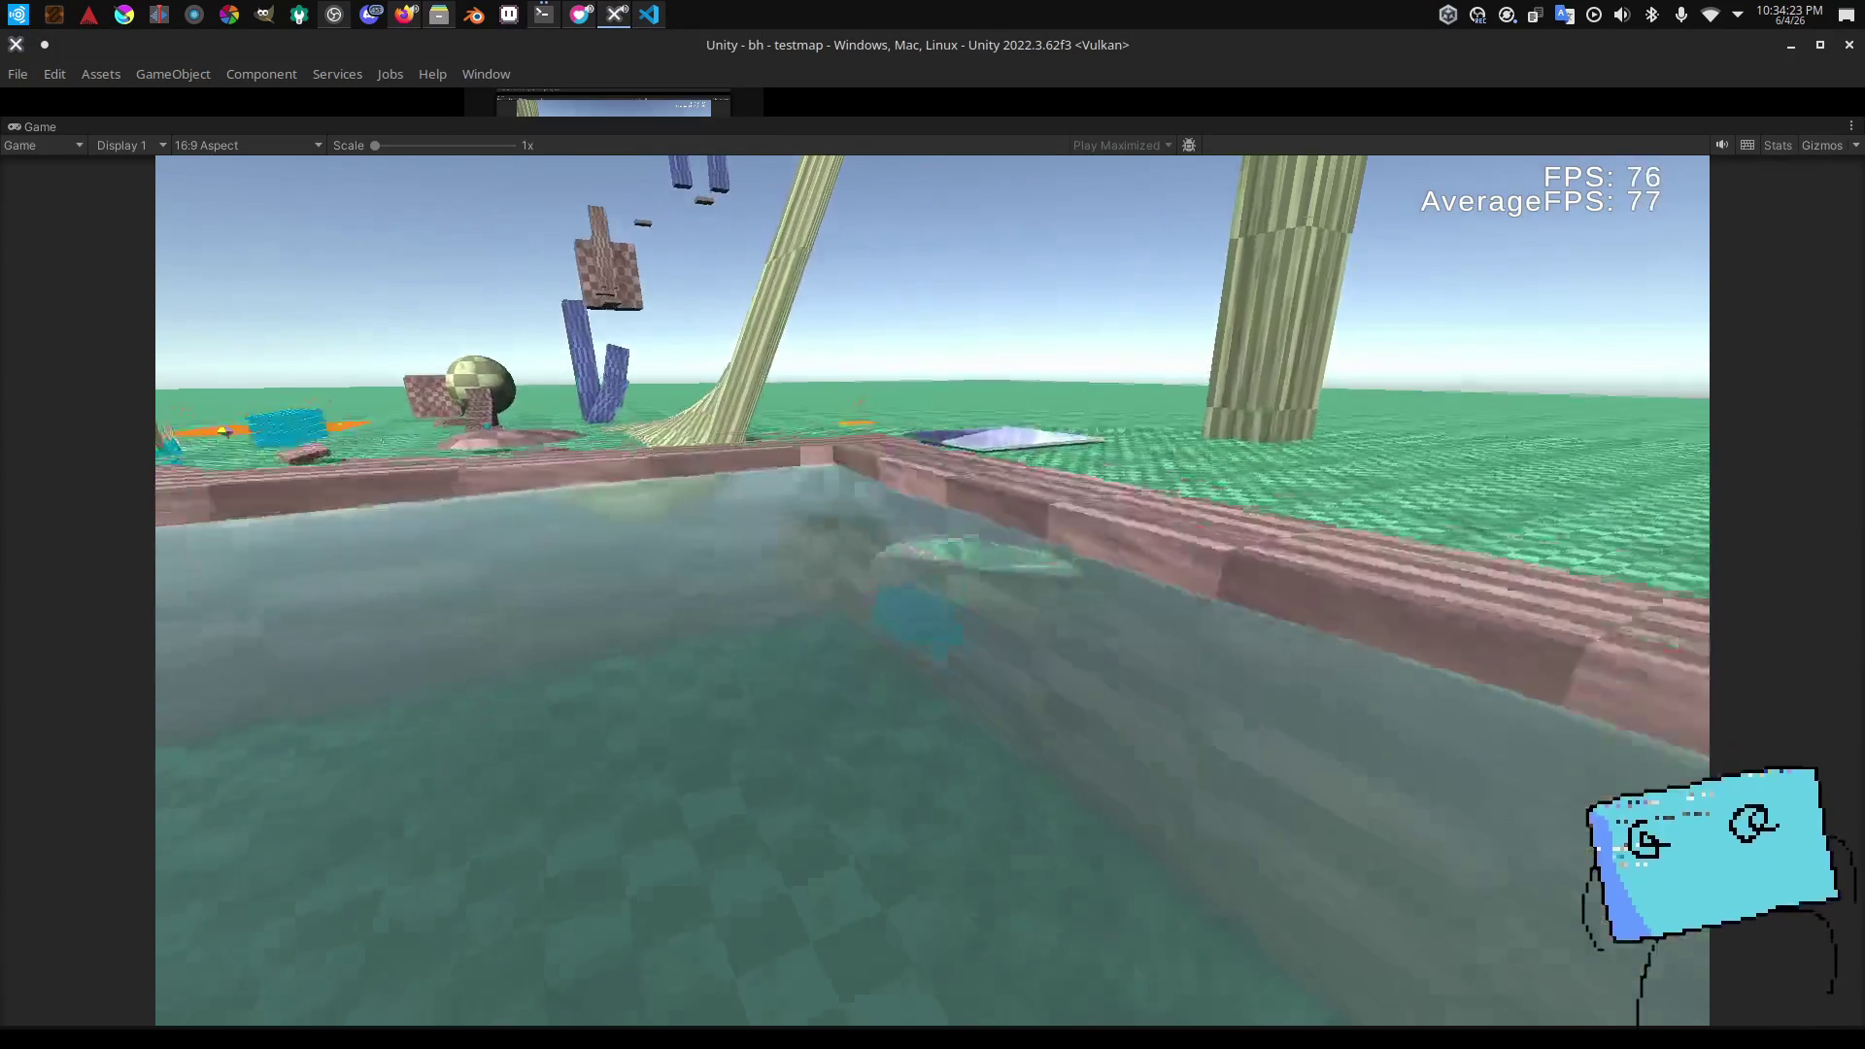
key("alt+Tab")
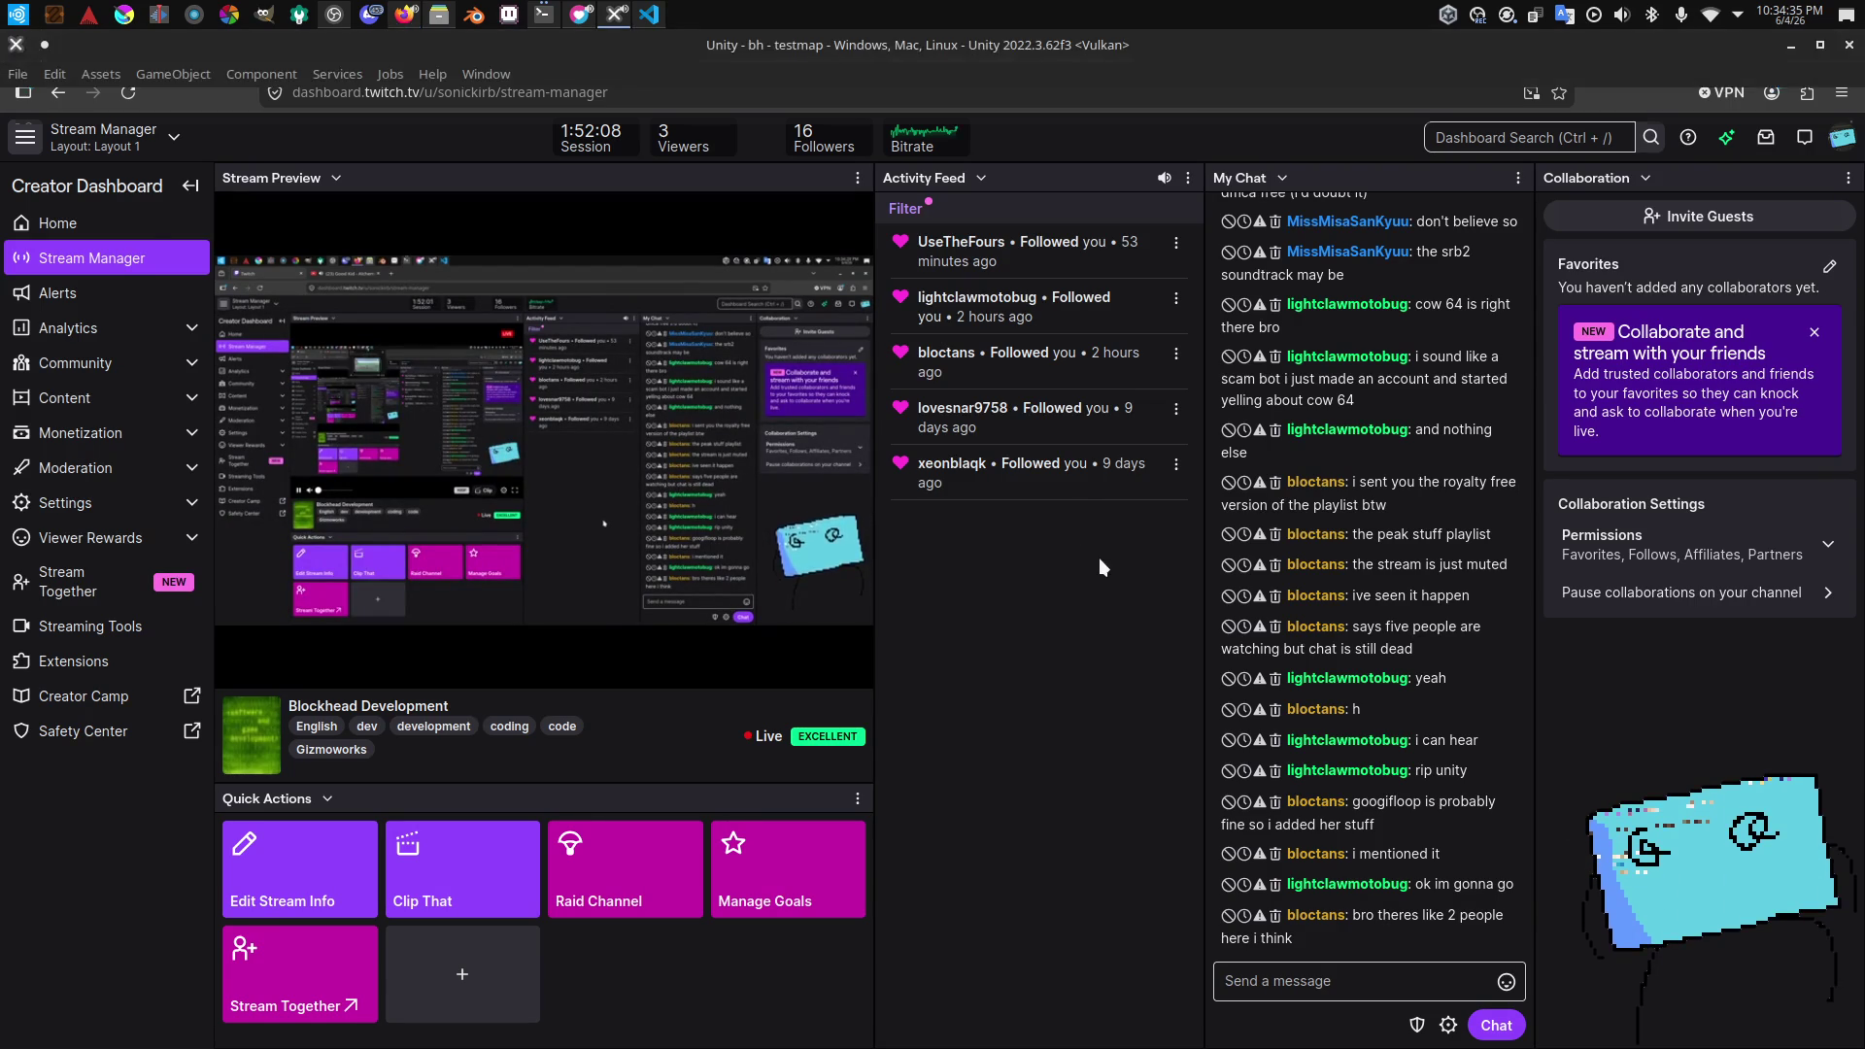
key("alt+Tab")
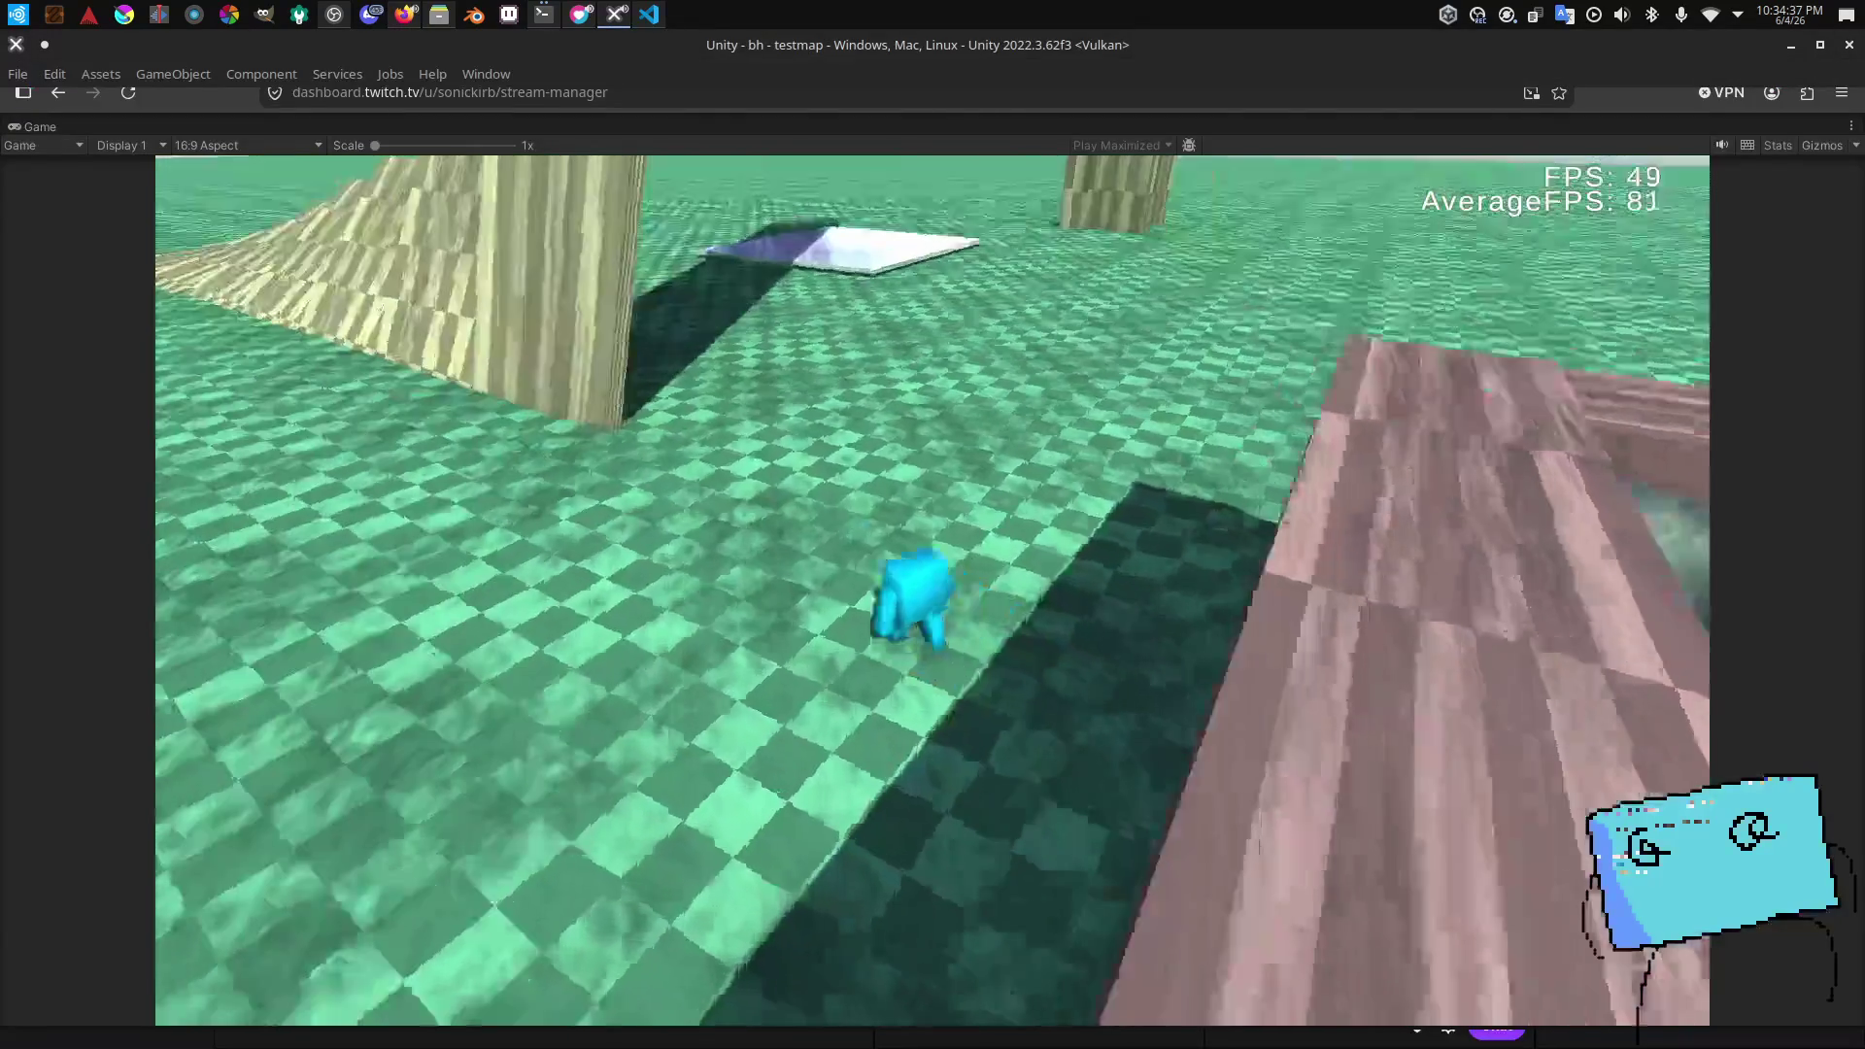